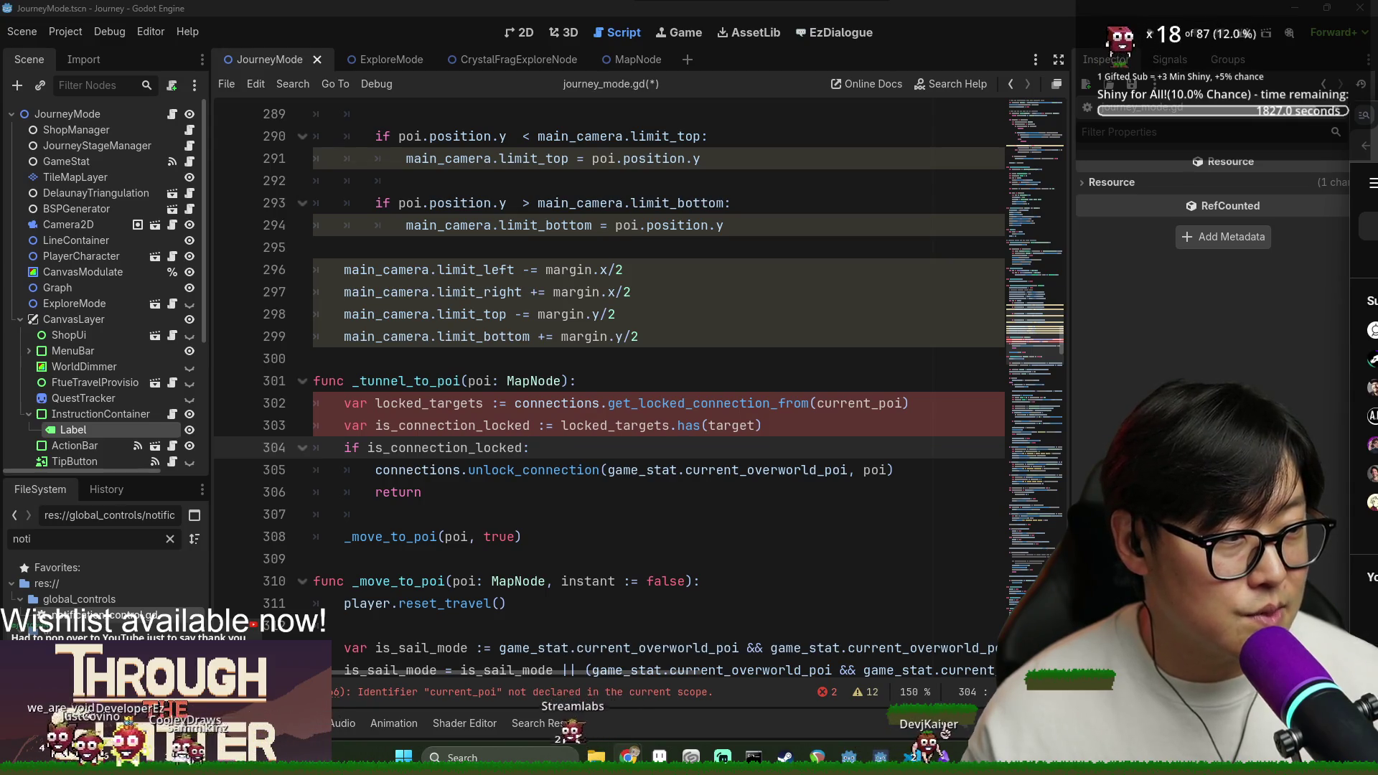
Bring up the YouTube channel page in Chrome and open YouTube Studio's Settings.
left_click(629, 758)
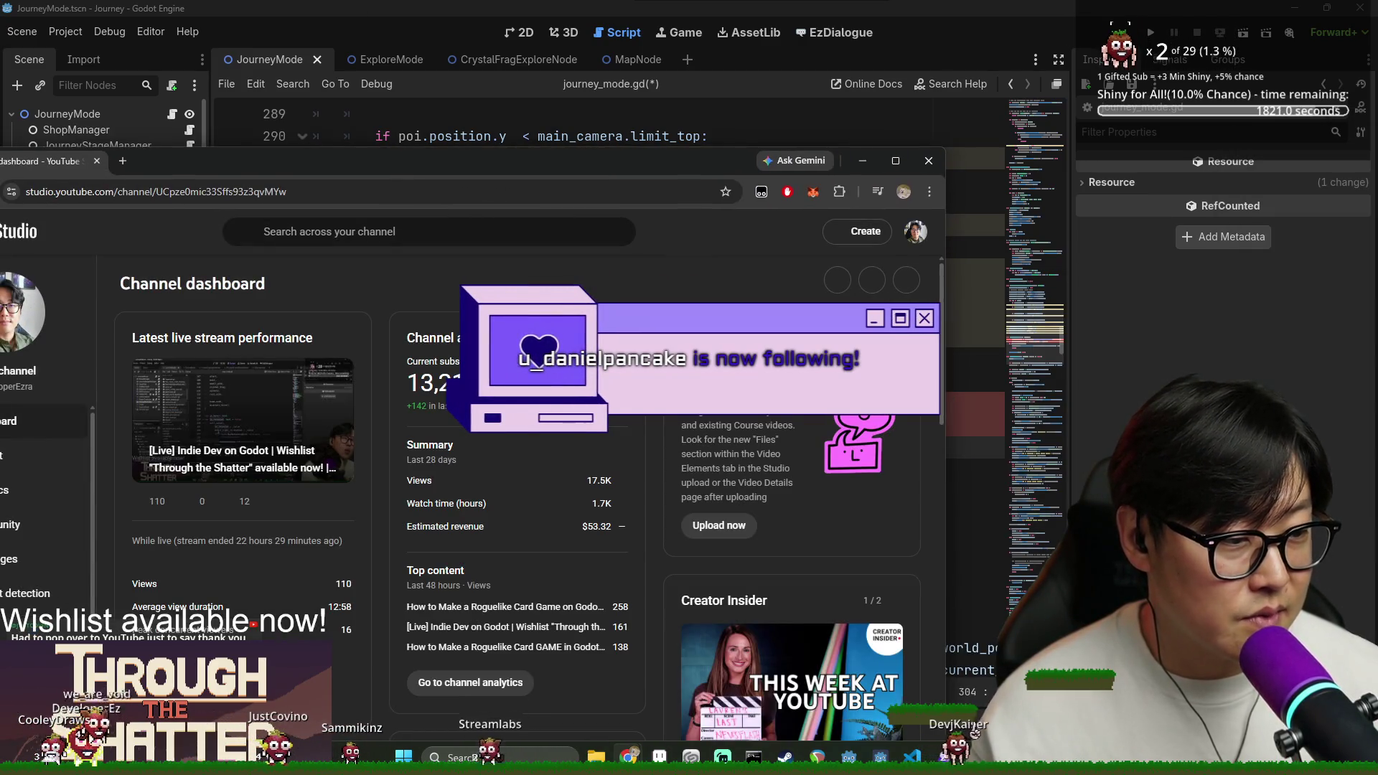
left_click_drag(567, 171, 952, 119)
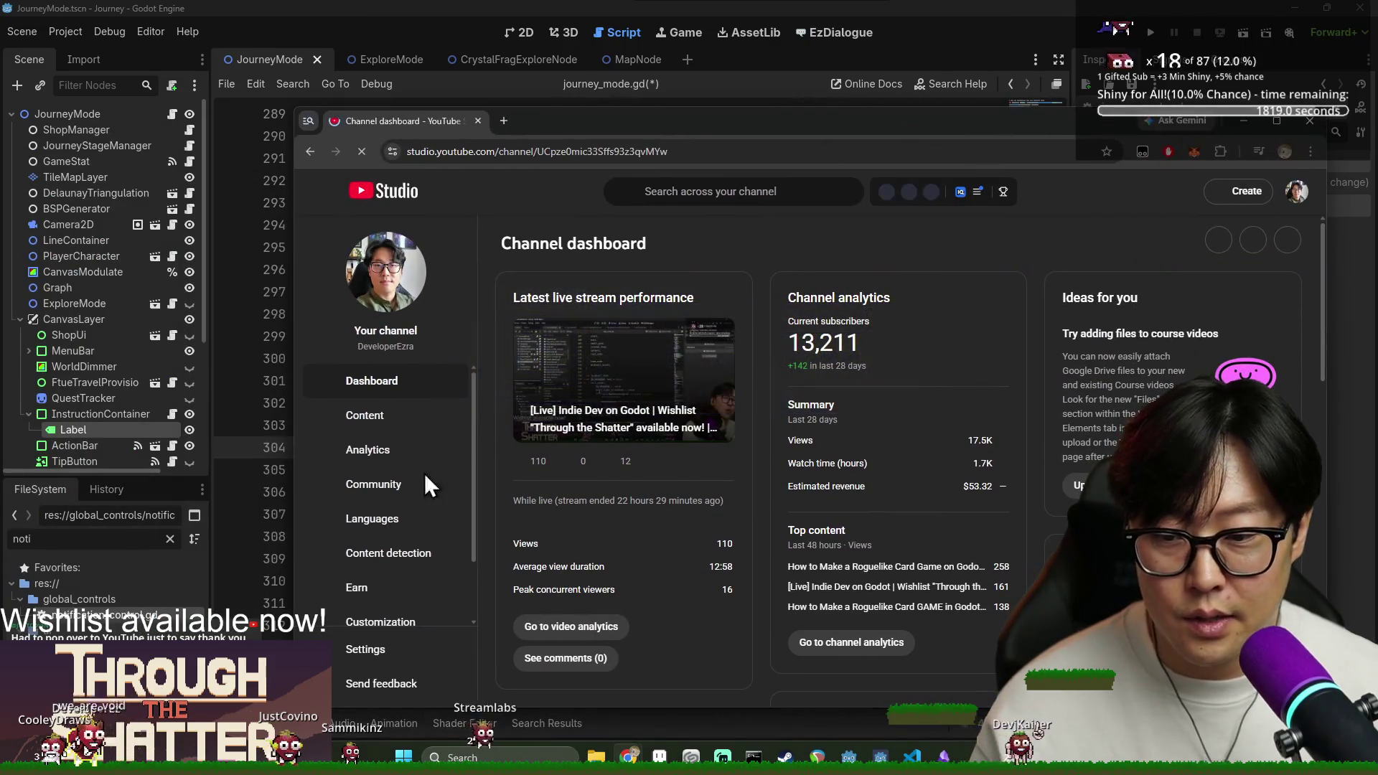
scroll(409, 545, "down", 2)
left_click(388, 662)
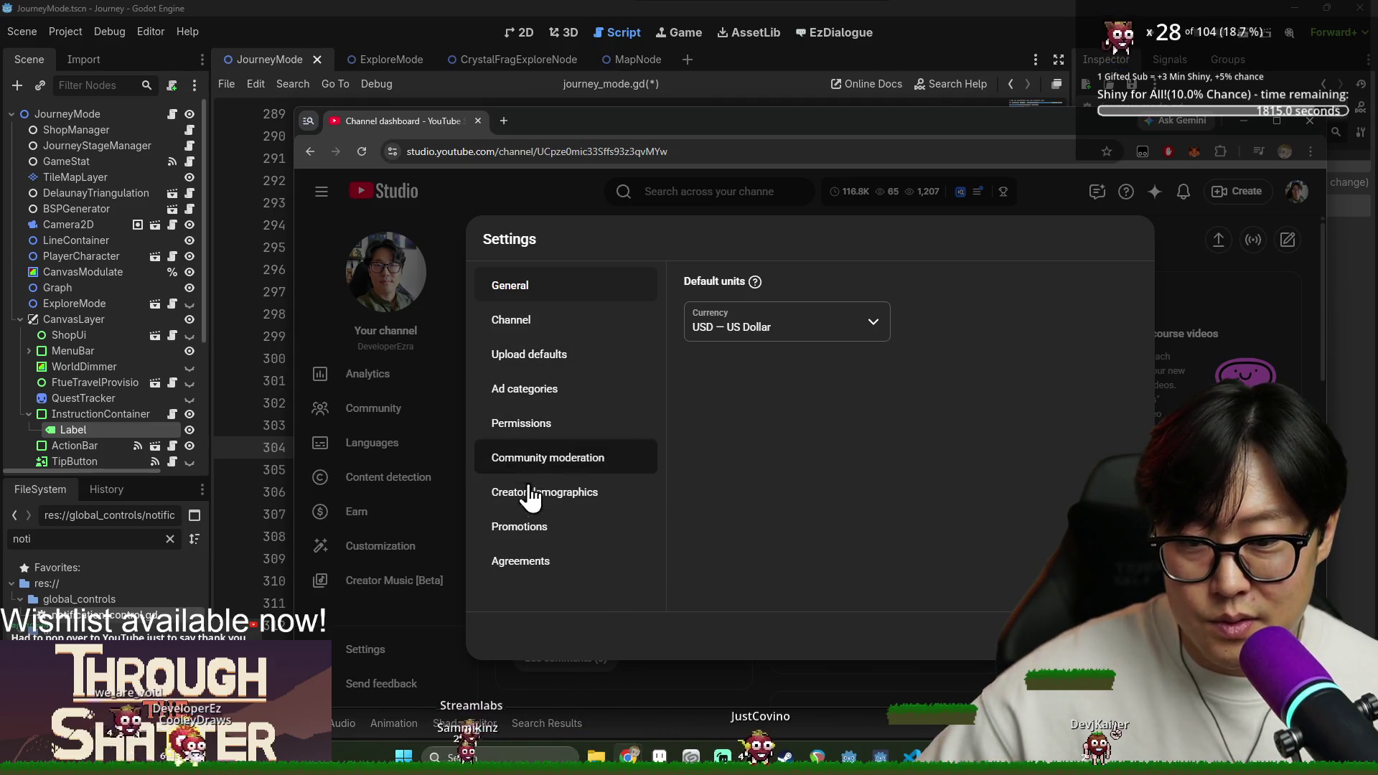
Browse the Channel settings' Basic info and Advanced settings pages.
left_click(525, 335)
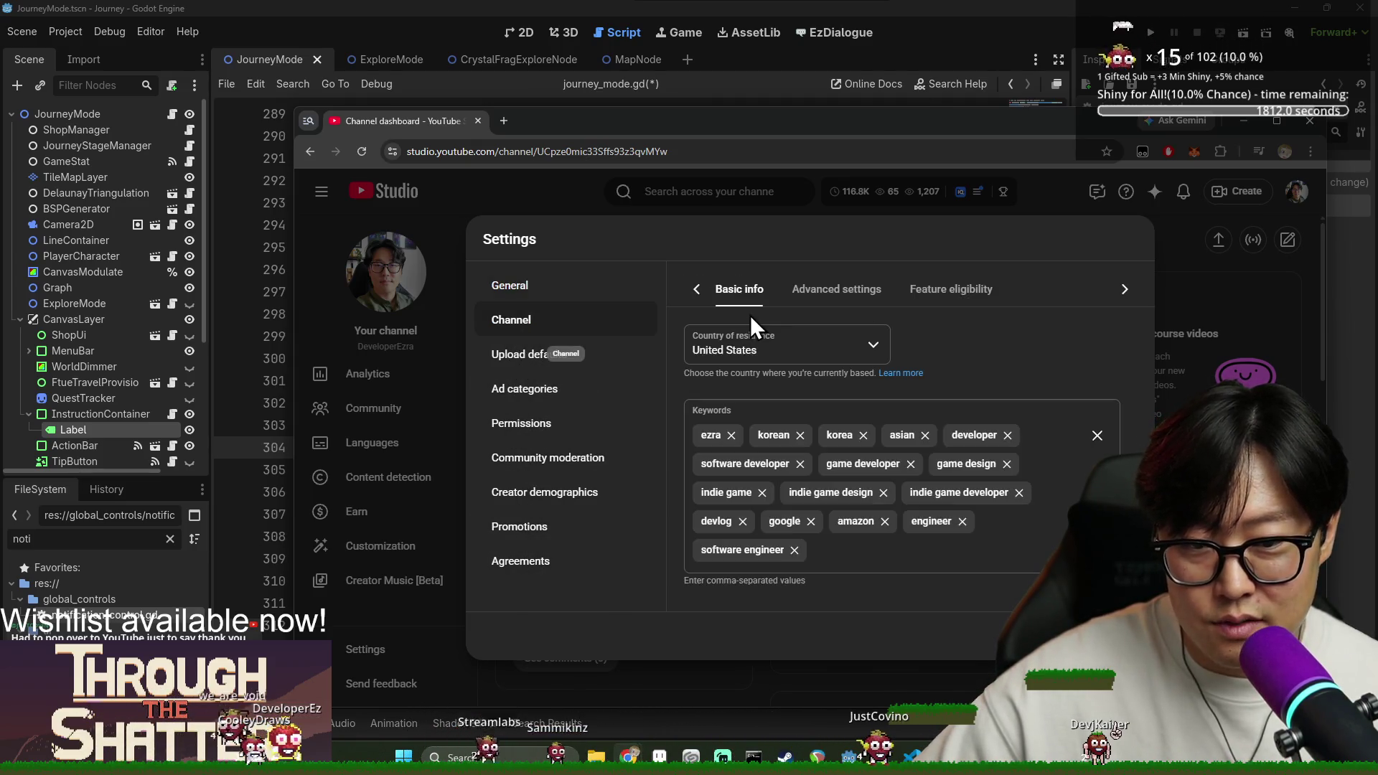
left_click(818, 300)
scroll(866, 390, "down", 15)
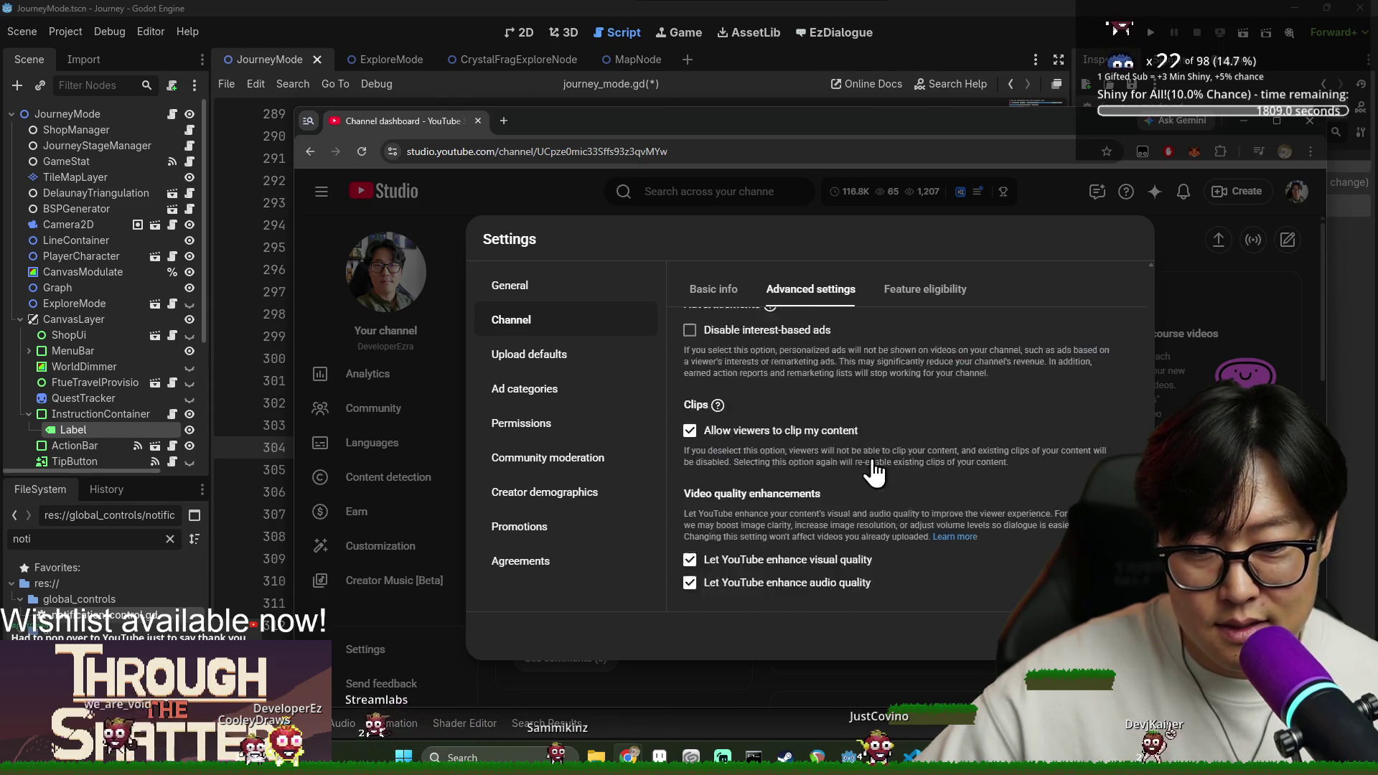
scroll(757, 448, "up", 2)
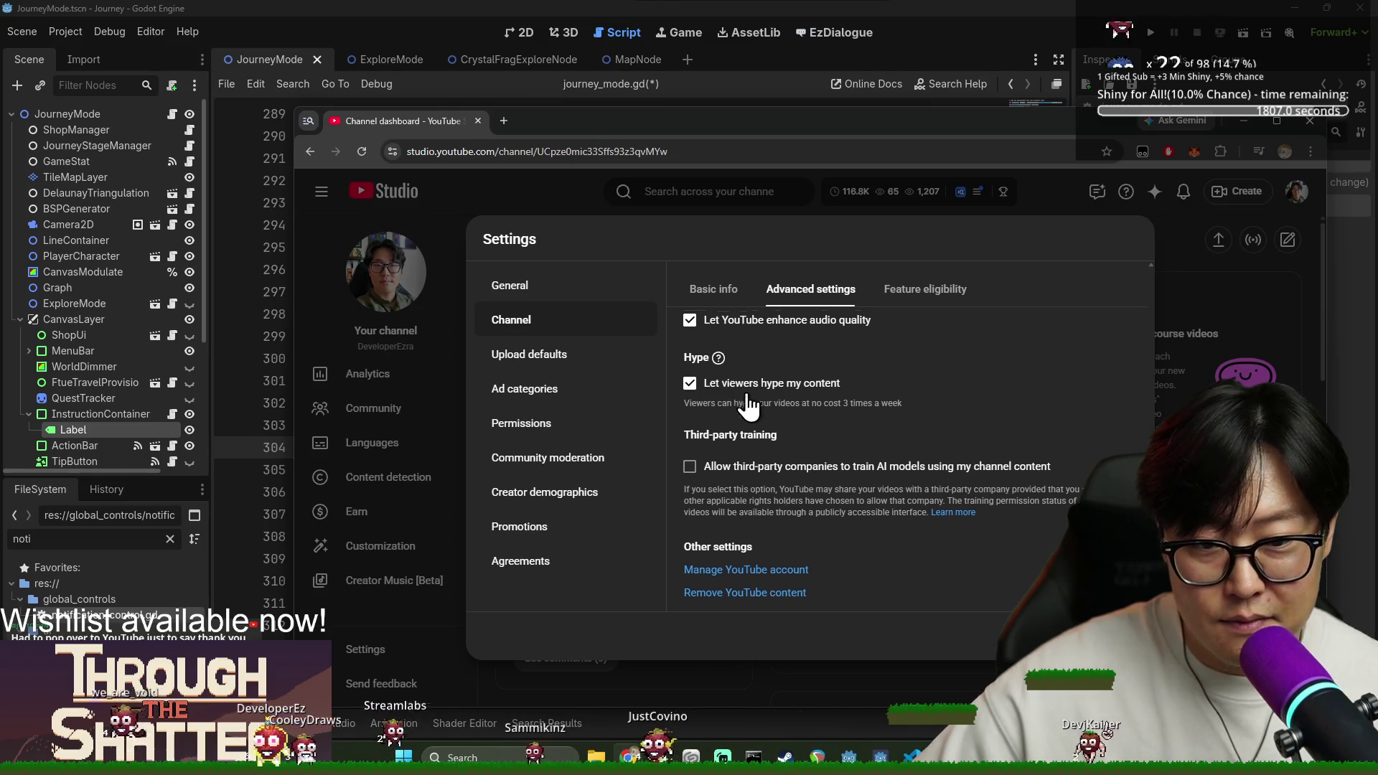
scroll(754, 477, "up", 2)
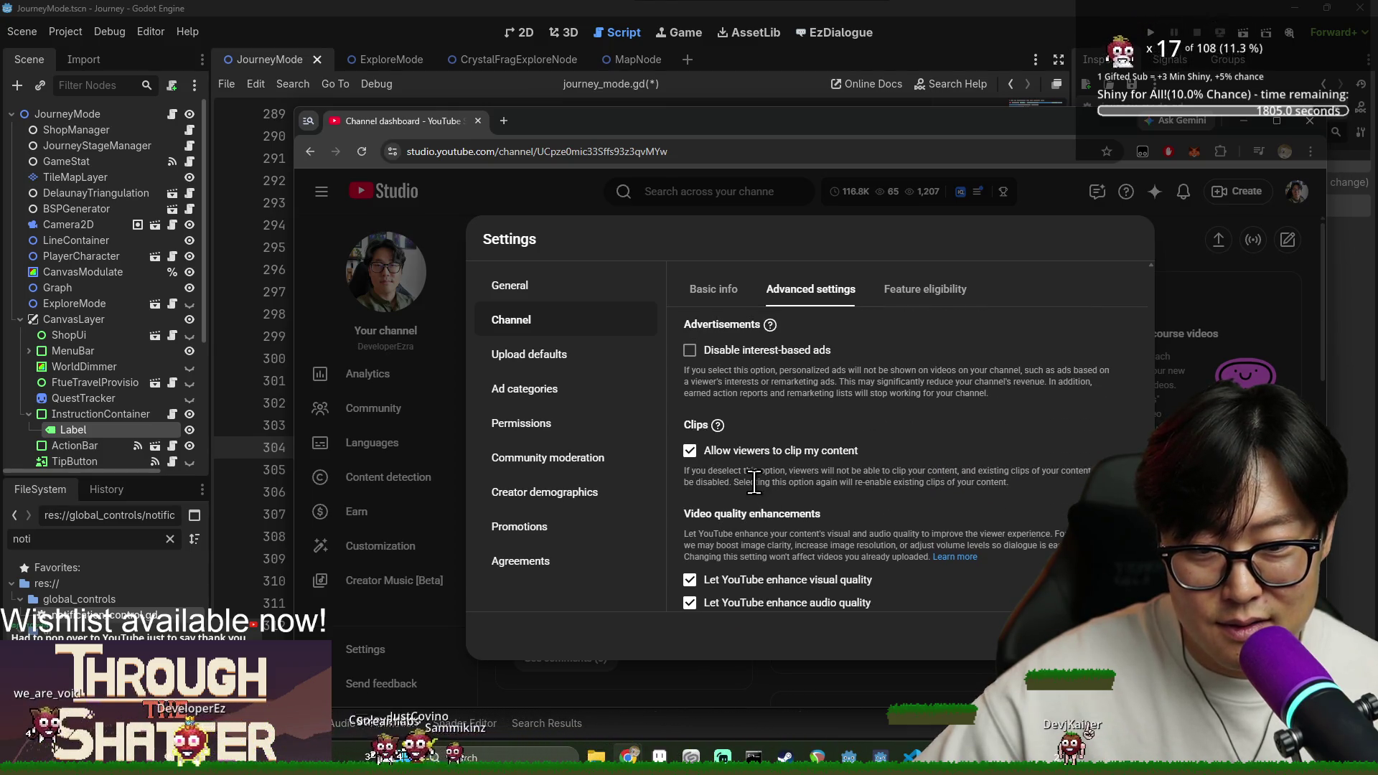
scroll(750, 475, "up", 1)
scroll(751, 466, "up", 2)
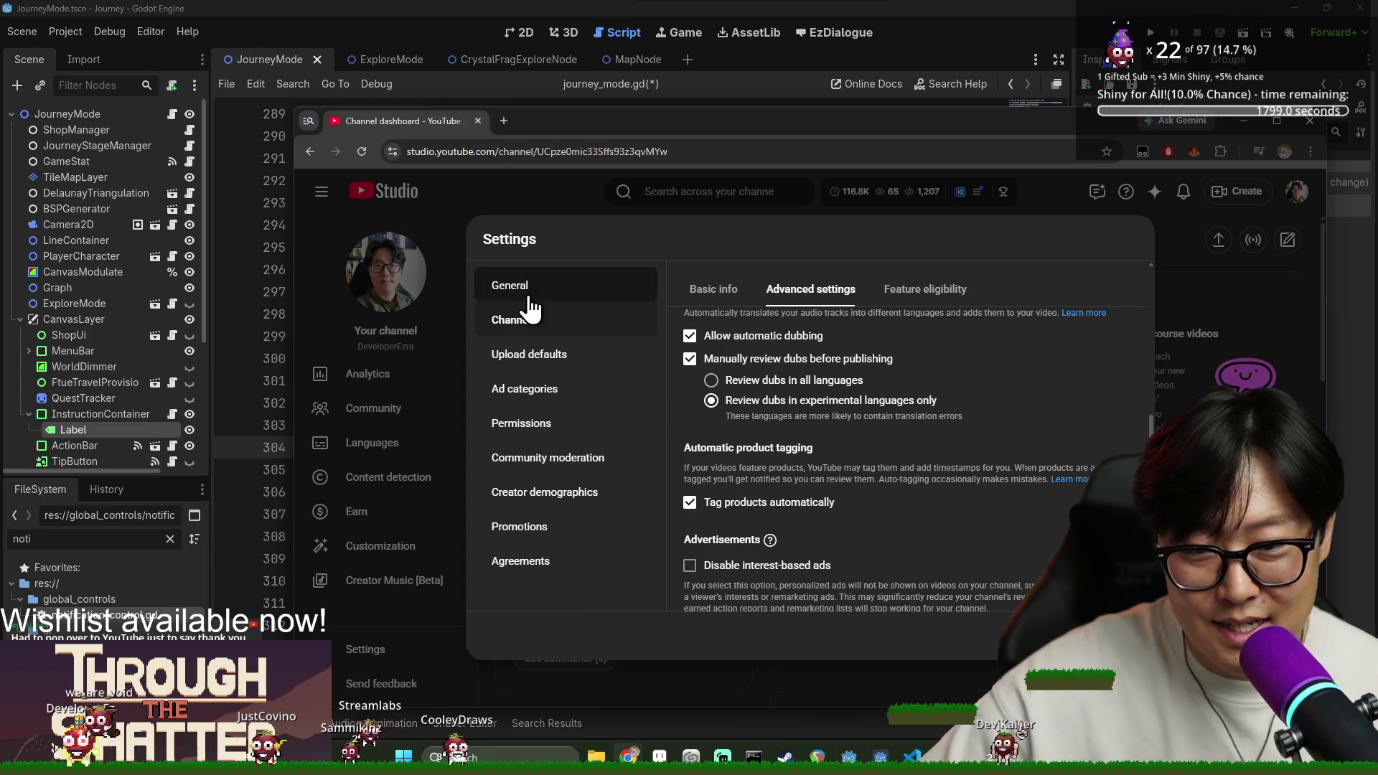
Look at General, then go back and scroll through Channel's Advanced settings again.
left_click(571, 293)
left_click(563, 331)
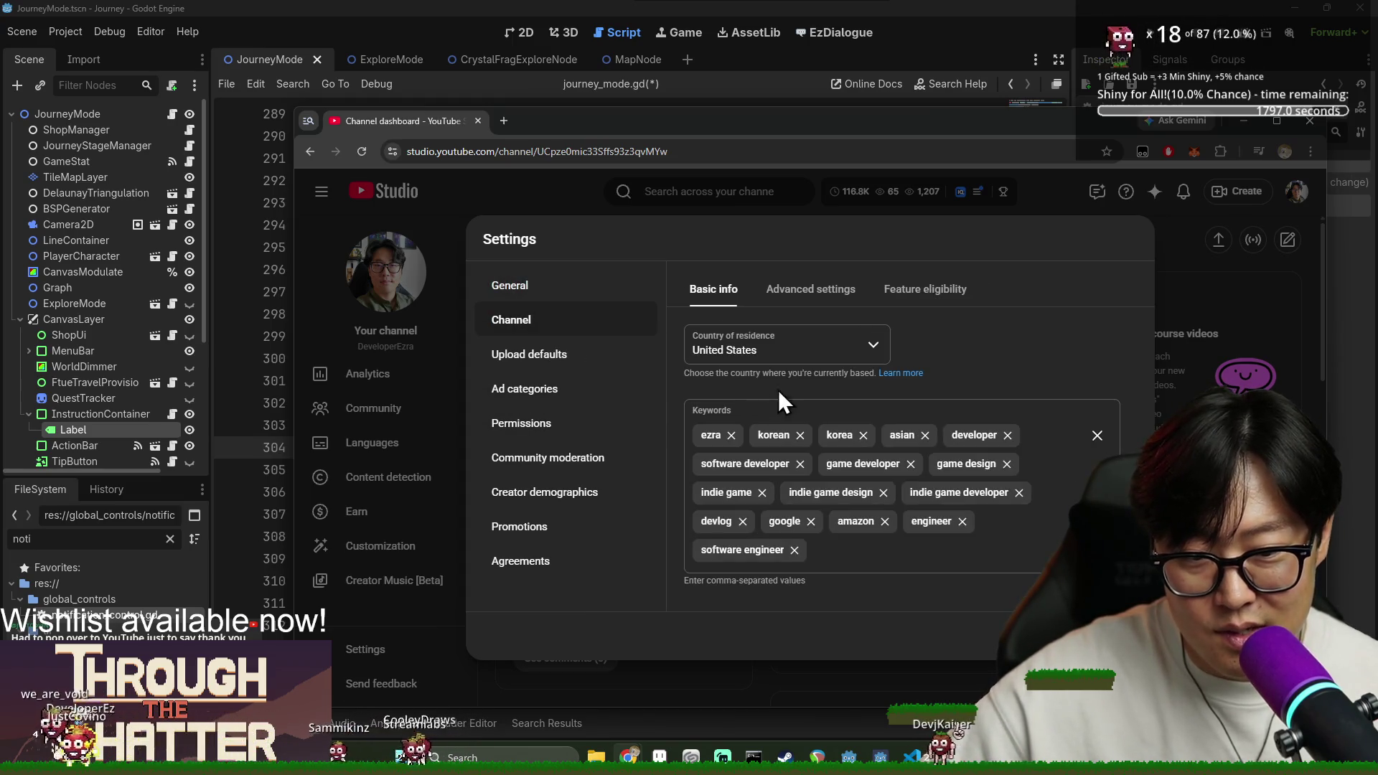
left_click(799, 302)
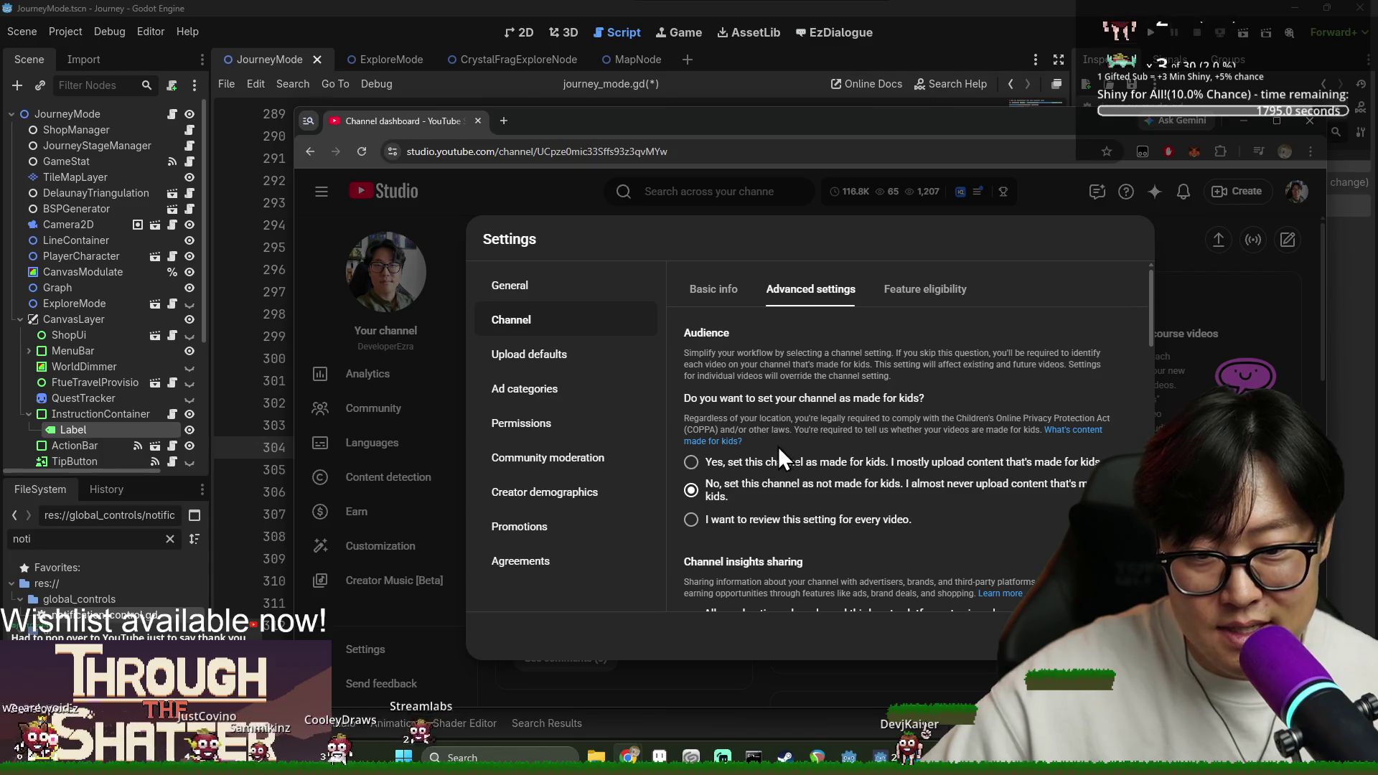
scroll(779, 451, "down", 3)
scroll(783, 449, "down", 7)
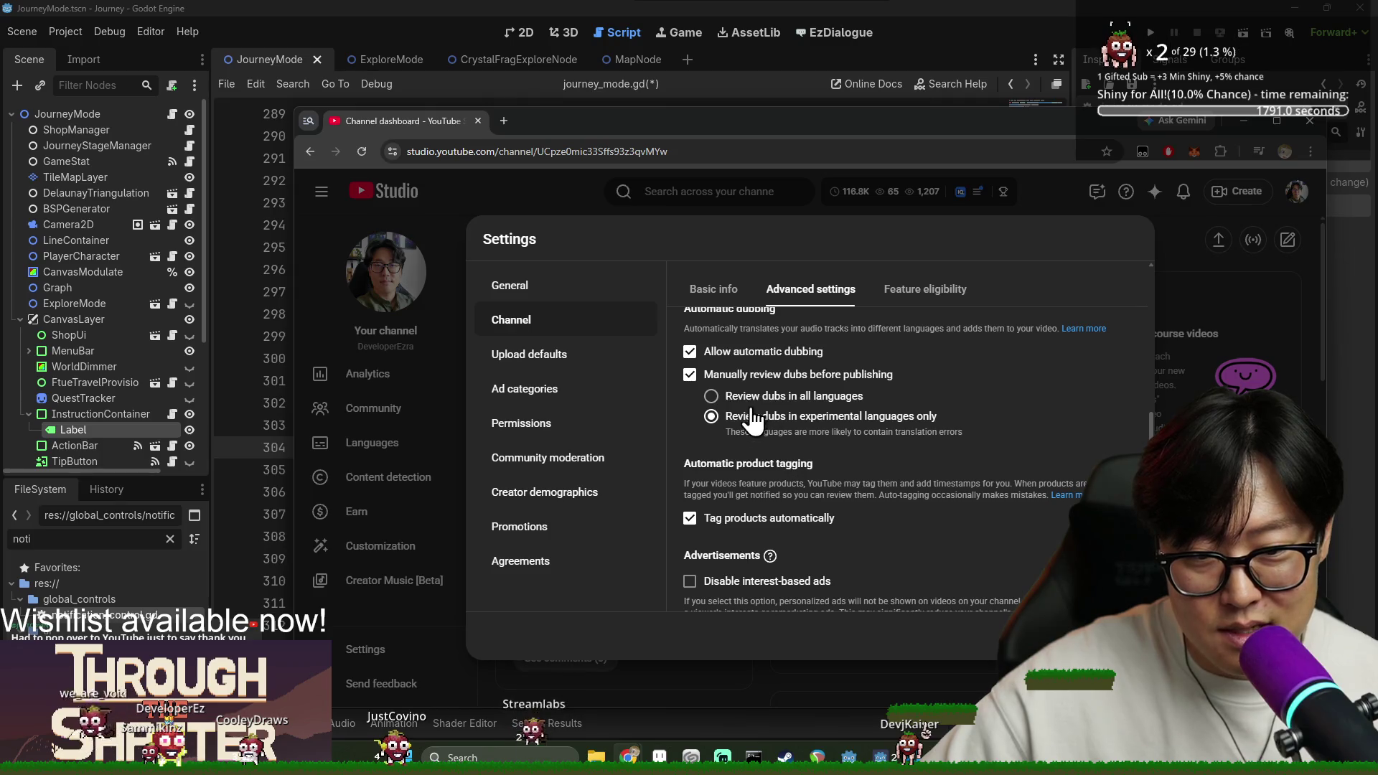
scroll(780, 436, "down", 3)
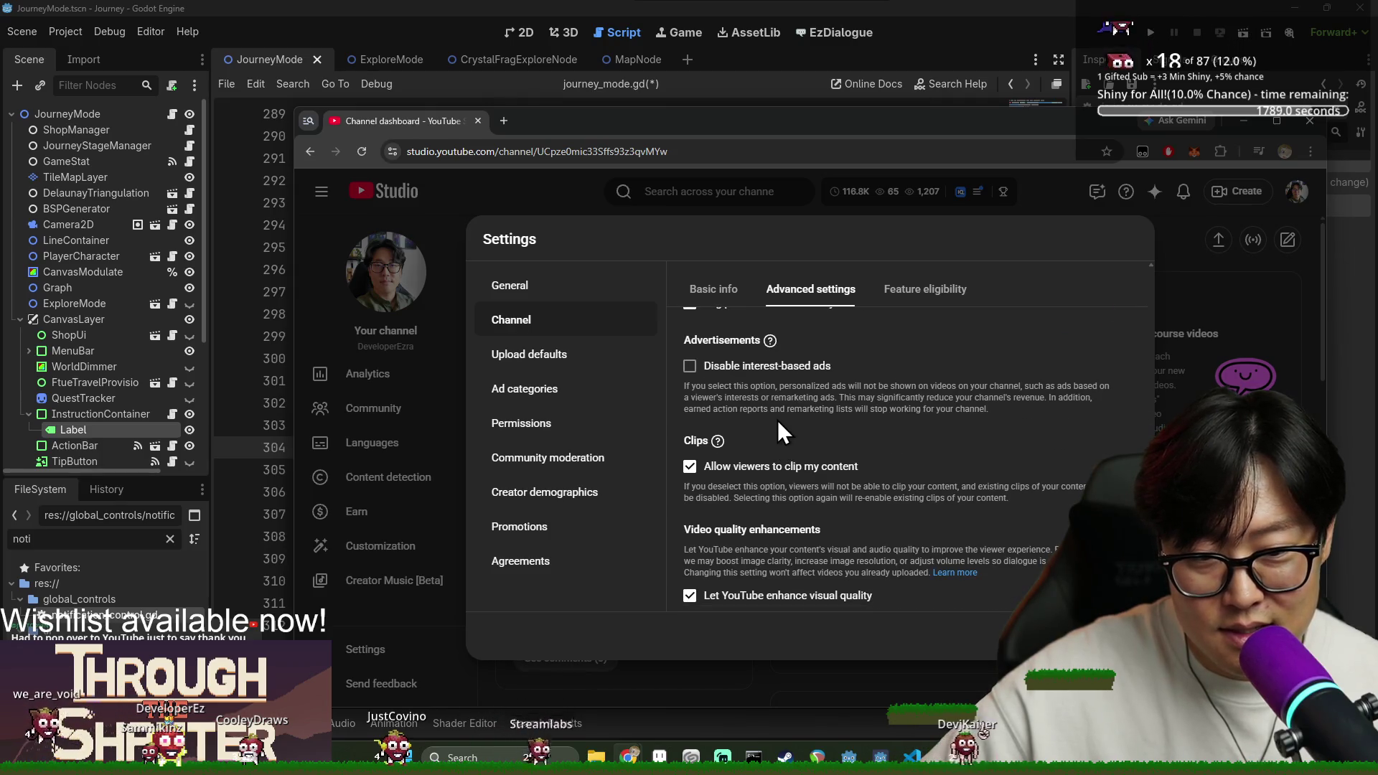
scroll(770, 483, "down", 1)
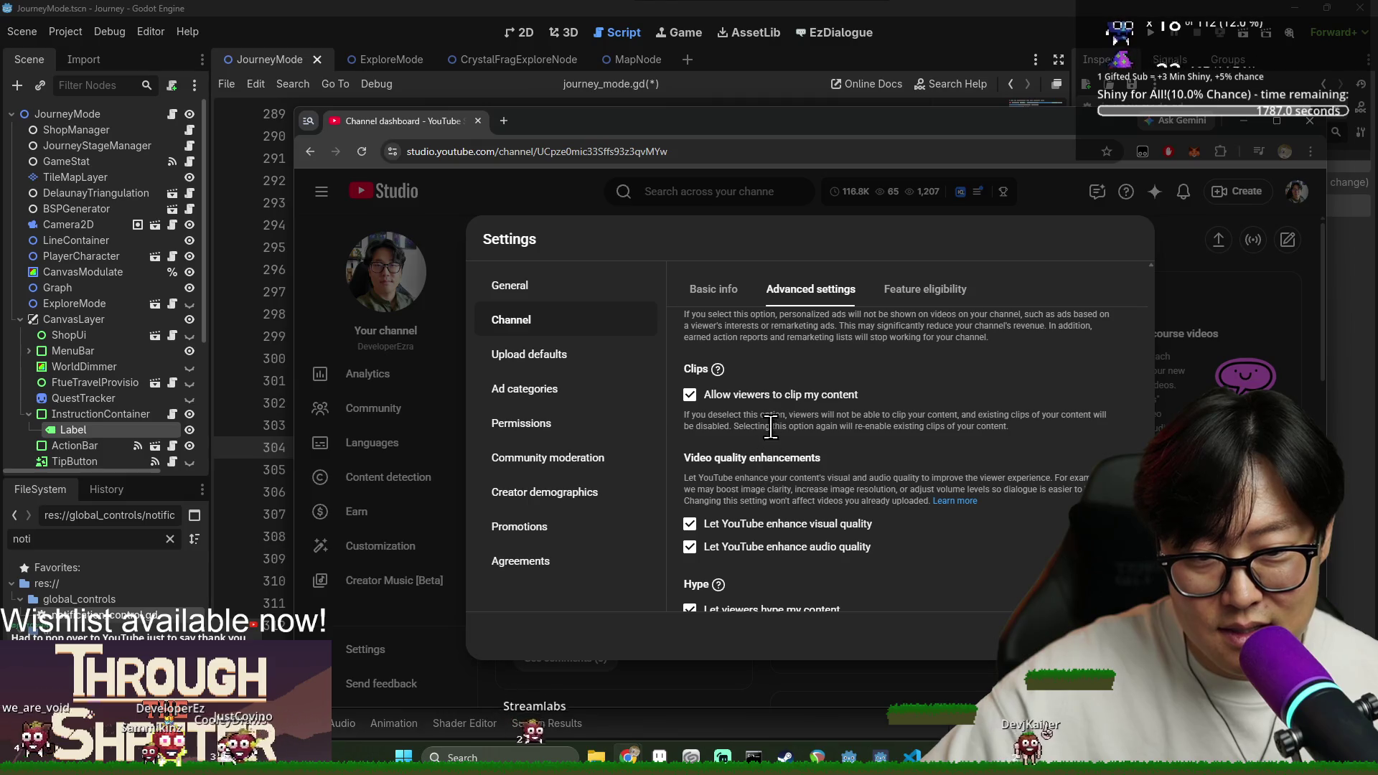
scroll(781, 434, "down", 2)
scroll(781, 479, "down", 2)
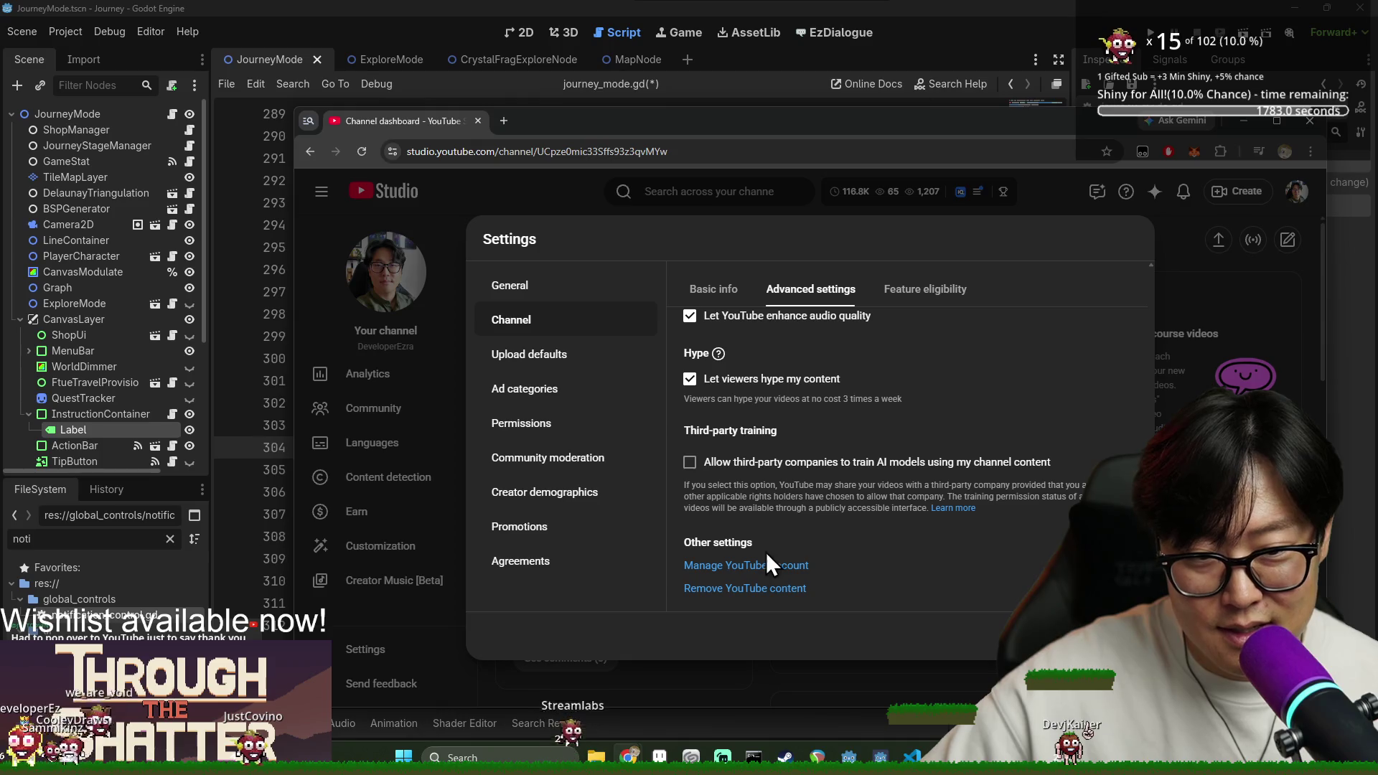
Check the Feature eligibility tab, then close Studio and return to the Godot script.
left_click(912, 301)
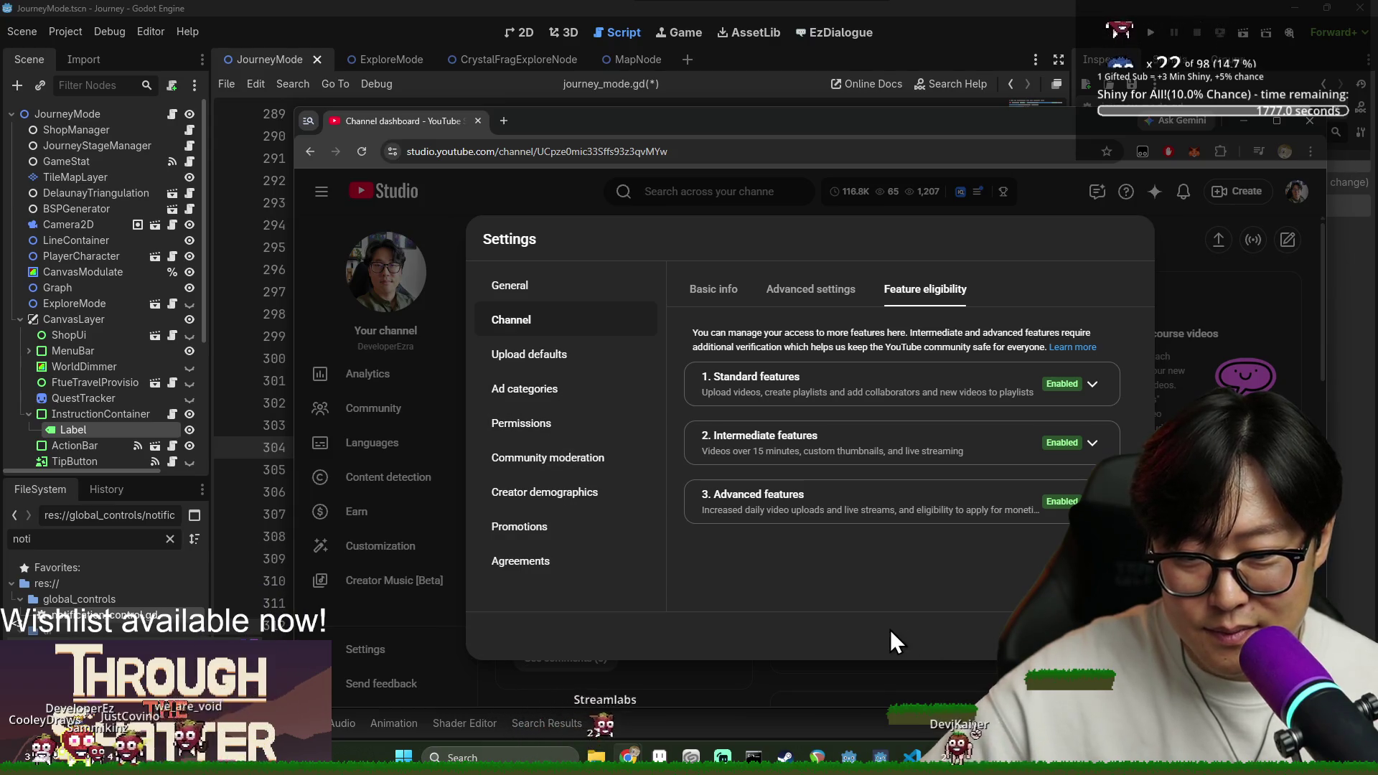
key("Escape")
left_click(1244, 121)
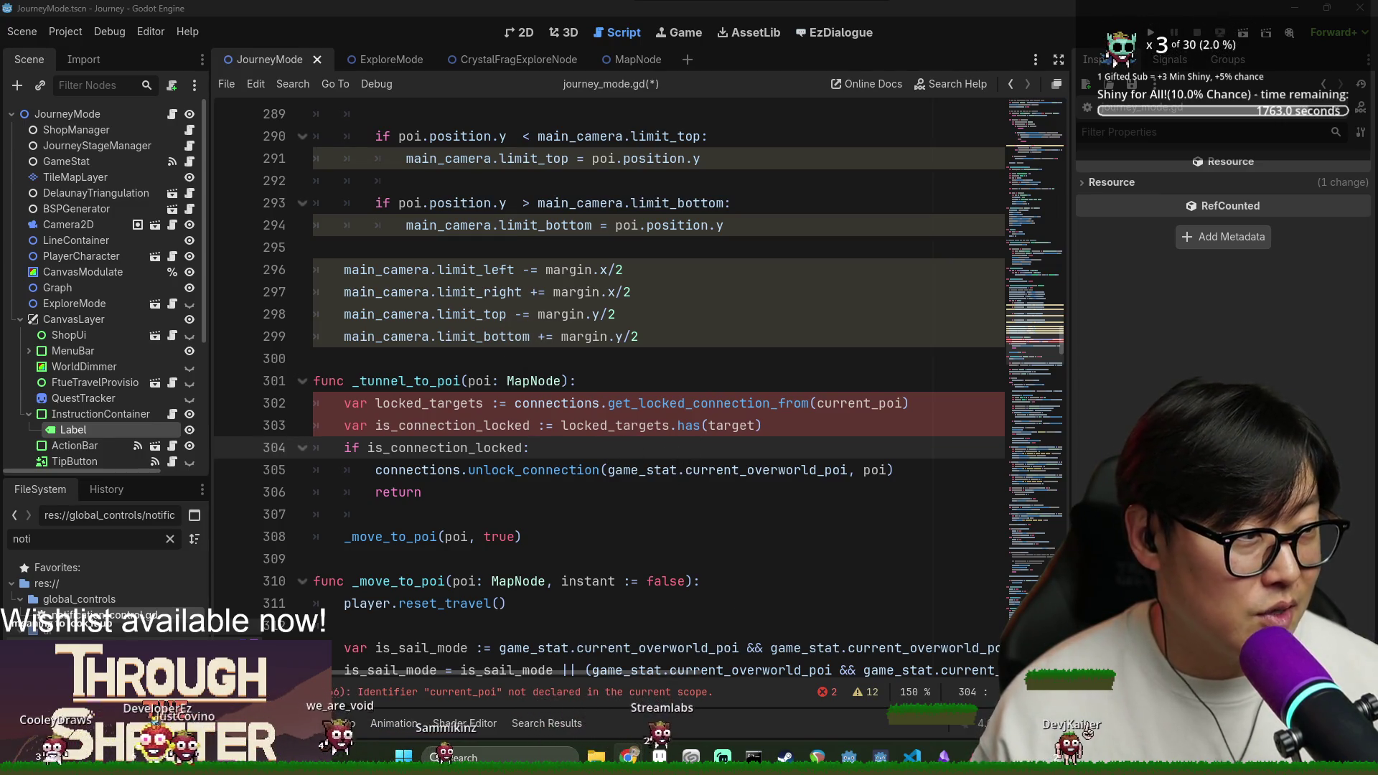
Add 'var current_poi: MapNode = game_stat.current_overworld_poi' at the top of _tunnel_to_poi.
left_click(616, 481)
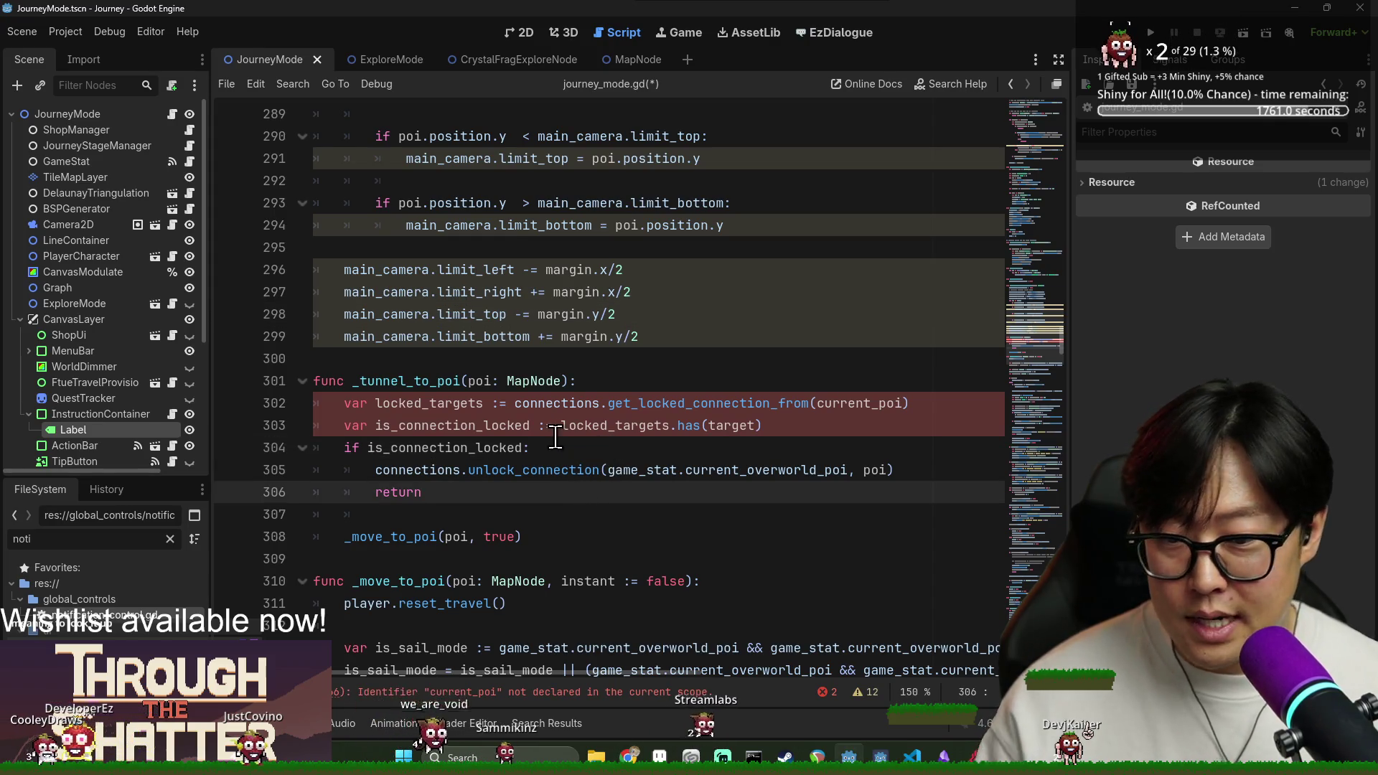
double_click(466, 425)
left_click(410, 482)
left_click(494, 693)
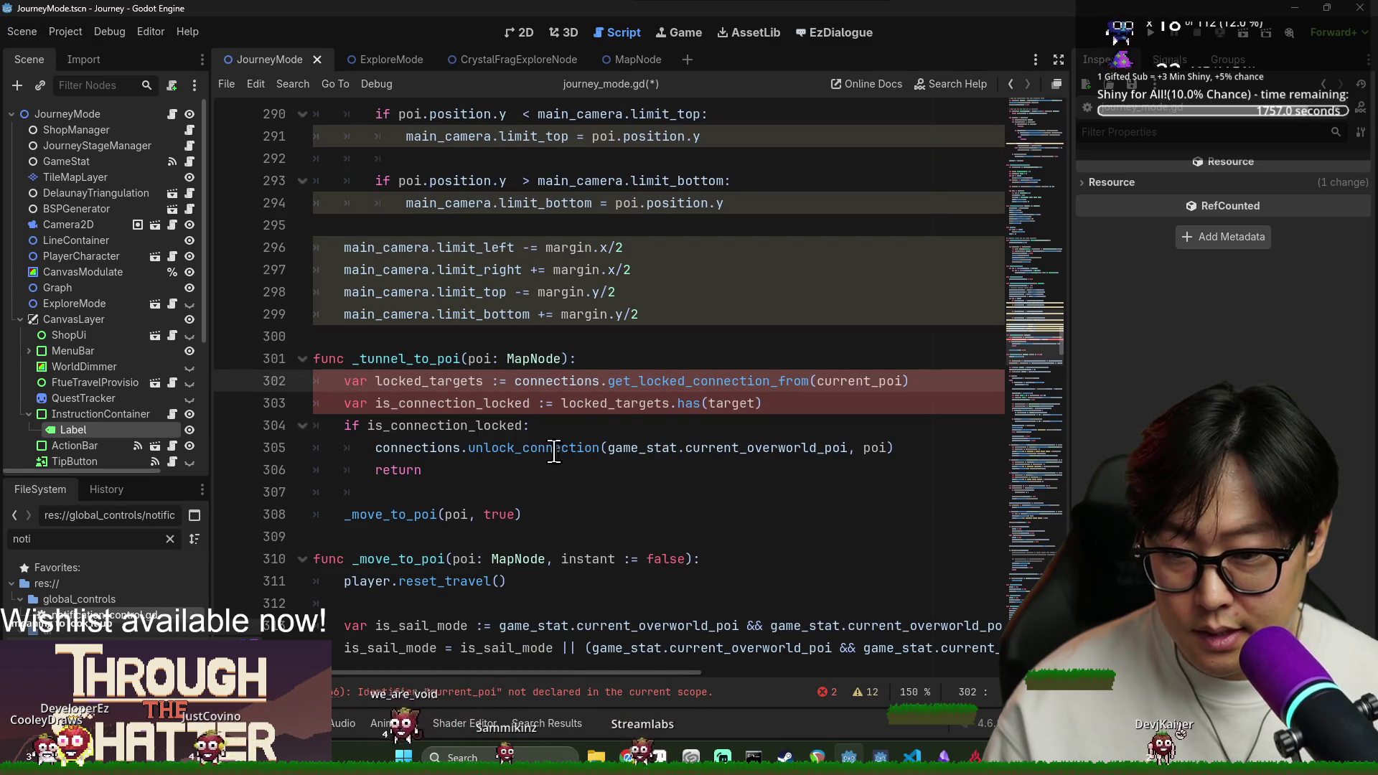
key("ctrl+shift+Return")
type("var current_poi: Ma")
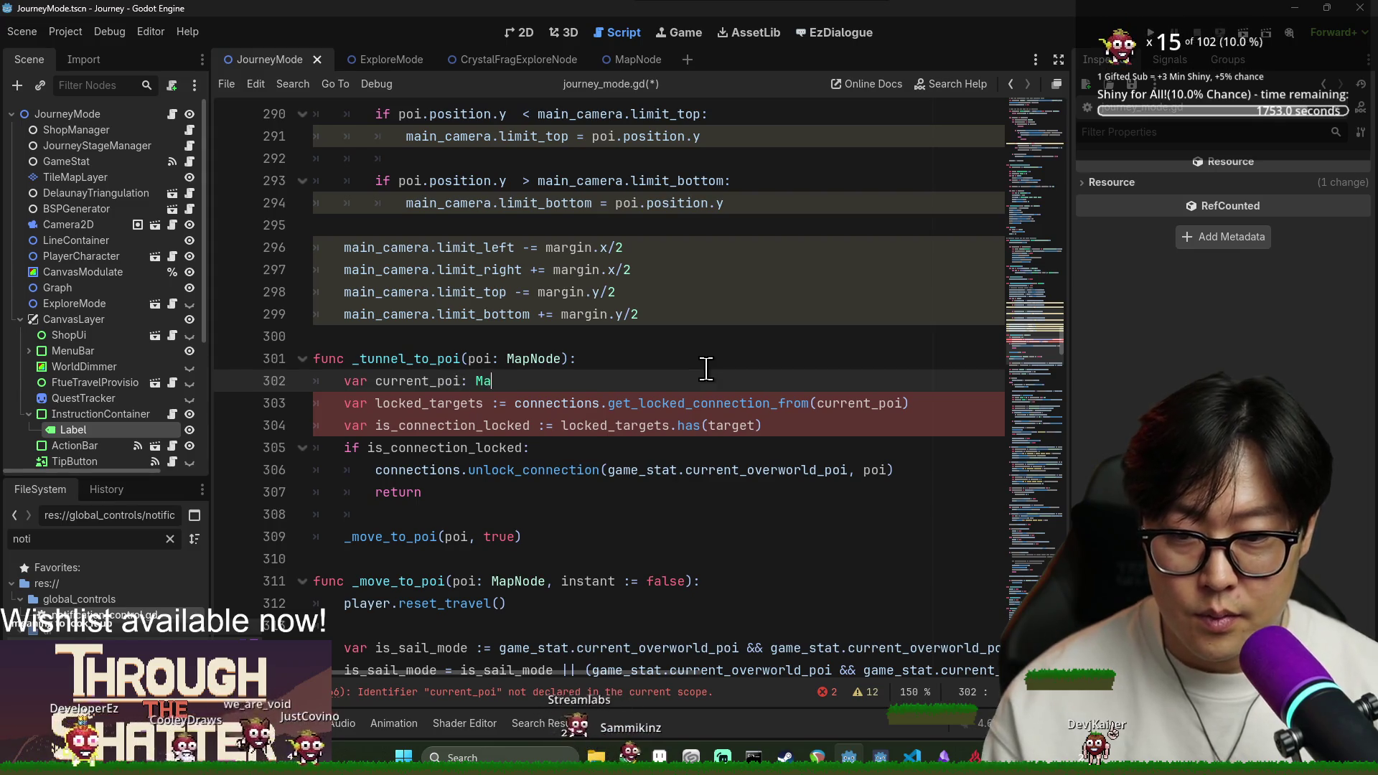
type("pNode = gam")
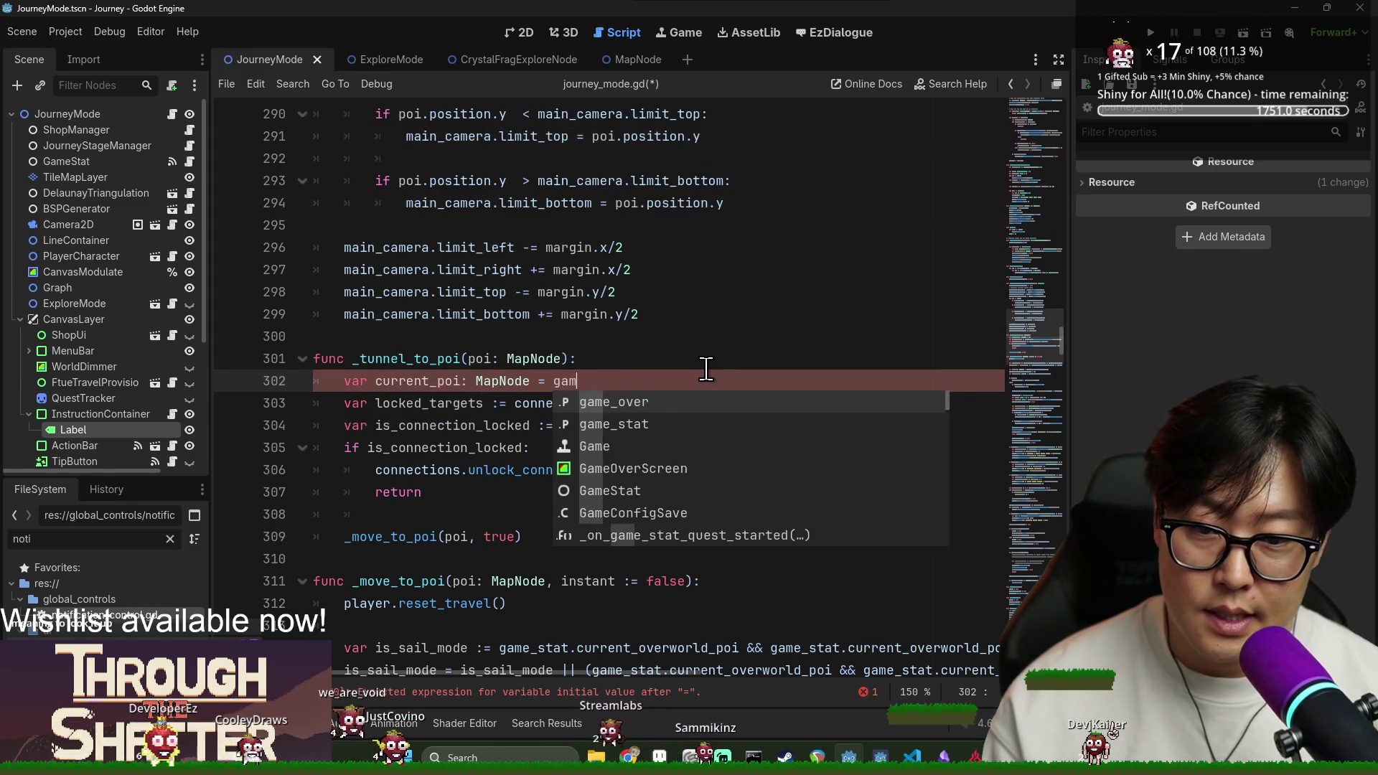
type("e_stat.over")
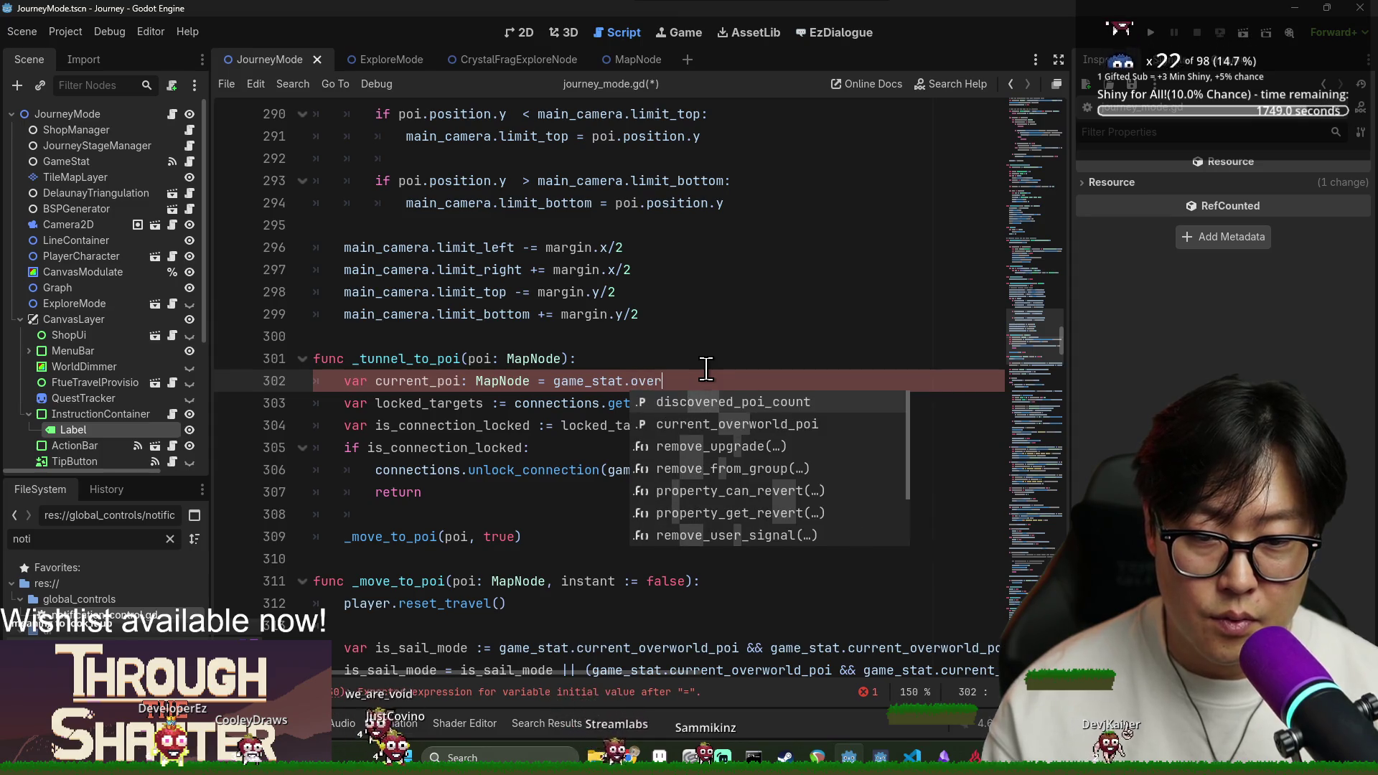
key("Return")
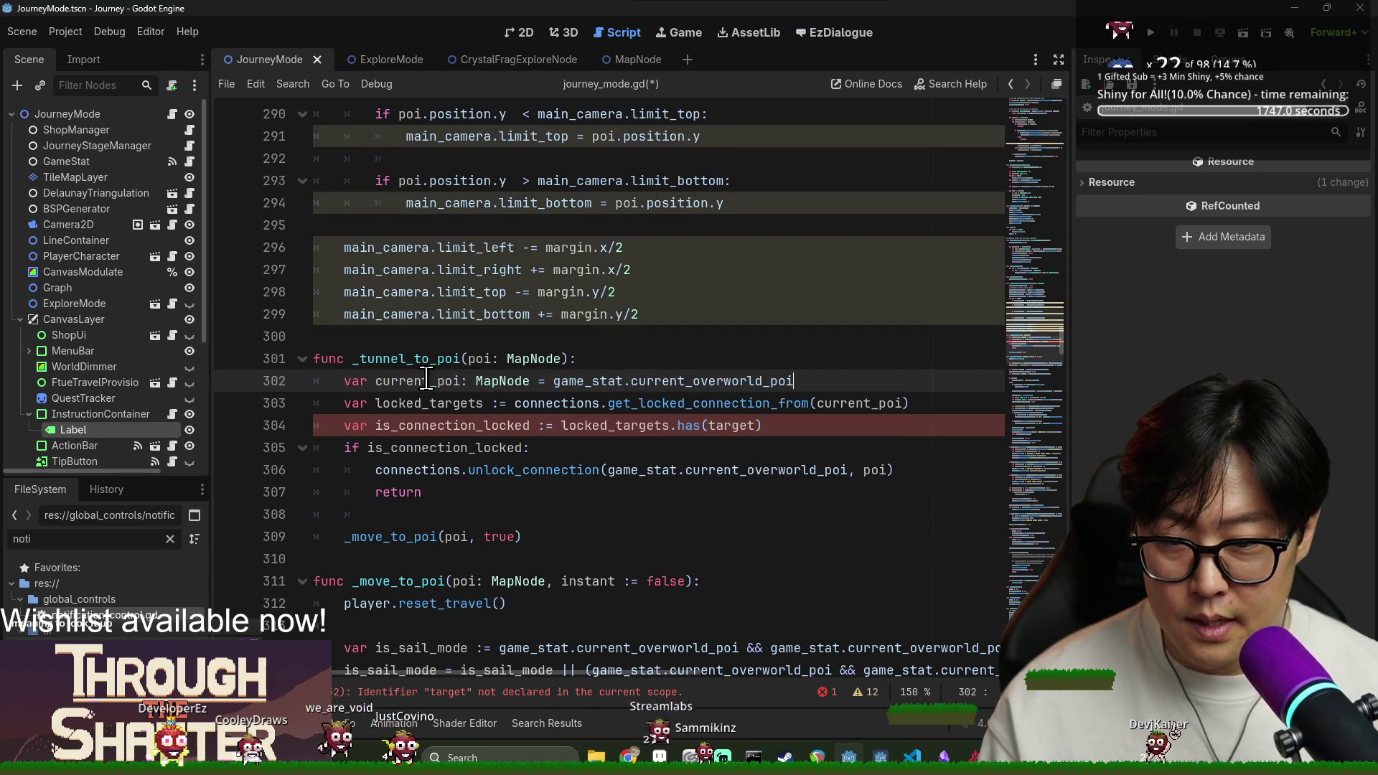
Pass current_poi to unlock_connection and change locked_targets.has(target) to has(poi).
left_click(667, 470)
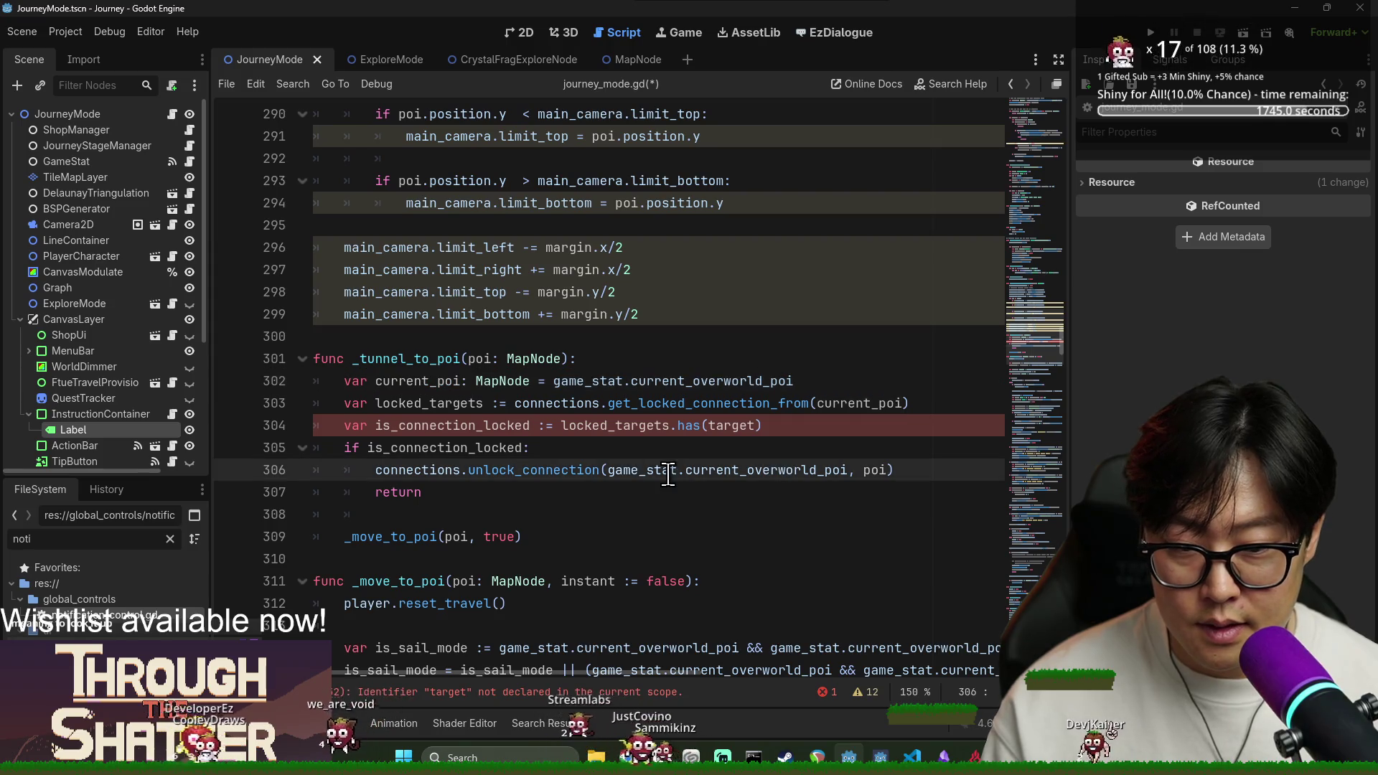
double_click(668, 471)
left_click(849, 471, "shift")
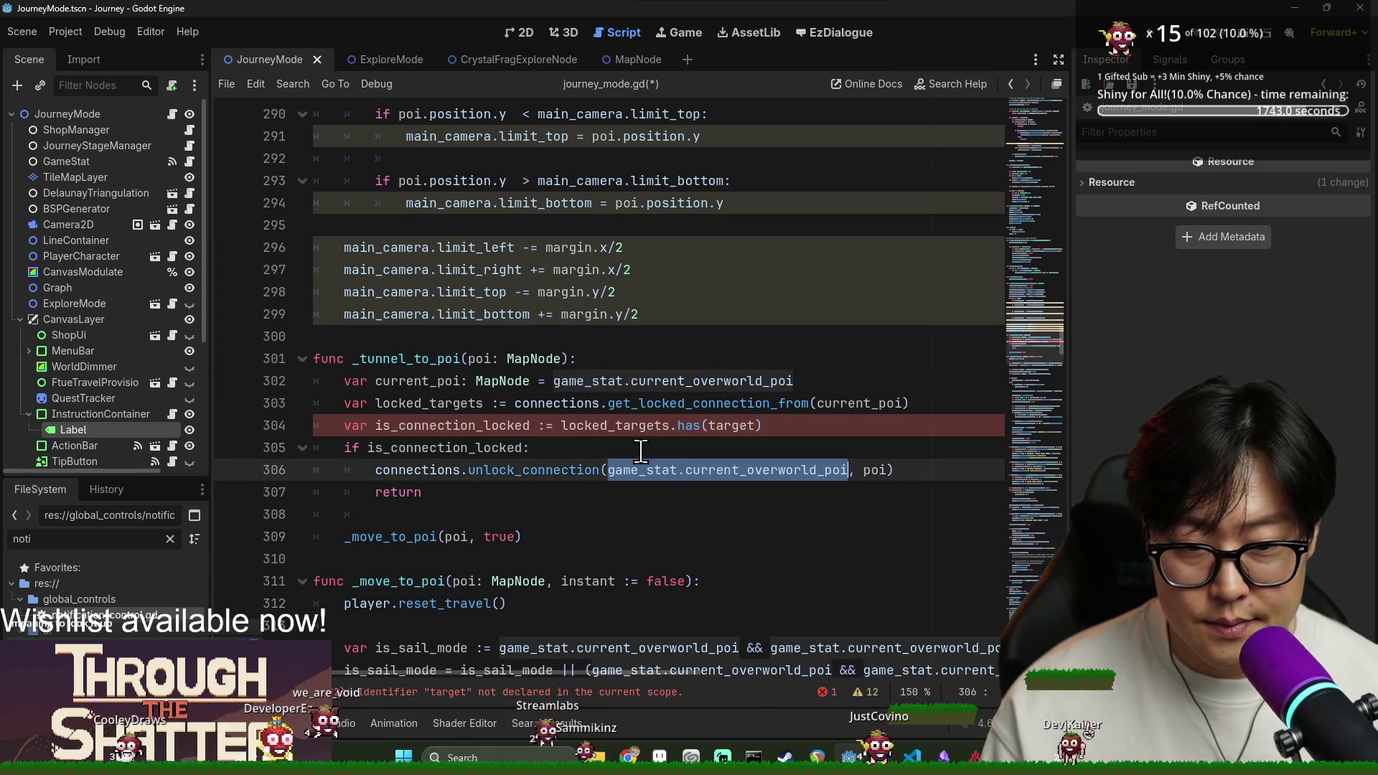
type("current_poi")
left_click(482, 358)
double_click(732, 426)
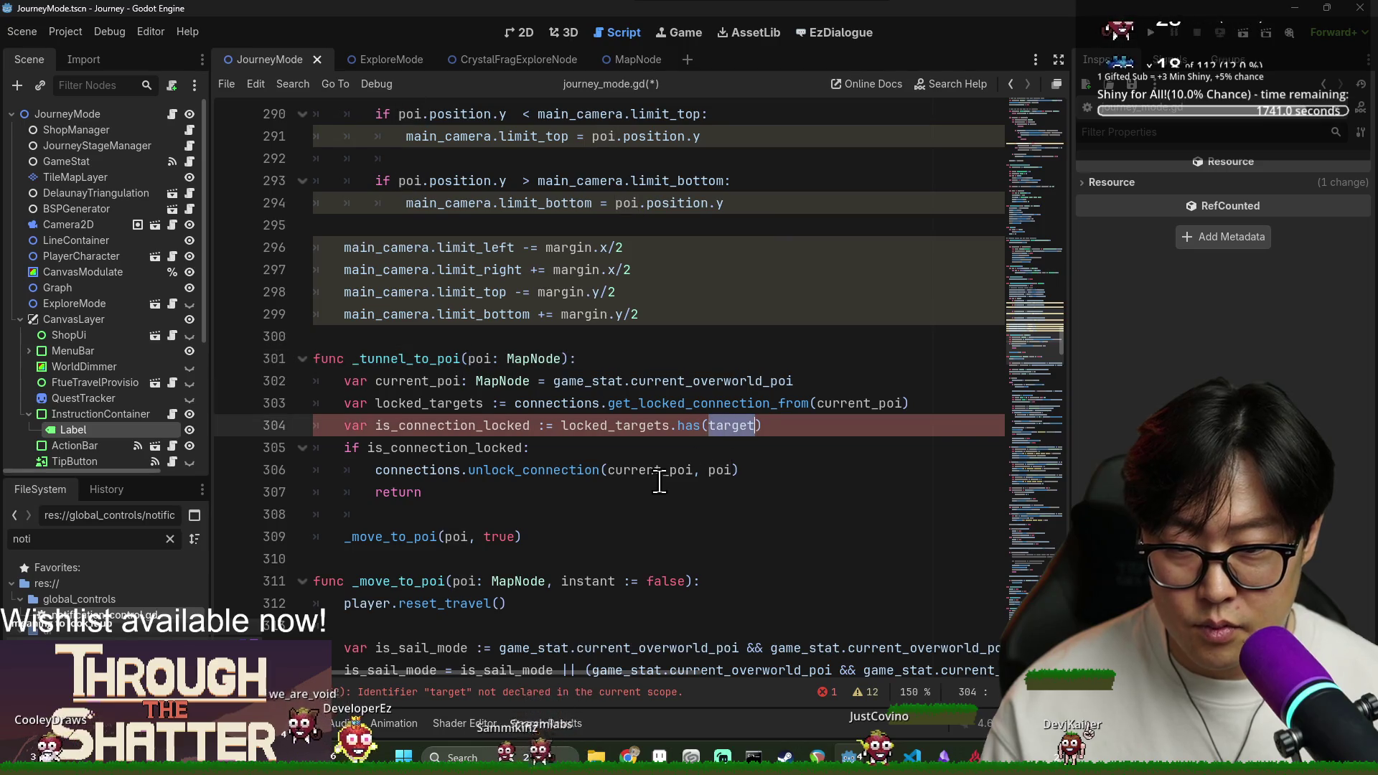
type("poi")
Review the edited lines, save journey_mode.gd, run the game and stop it.
double_click(446, 426)
double_click(418, 448)
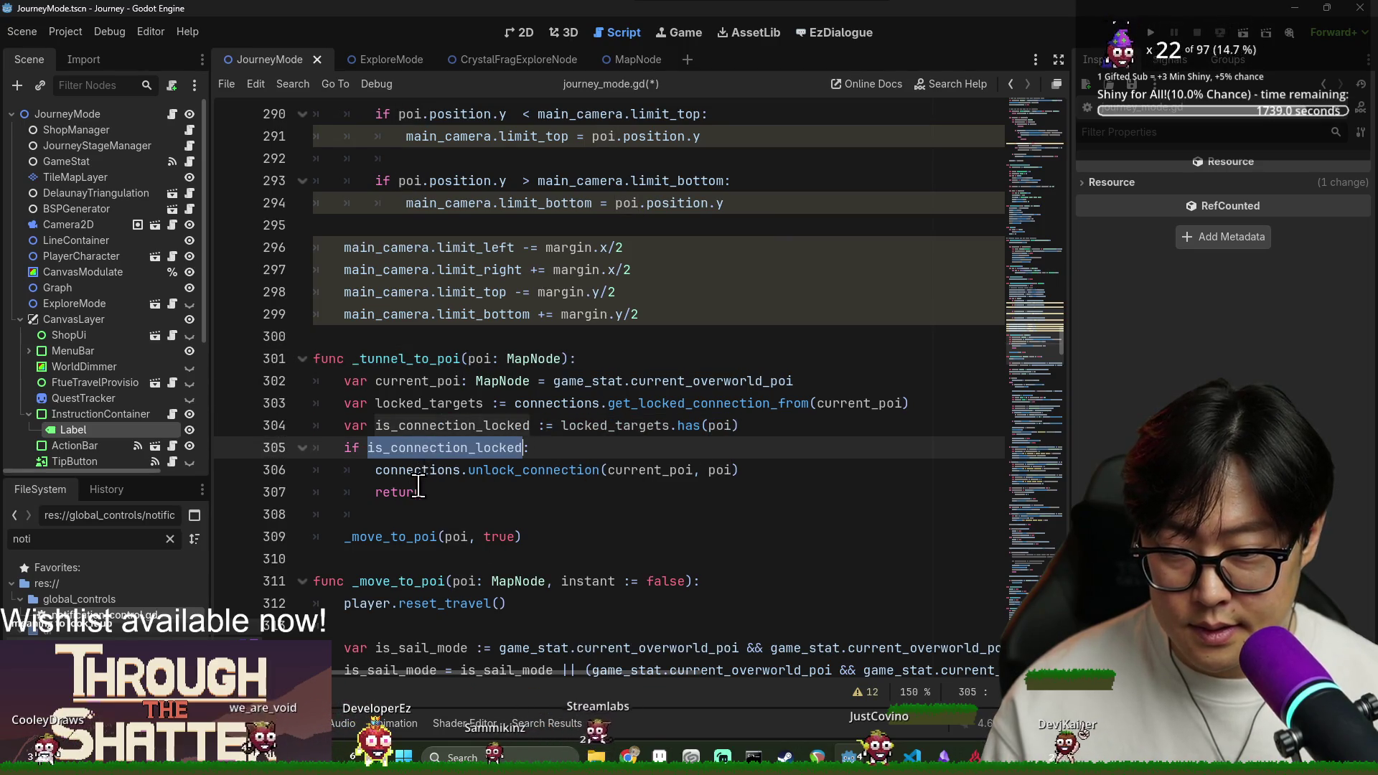
double_click(419, 470)
double_click(533, 471)
double_click(400, 536)
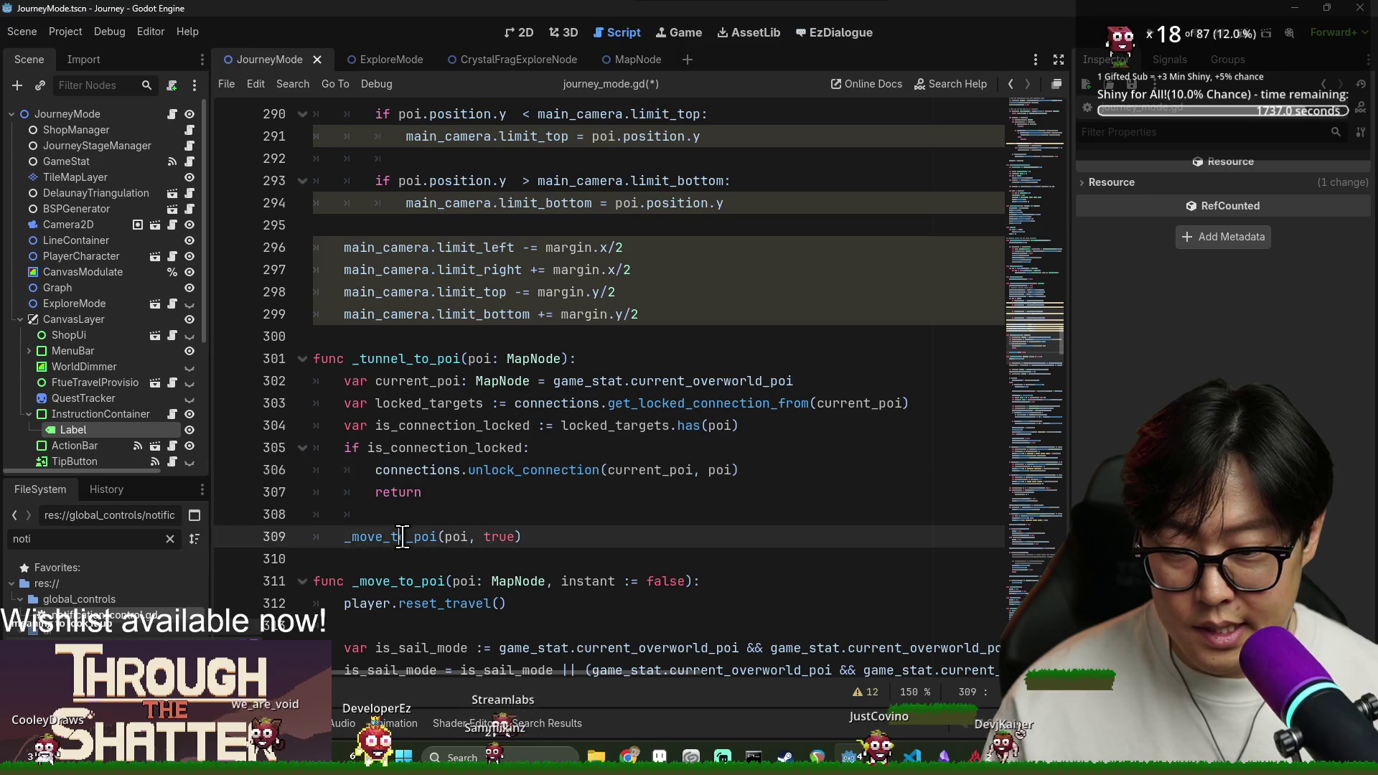
left_click(488, 558)
key("ctrl+s")
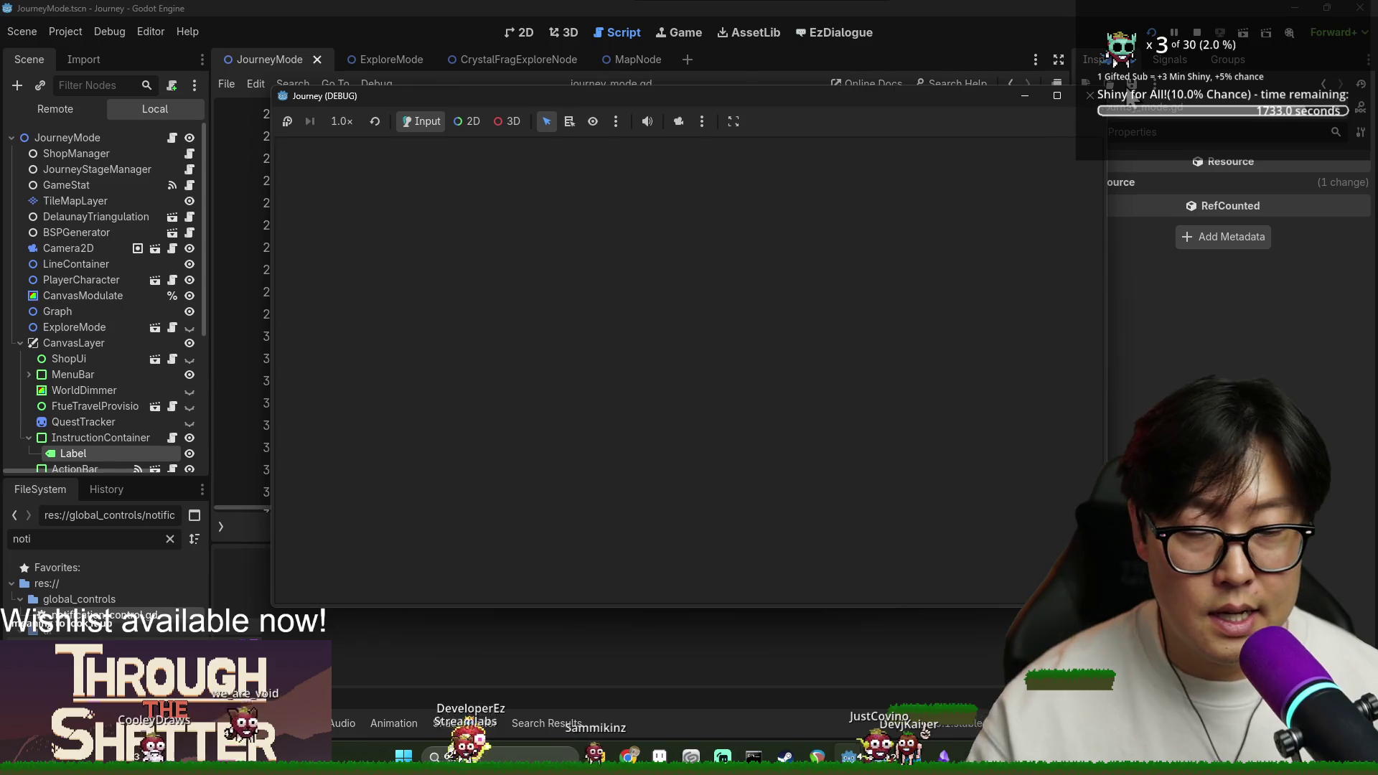
left_click(1198, 33)
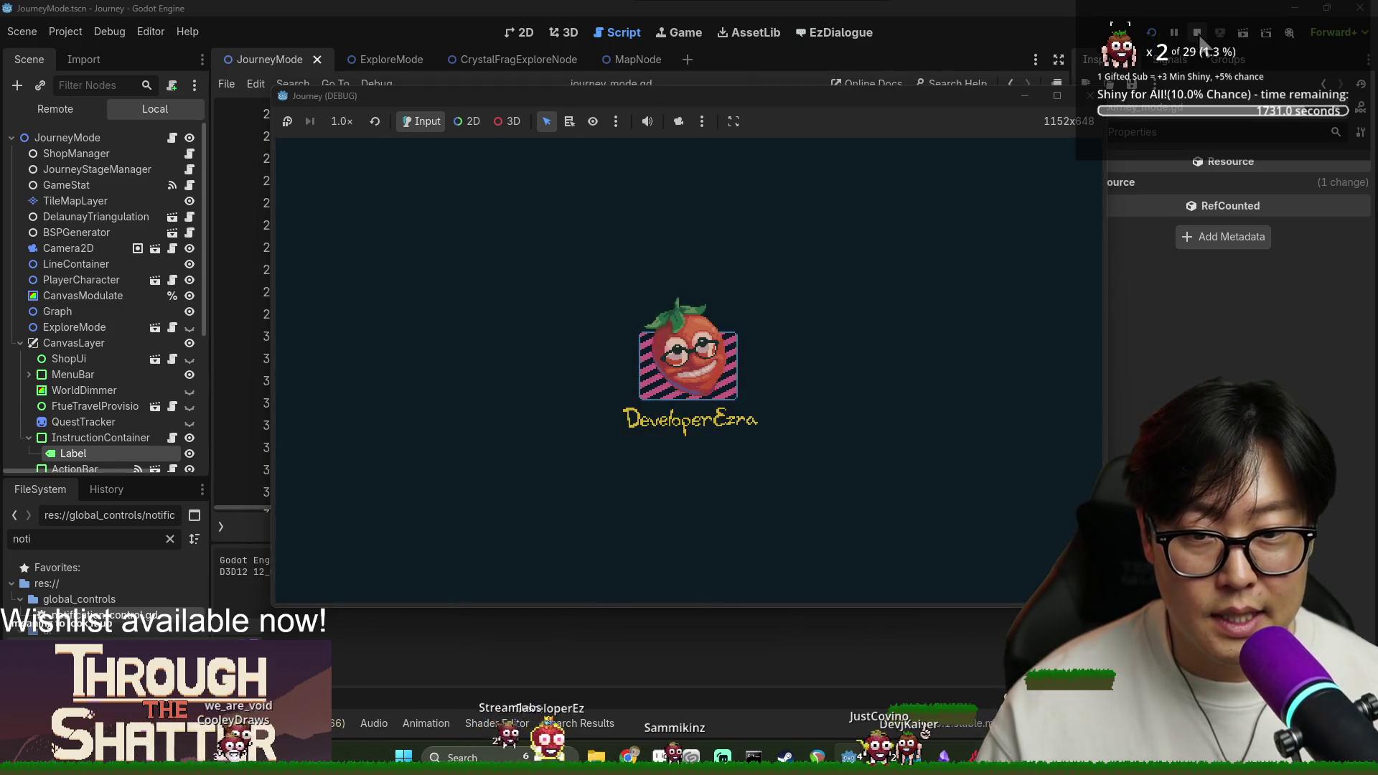
key("ctrl+s")
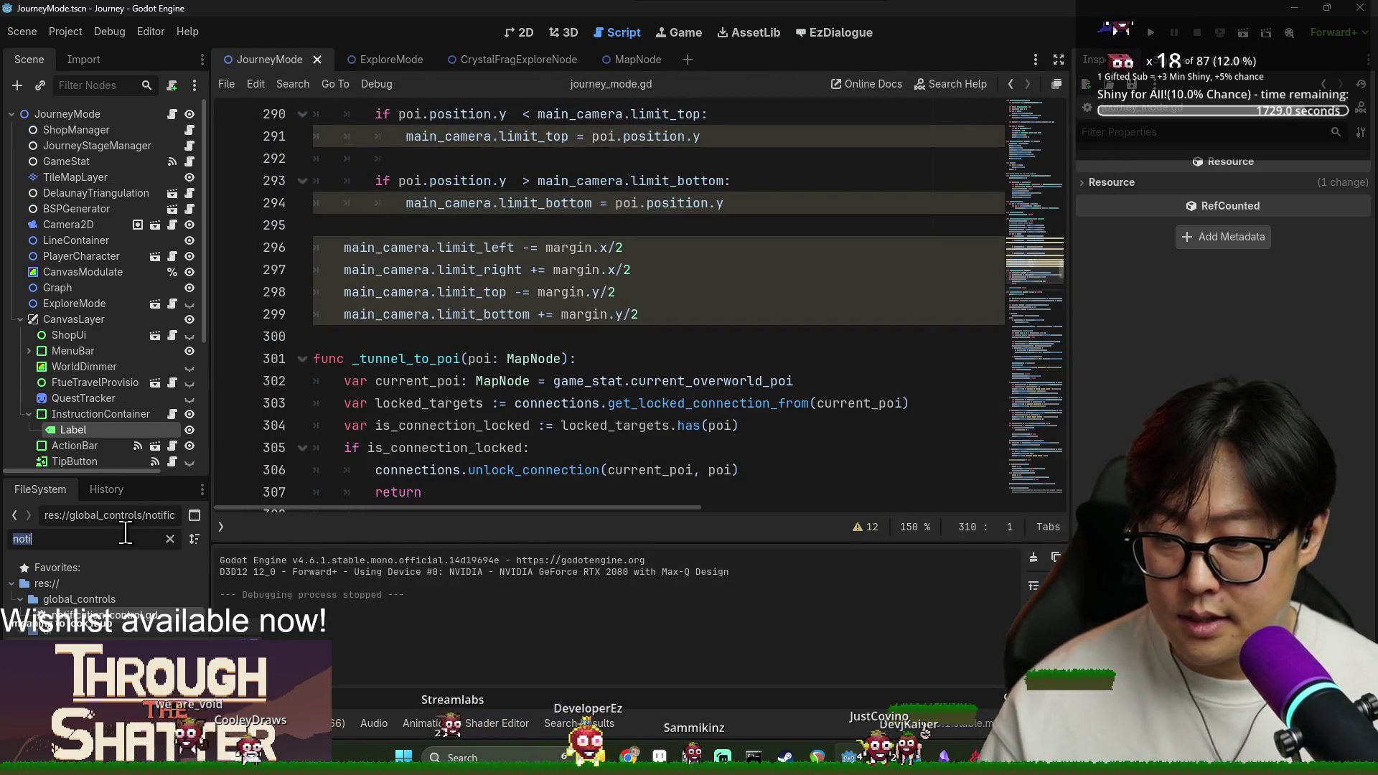
Open Game.tscn, enable Reset Save in the Inspector, and run the game.
type("game")
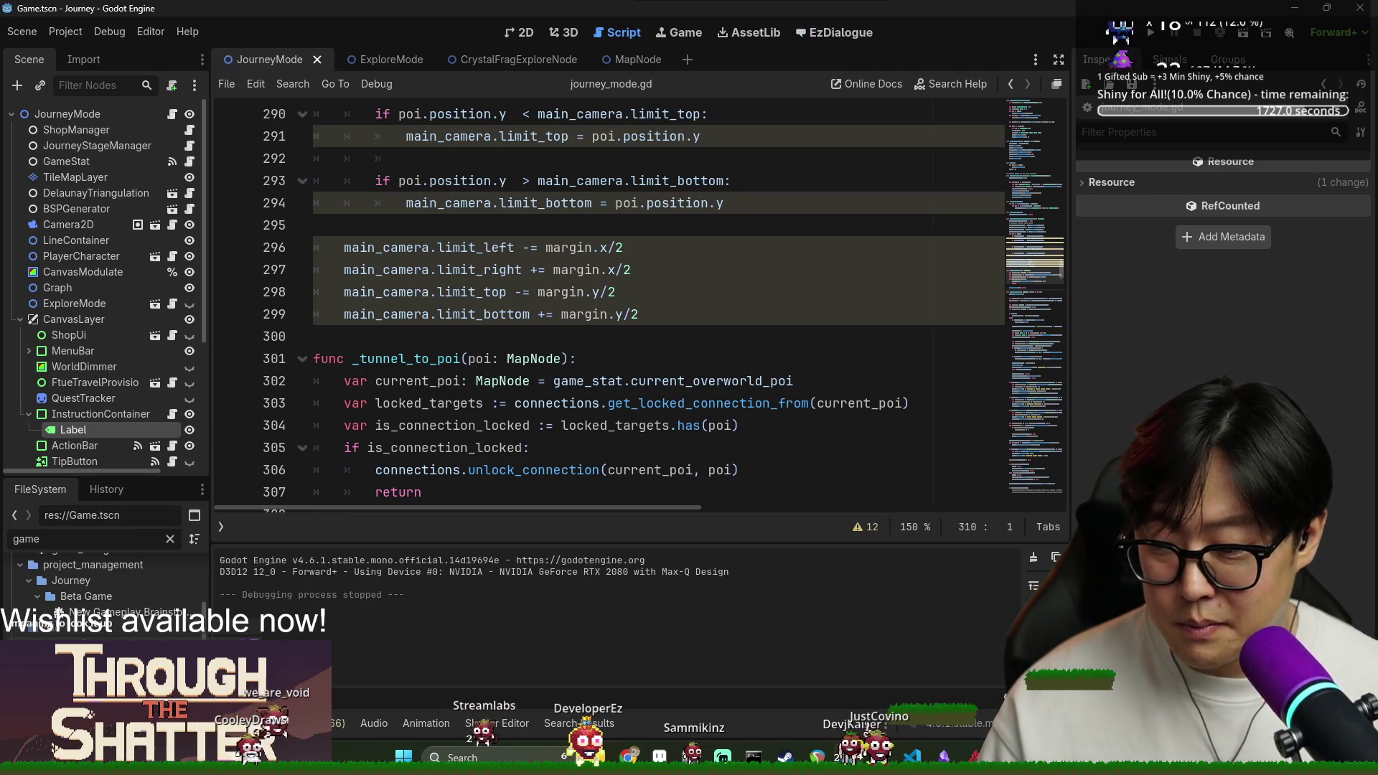
key("Return")
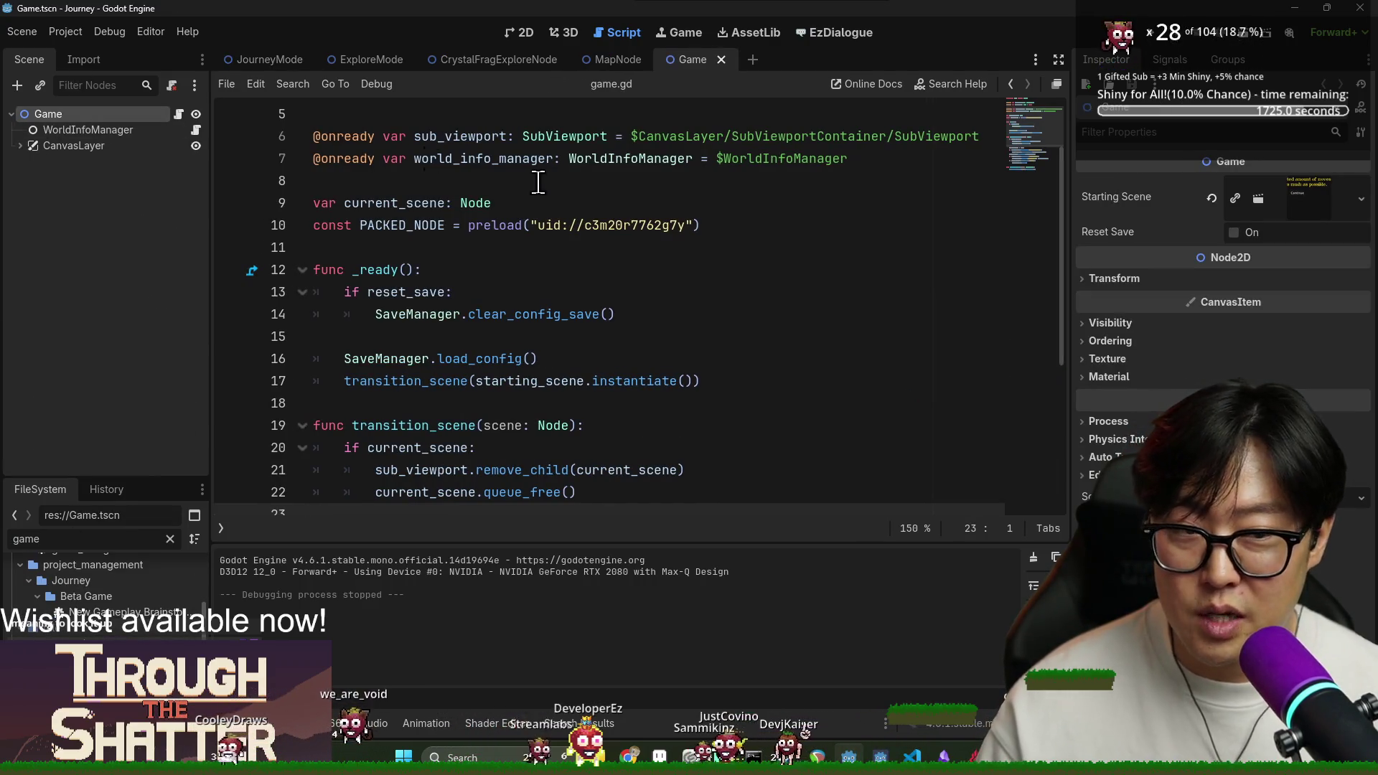
left_click(1234, 232)
left_click(730, 239)
left_click(1151, 39)
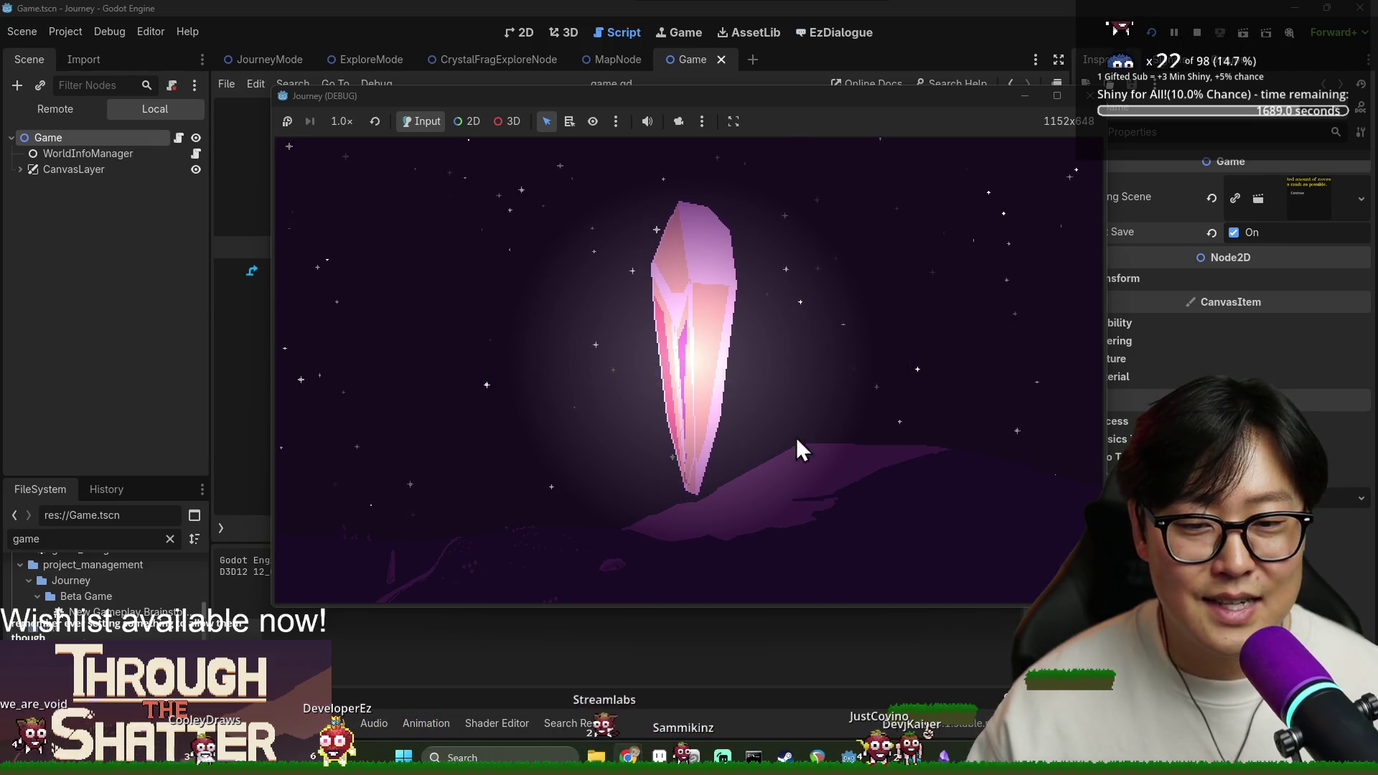
Shatter the intro crystal, start a New Game, and return to the editor.
left_click(704, 368)
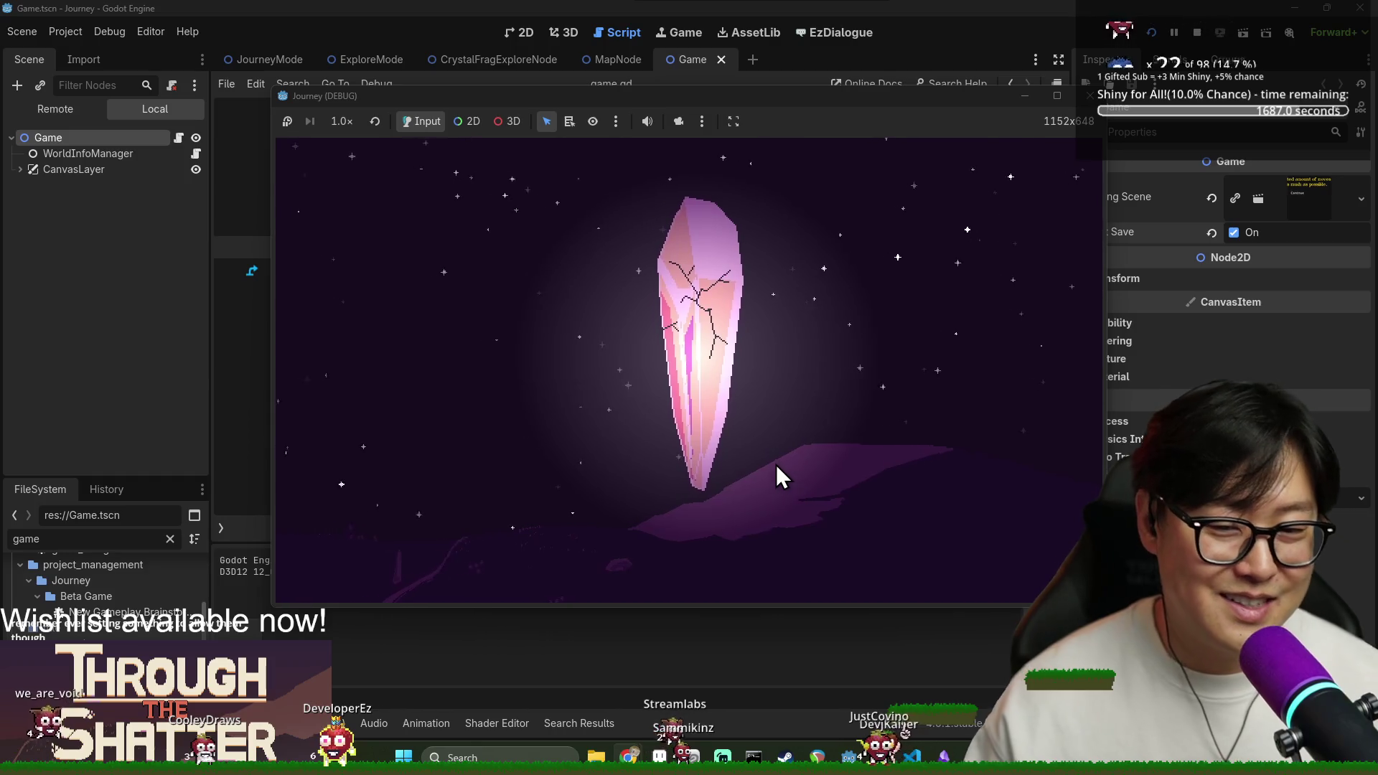
left_click(746, 454)
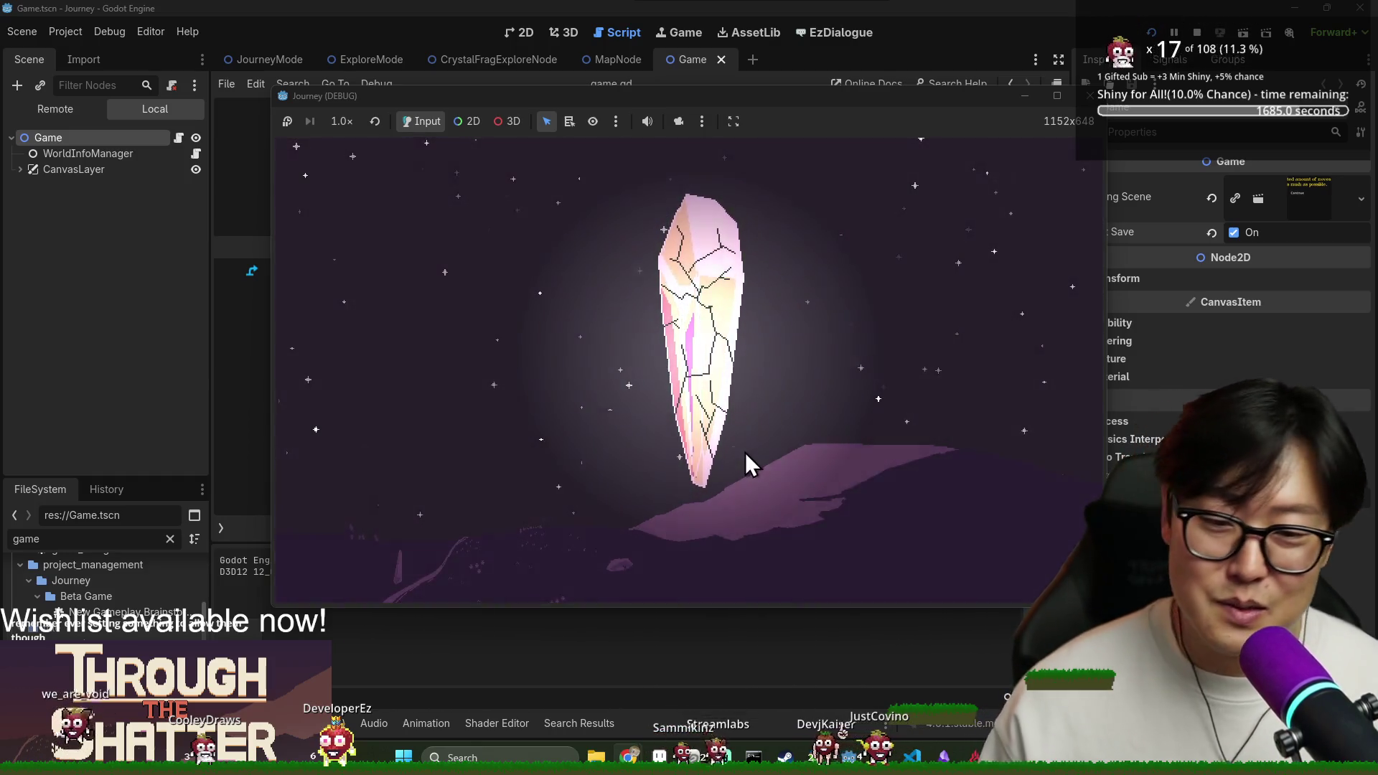
left_click(747, 453)
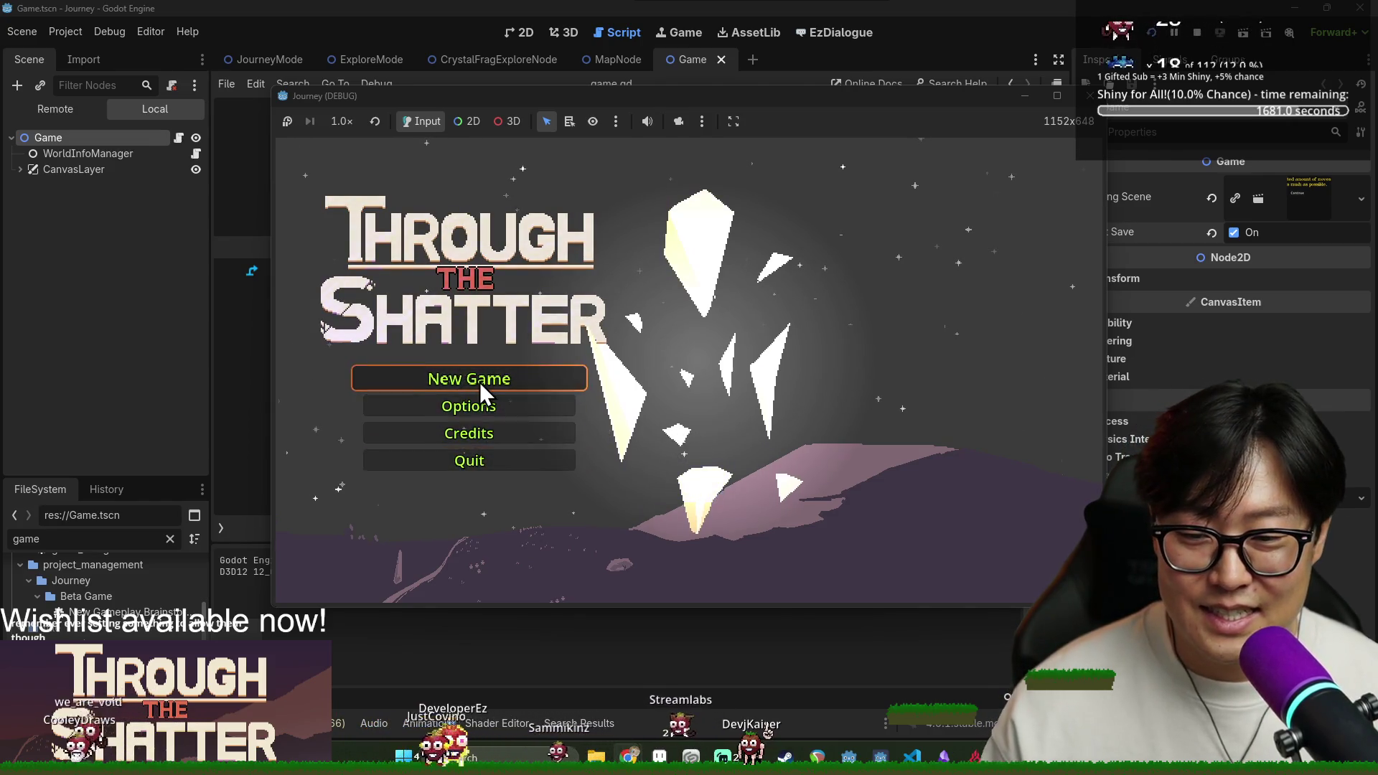
left_click(479, 382)
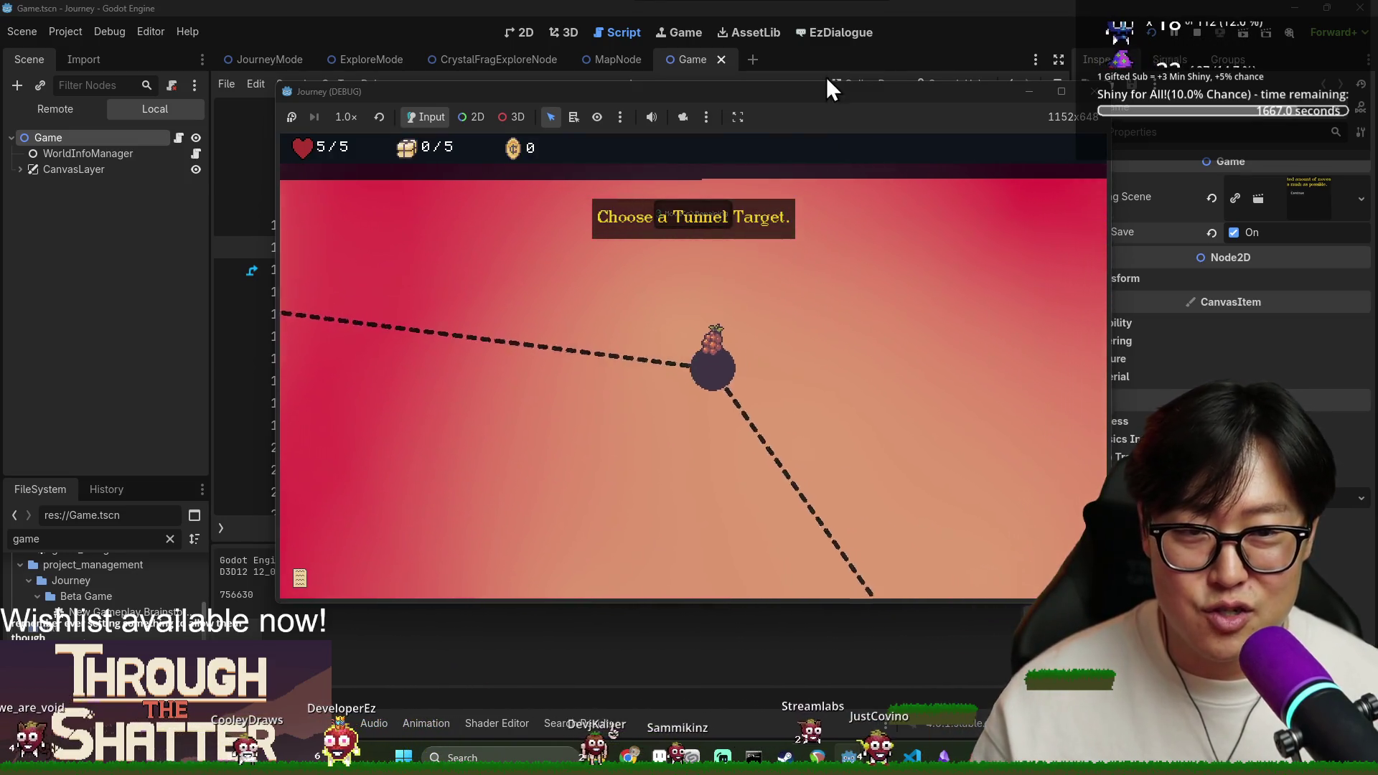
left_click(827, 79)
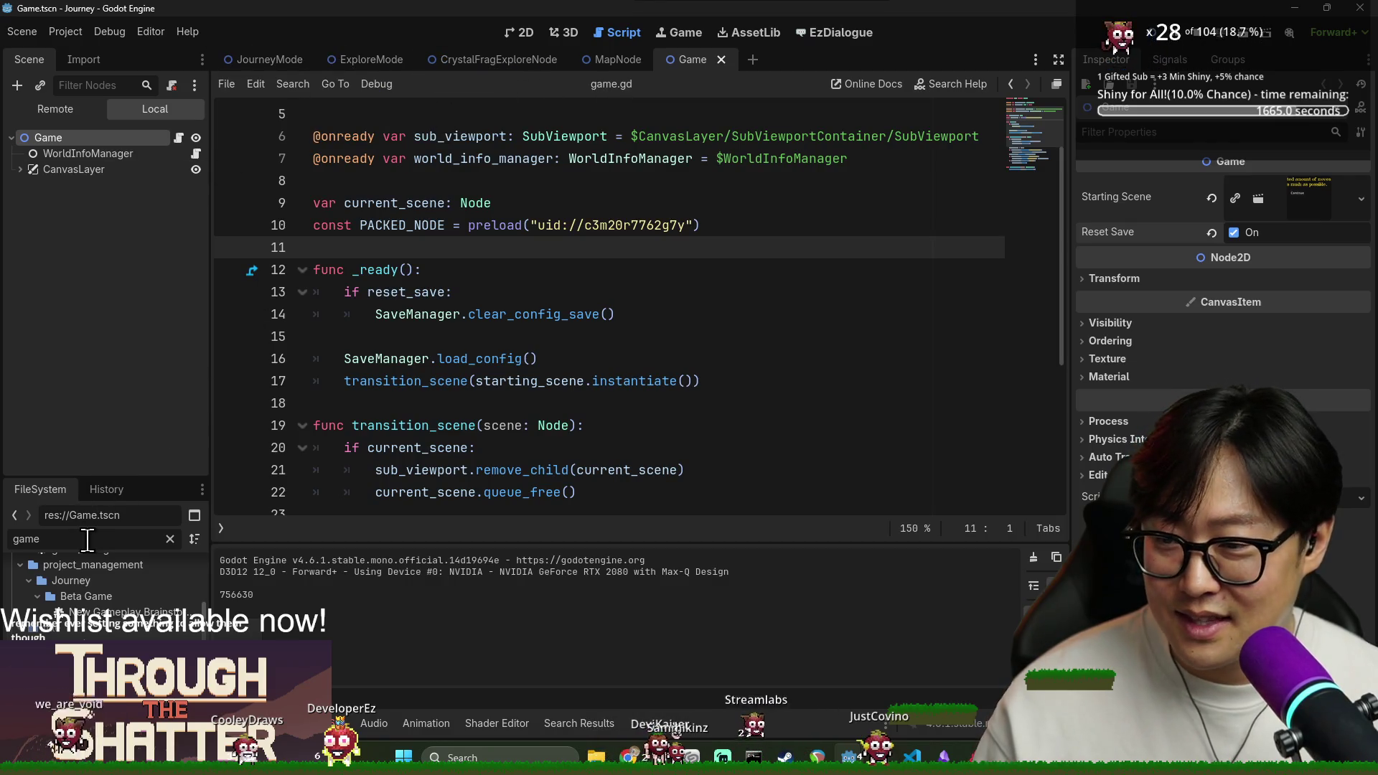
Filter FileSystem for 'journ', switch to JourneyMode, rerun with F5 and tunnel into a target.
key("BackSpace")
key("BackSpace")
key("BackSpace")
type("journ")
left_click(268, 57)
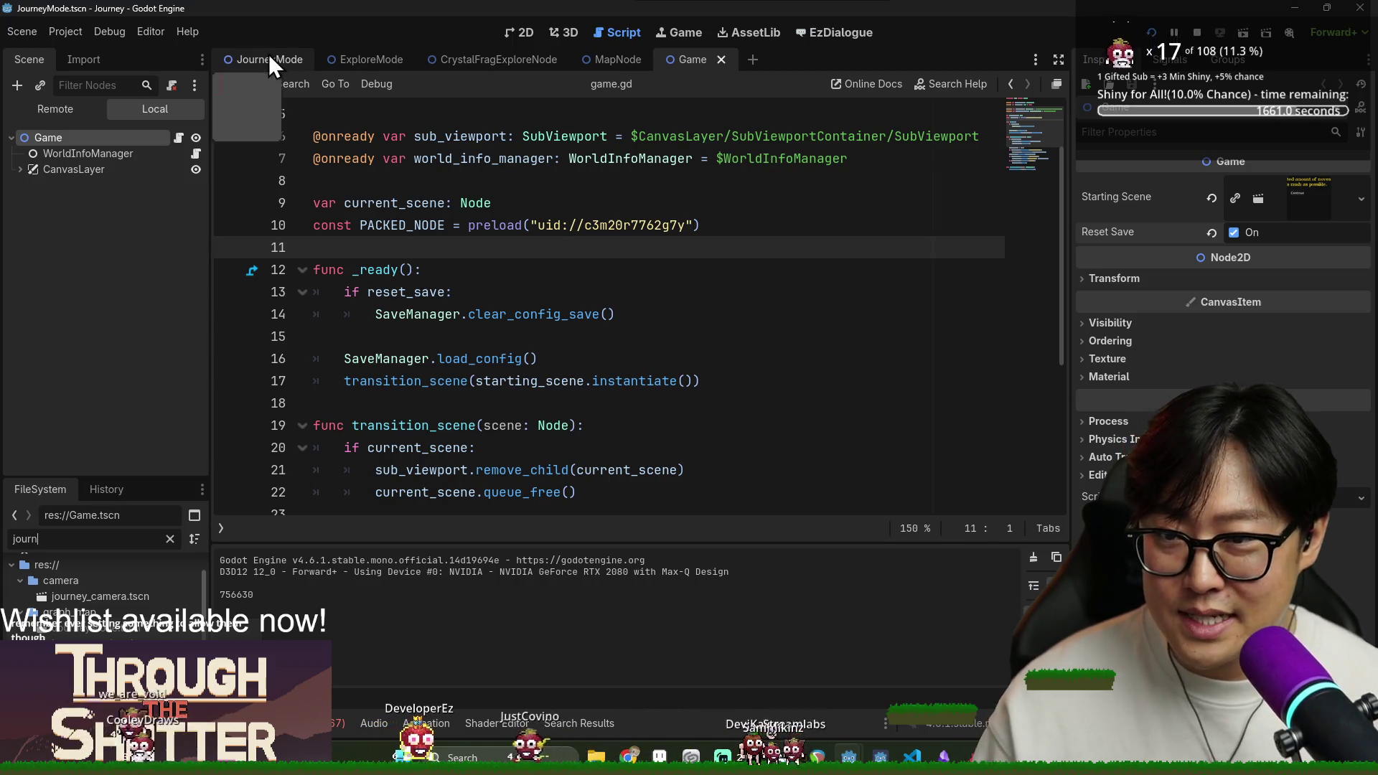
scroll(115, 337, "down", 5)
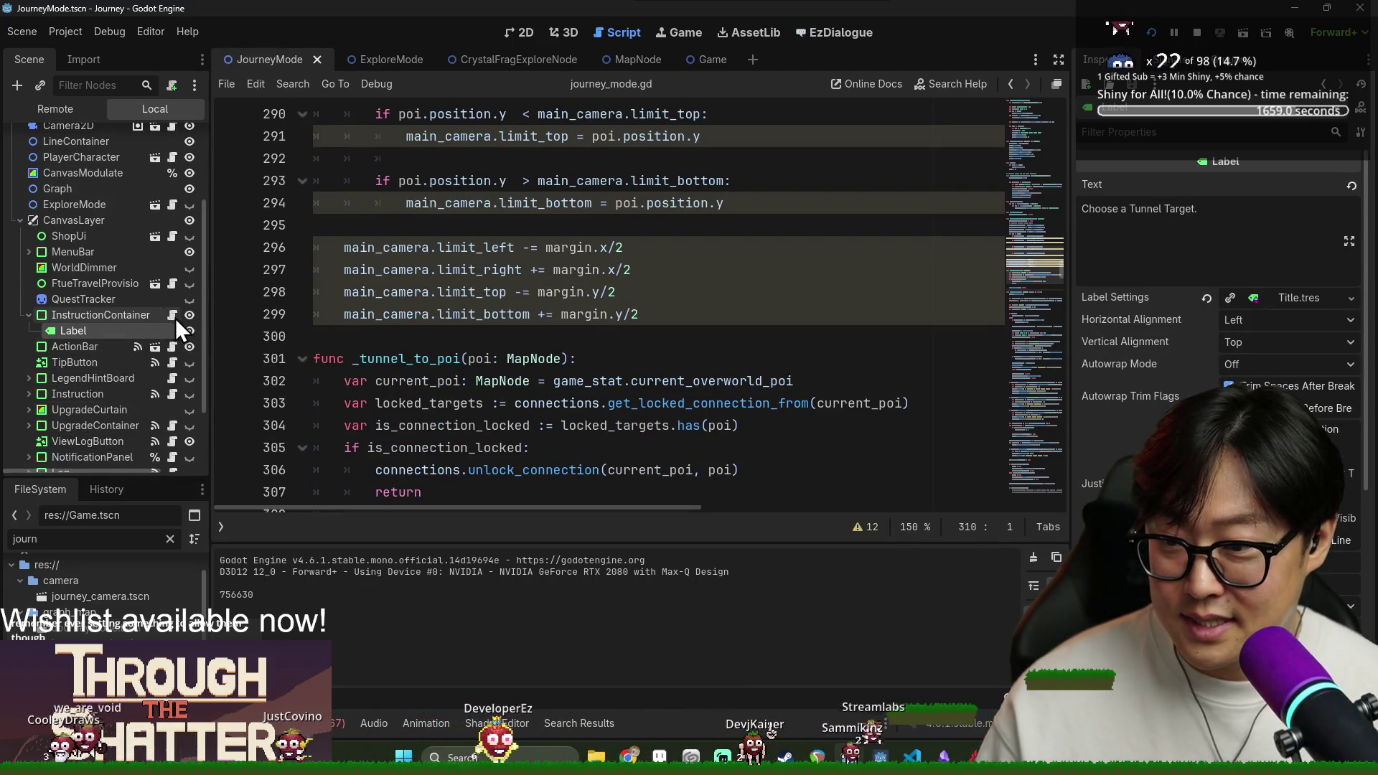
key("F5")
key("alt+Tab")
key("Escape")
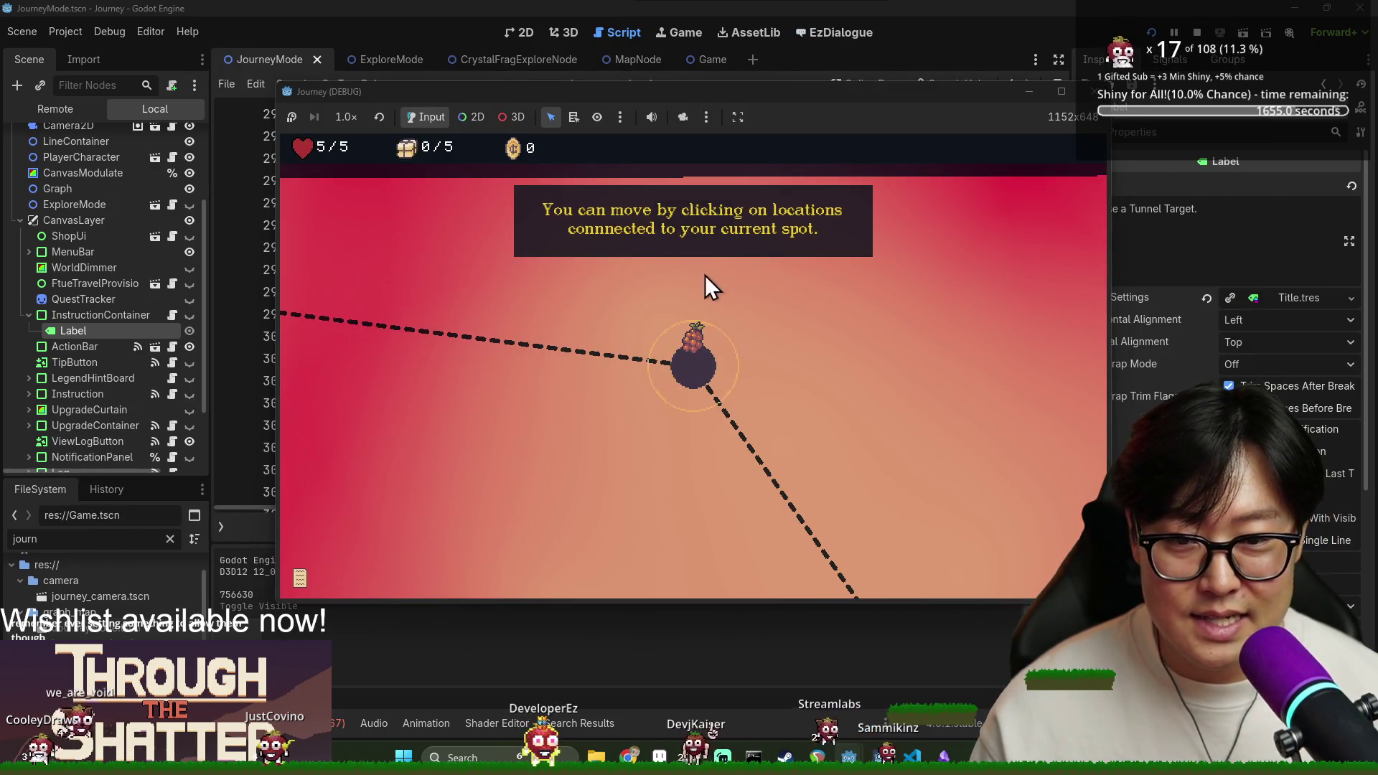
left_click(707, 374)
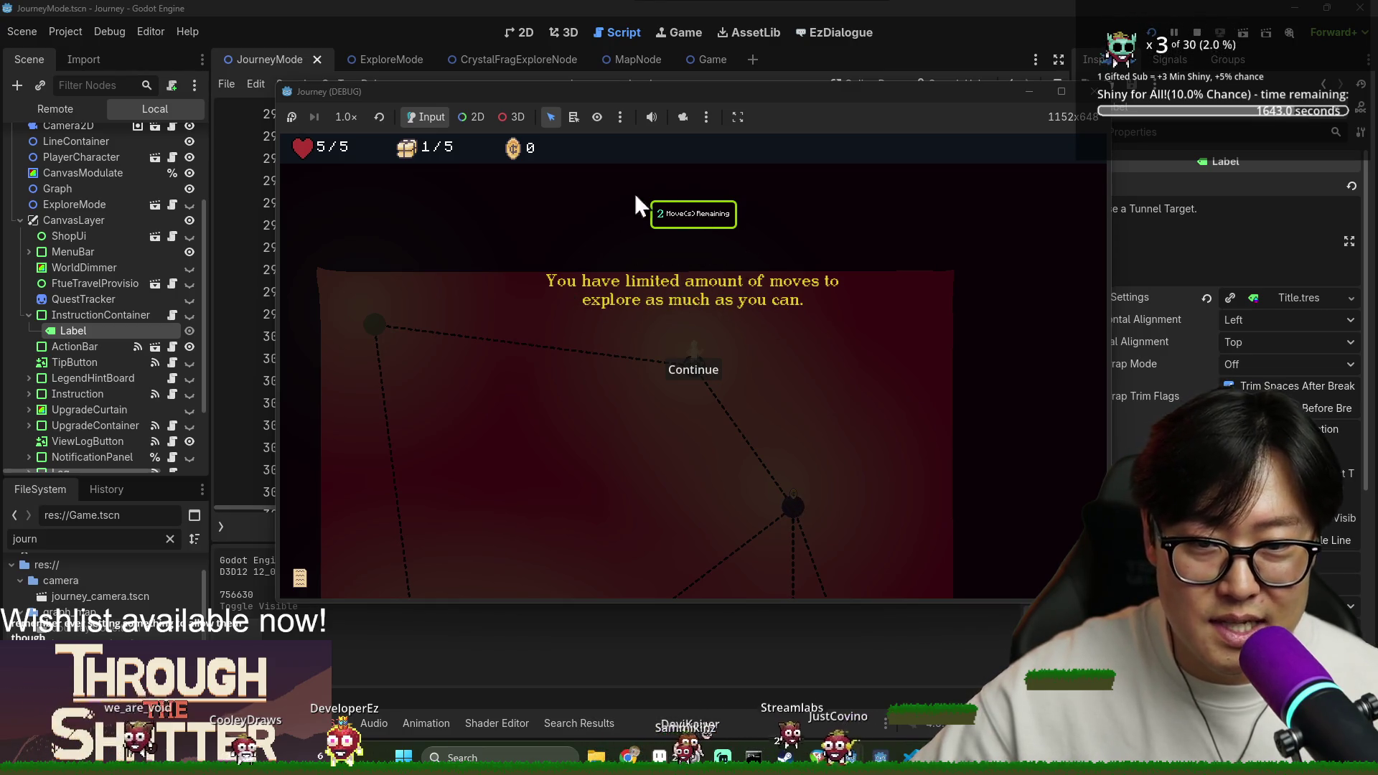
Play the first exploration, dismissing the tutorials and collecting items on the way back to the entrance.
left_click(708, 368)
left_click(794, 505)
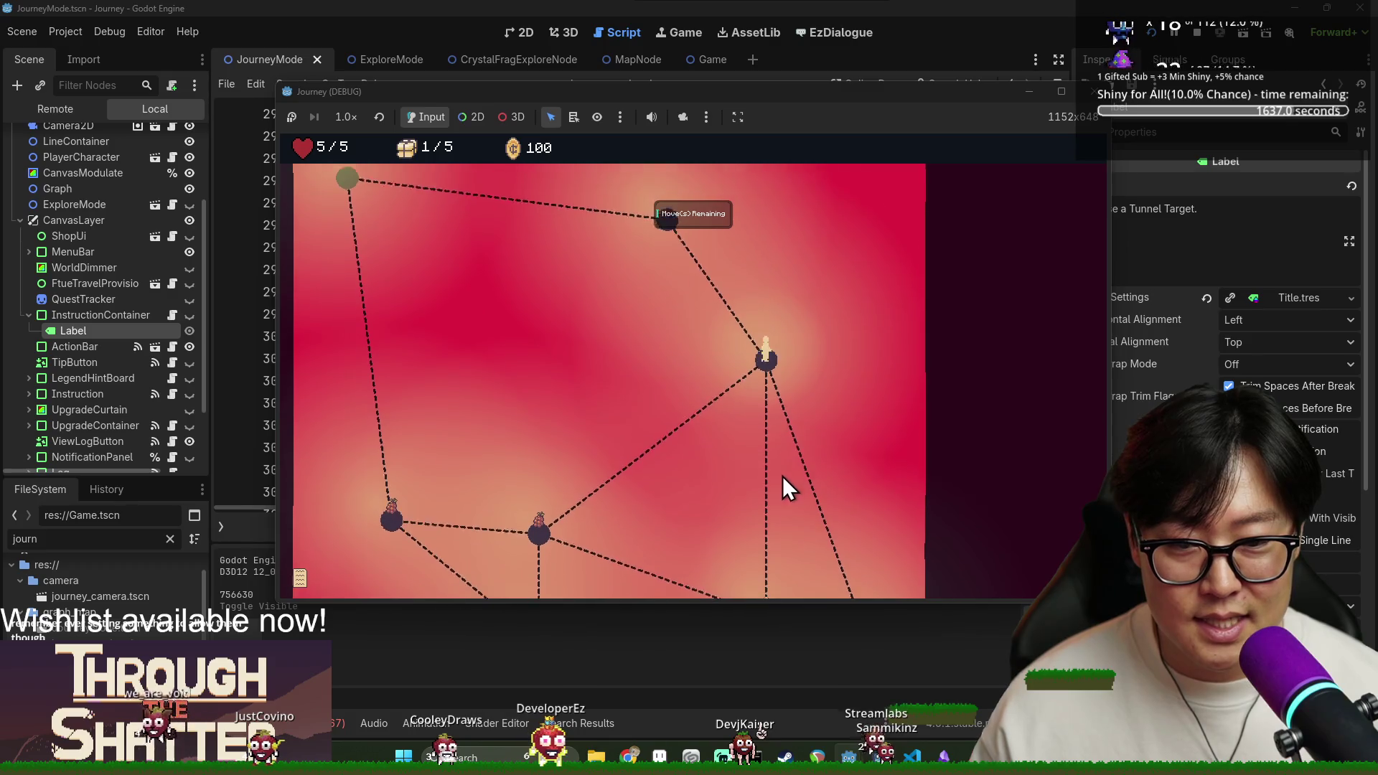
left_click(880, 437)
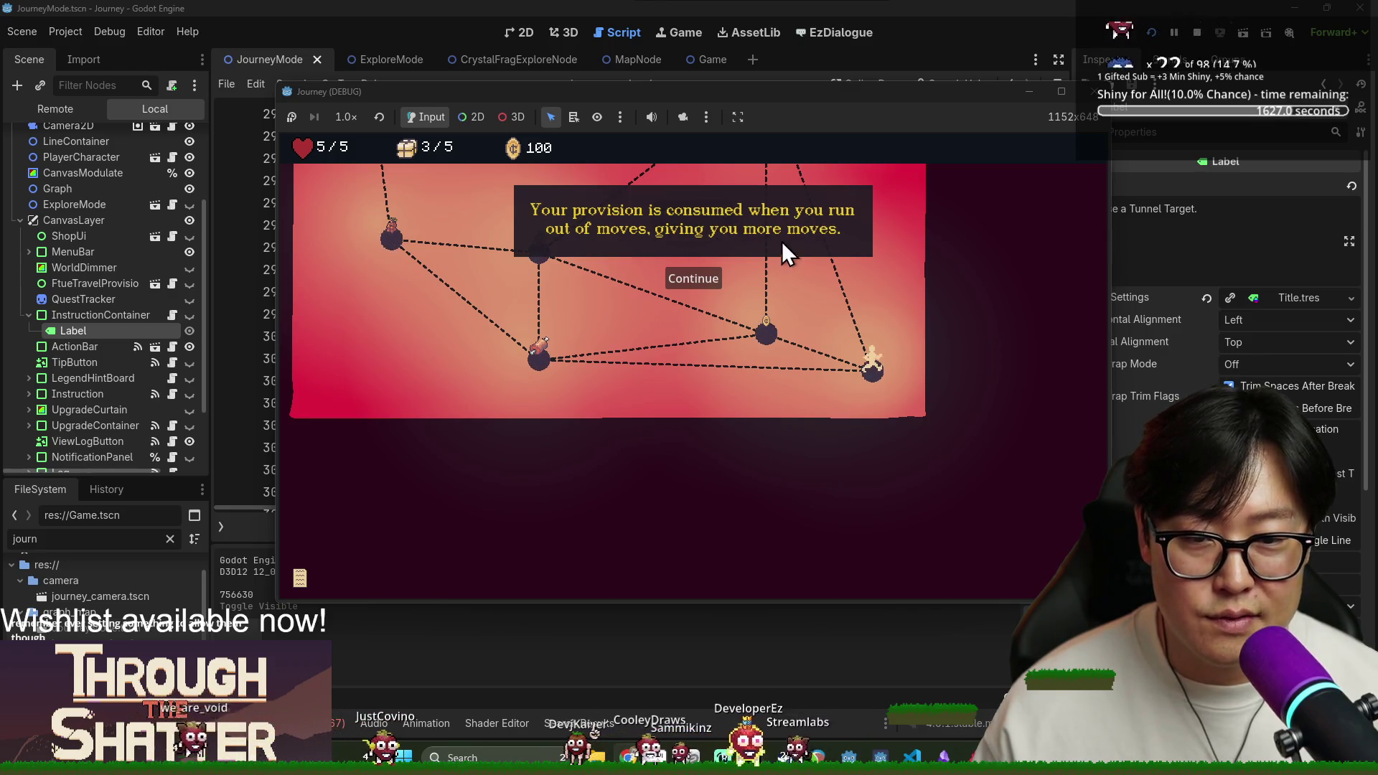
left_click(685, 281)
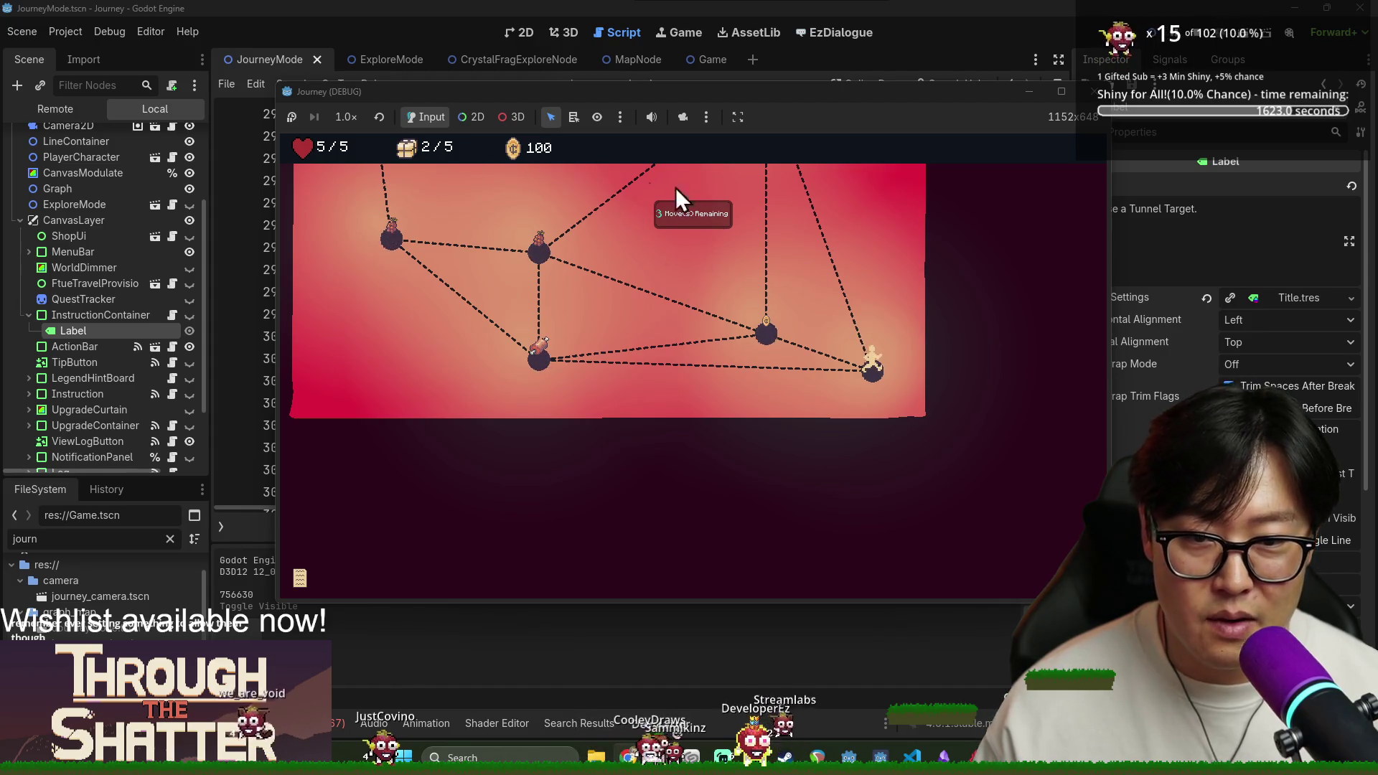
left_click(746, 342)
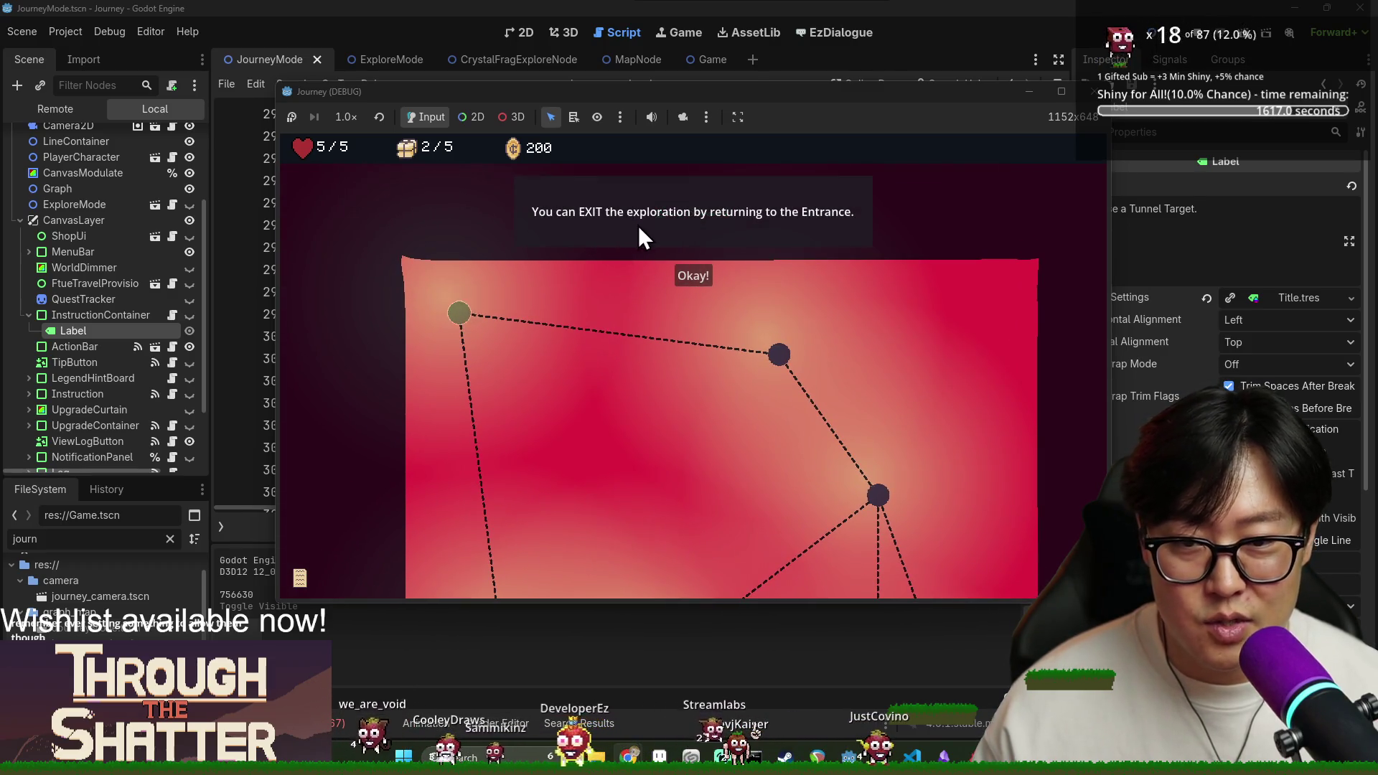
left_click(691, 276)
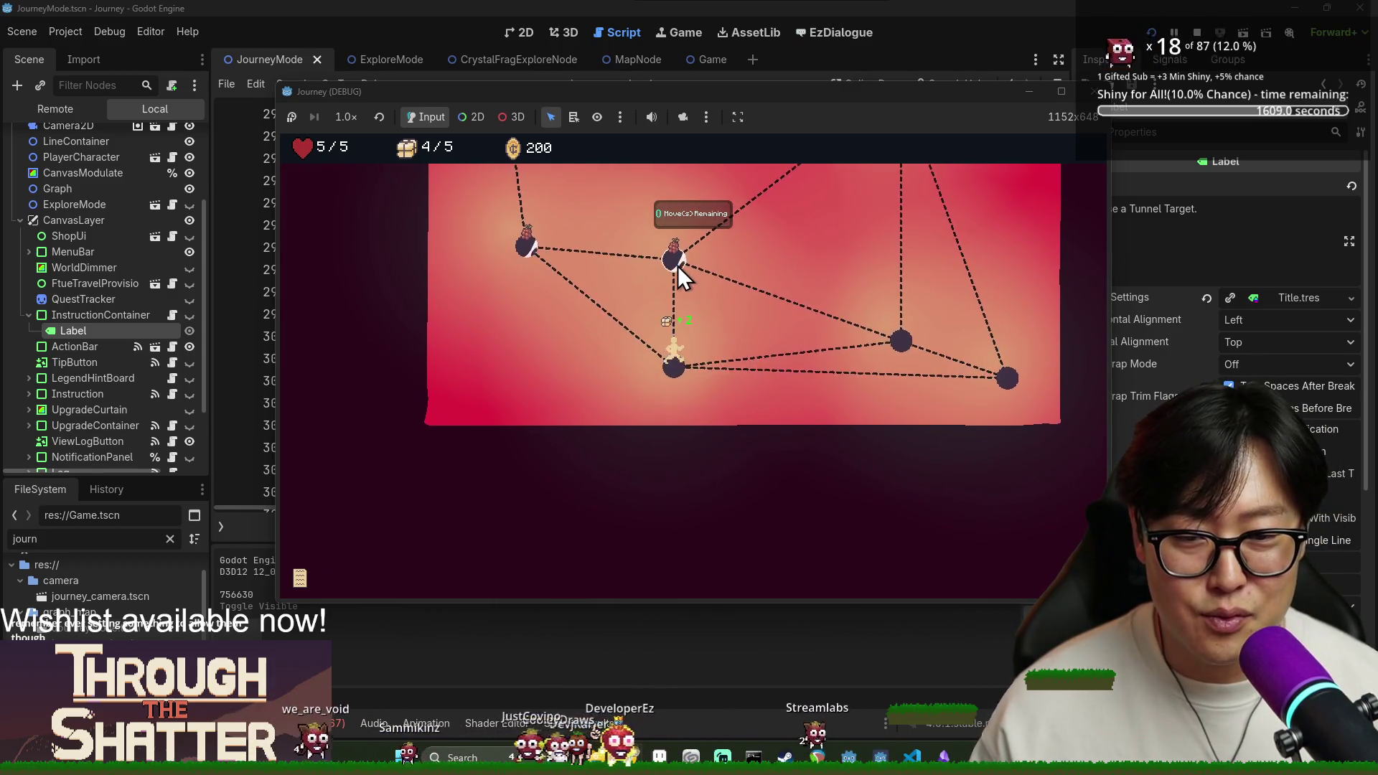
left_click(675, 260)
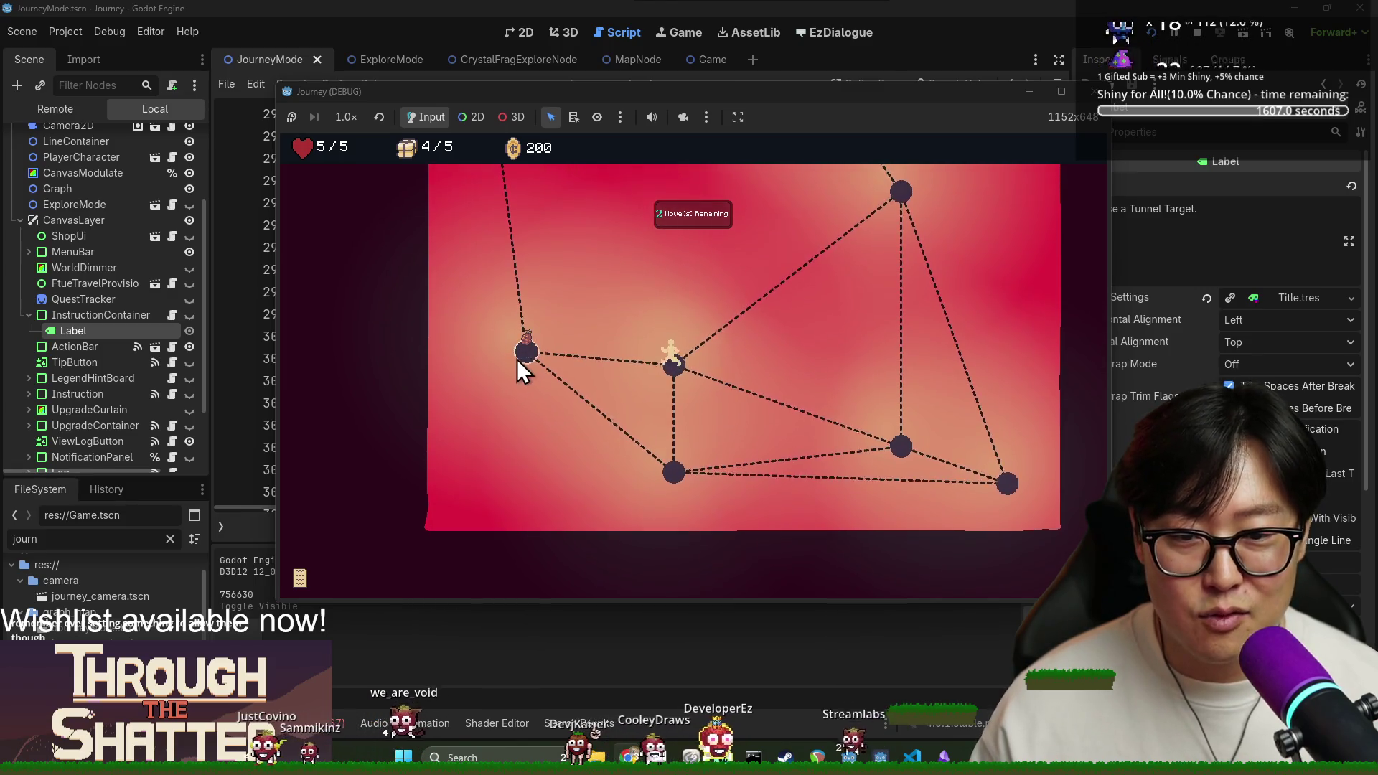
left_click(520, 357)
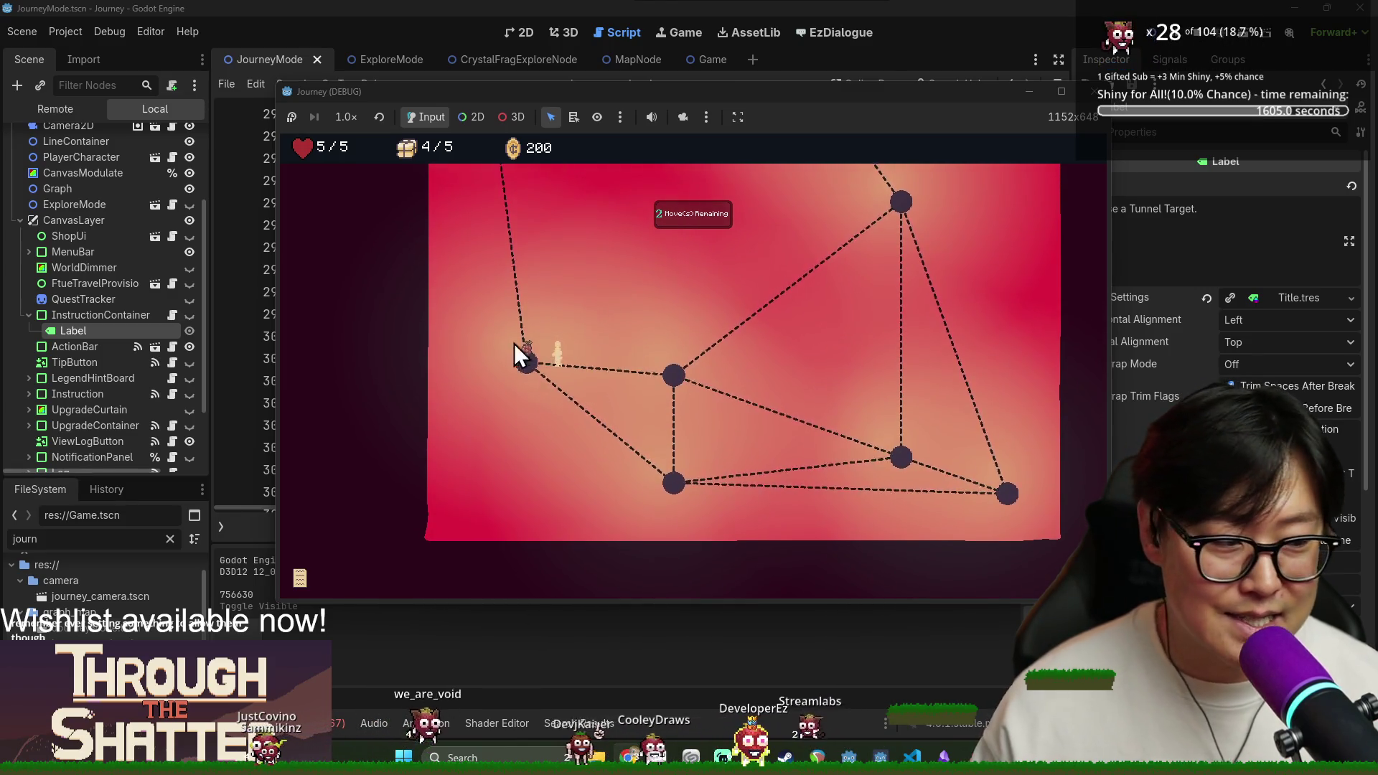
left_click(489, 305)
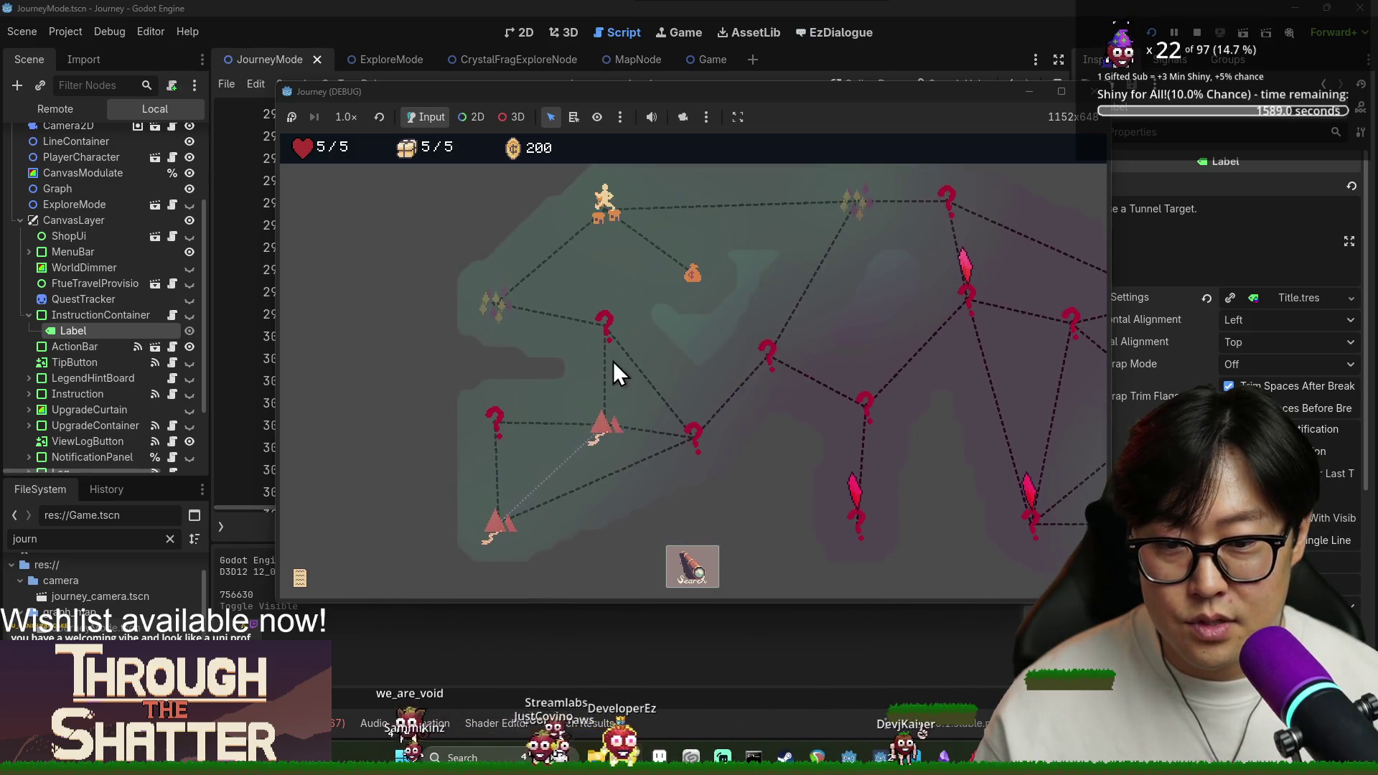
Travel to the shop, buy the 200-coin spyglass and close the shop.
left_click(696, 267)
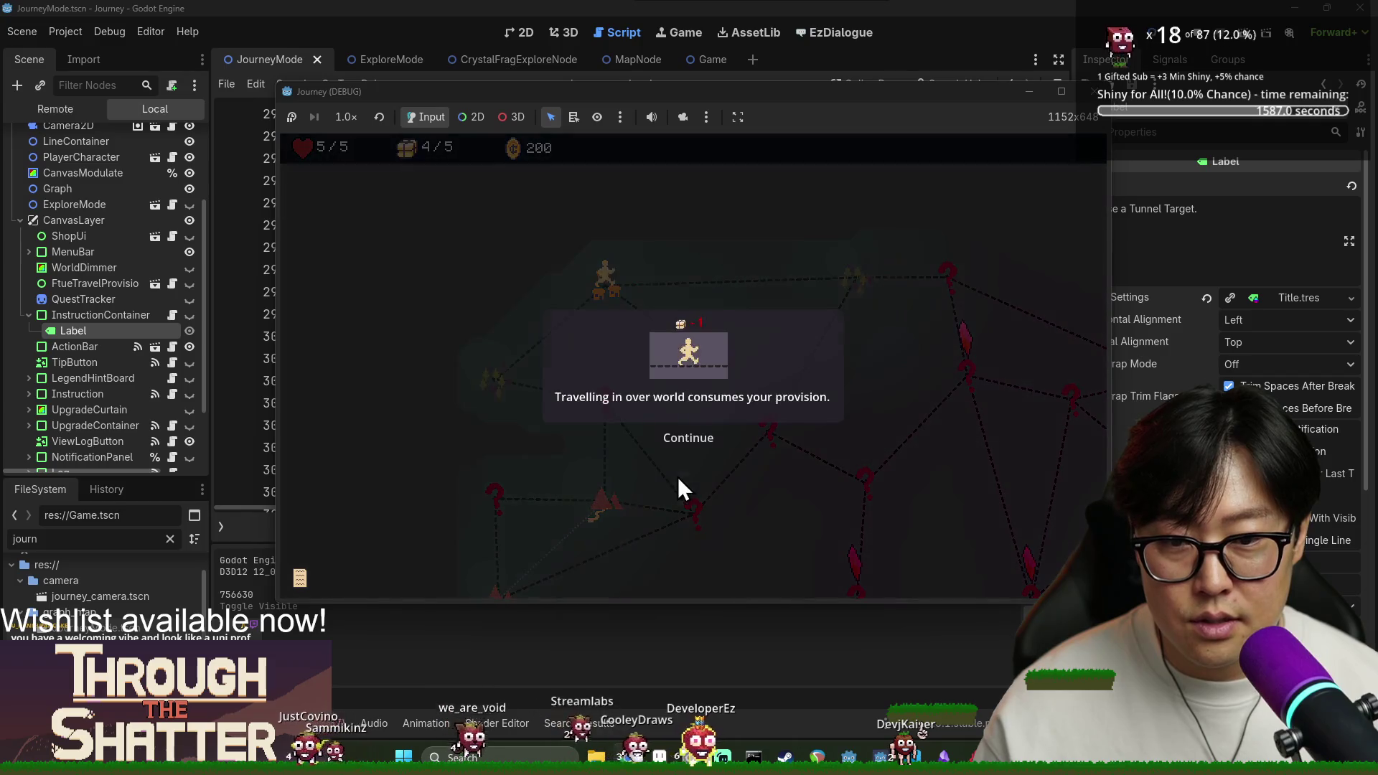
left_click(687, 451)
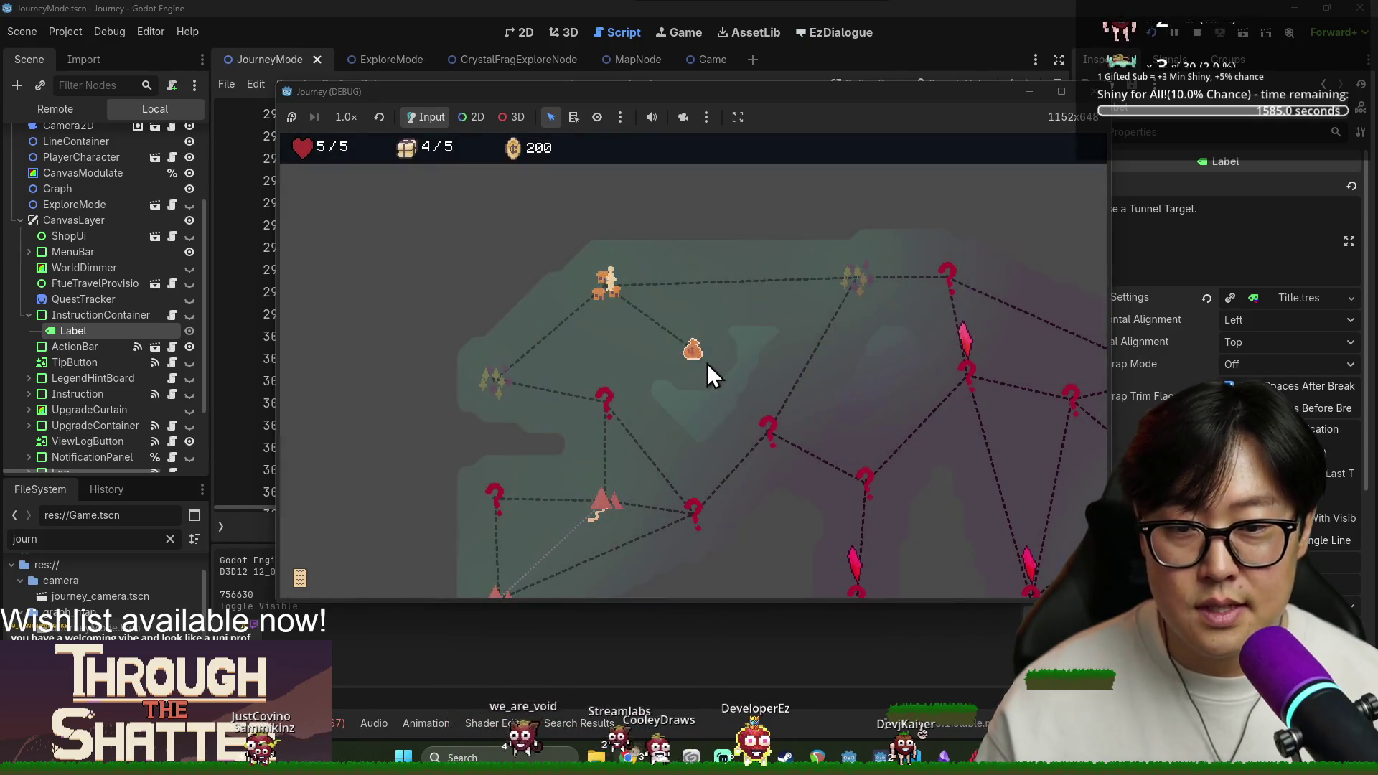
left_click(701, 358)
left_click(699, 356)
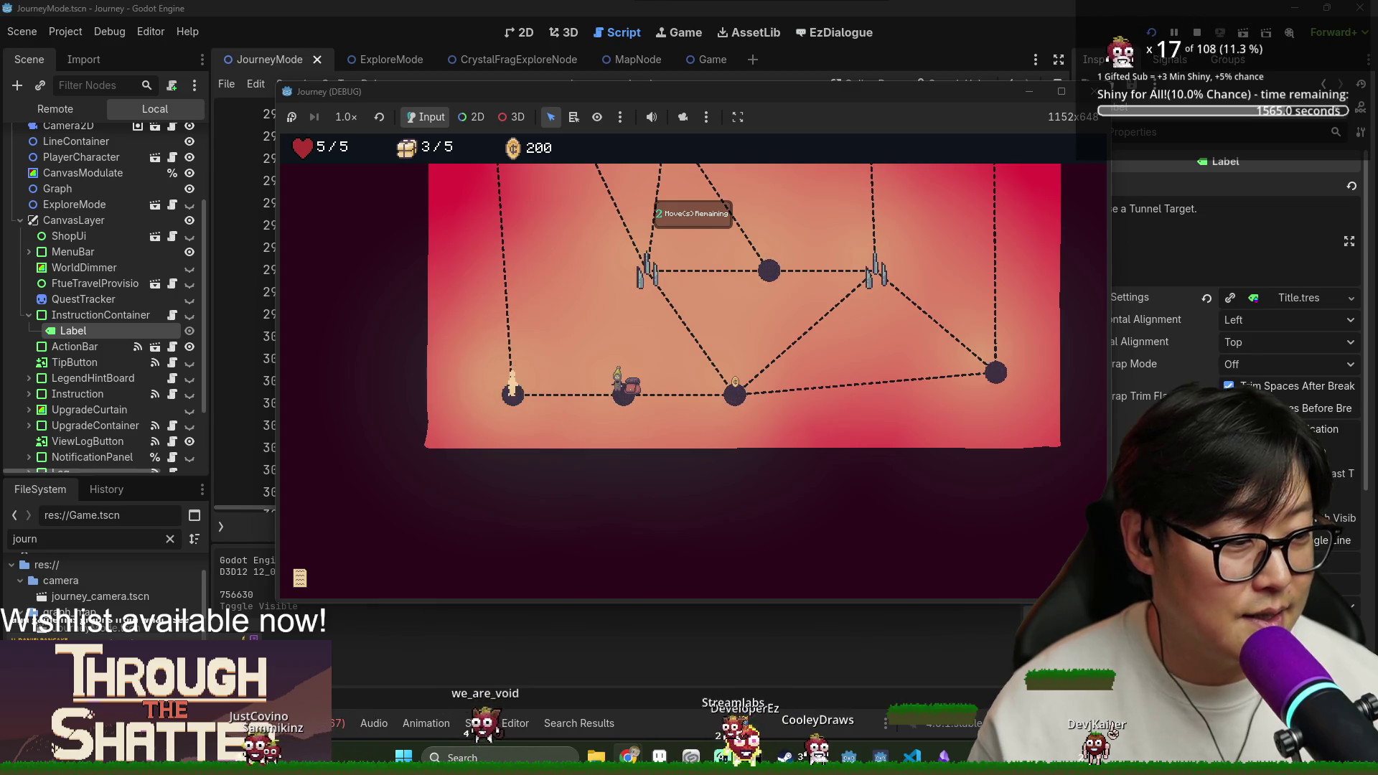
left_click(621, 399)
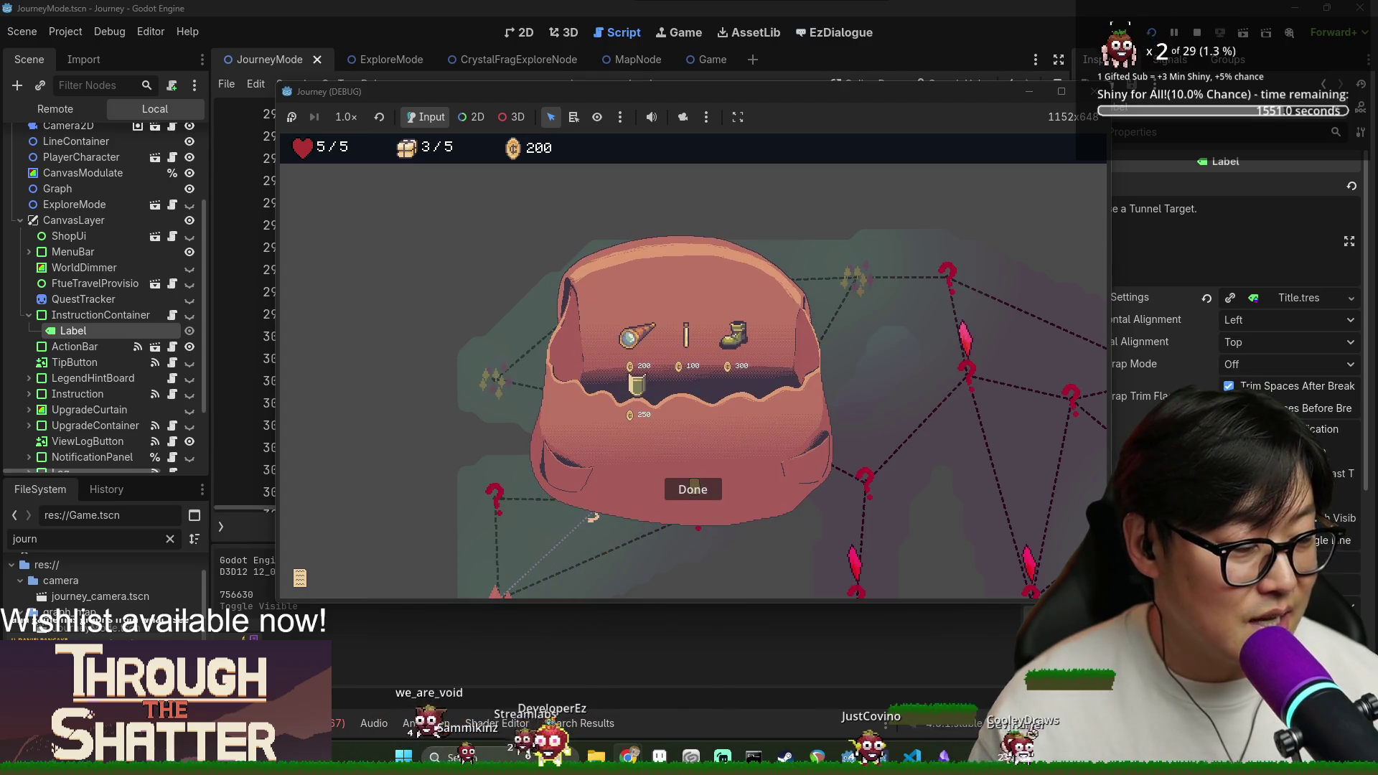
left_click(630, 339)
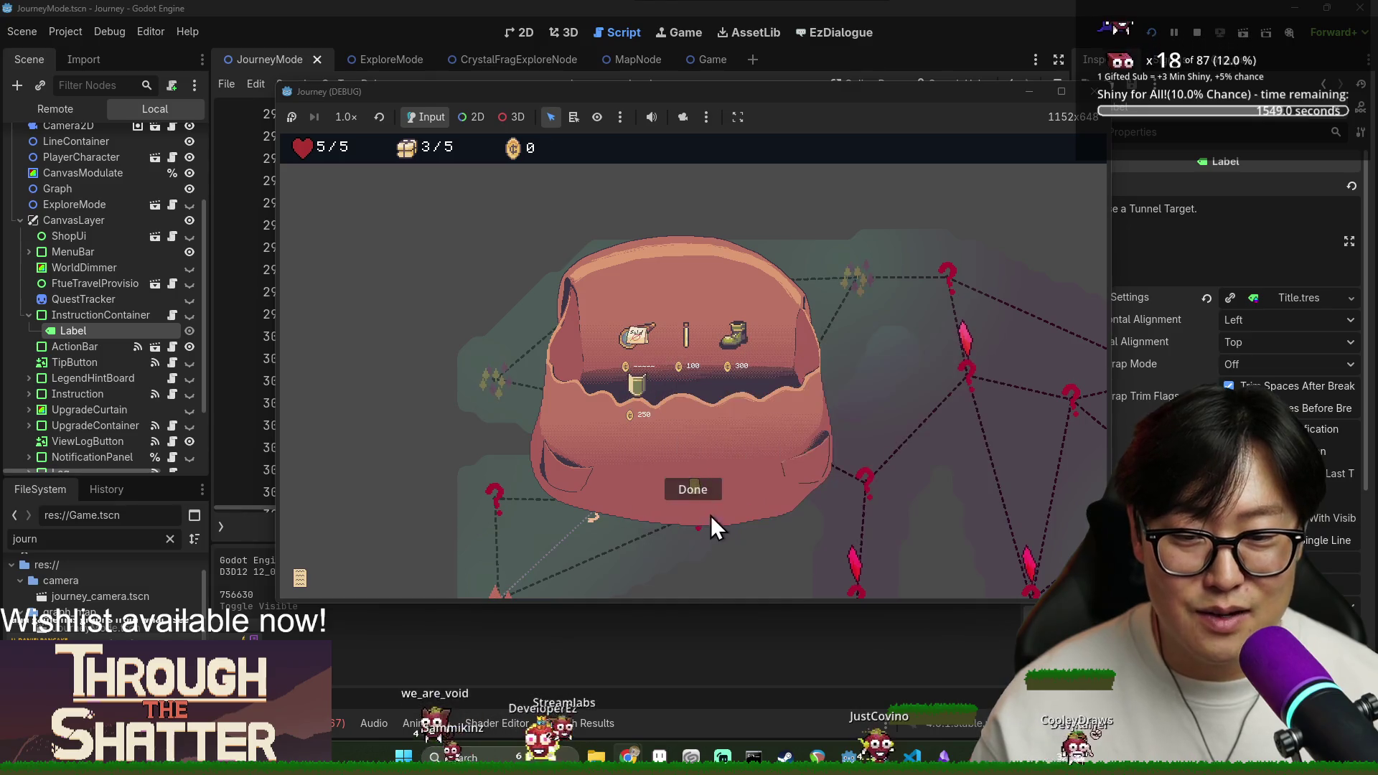
left_click(705, 501)
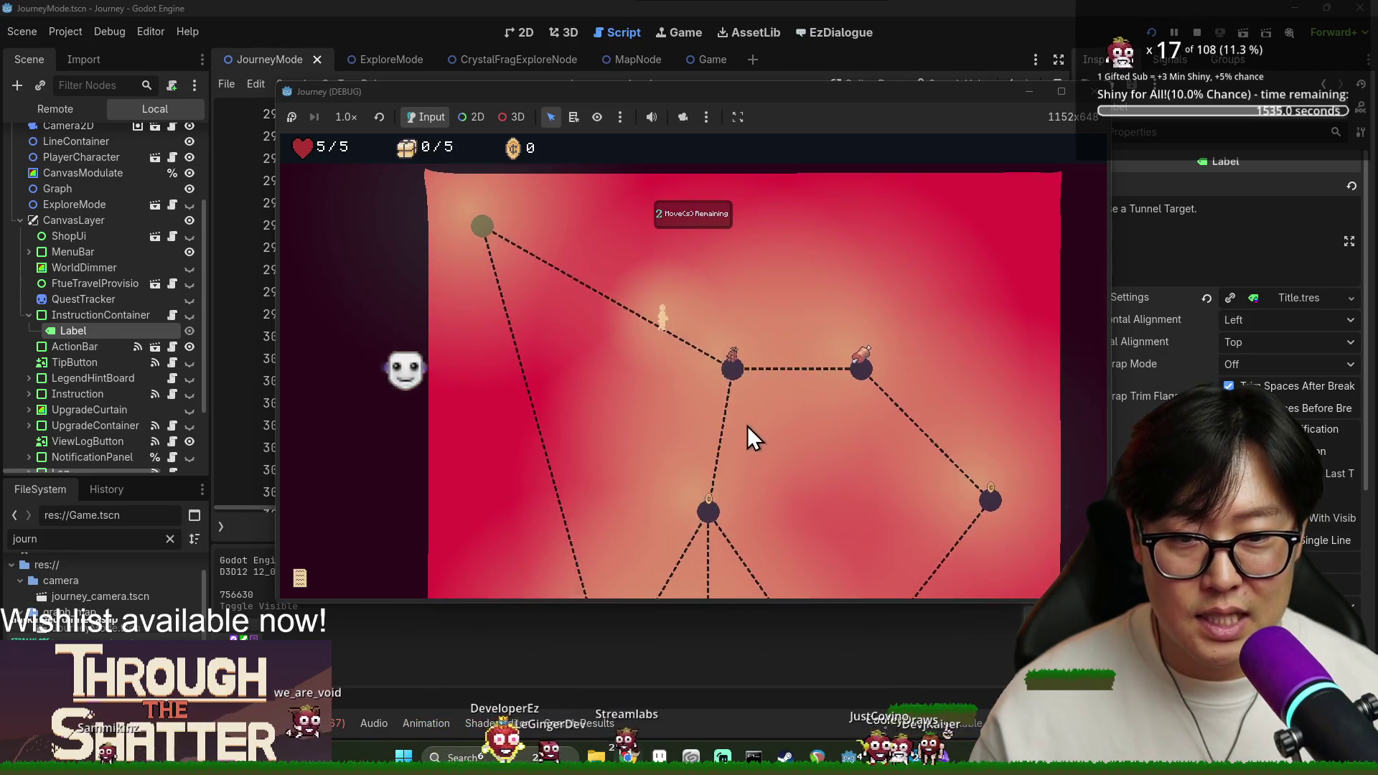
Walk the second exploration's nodes to collect items and exit, then travel to the left location.
left_click(859, 364)
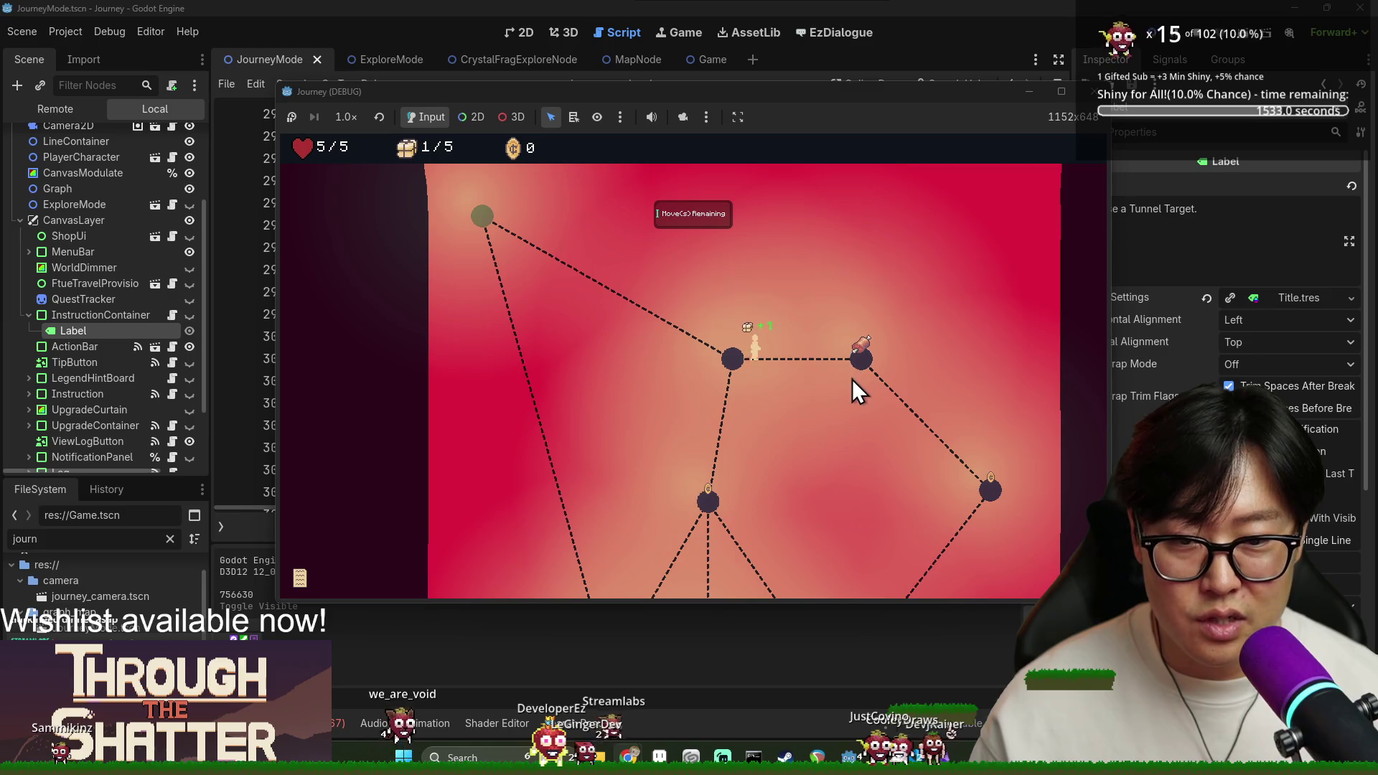
left_click(989, 491)
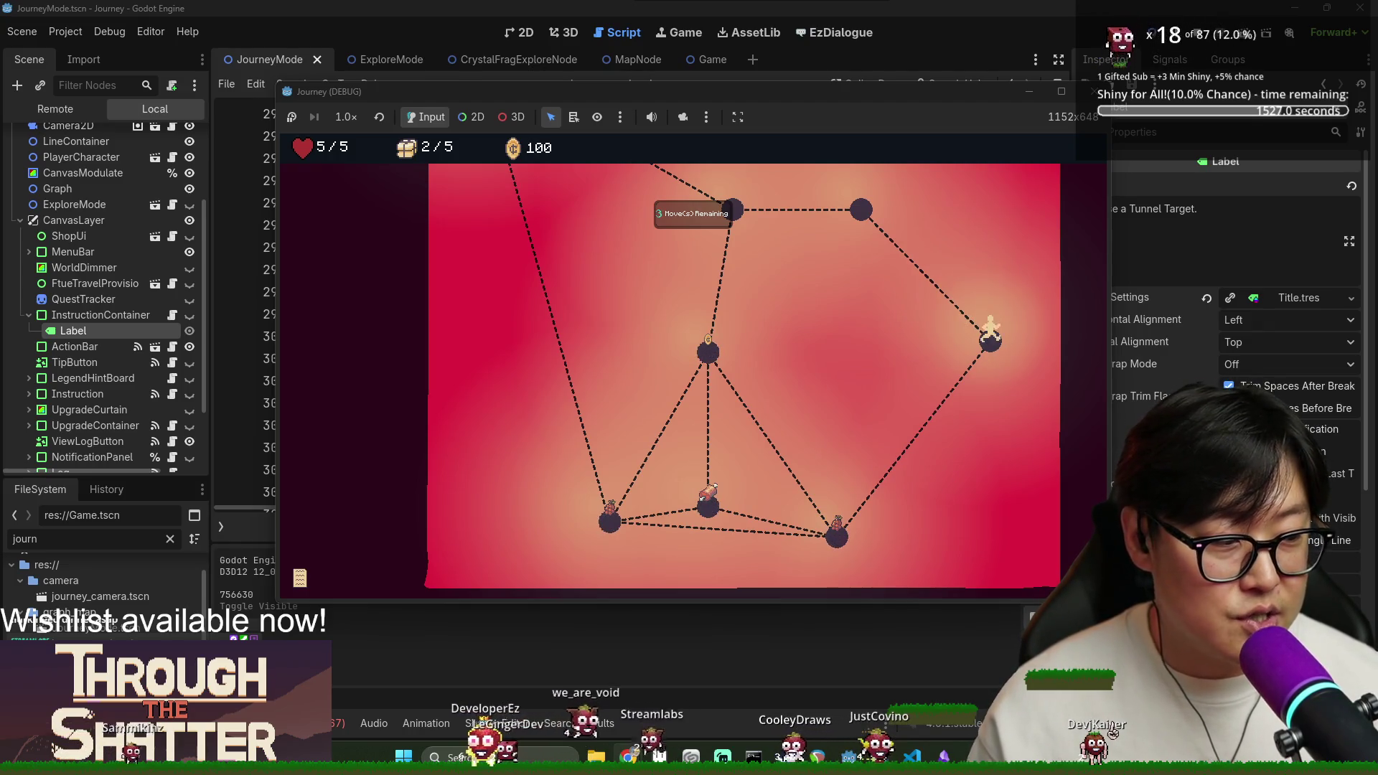
left_click(829, 534)
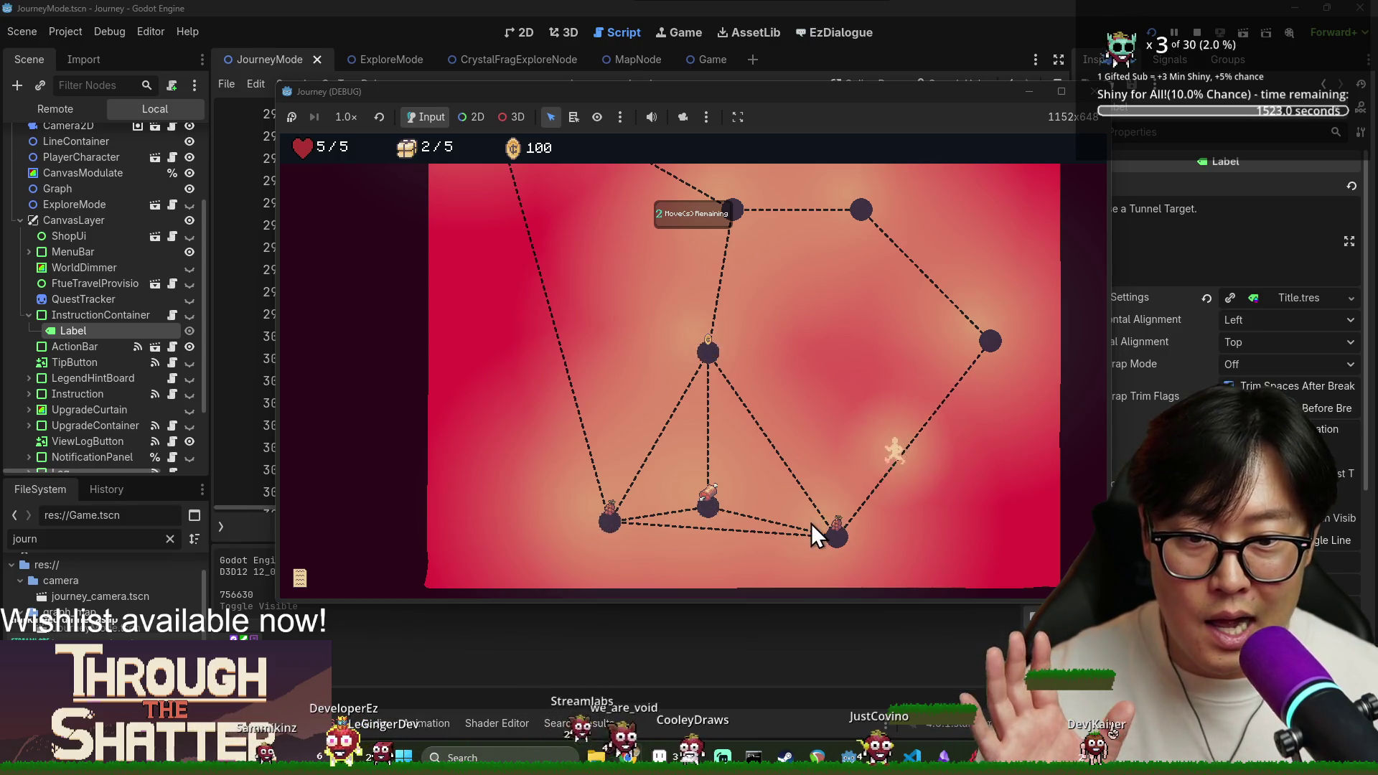
left_click(712, 511)
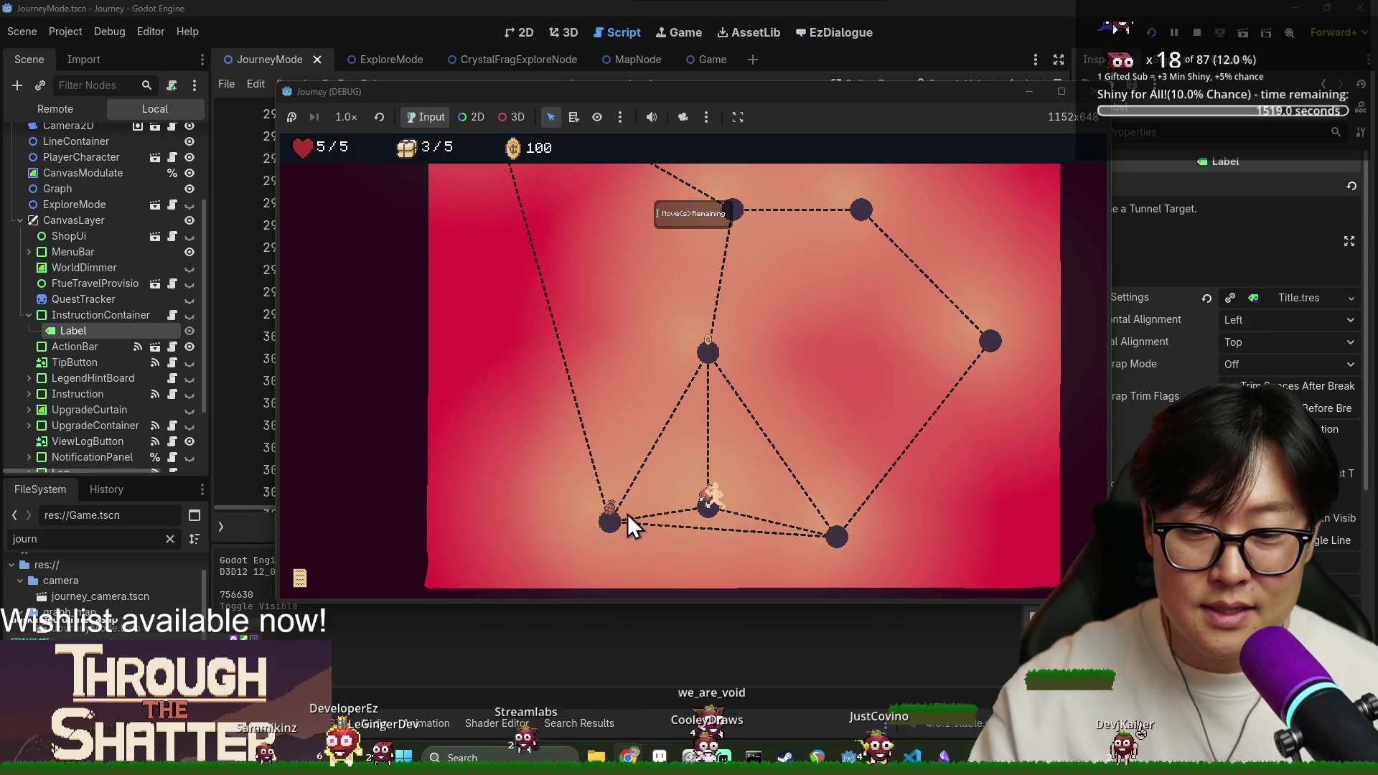
left_click(610, 526)
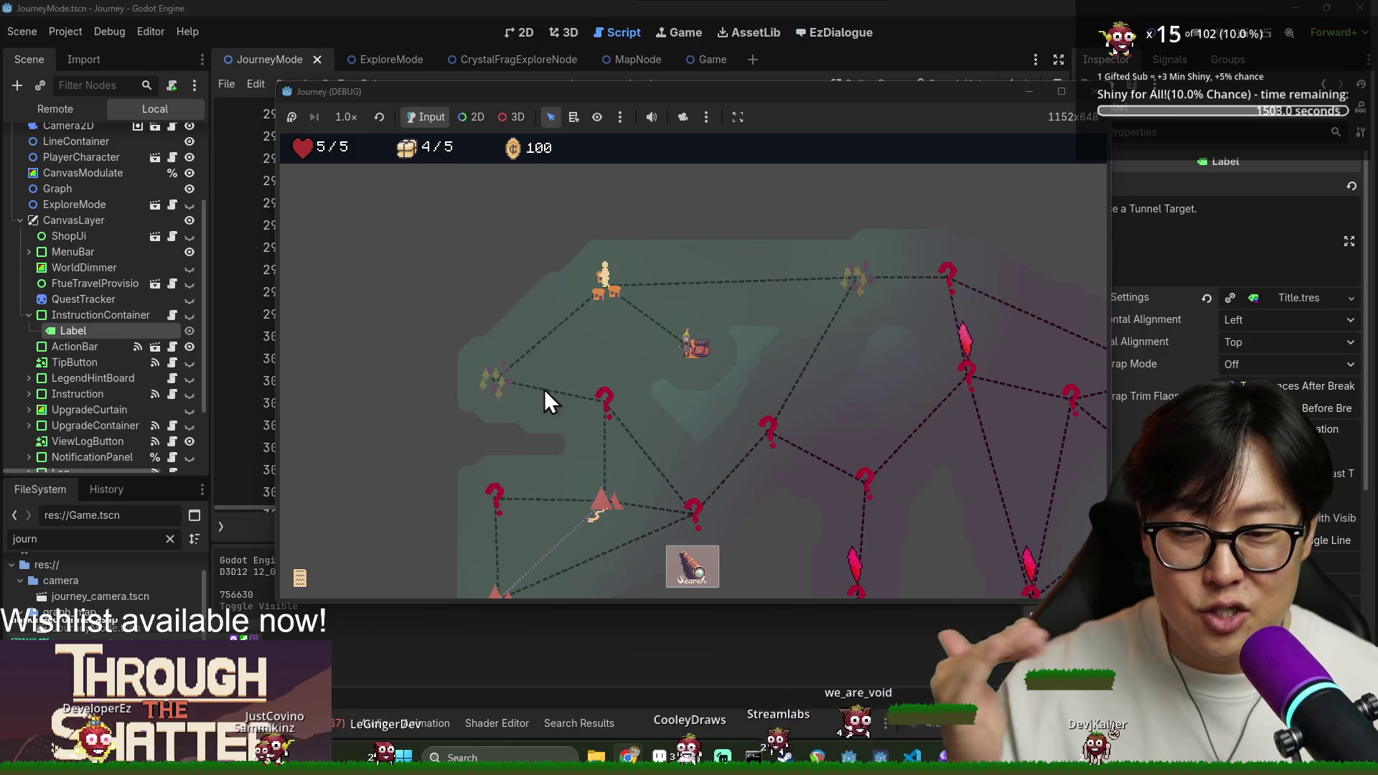
left_click(506, 385)
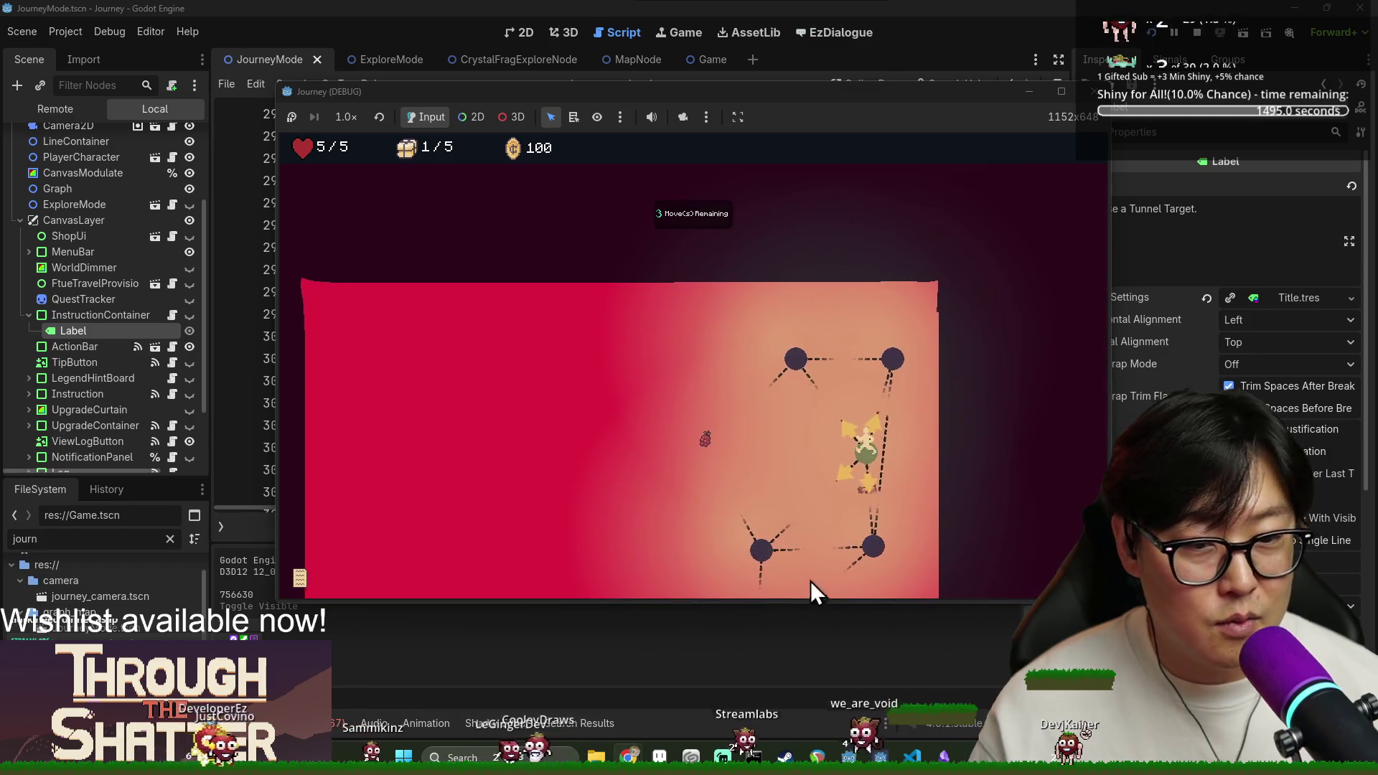
Move through the third exploration's nodes, collecting crates, until the overworld map returns.
left_click(858, 499)
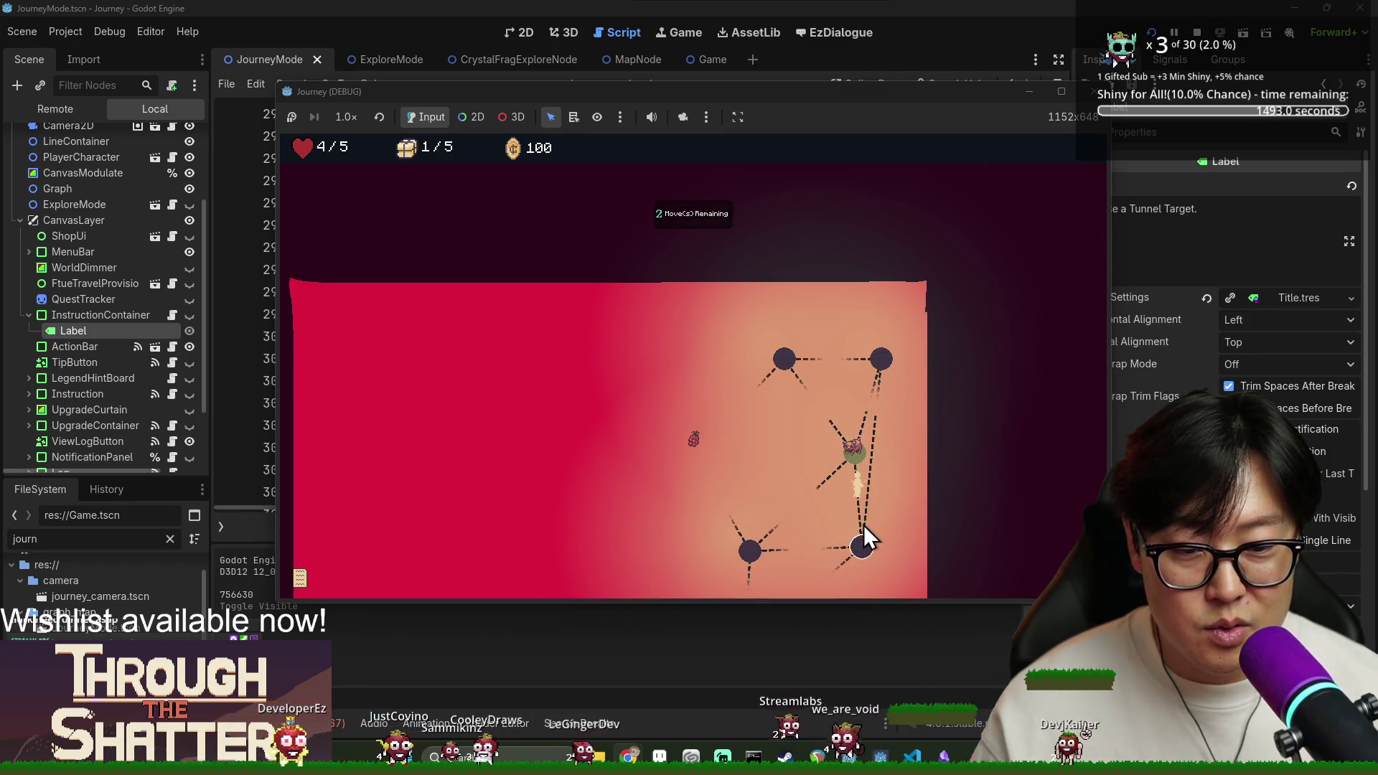
left_click(838, 365)
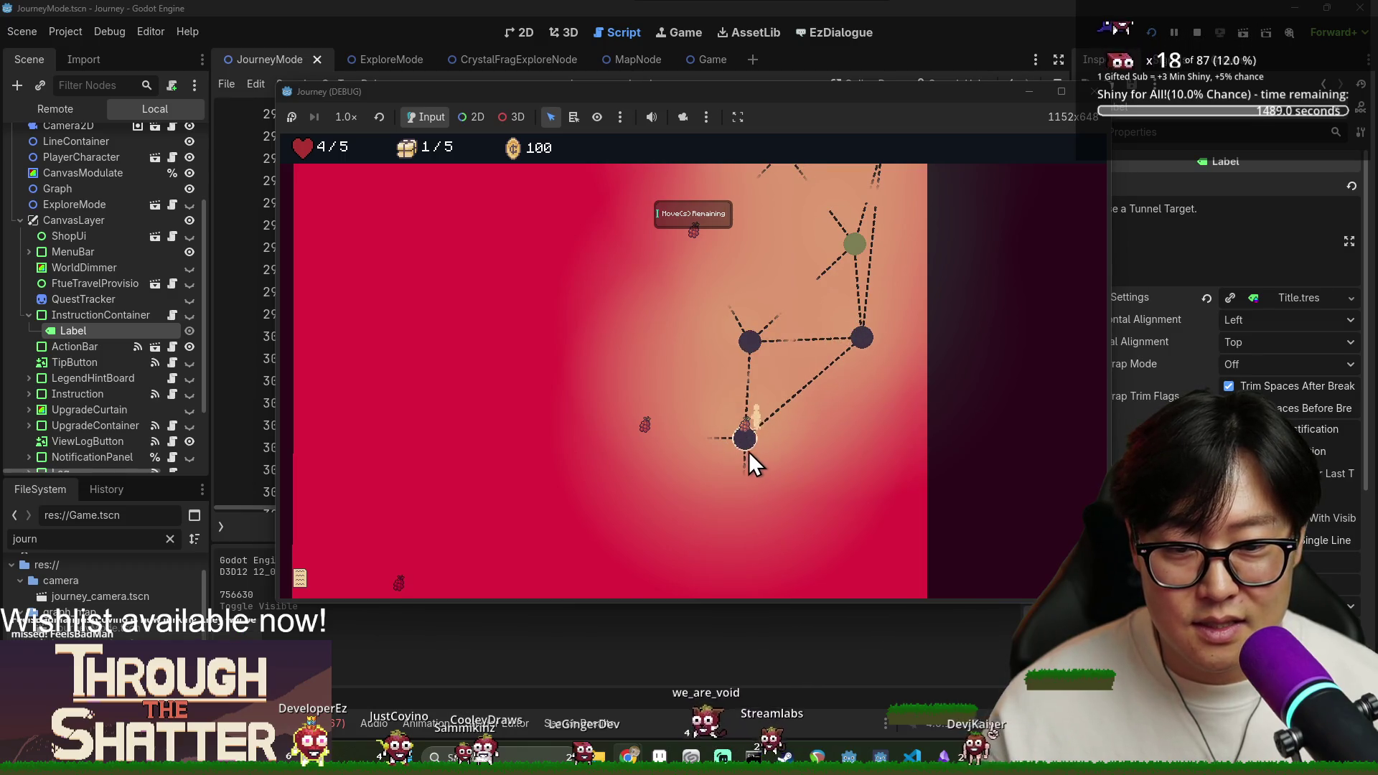
left_click(743, 405)
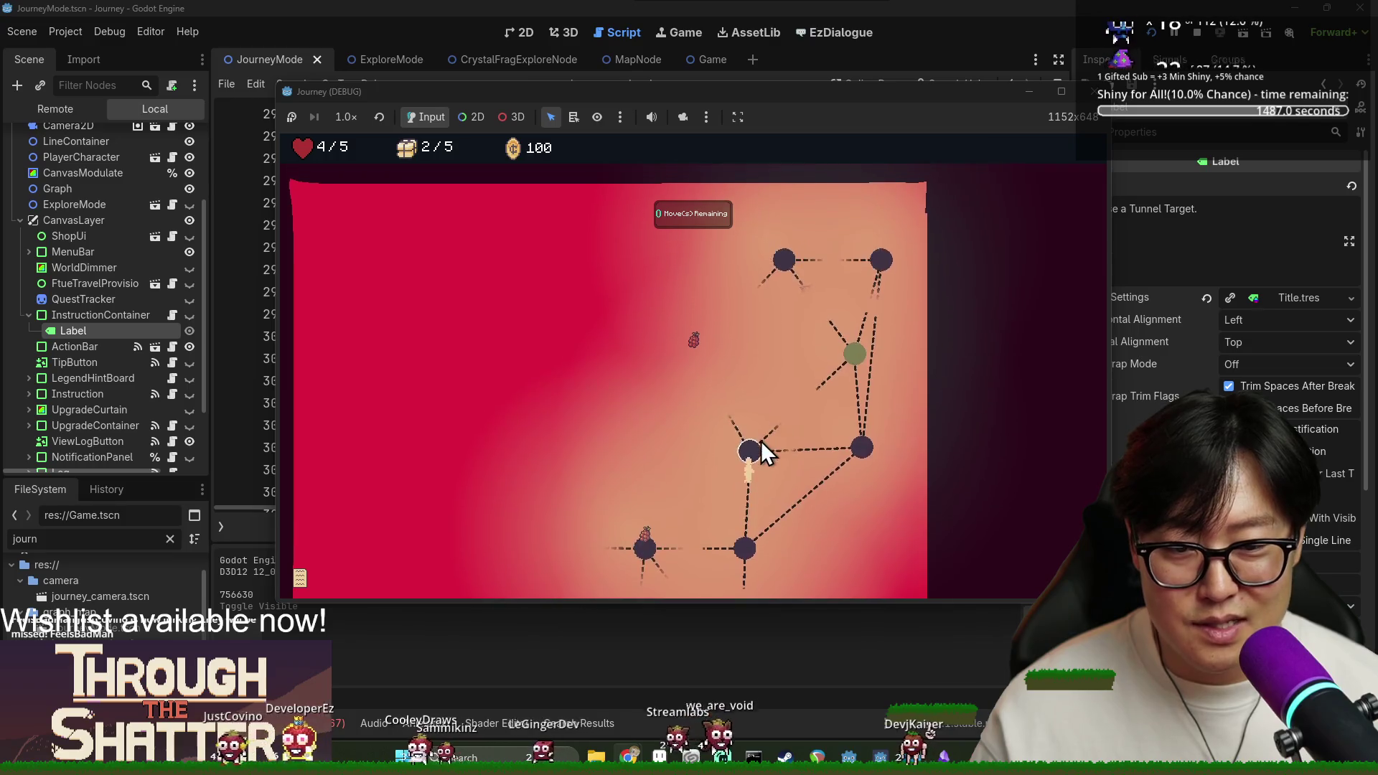
left_click(735, 438)
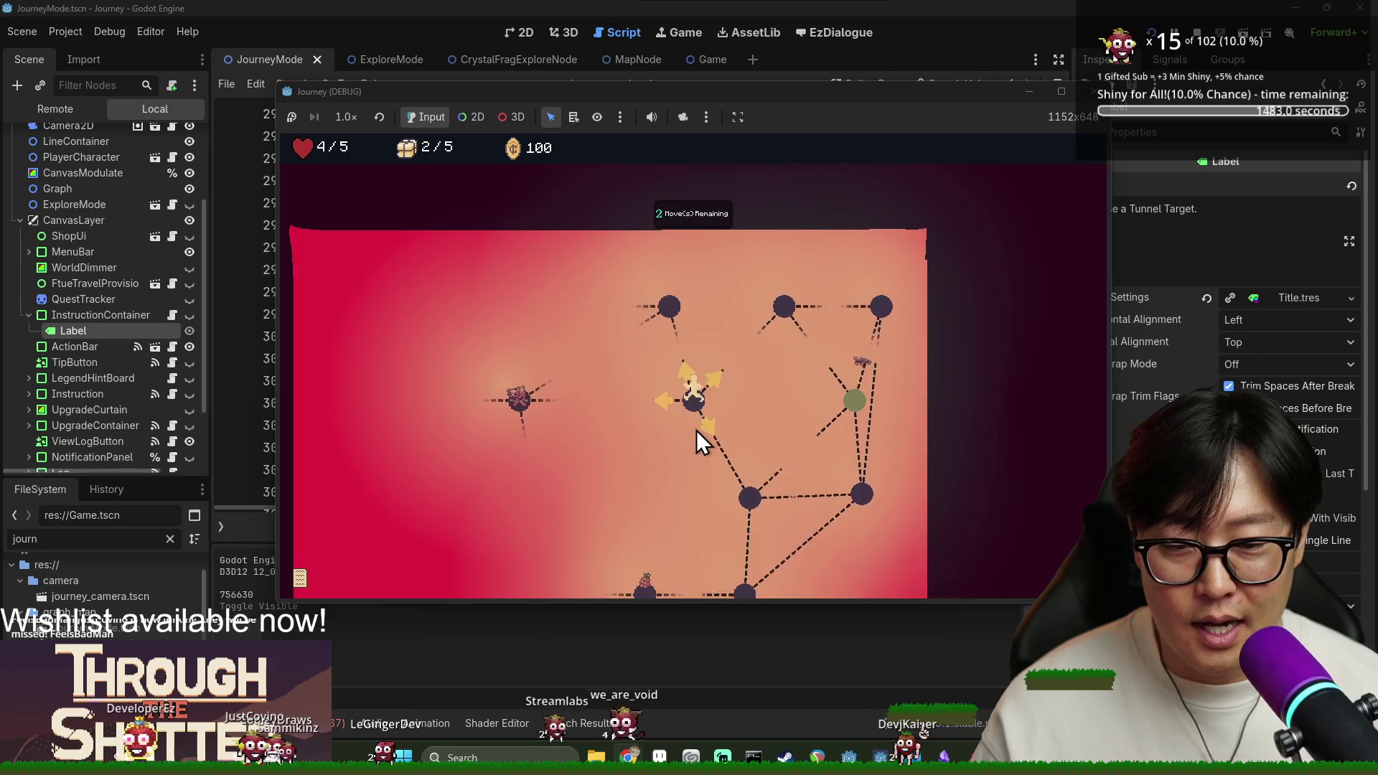
left_click(725, 438)
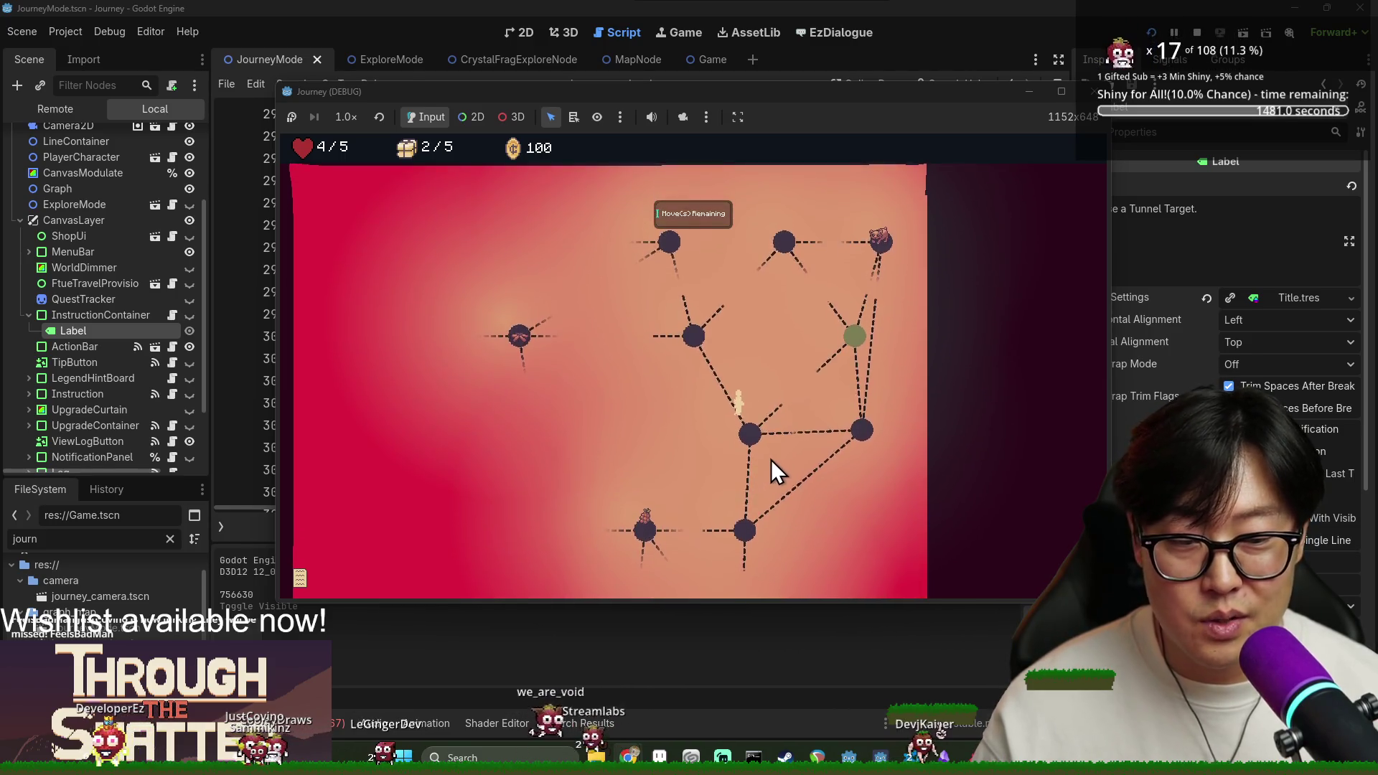
left_click(747, 501)
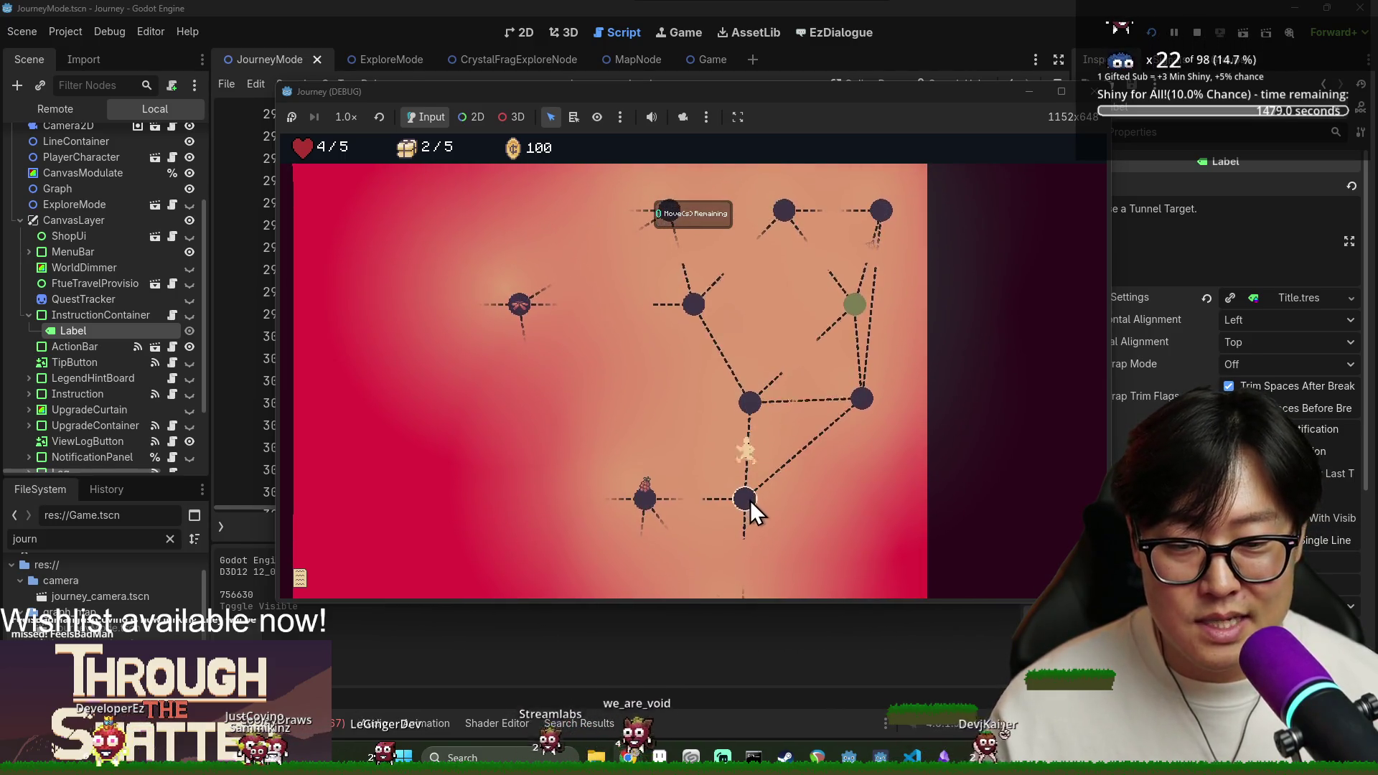
left_click(718, 496)
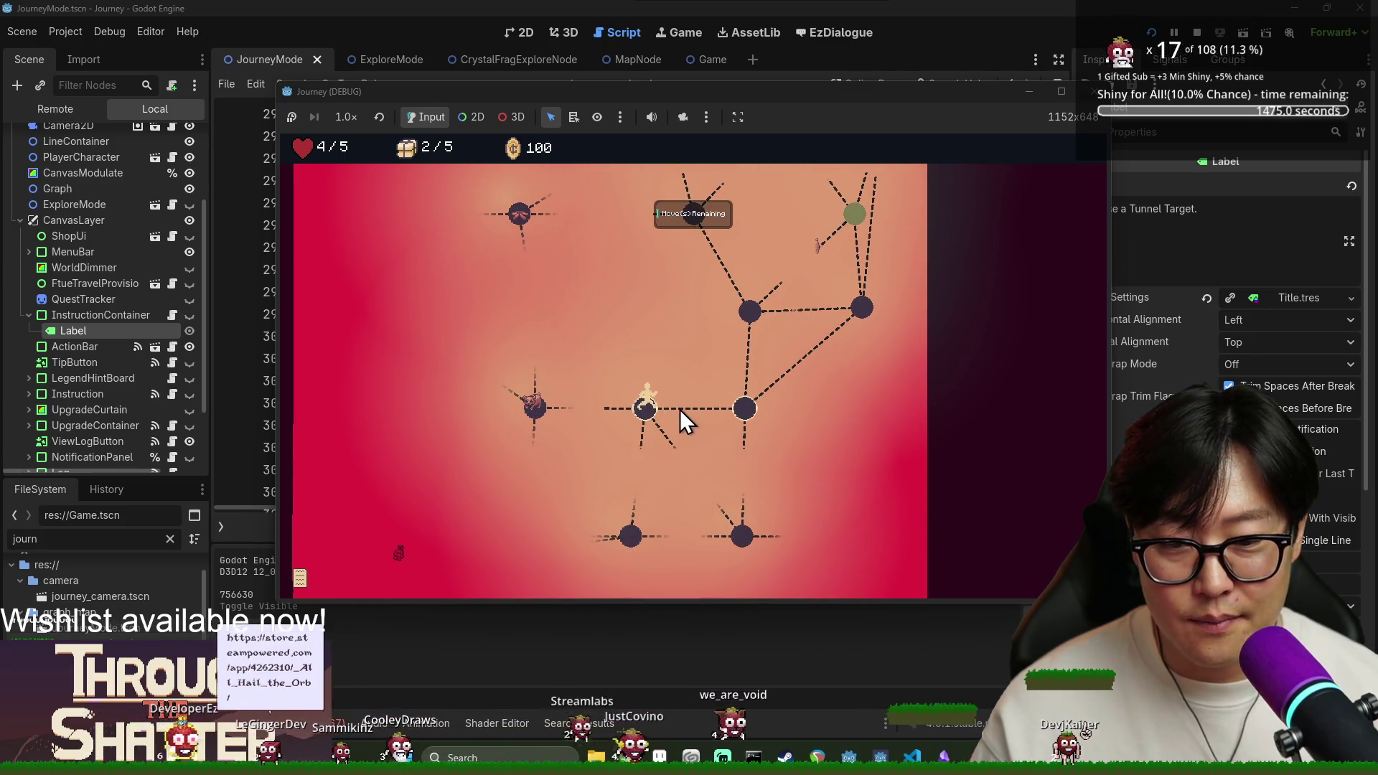
left_click(679, 409)
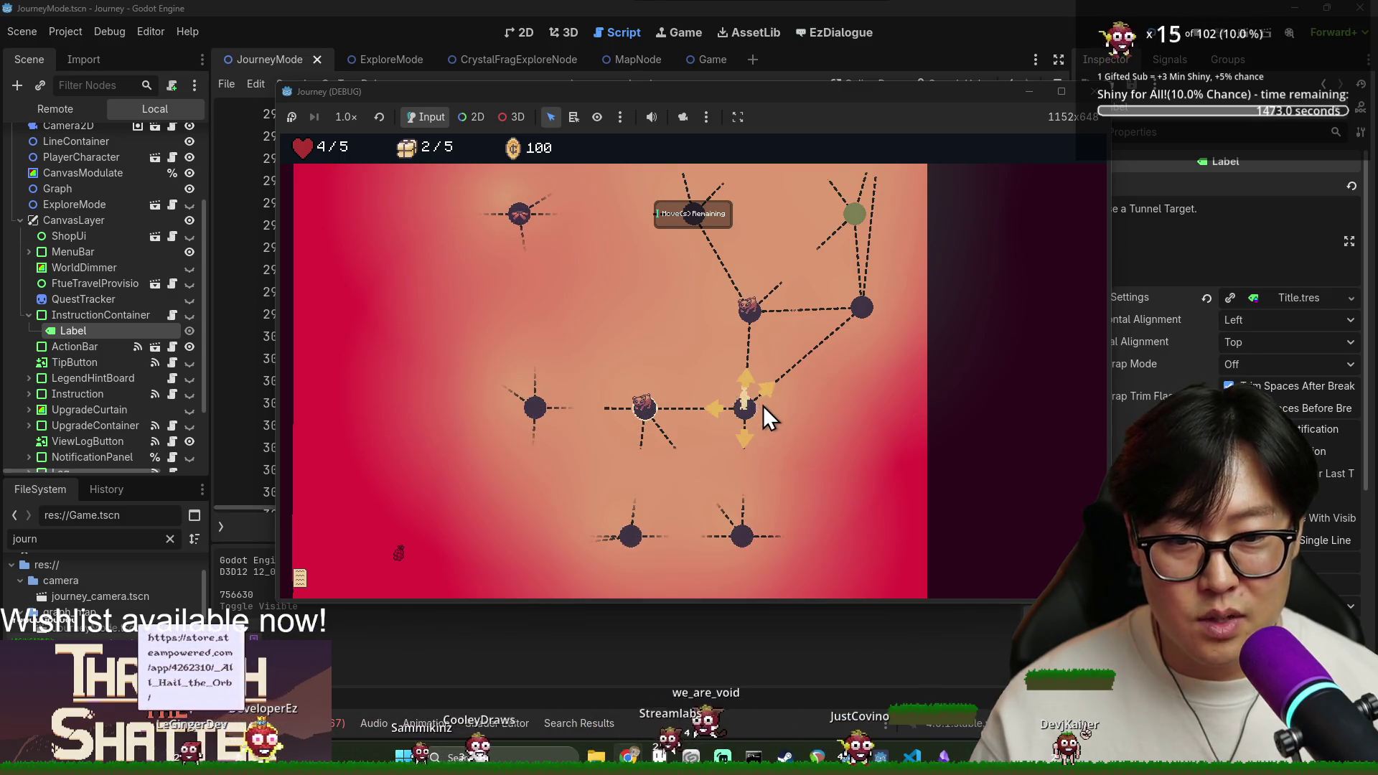
left_click(764, 406)
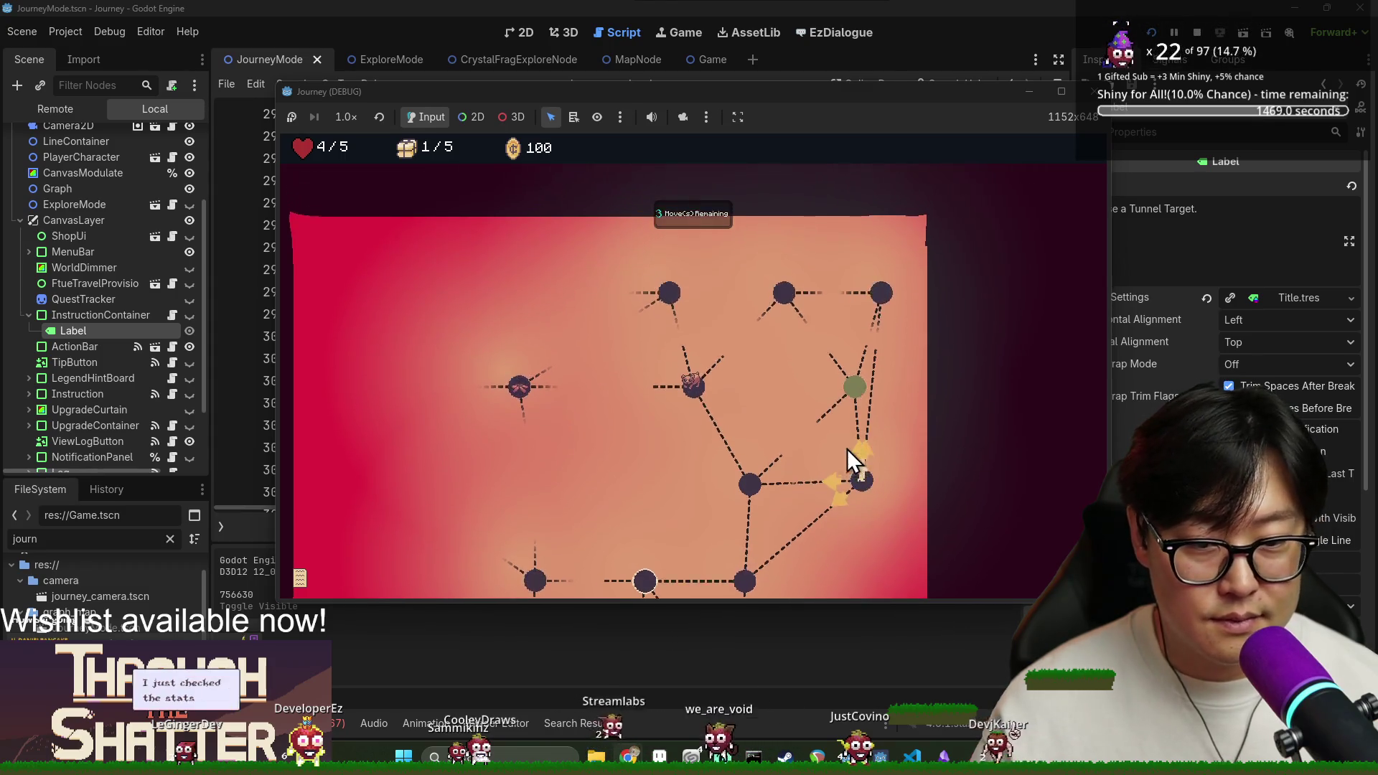
left_click(851, 454)
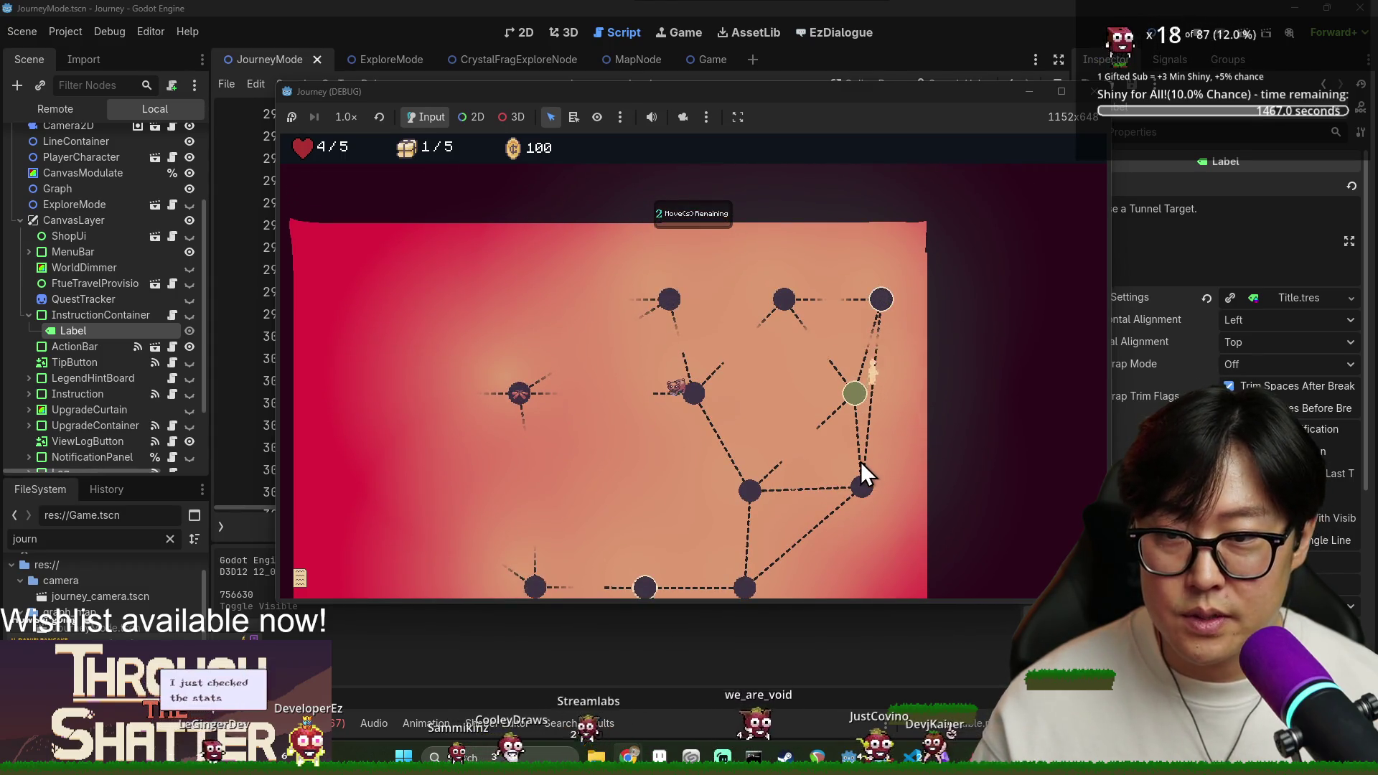
left_click(861, 407)
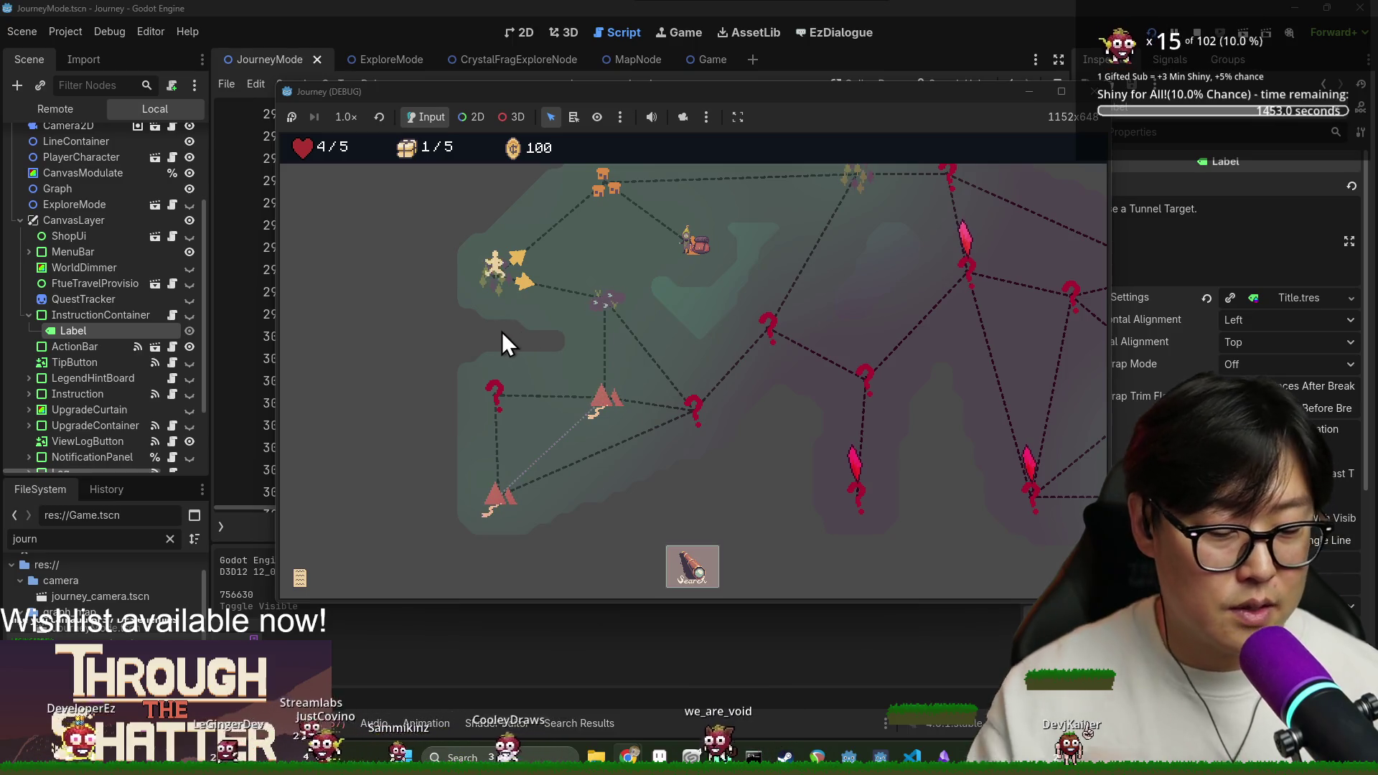
Start a fourth journey, collect a fragment at the bottom node and avoid the bomb node.
left_click(613, 310)
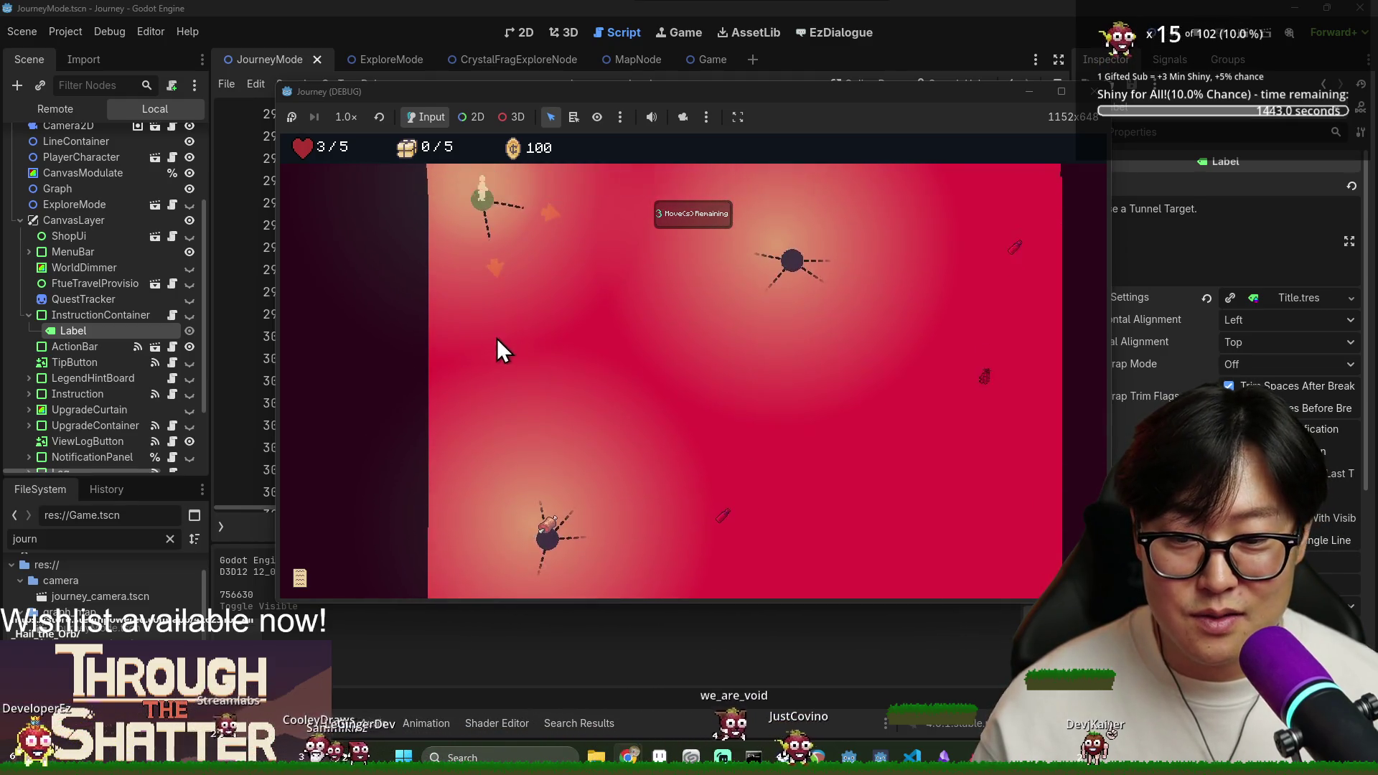
left_click(499, 345)
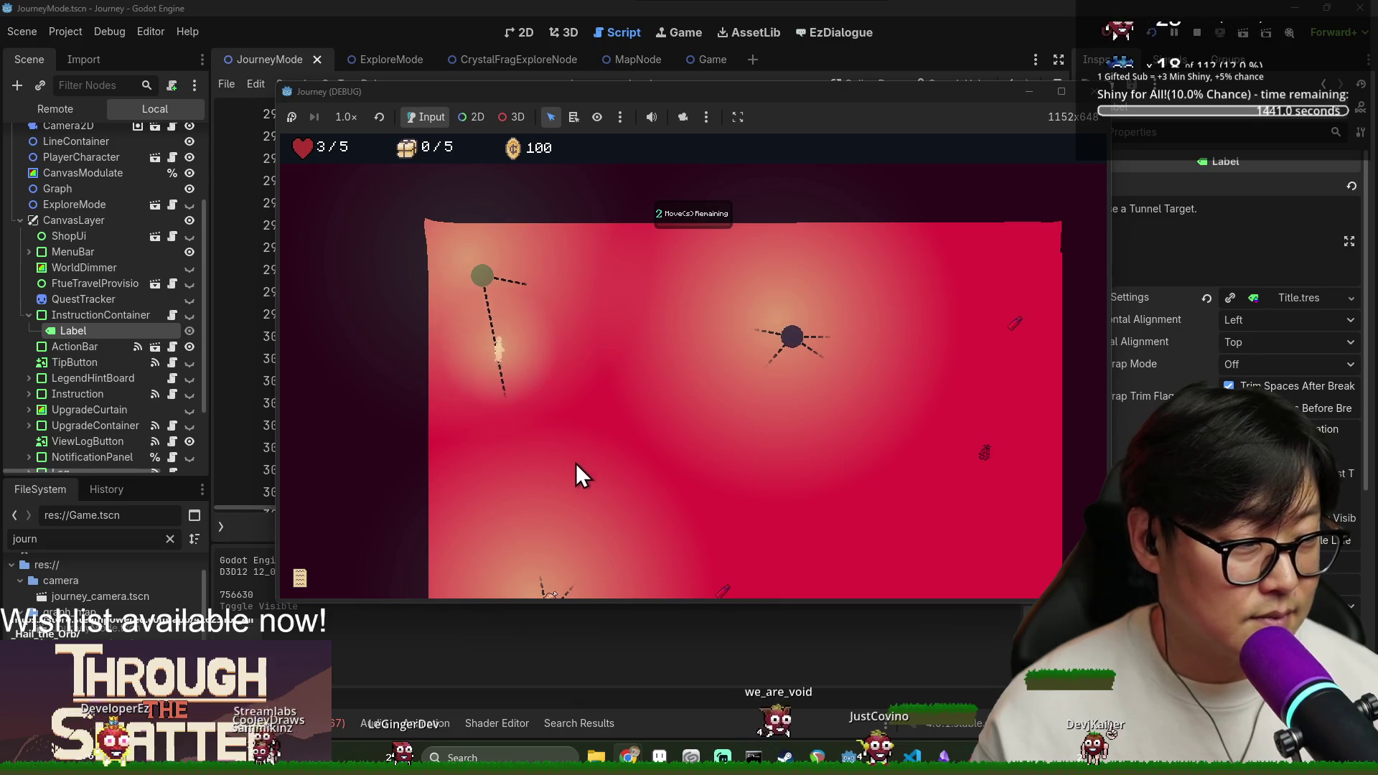
scroll(576, 463, "down", 3)
left_click(548, 453)
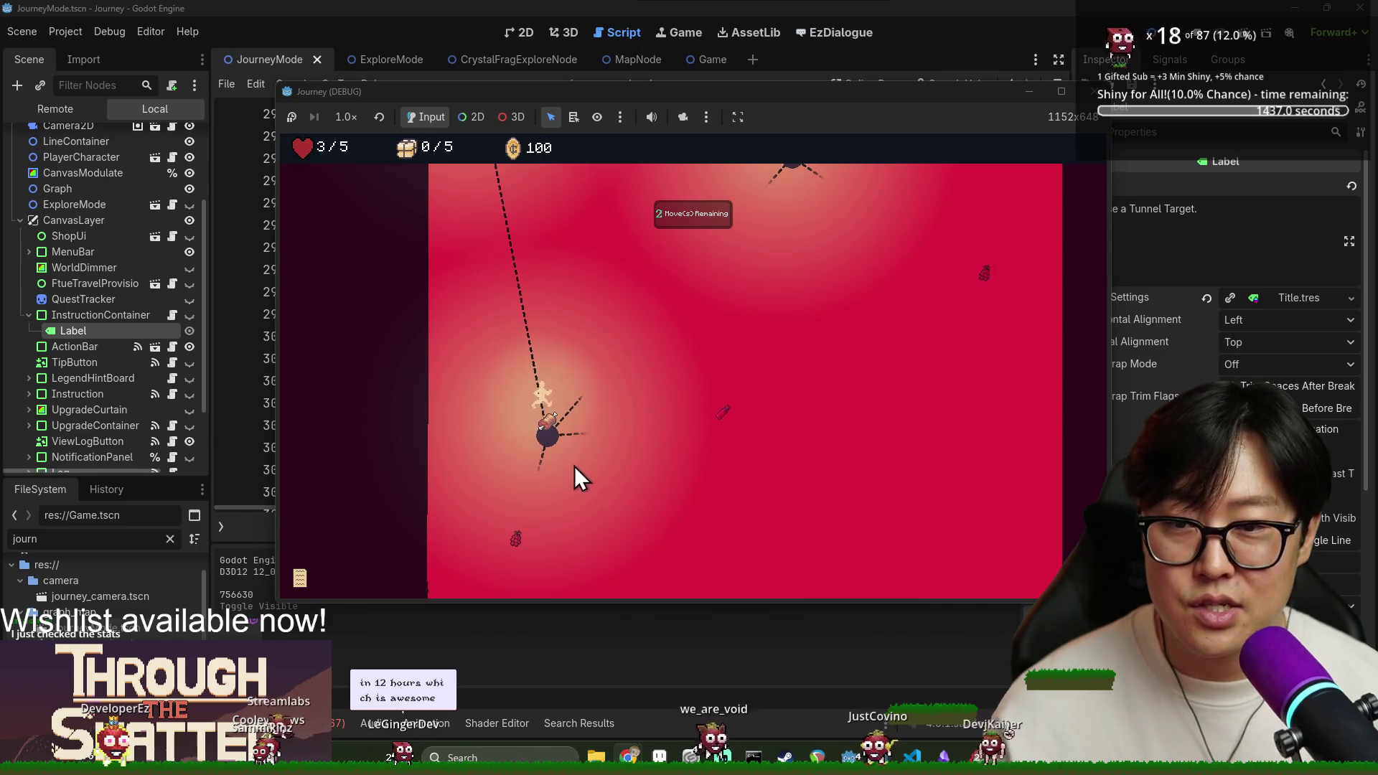
scroll(553, 463, "down", 3)
left_click(520, 409)
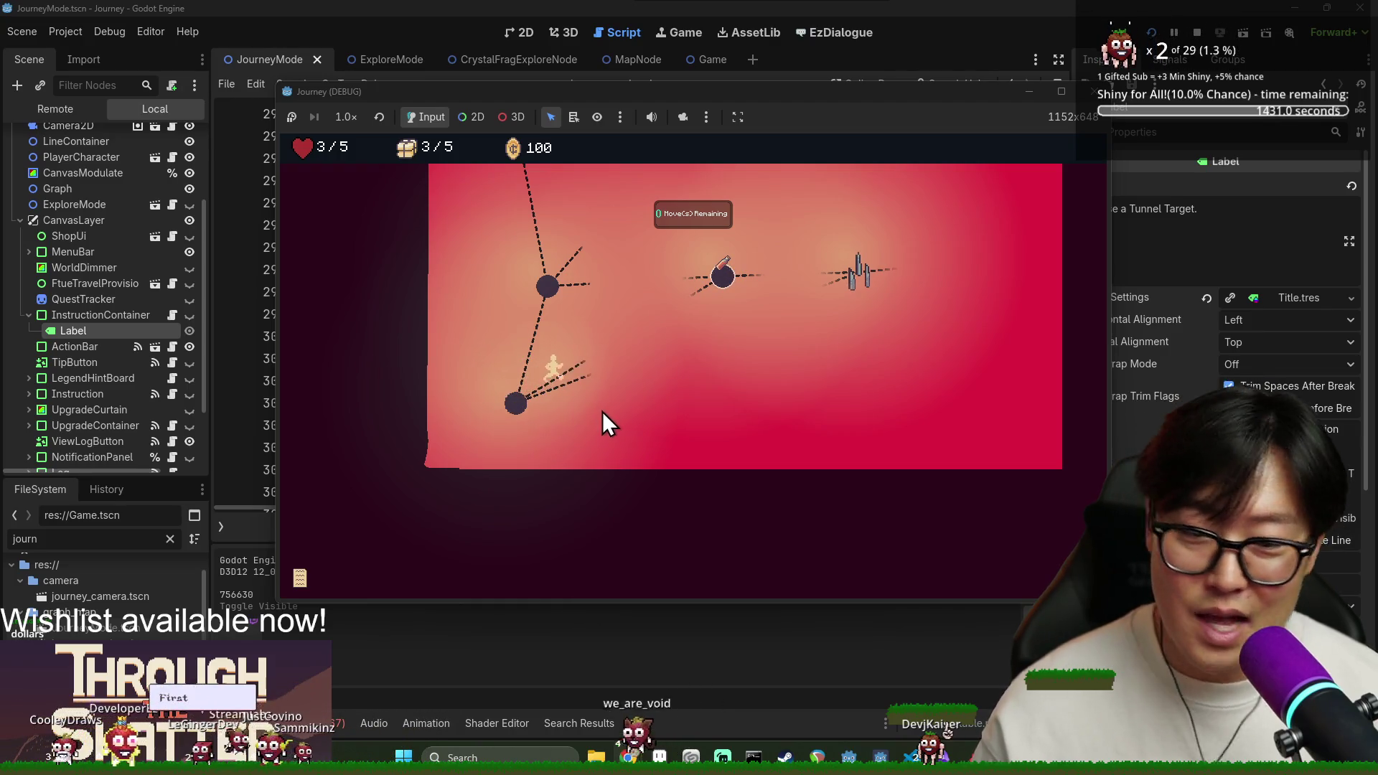
left_click(614, 374)
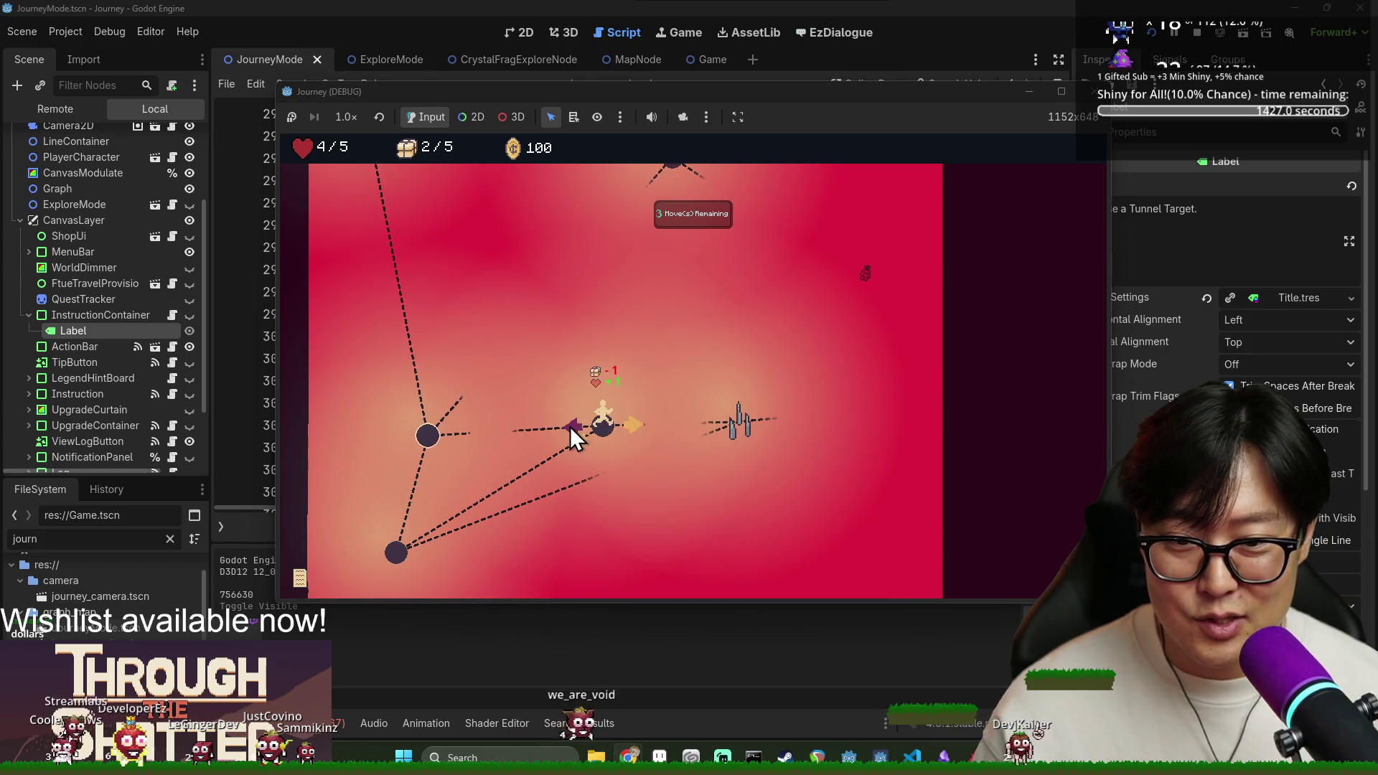
left_click(570, 426)
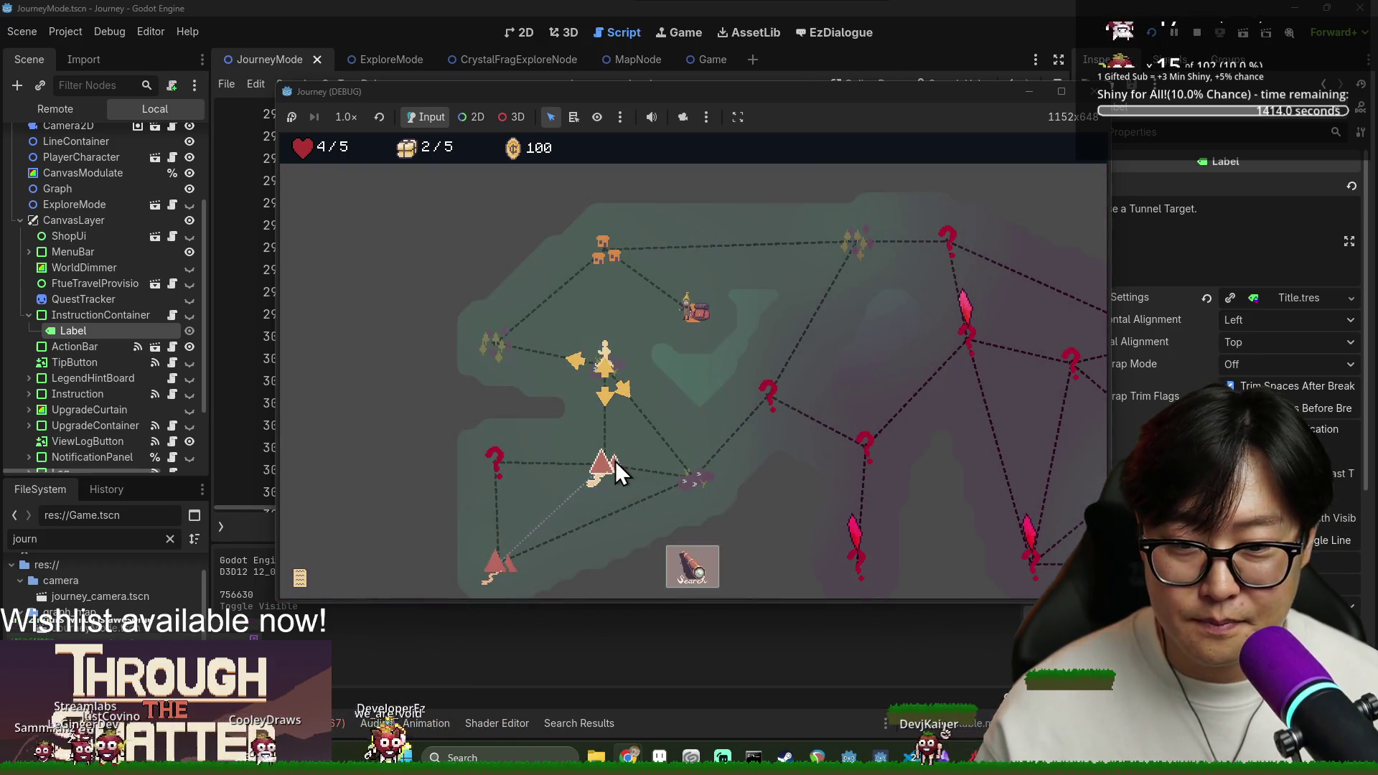
Start a journey at the triangle node and tunnel to the bottle target and neighbouring tower.
left_click(605, 467)
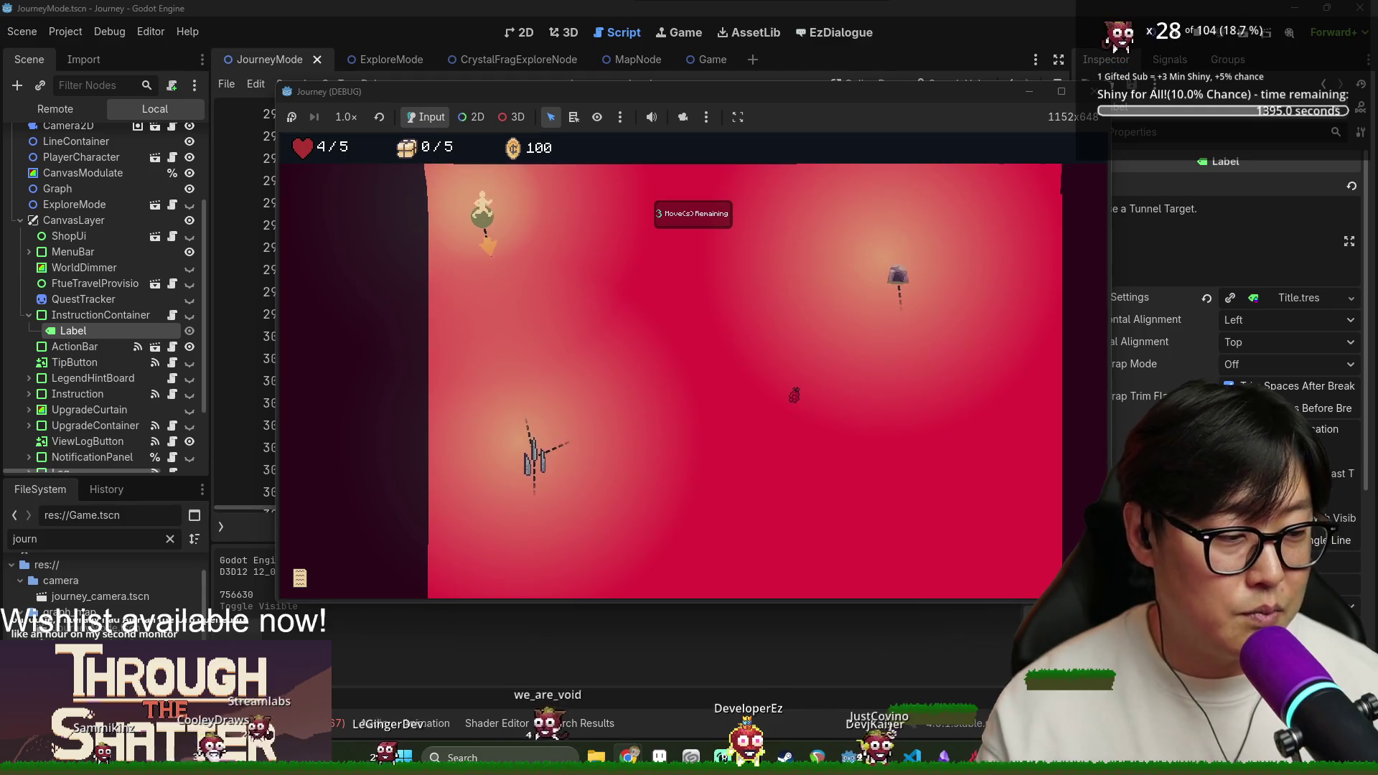
scroll(945, 290, "down", 1)
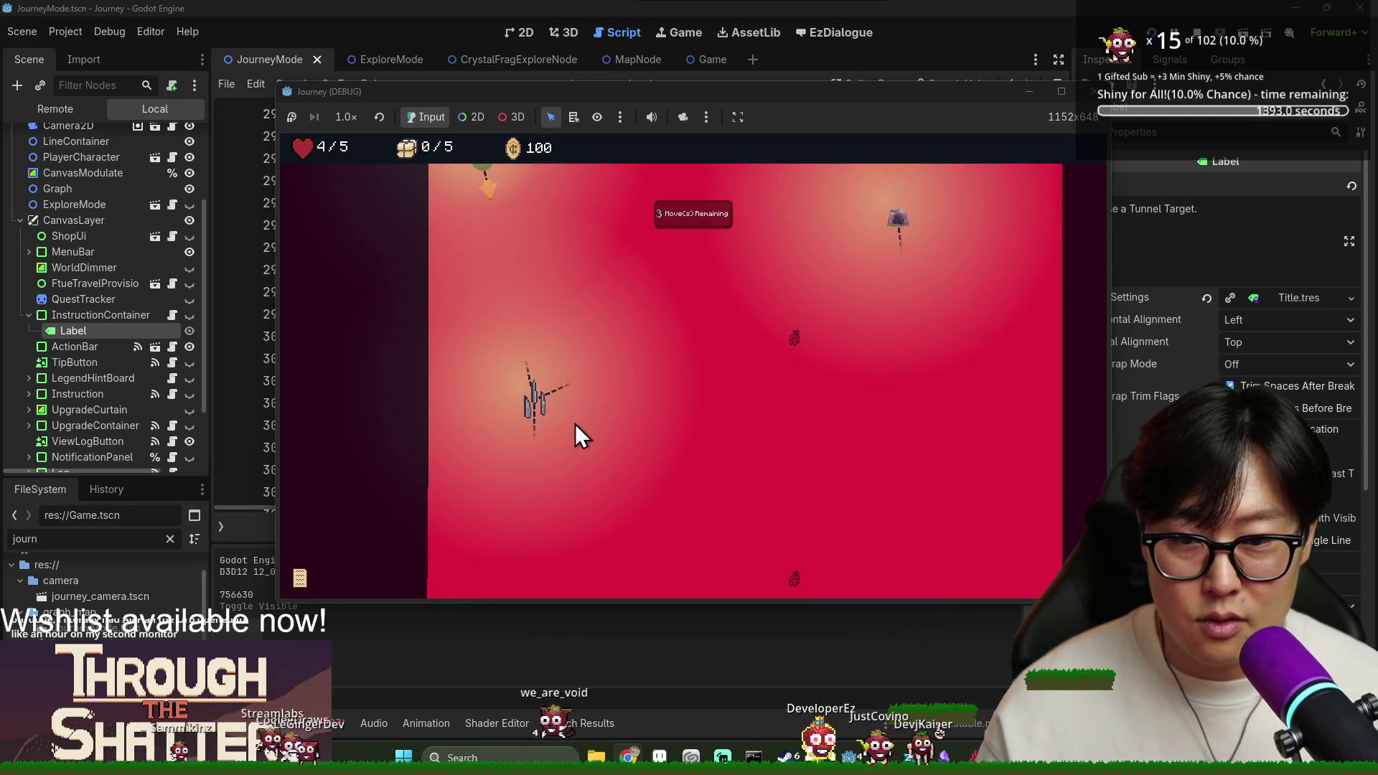
left_click(534, 419)
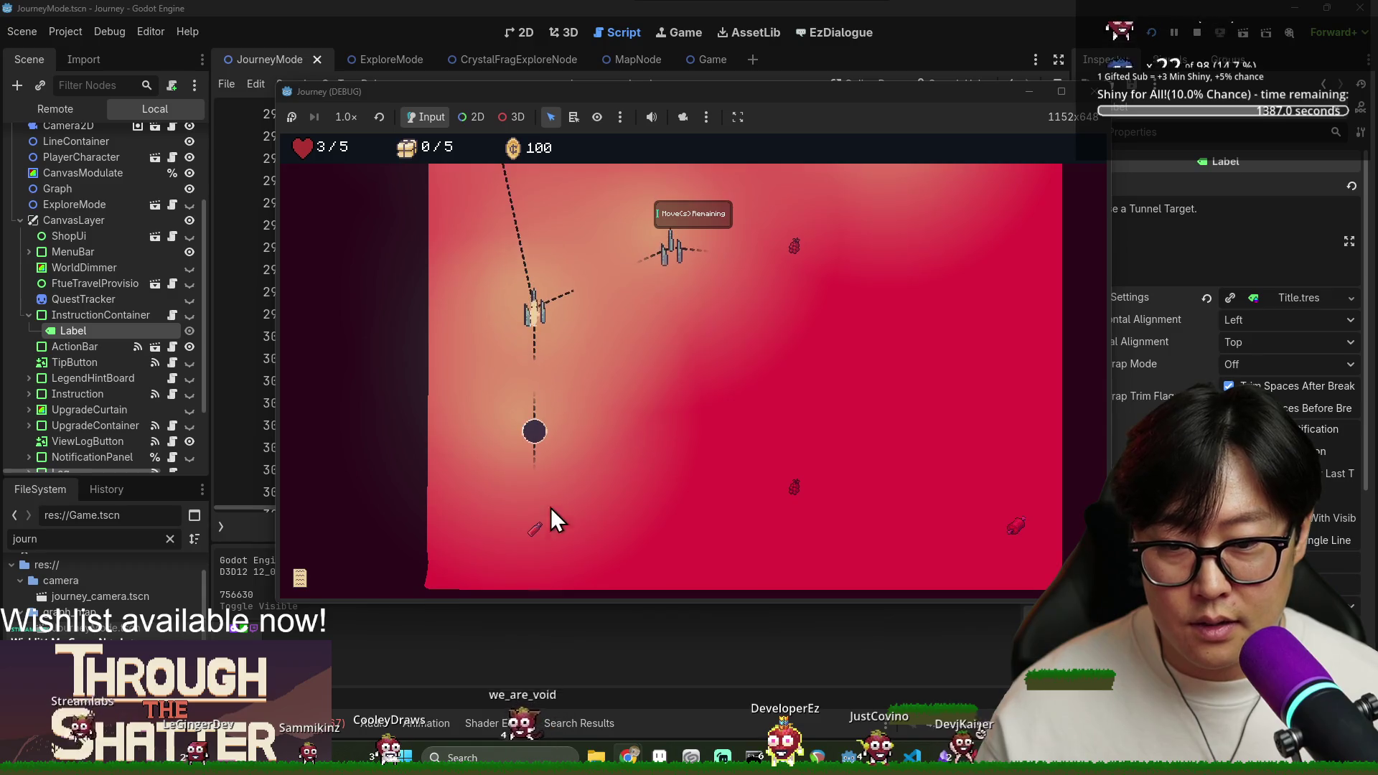
left_click(537, 540)
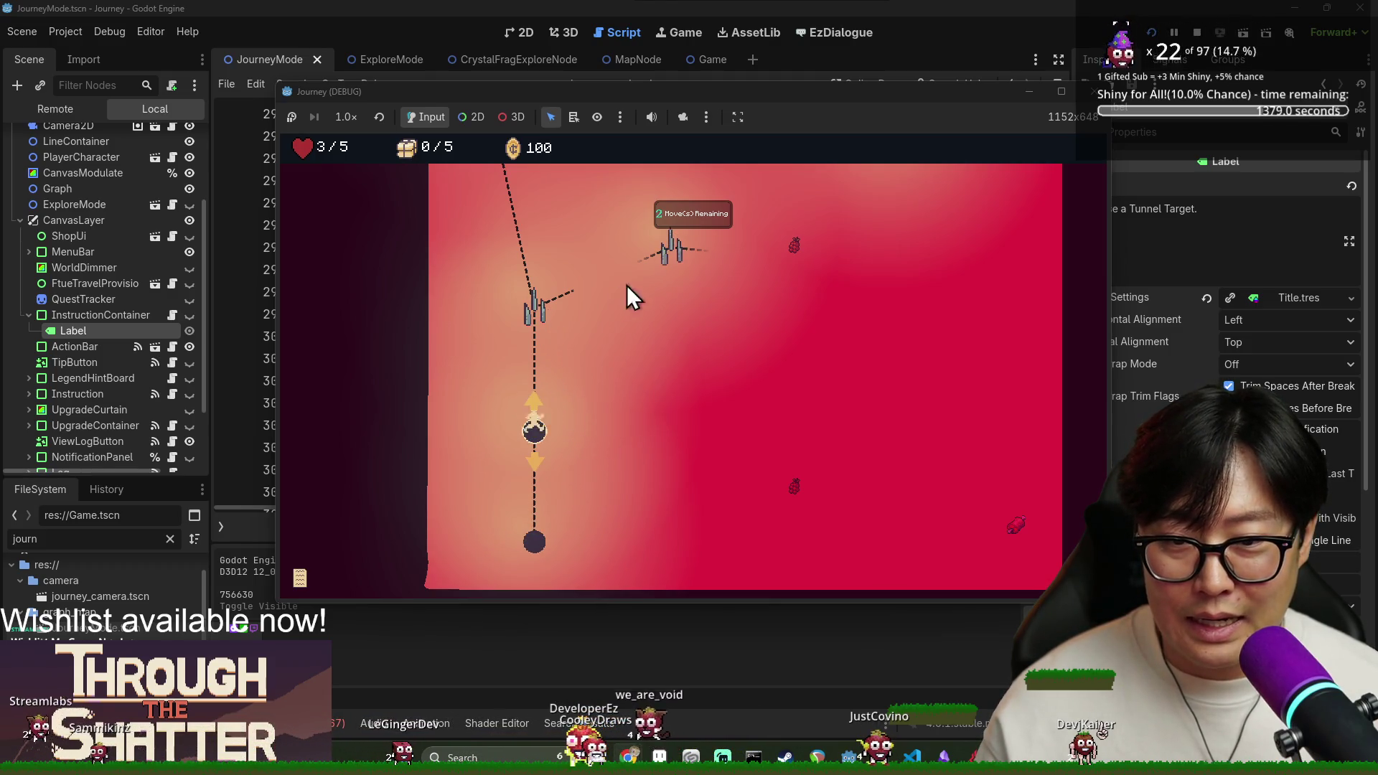
left_click(531, 317)
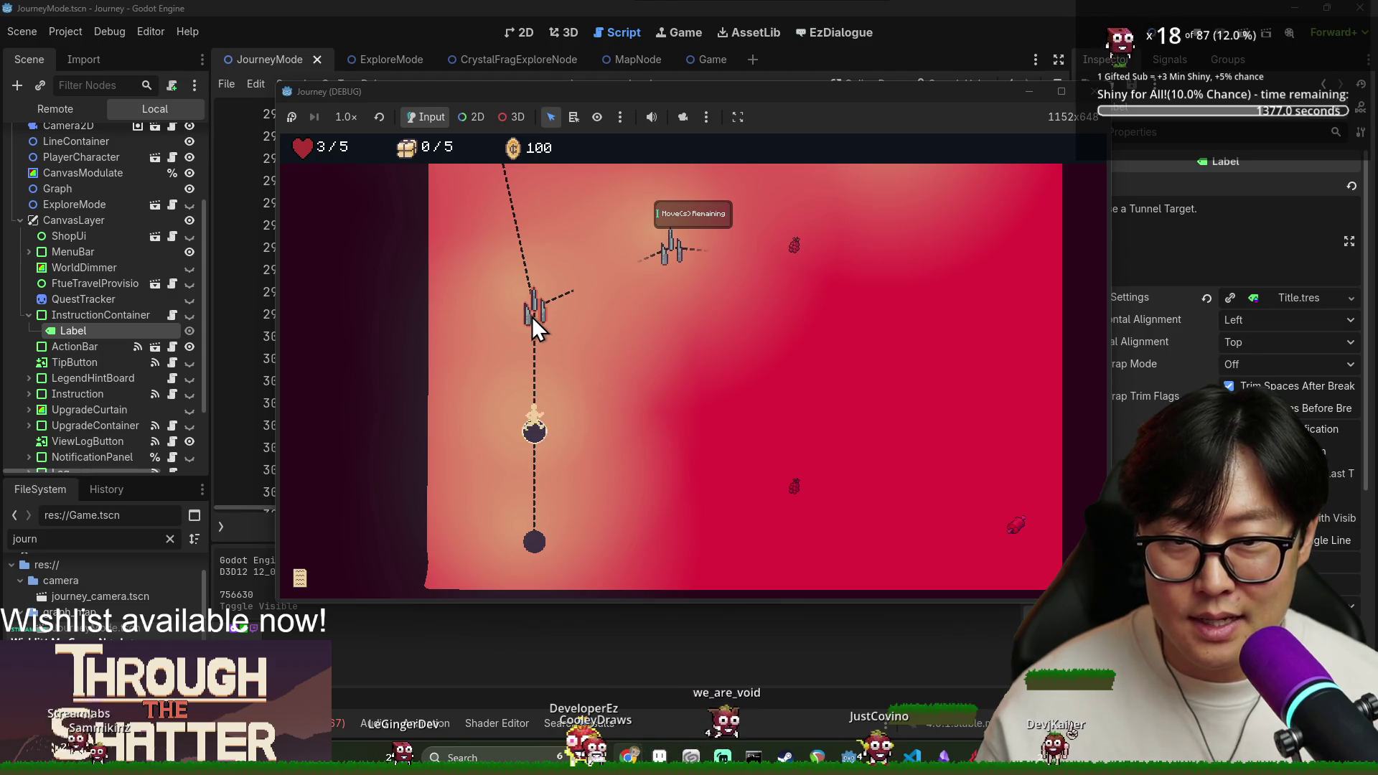
left_click(670, 382)
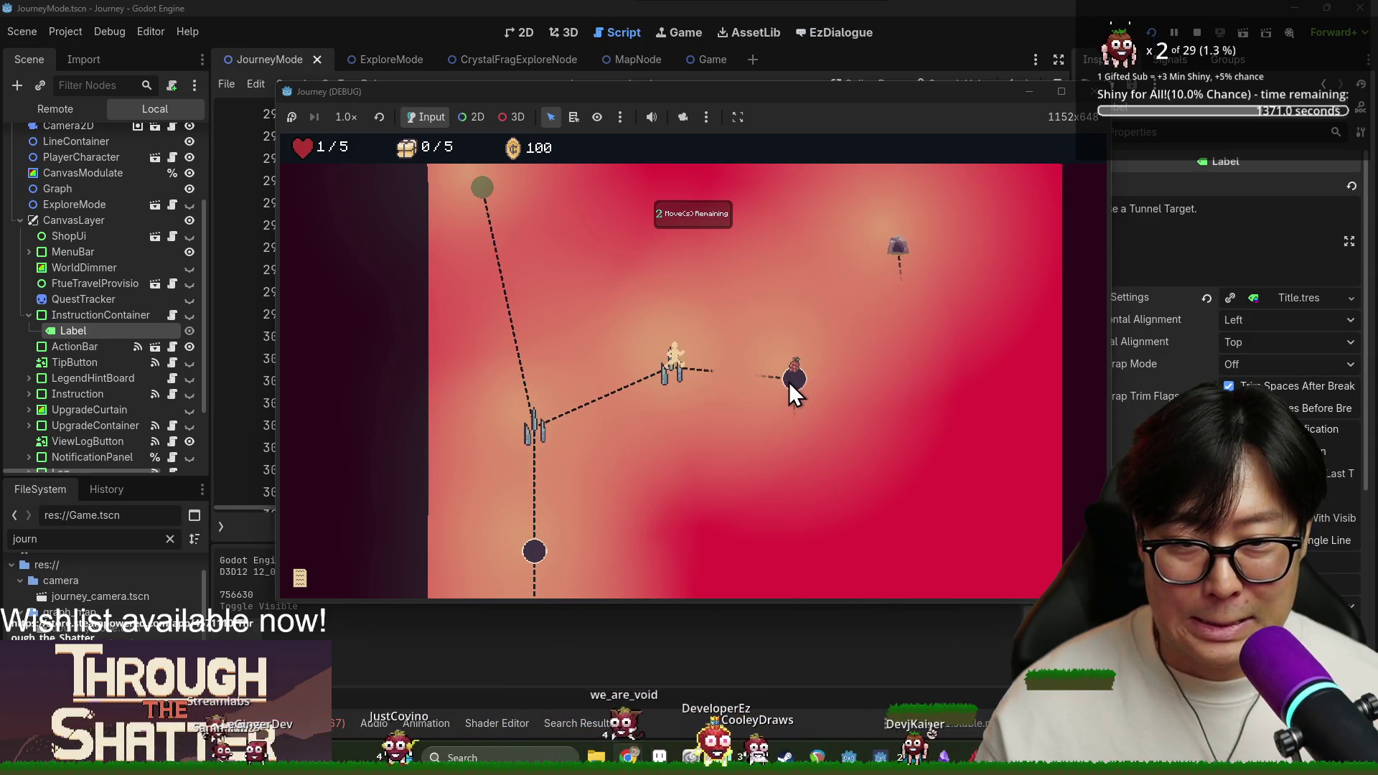
Travel on through the grape, supply and crystal nodes, closing the rest site notices, toward the cave.
left_click(789, 381)
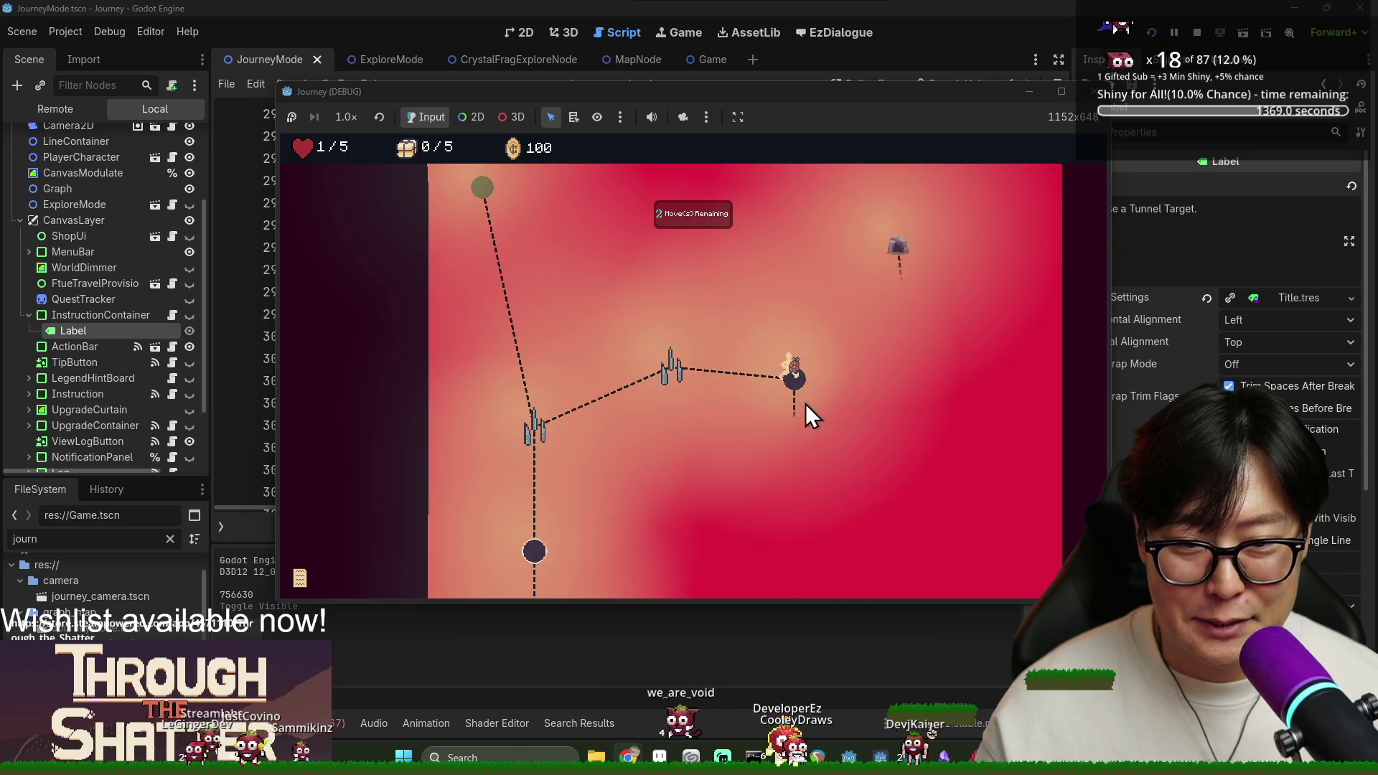
left_click(803, 447)
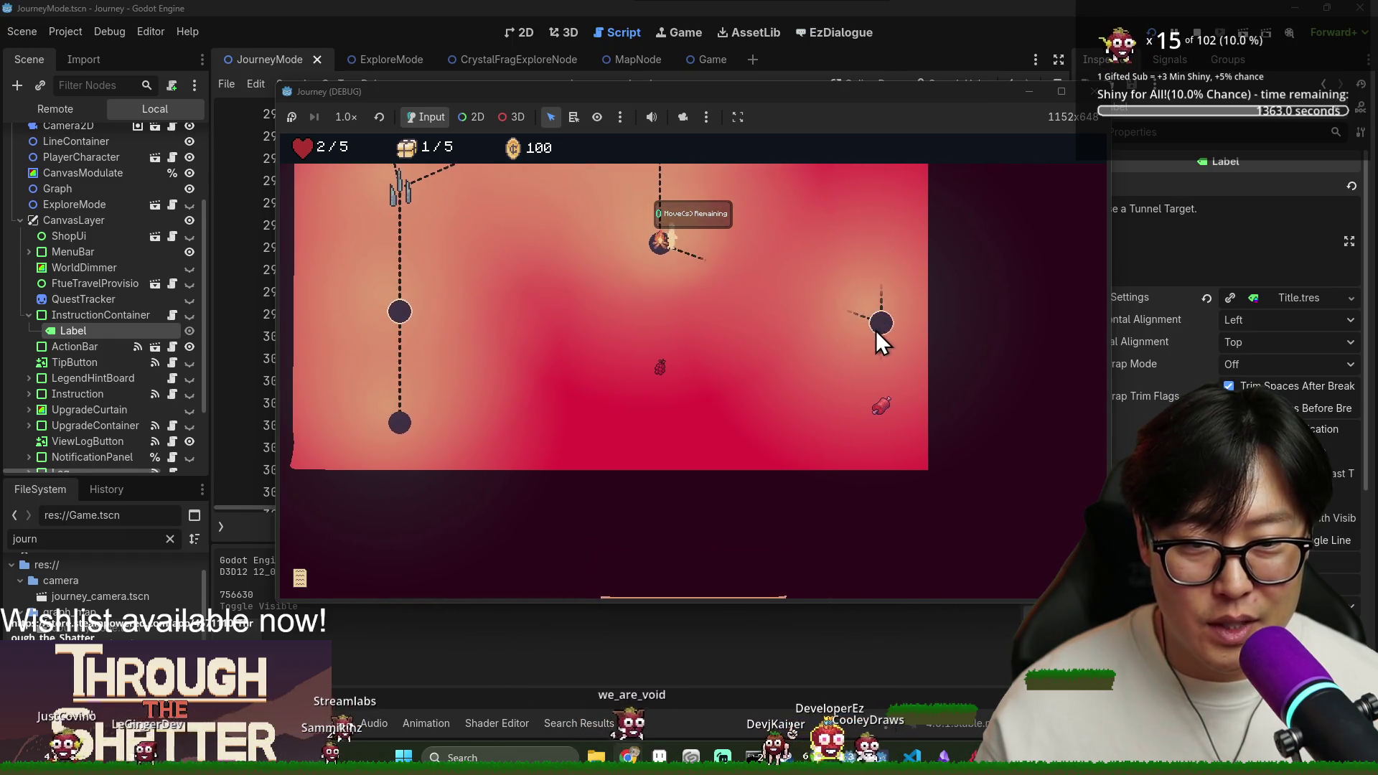
left_click(877, 327)
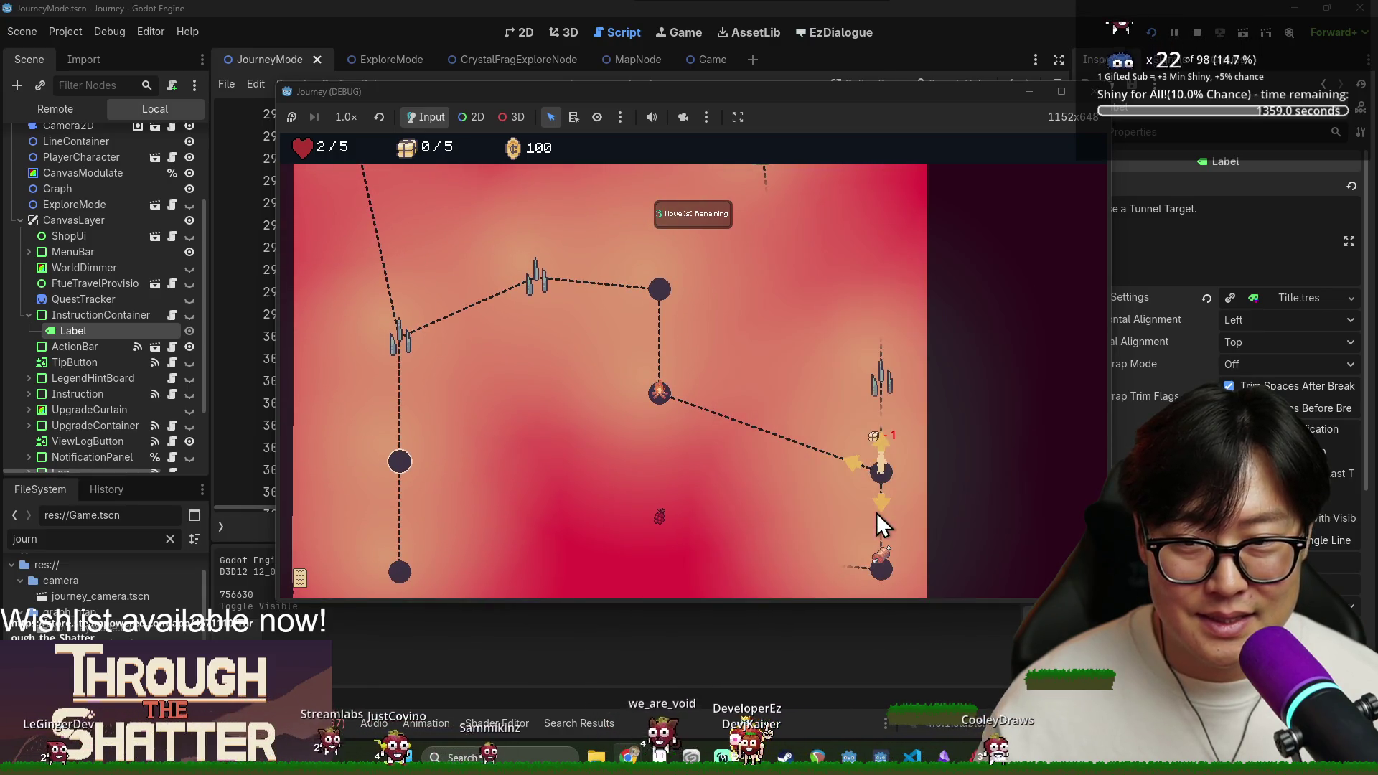
left_click(886, 571)
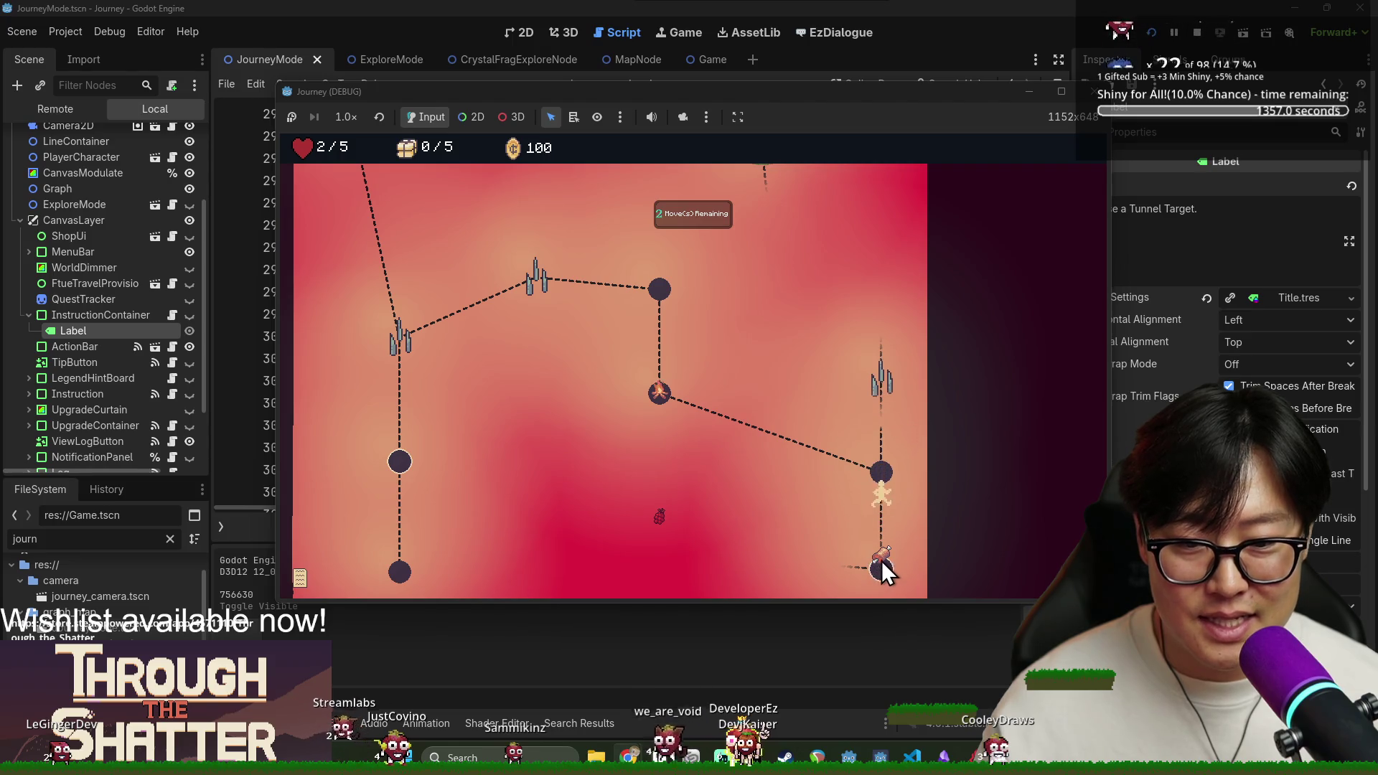
left_click(880, 464)
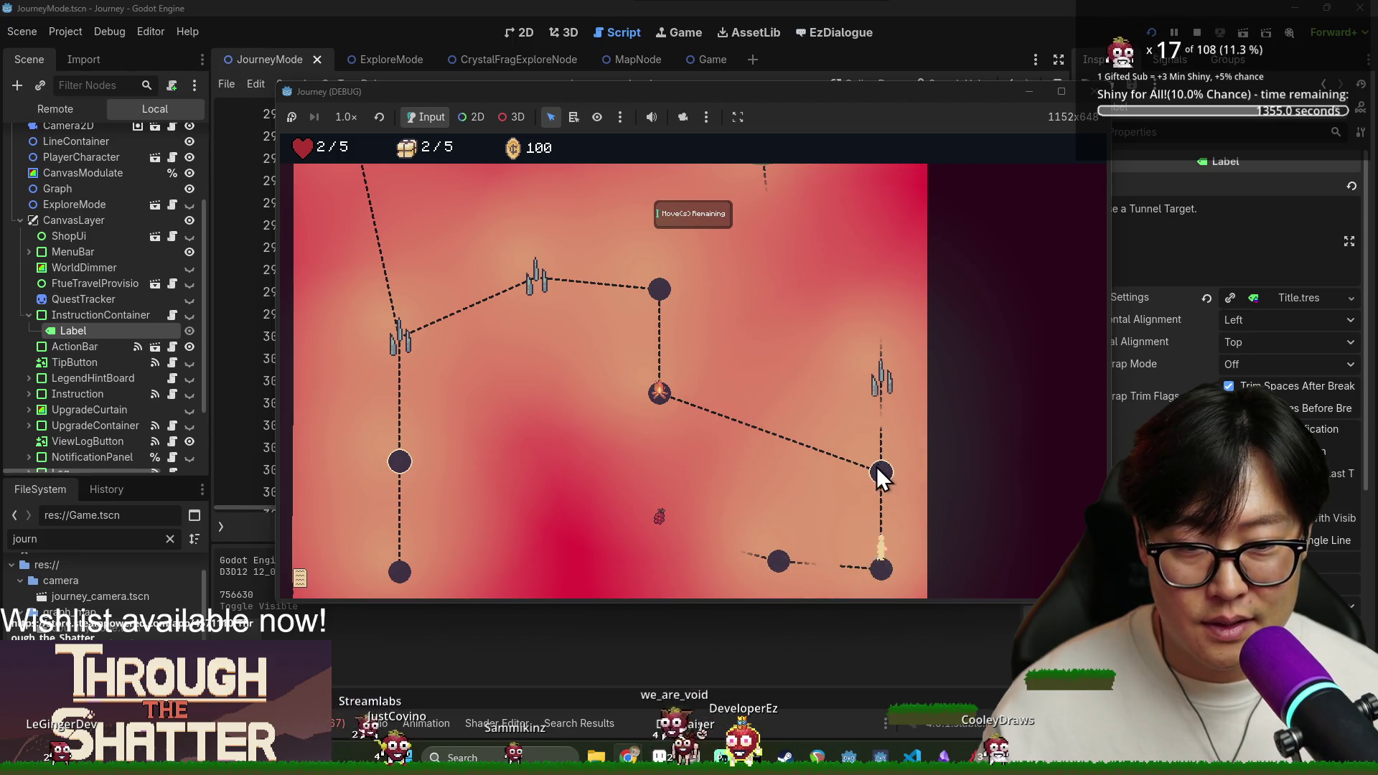
left_click(880, 387)
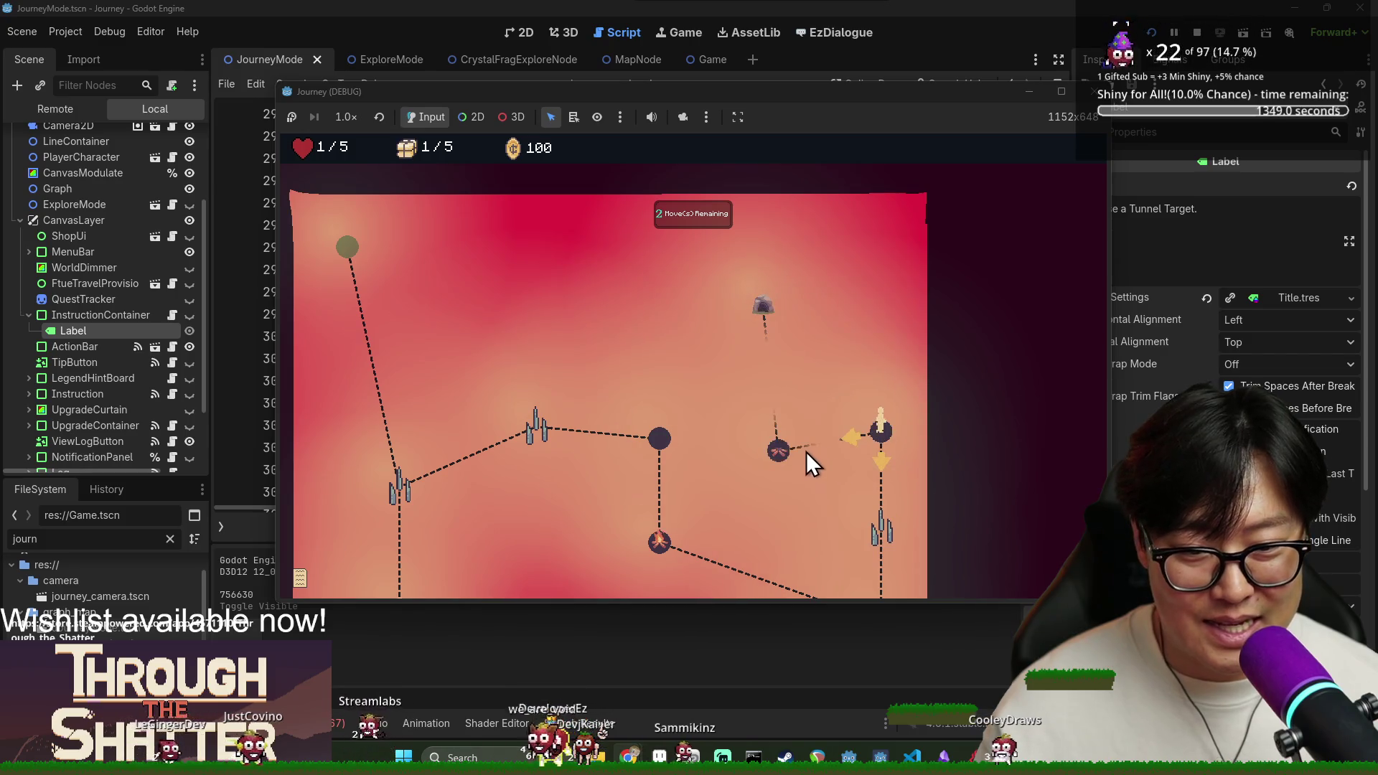
left_click(780, 453)
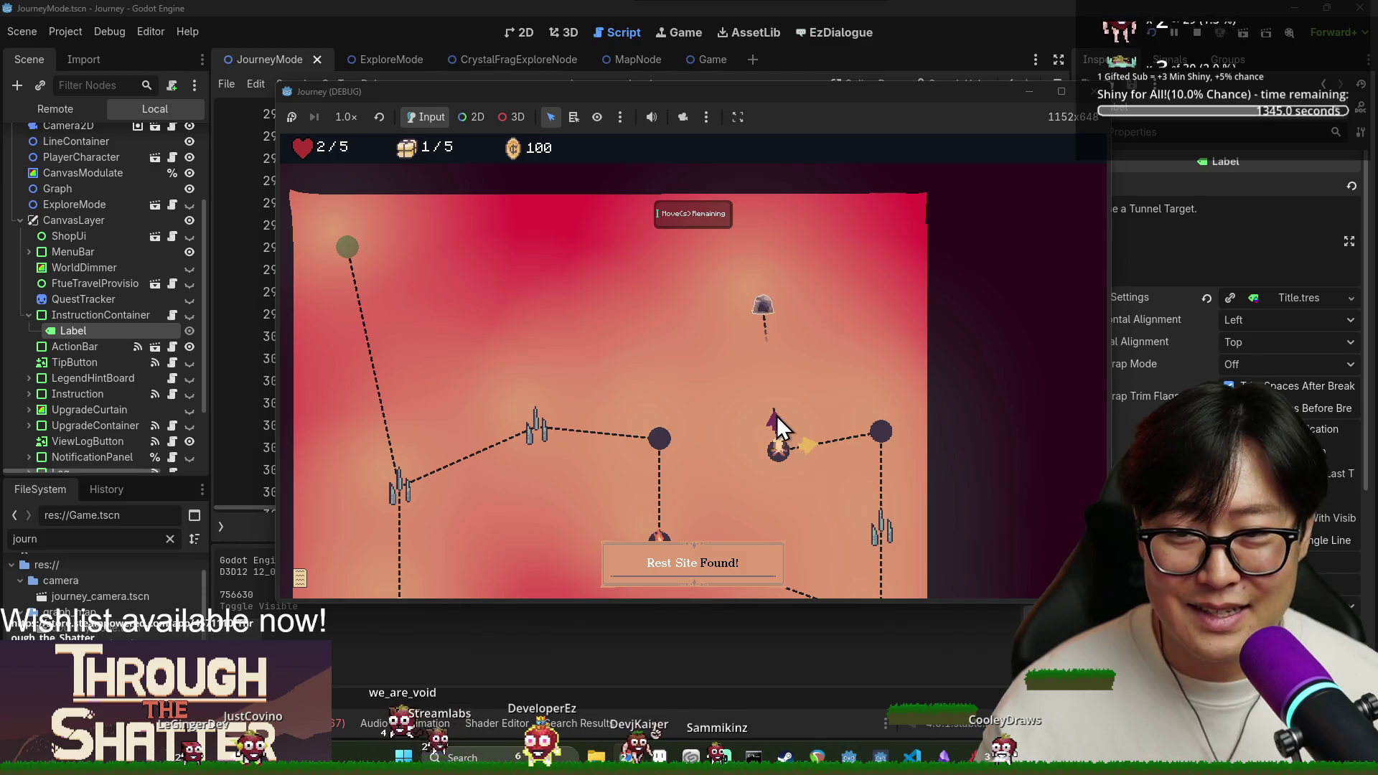
left_click(775, 360)
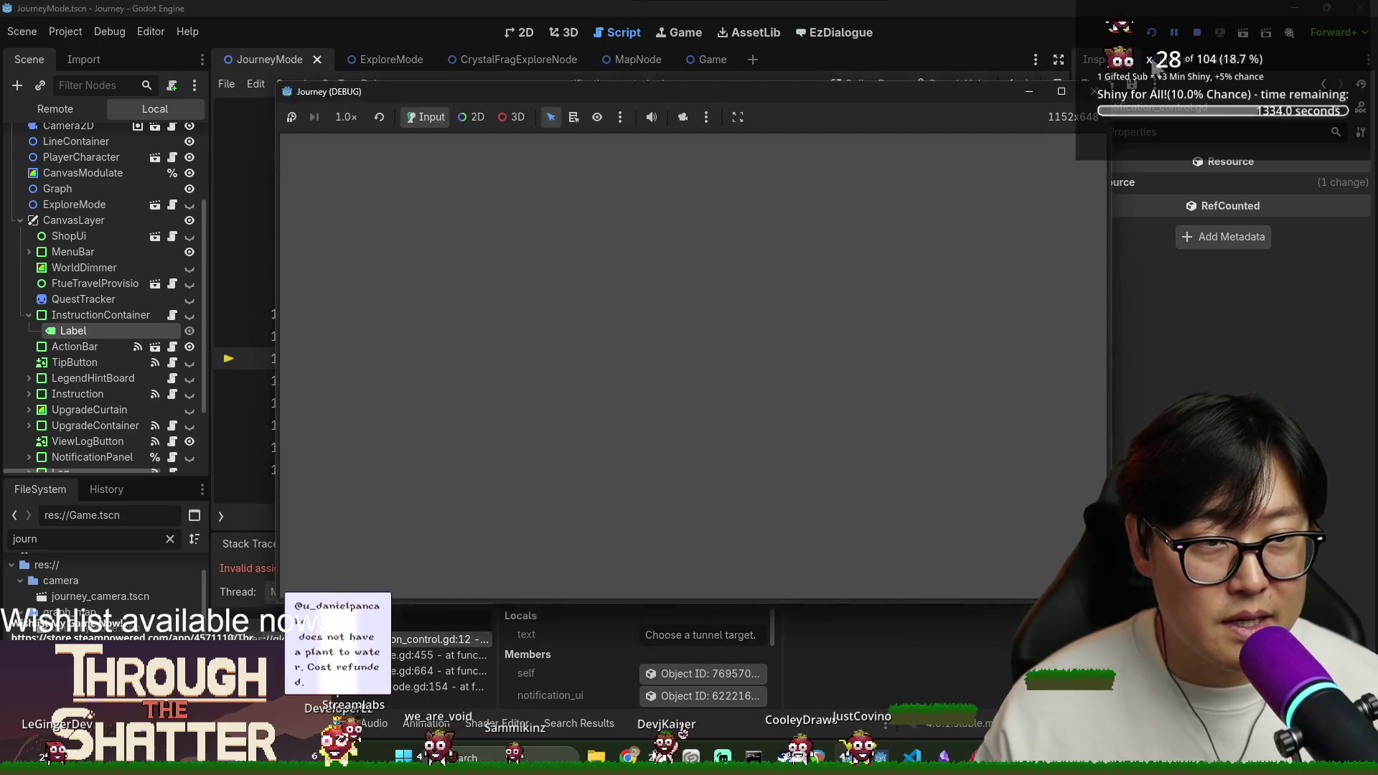
Save, copy the notification_ui name, and search for it in journey_mode.gd.
left_click(596, 269)
key("F5")
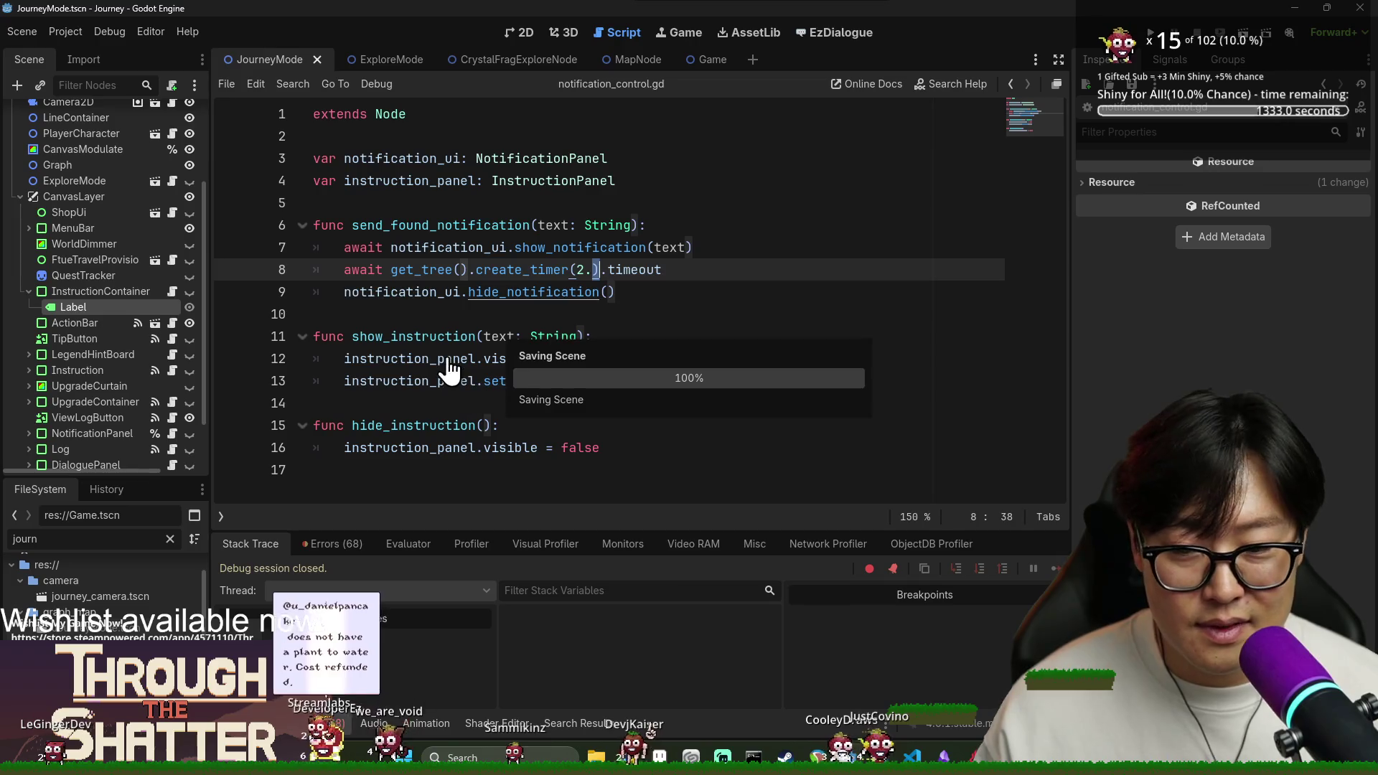
double_click(447, 361)
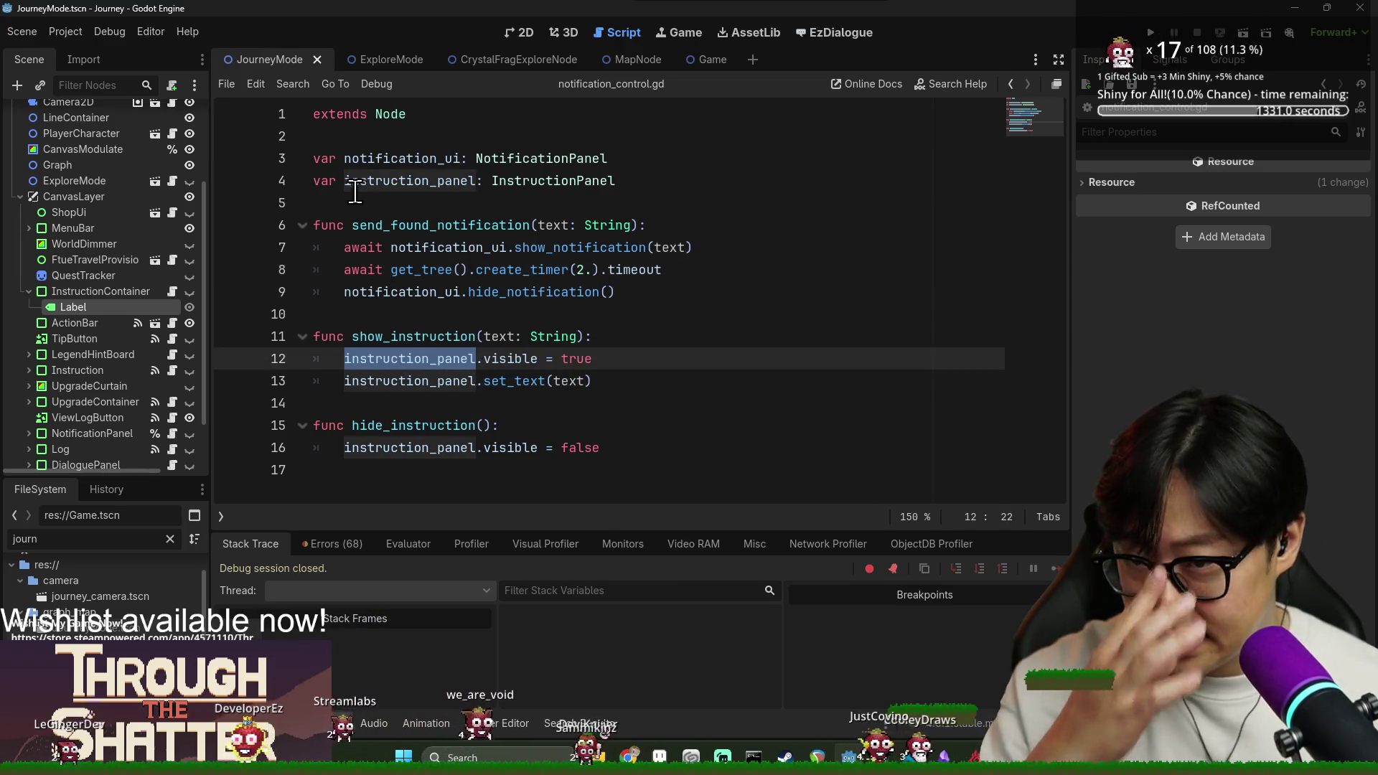
double_click(388, 158)
scroll(169, 119, "up", 3)
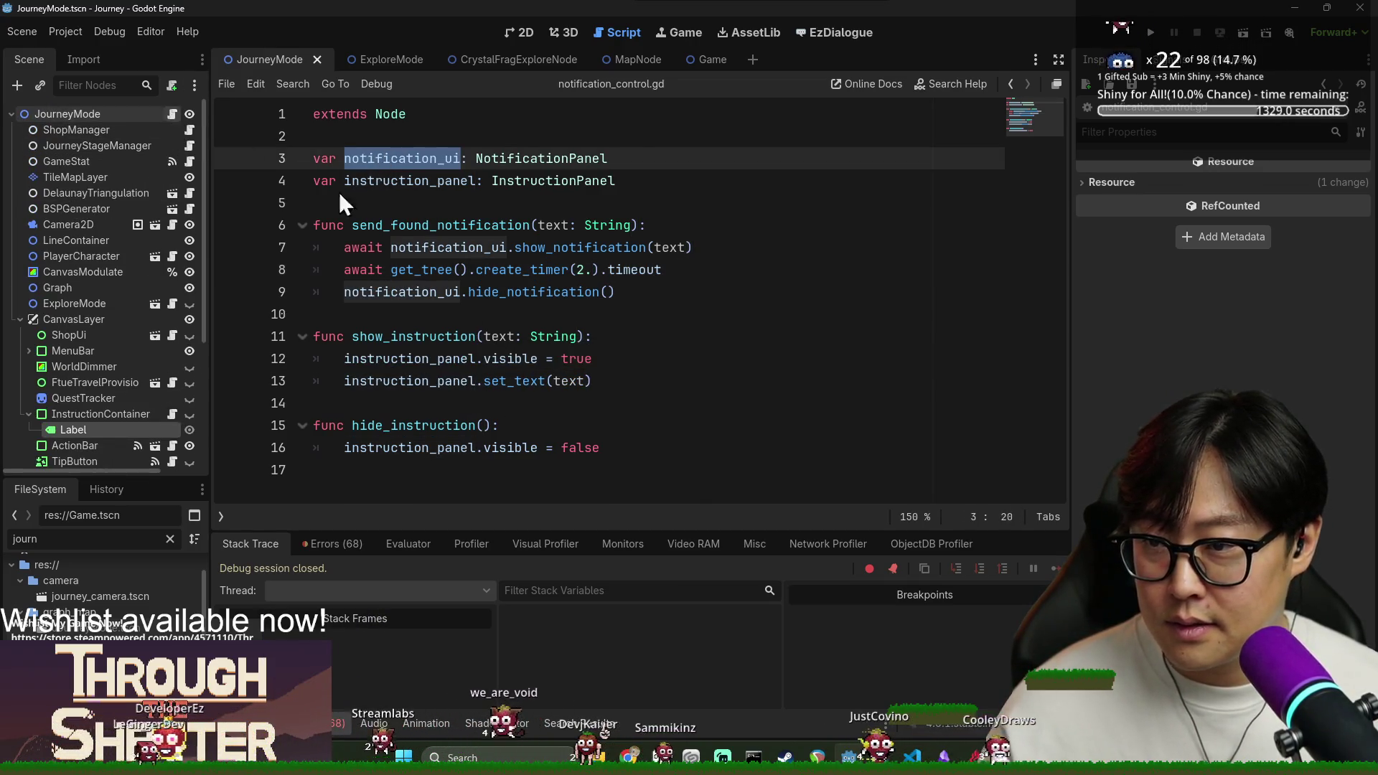
key("ctrl+c")
key("alt+Left")
key("ctrl+f")
key("ctrl+v")
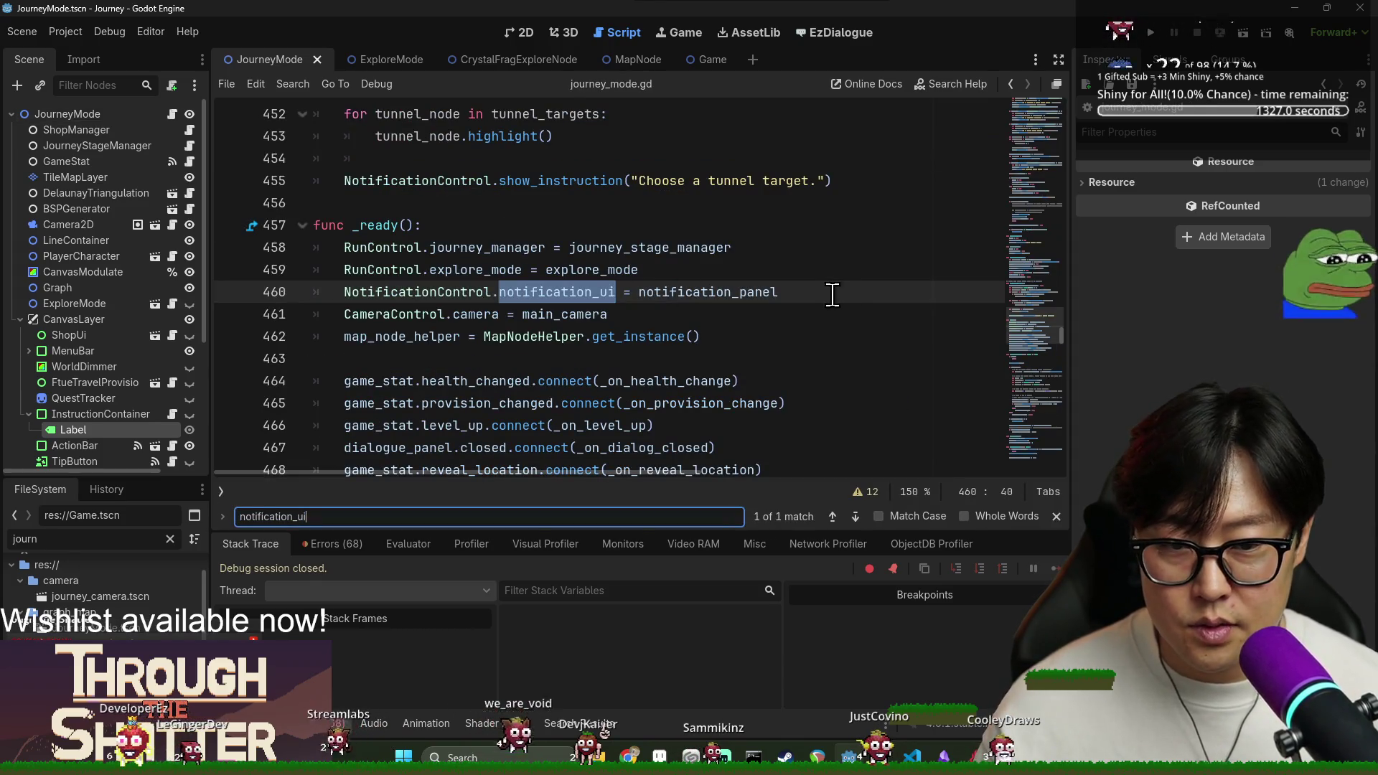
Start a new line below the notification_ui assignment and check the NotificationPanel script's variables.
left_click(800, 292)
key("Return")
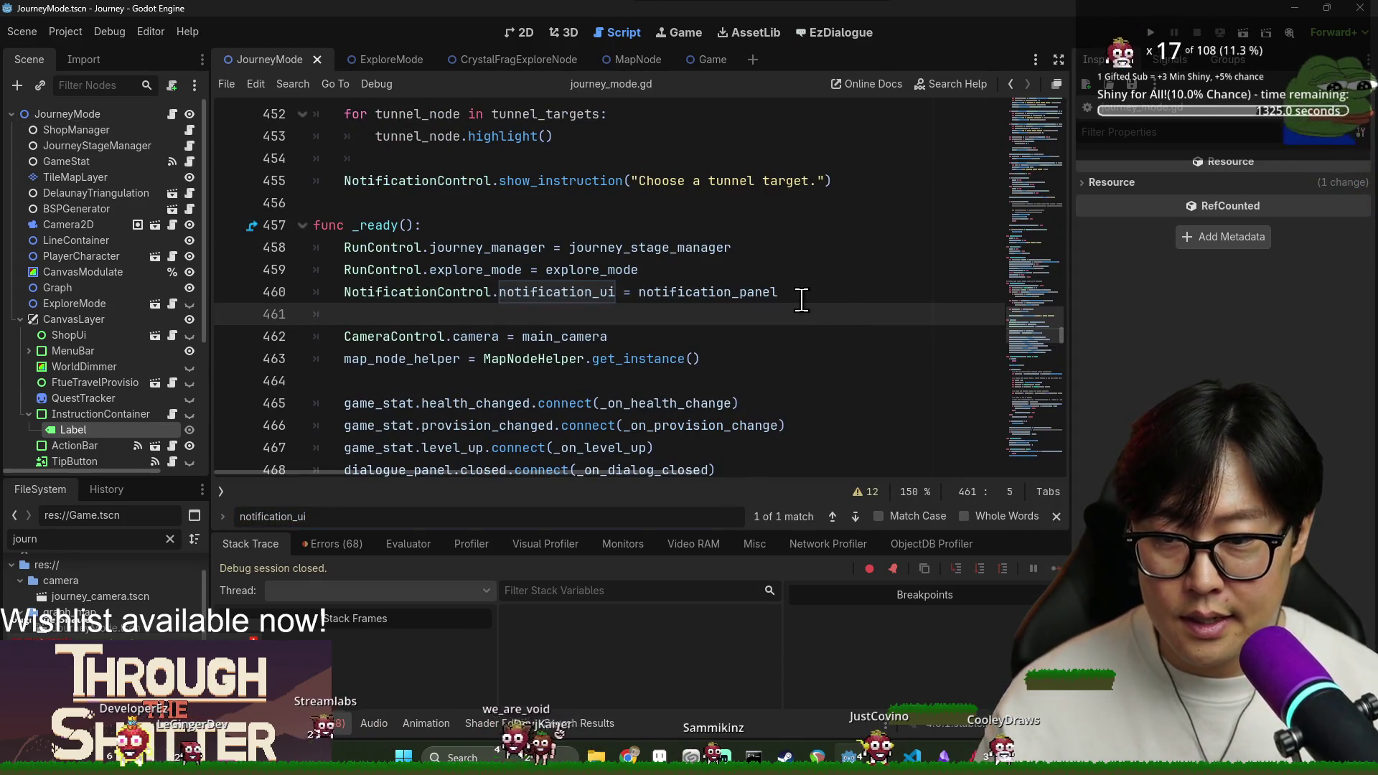
type("NotificationPanel.")
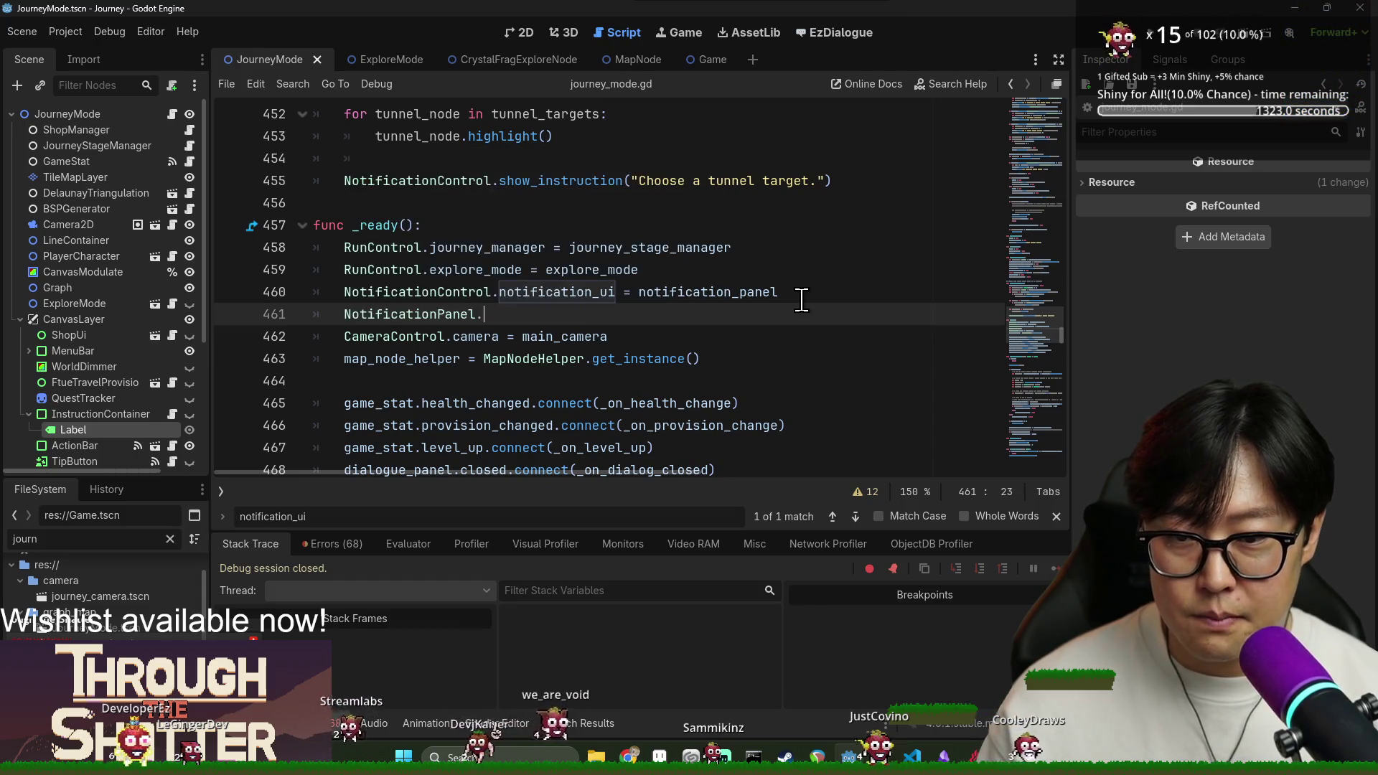
type("in")
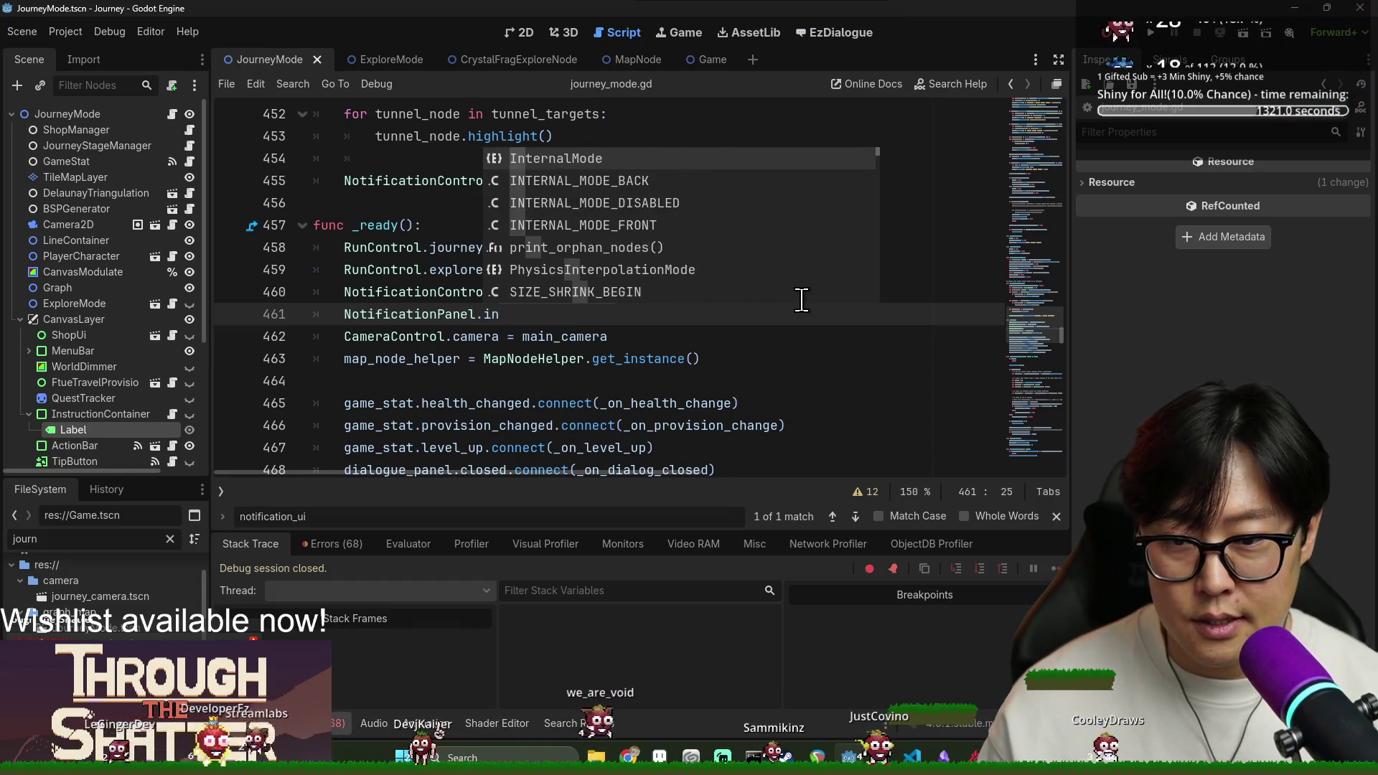
key("BackSpace")
key("BackSpace")
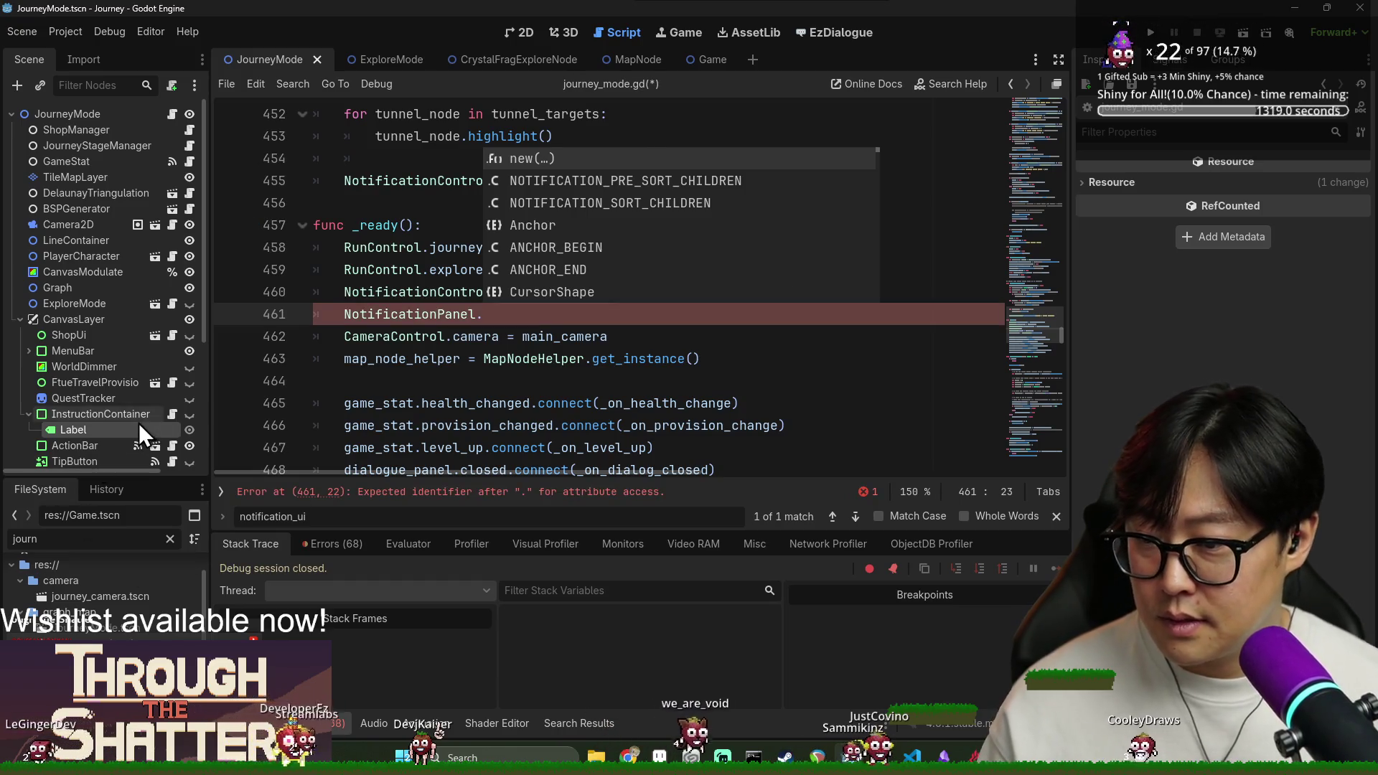
left_click(437, 332, "ctrl")
double_click(400, 180)
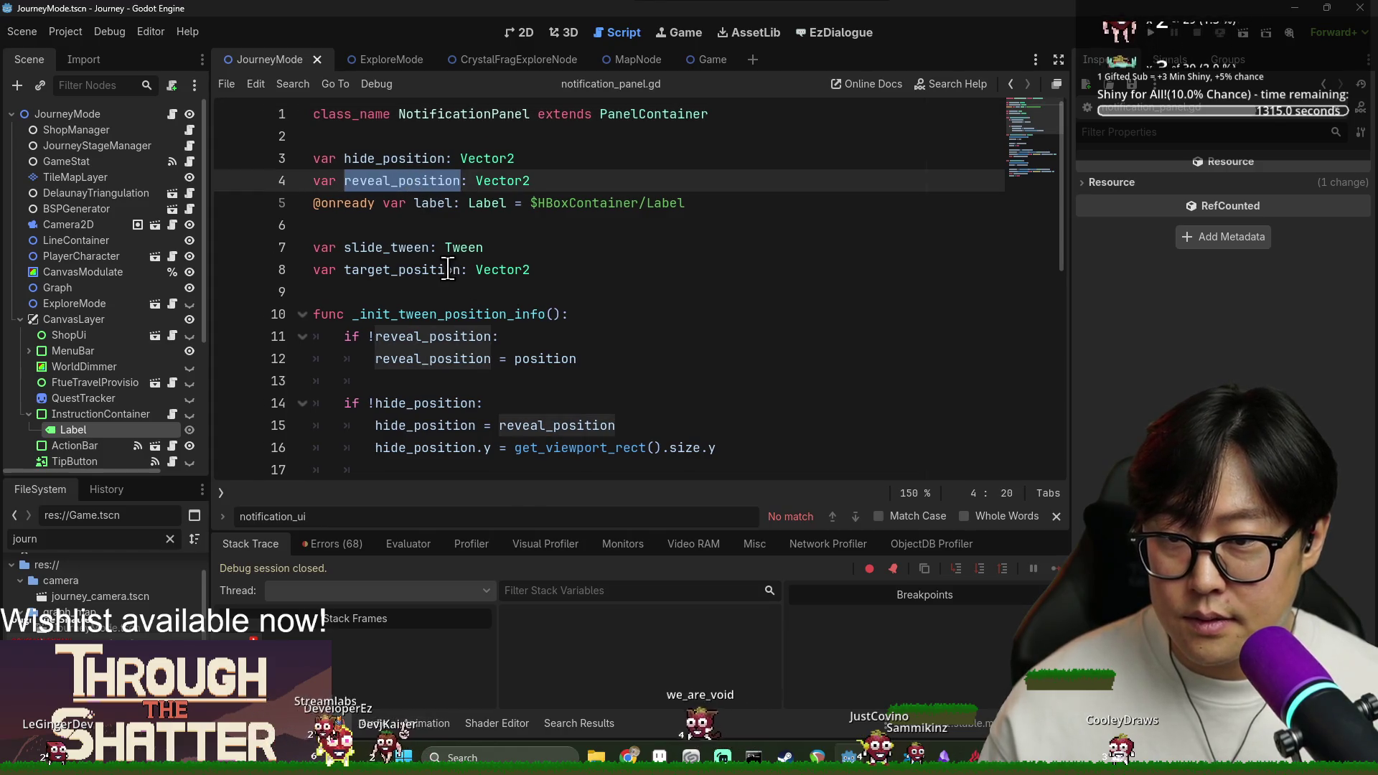
scroll(406, 277, "down", 3)
scroll(442, 300, "up", 3)
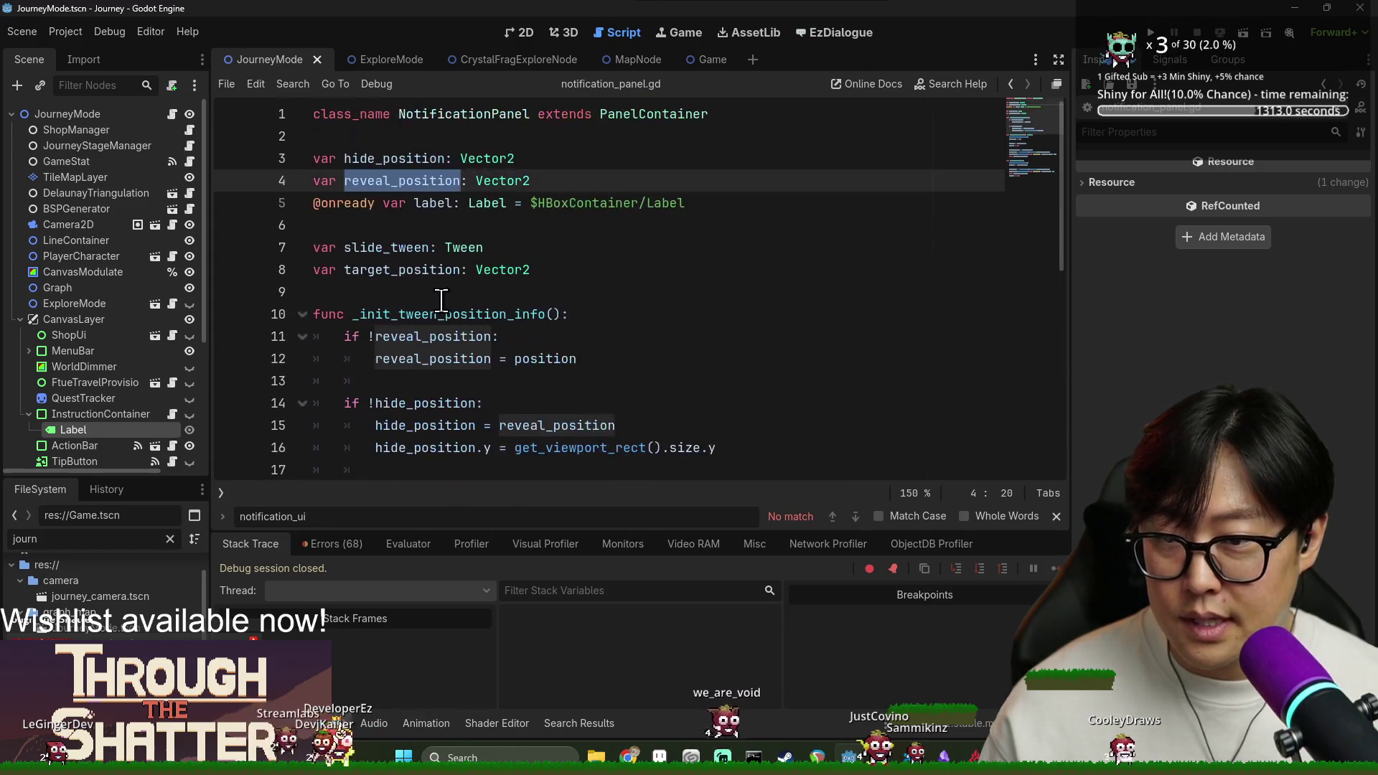
left_click(481, 287)
key("alt+Left")
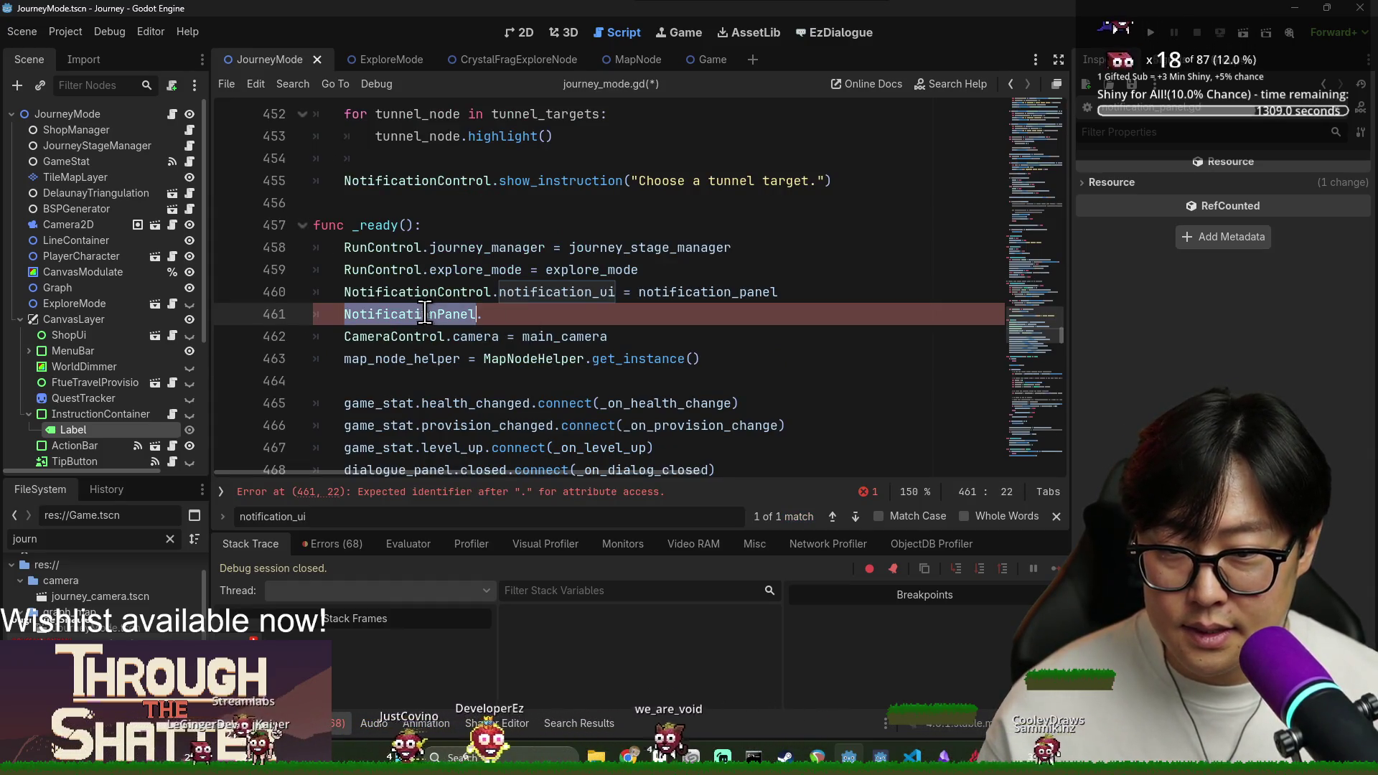
Write NotificationControl.instruction_panel = instruction_panel on line 461 in _ready.
double_click(457, 293)
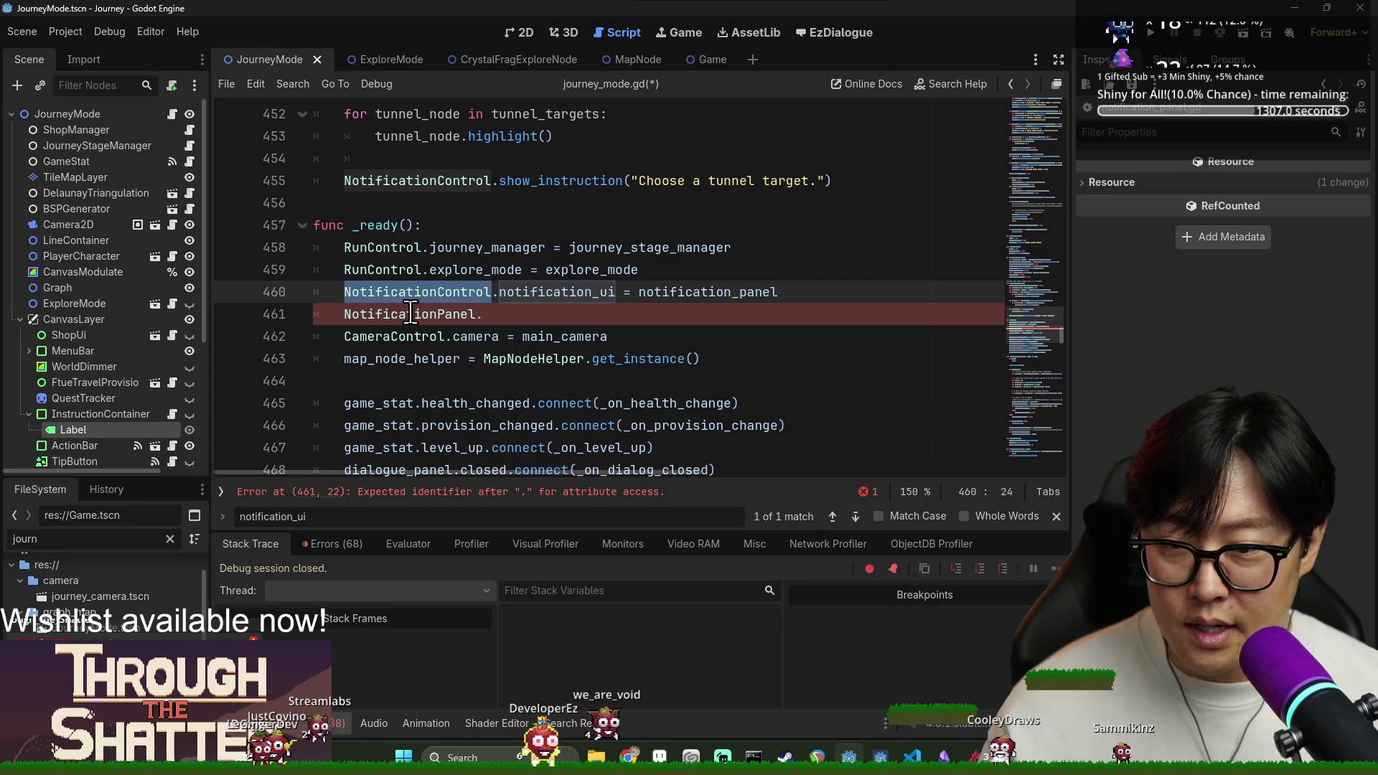
triple_click(460, 315)
double_click(457, 314)
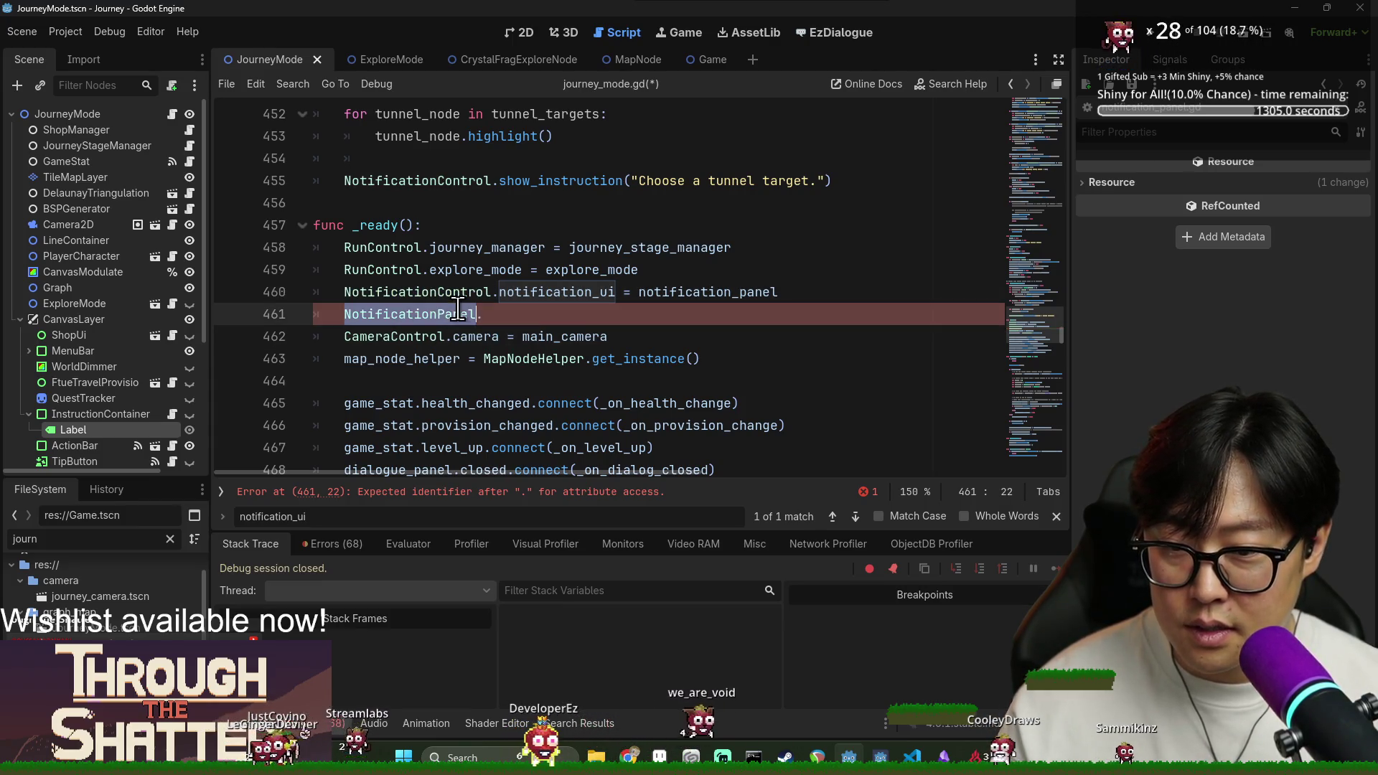
double_click(457, 292)
left_click(439, 316)
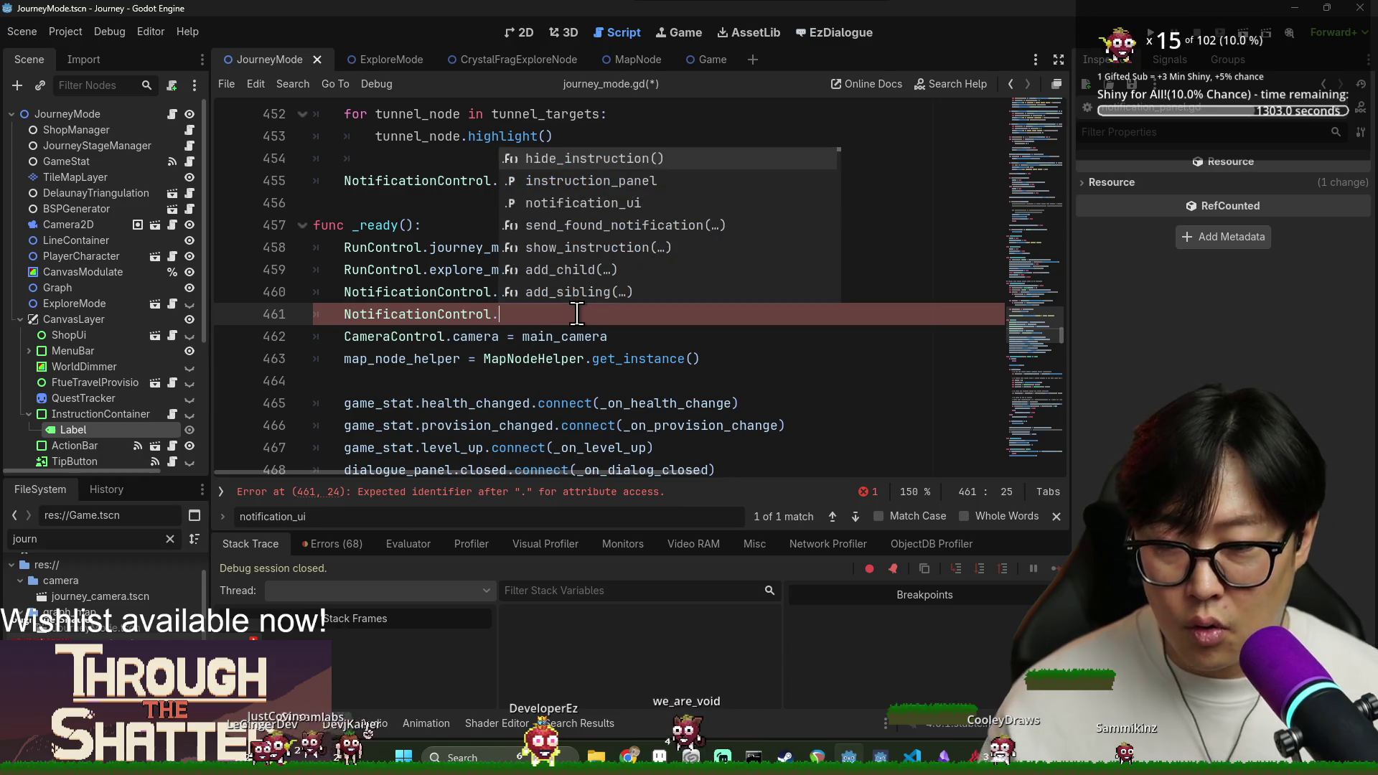
type("in")
key("Return")
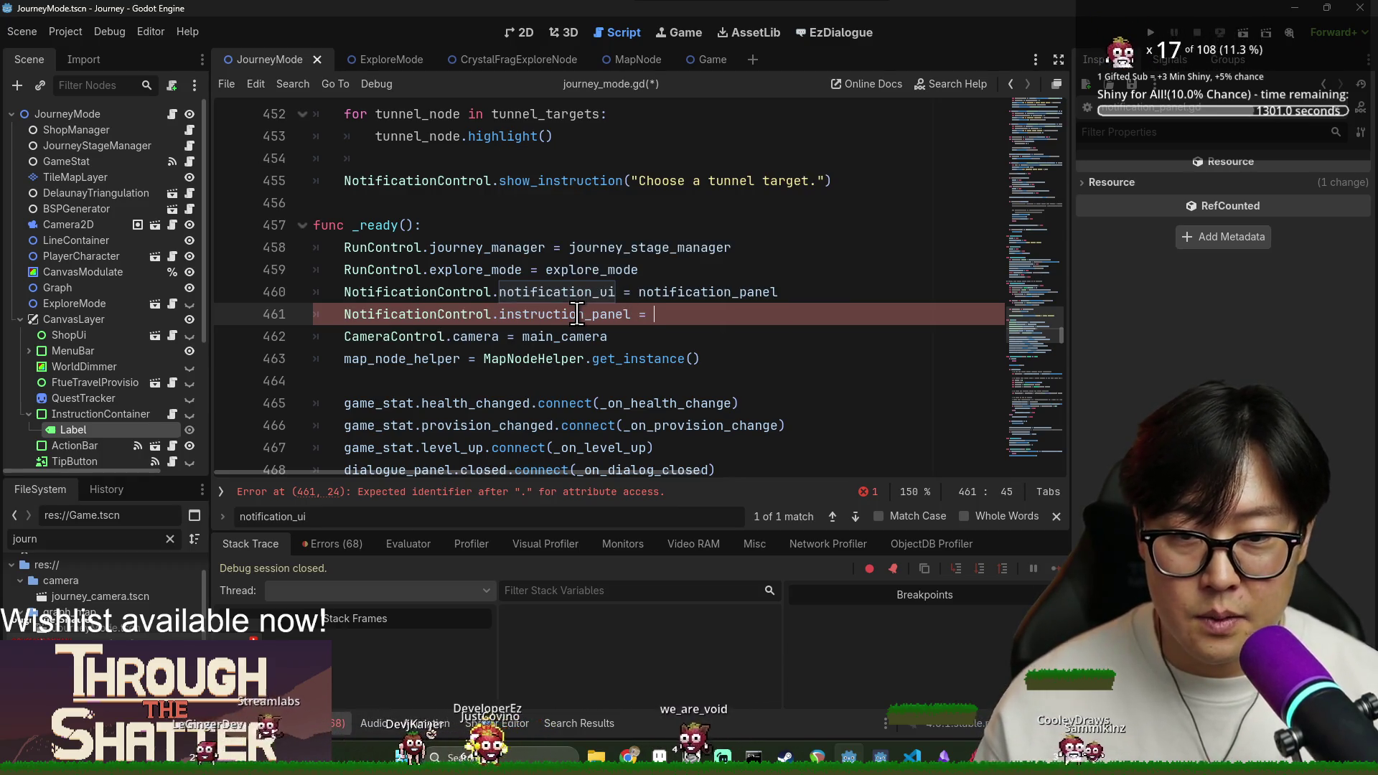
type("instruction_panel")
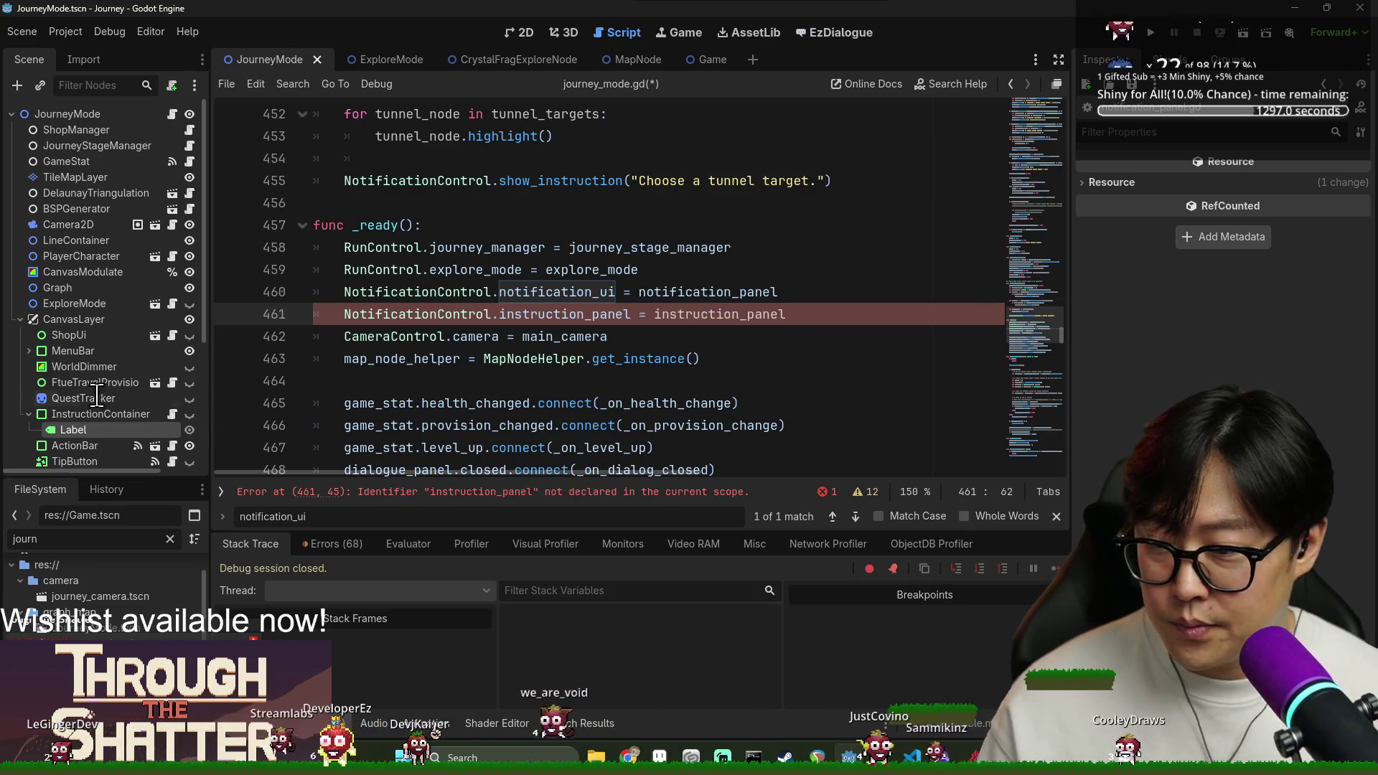
scroll(228, 435, "up", 9)
left_click(145, 420)
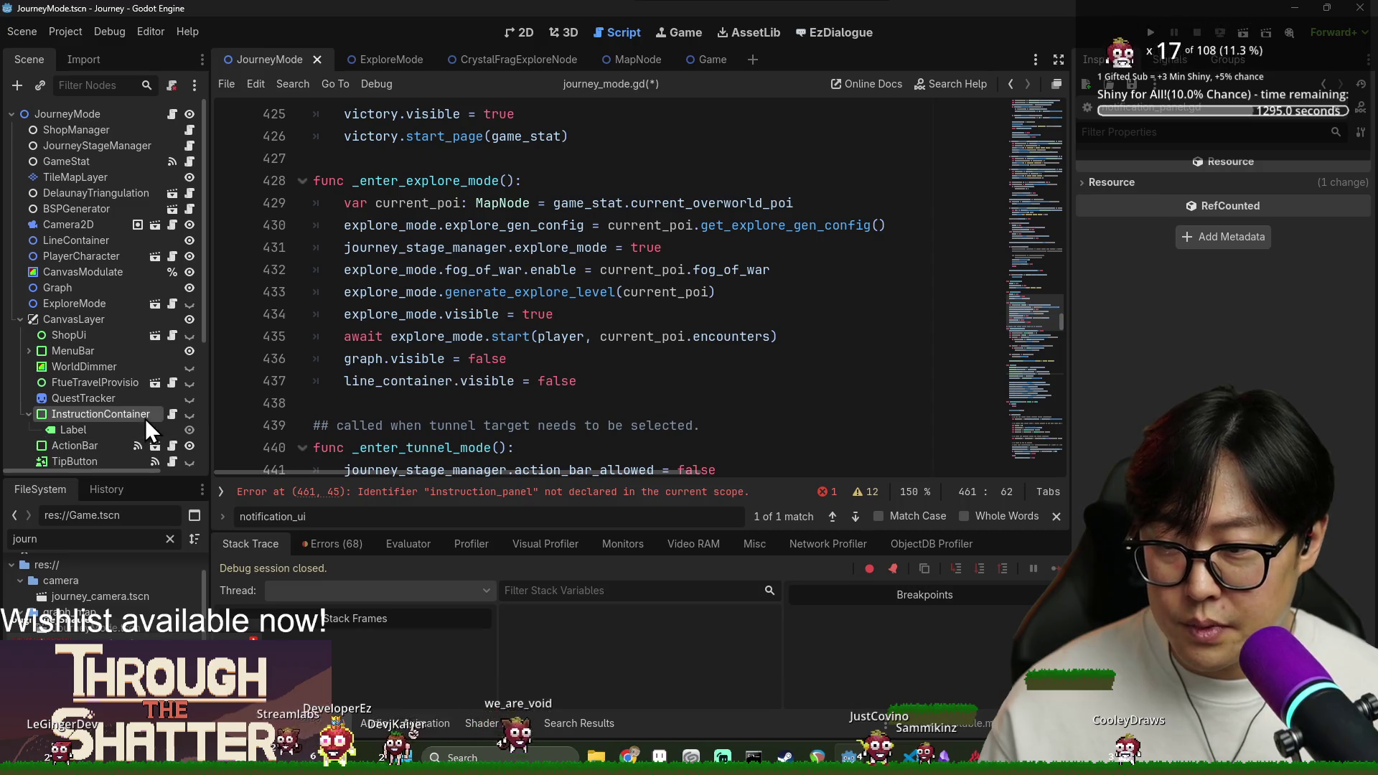
right_click(130, 420)
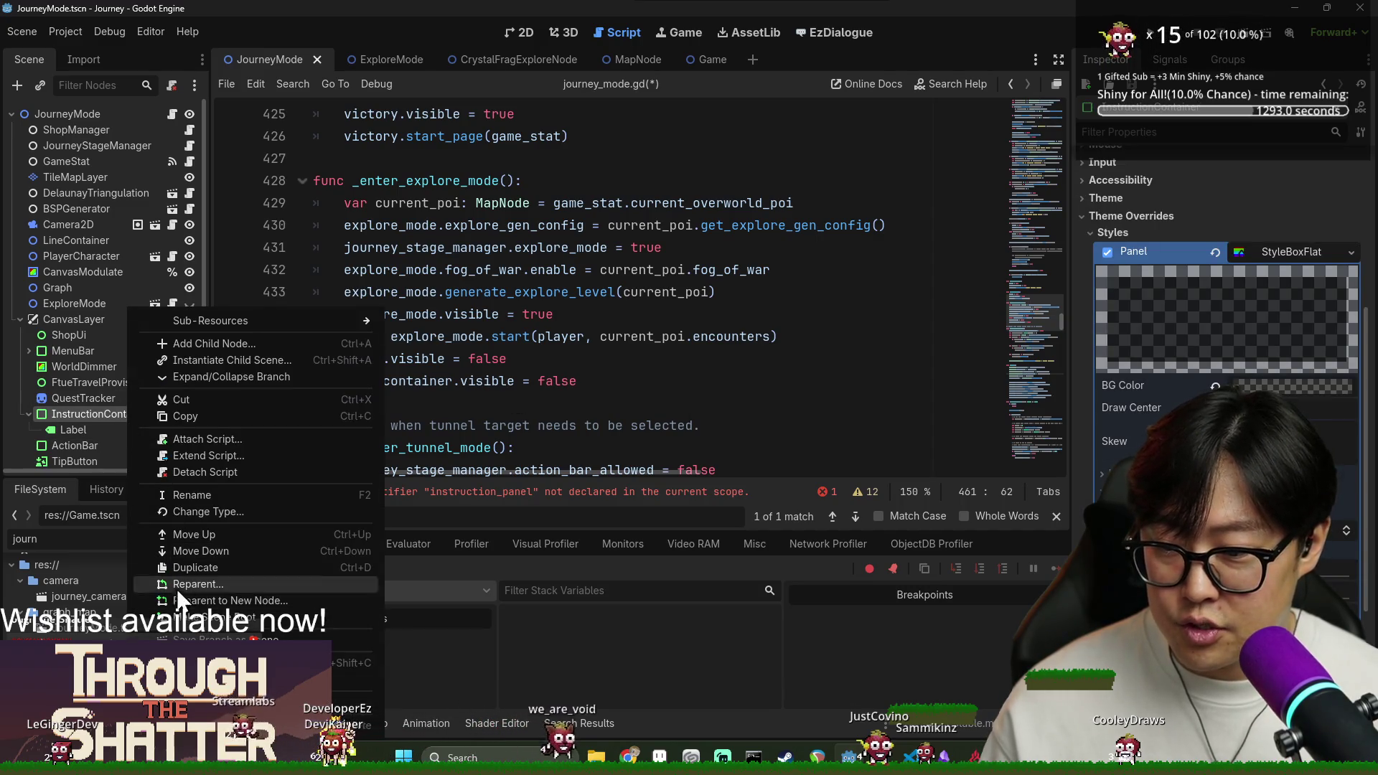
left_click(158, 416)
scroll(514, 337, "up", 20)
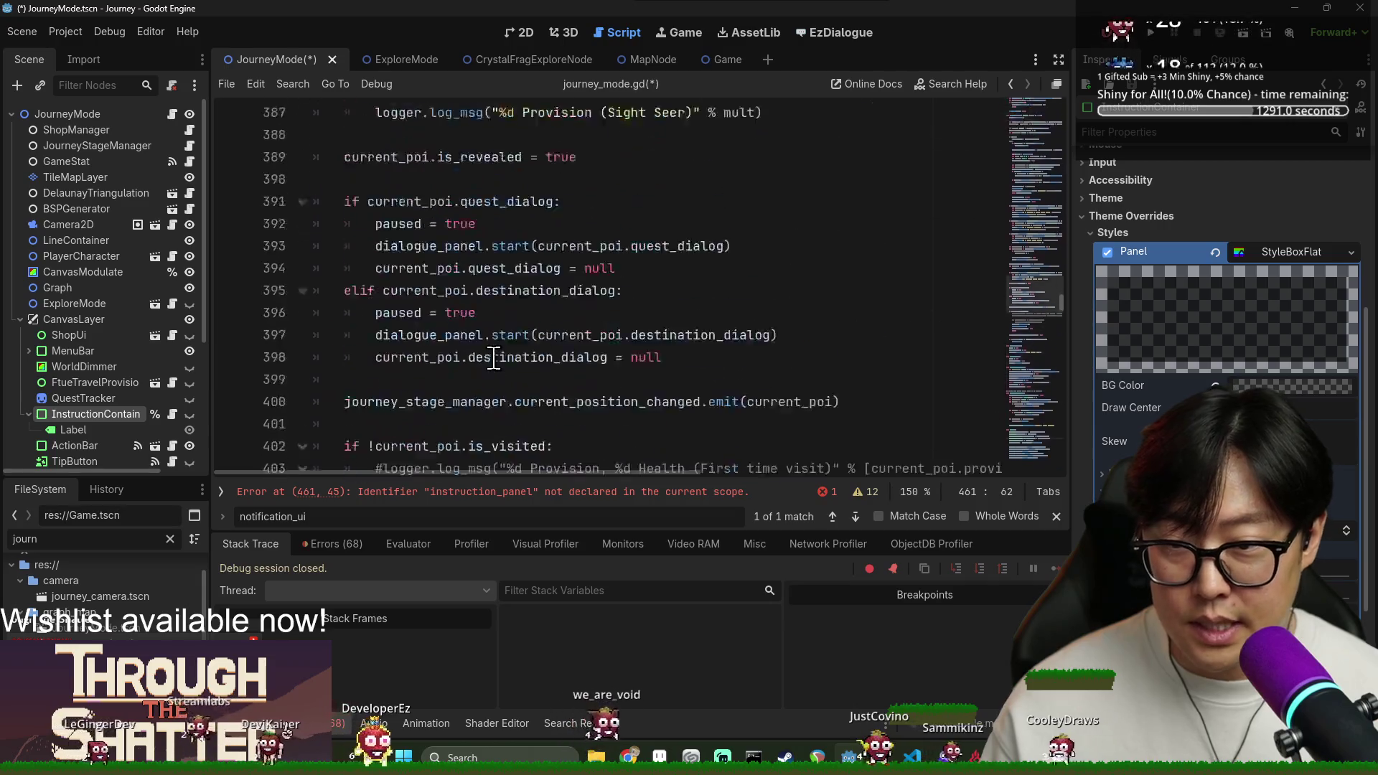
scroll(505, 388, "up", 15)
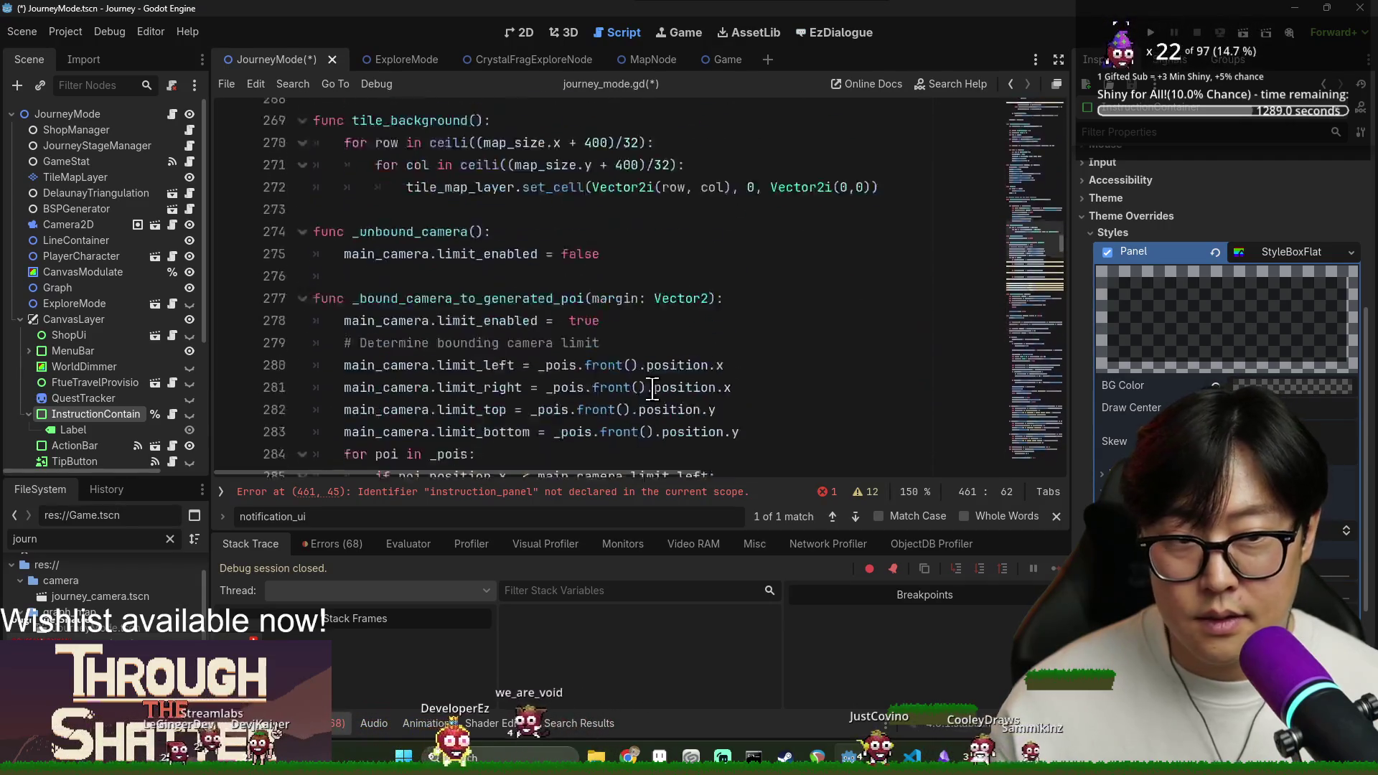
left_click_drag(1065, 248, 1034, 107)
scroll(449, 316, "down", 4)
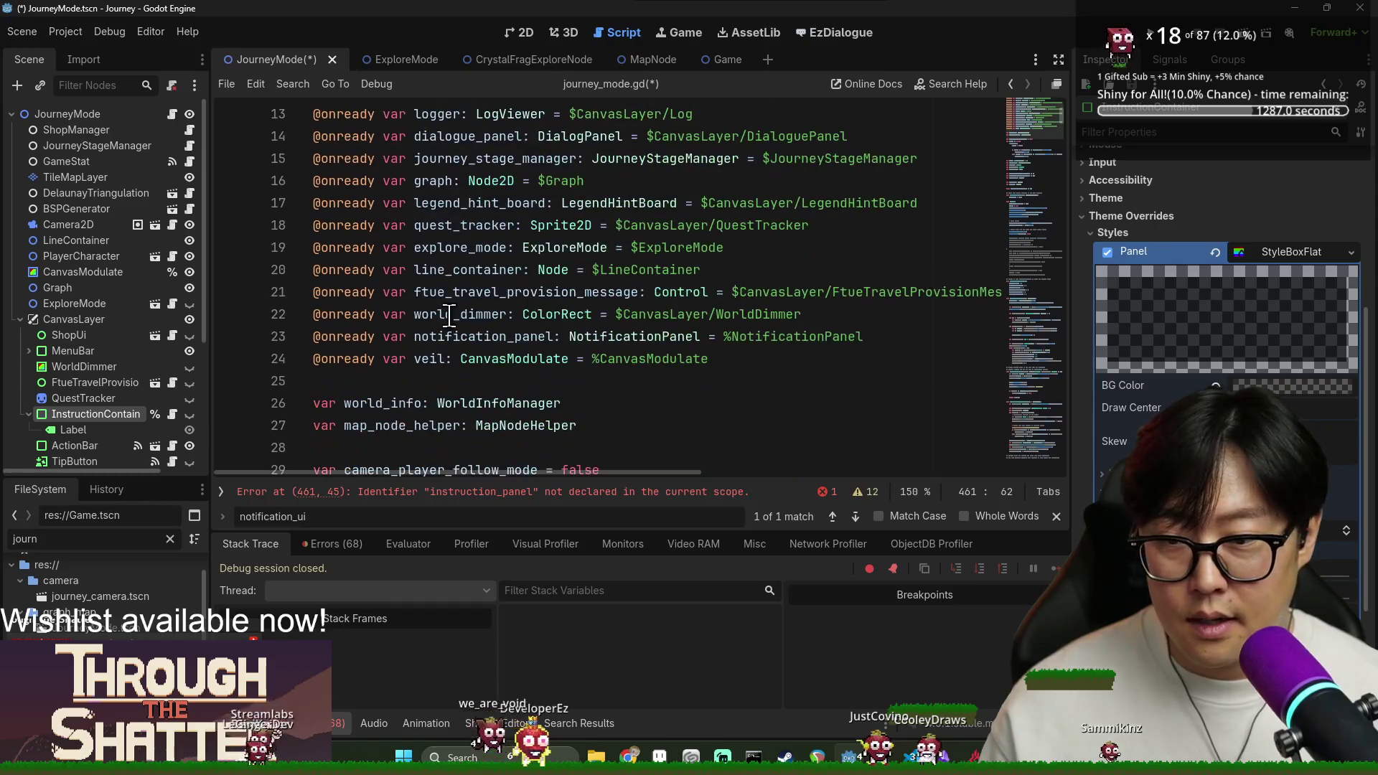
left_click_drag(91, 423, 369, 391)
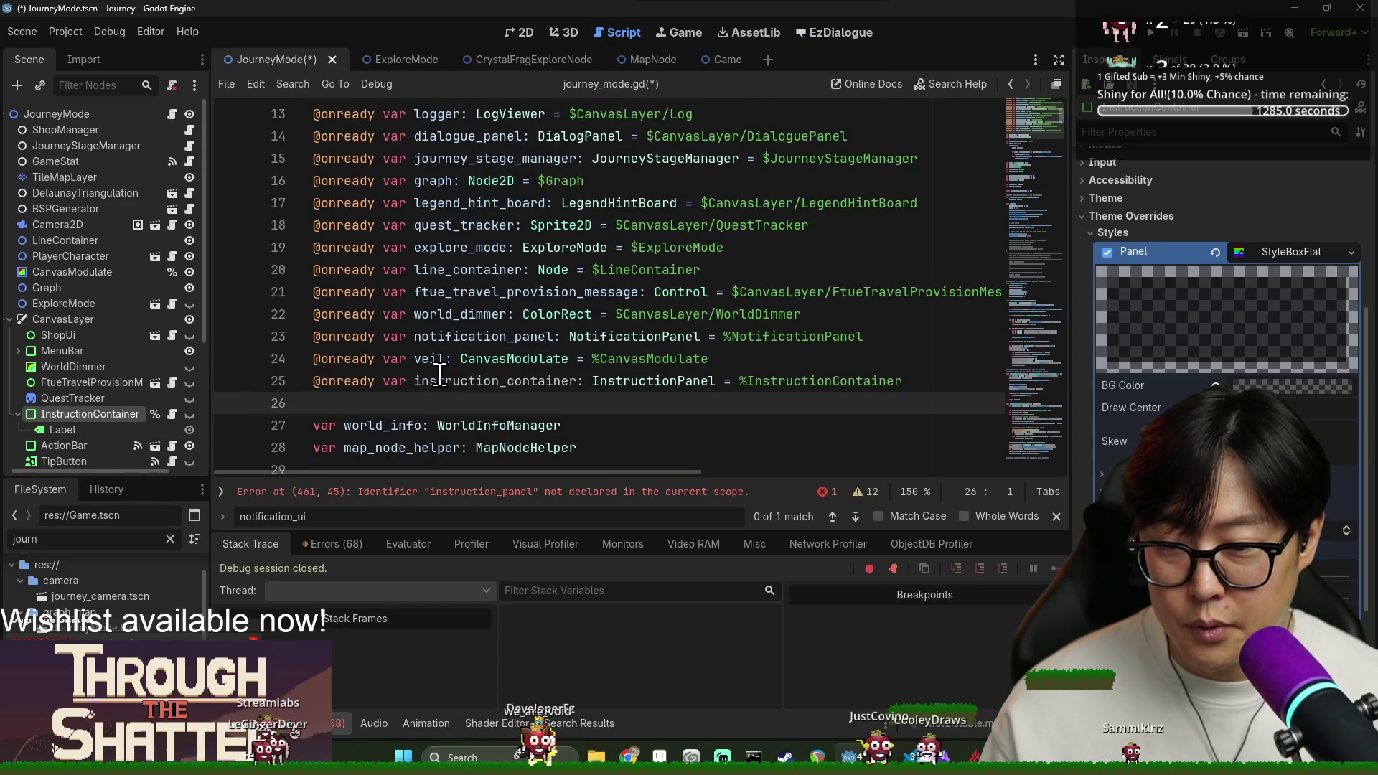
key("ctrl+s")
Replace the undeclared instruction_panel with instruction_container on line 462, save, and run the game.
left_click(624, 493)
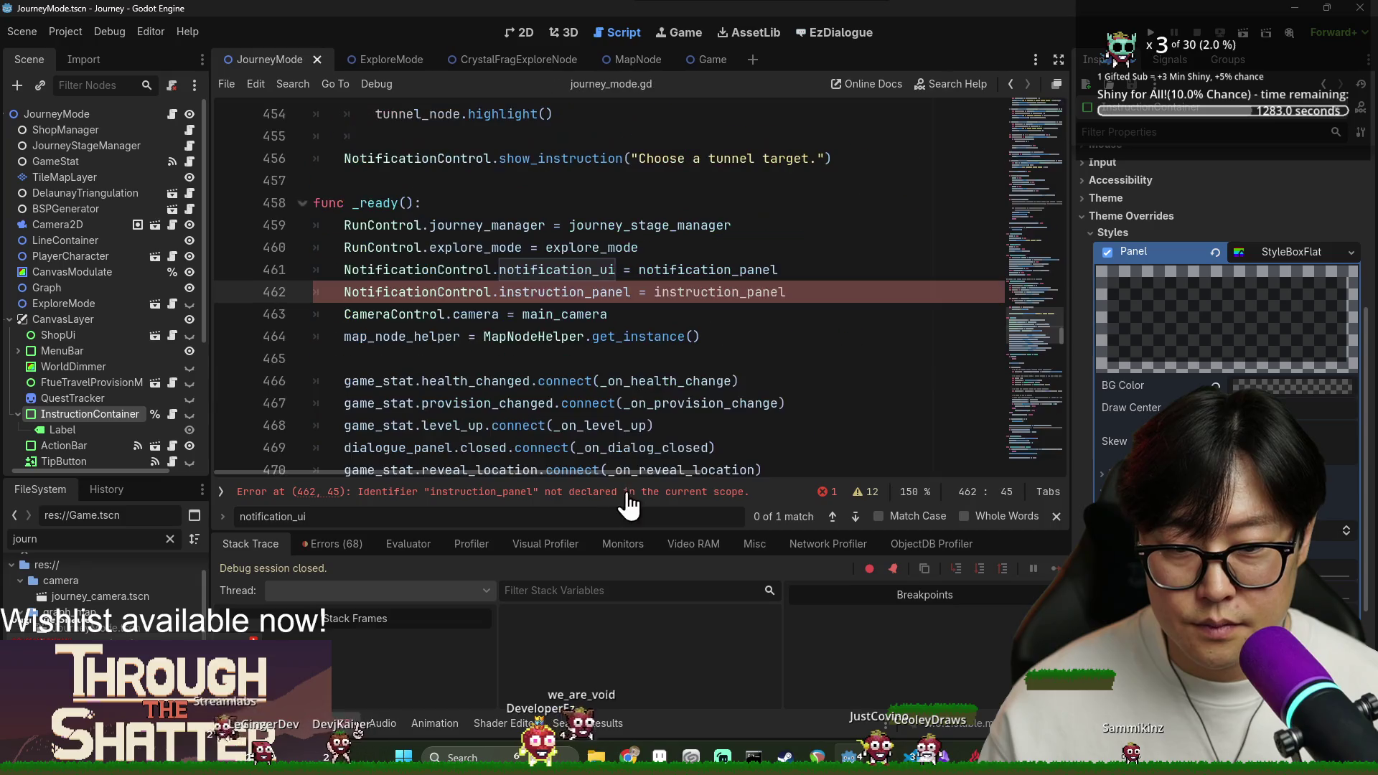
left_click(1057, 516)
double_click(718, 292)
type("instruction_container")
left_click(845, 314)
key("ctrl+s")
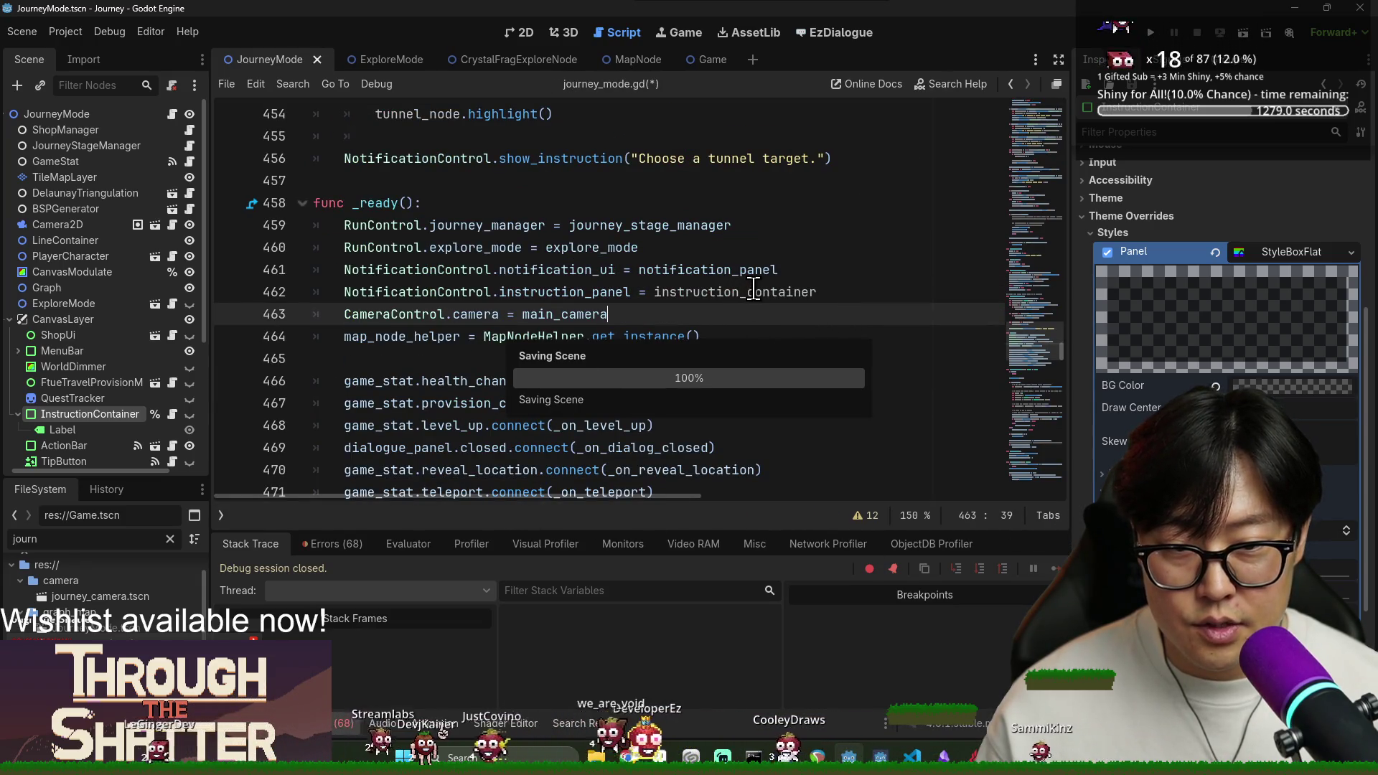
key("Home")
key("ctrl+shift+Right")
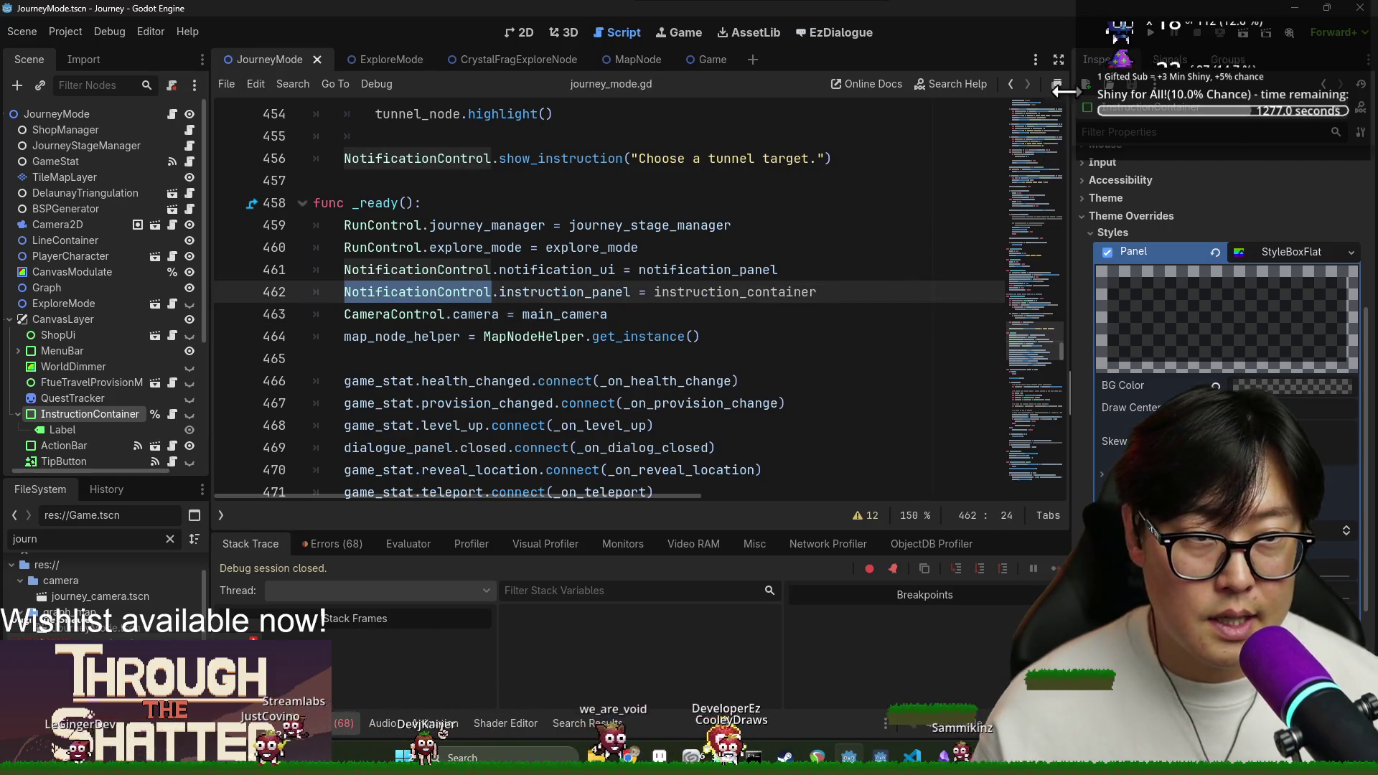
left_click(1151, 32)
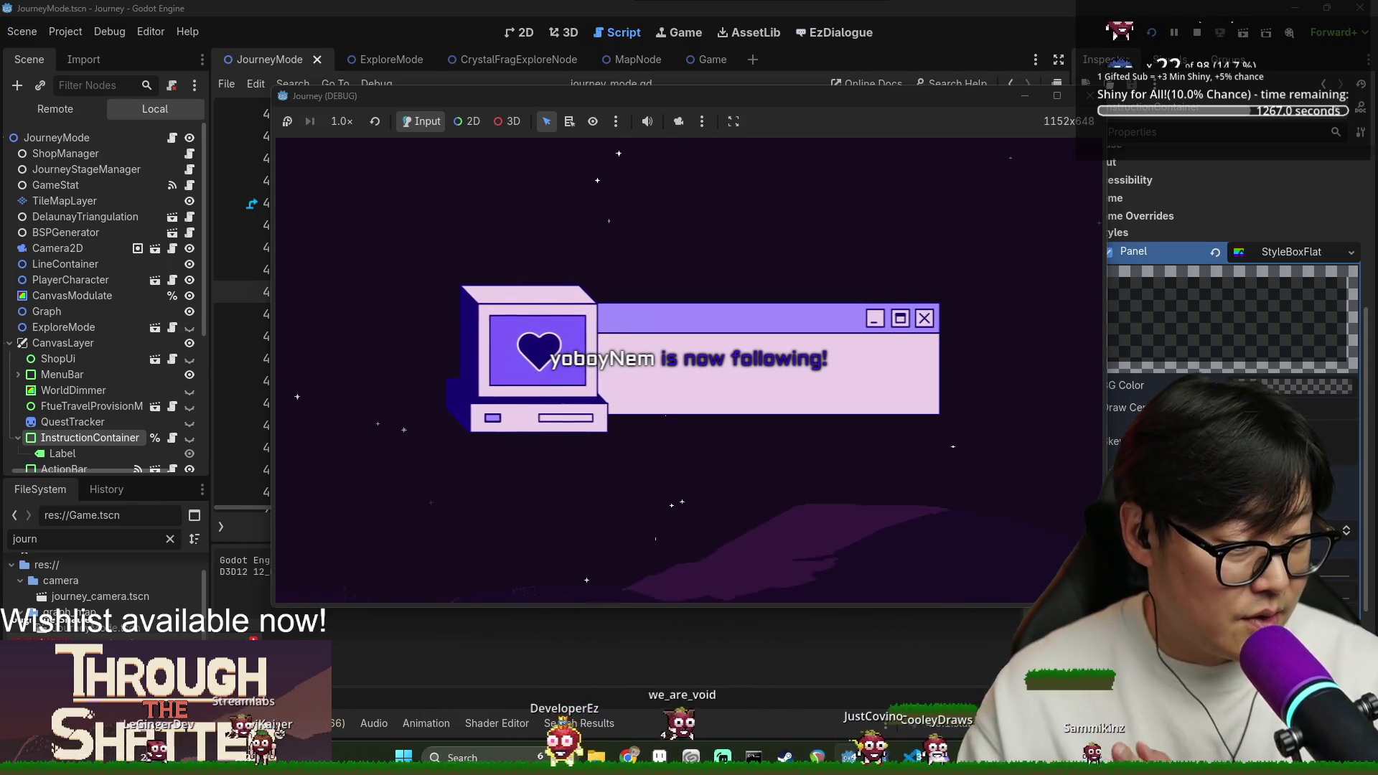
Check the running game window, then return to the editor and stop the debug run.
key("alt+Tab")
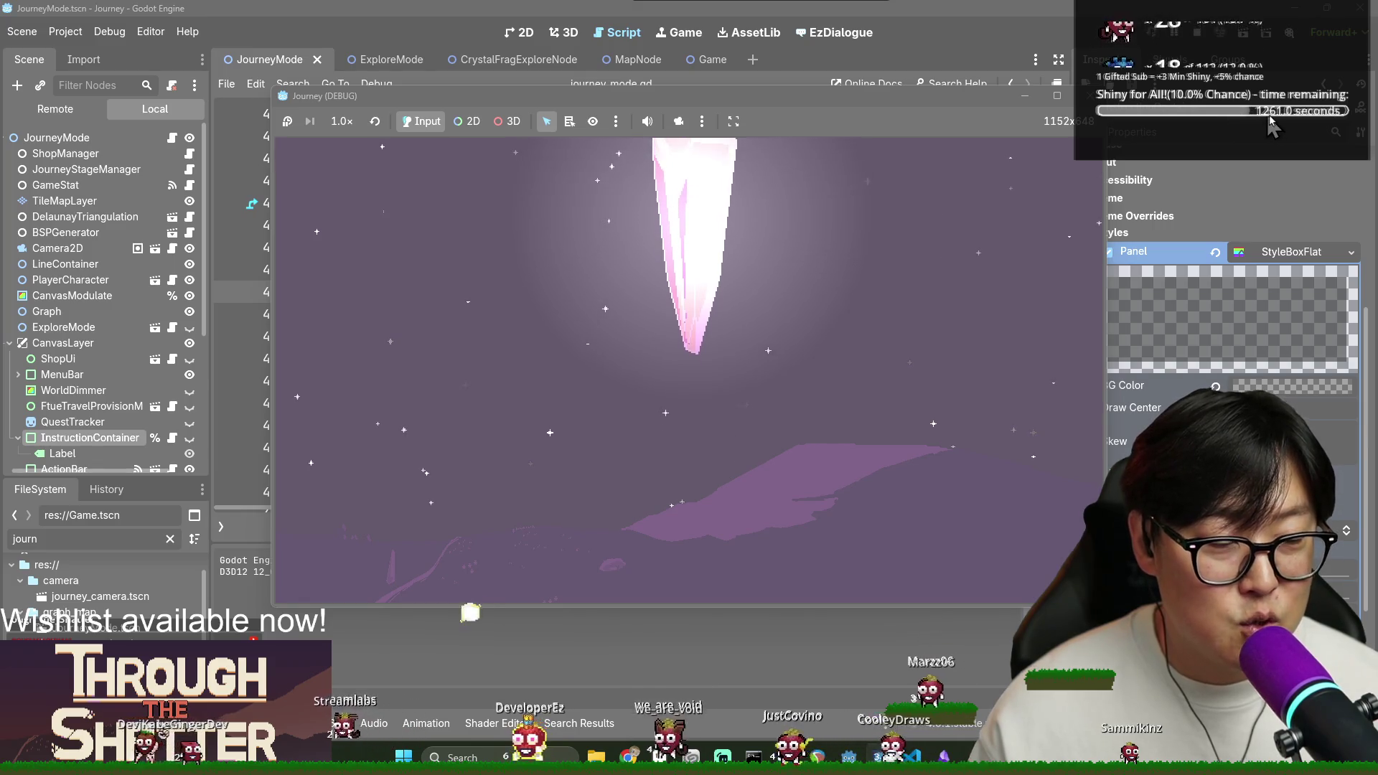
key("alt+Tab")
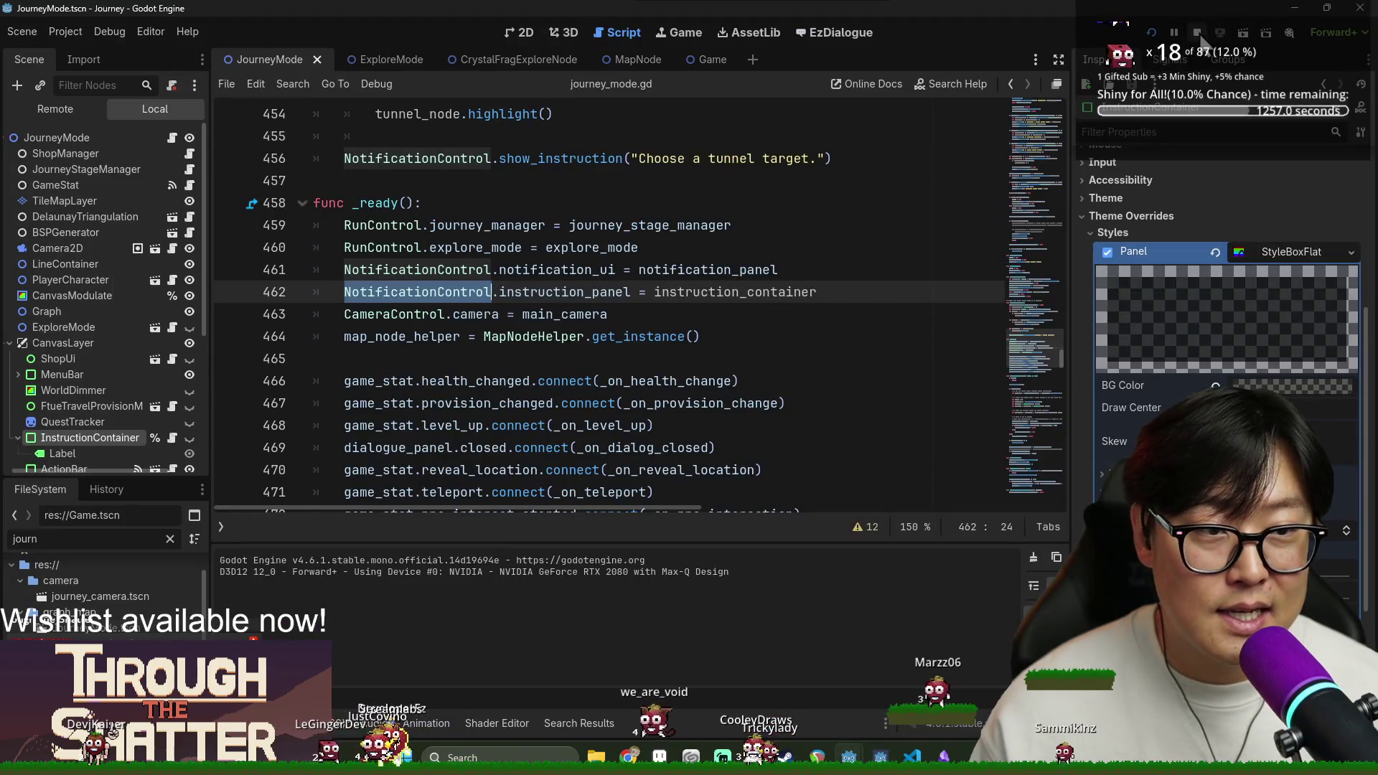
left_click(1198, 34)
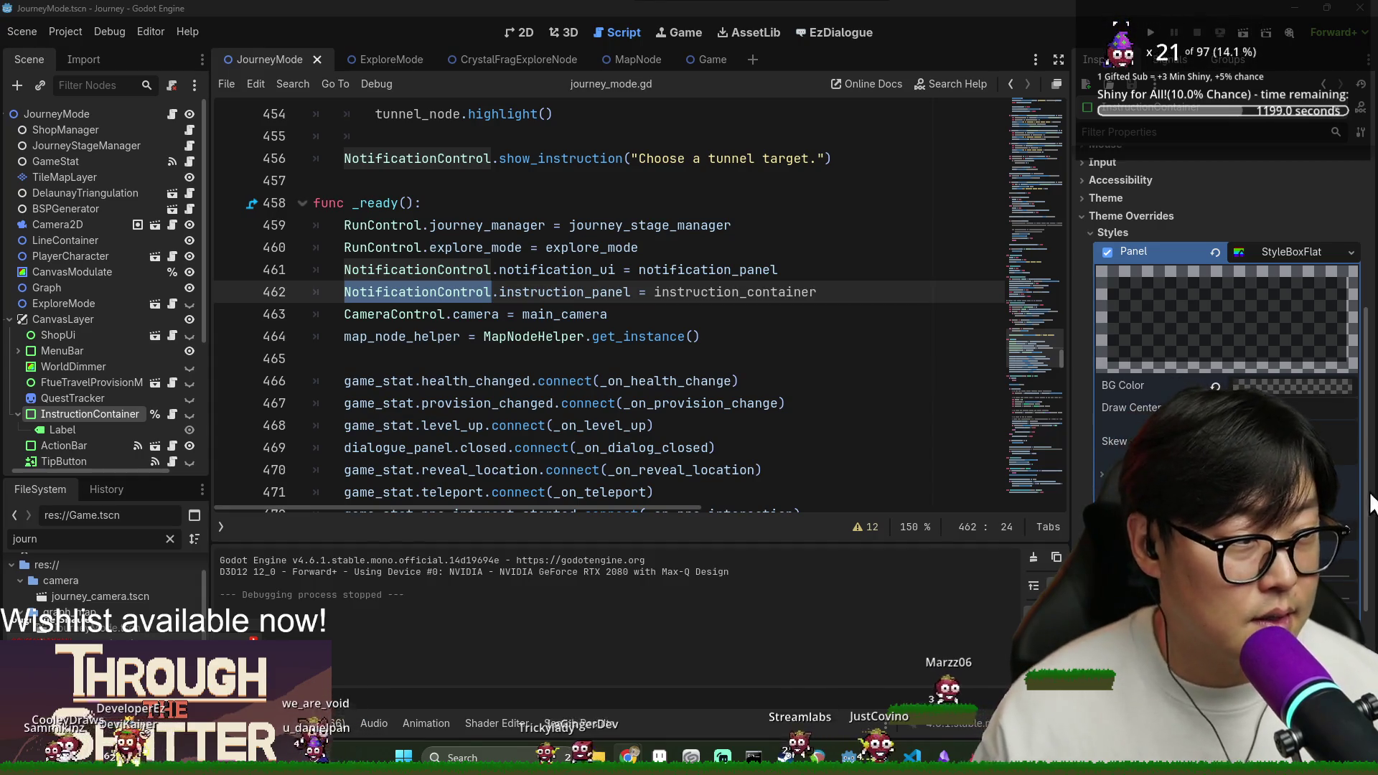
Save journey_mode.gd and launch the game with F5.
left_click(425, 314)
key("ctrl+s")
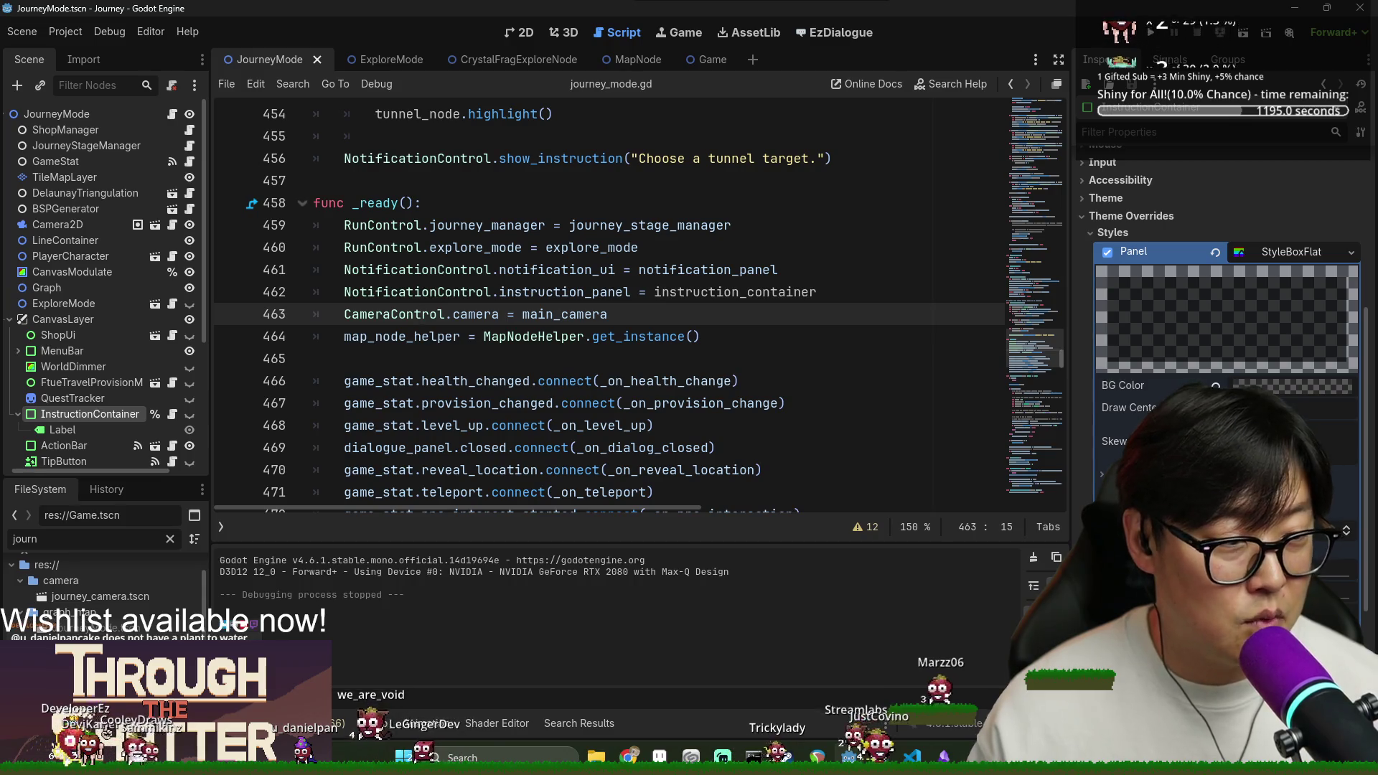
left_click(535, 291)
key("ctrl+s")
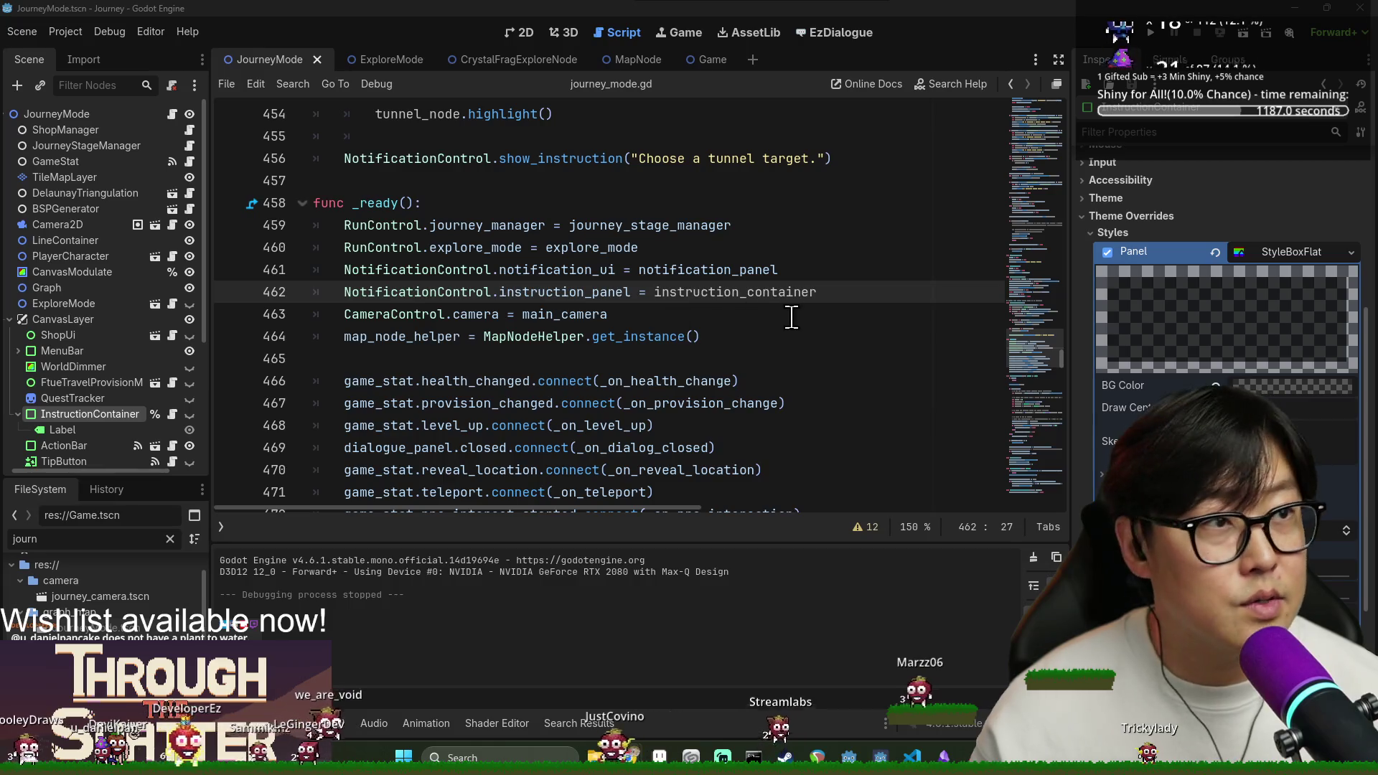
left_click(431, 291)
key("ctrl+s")
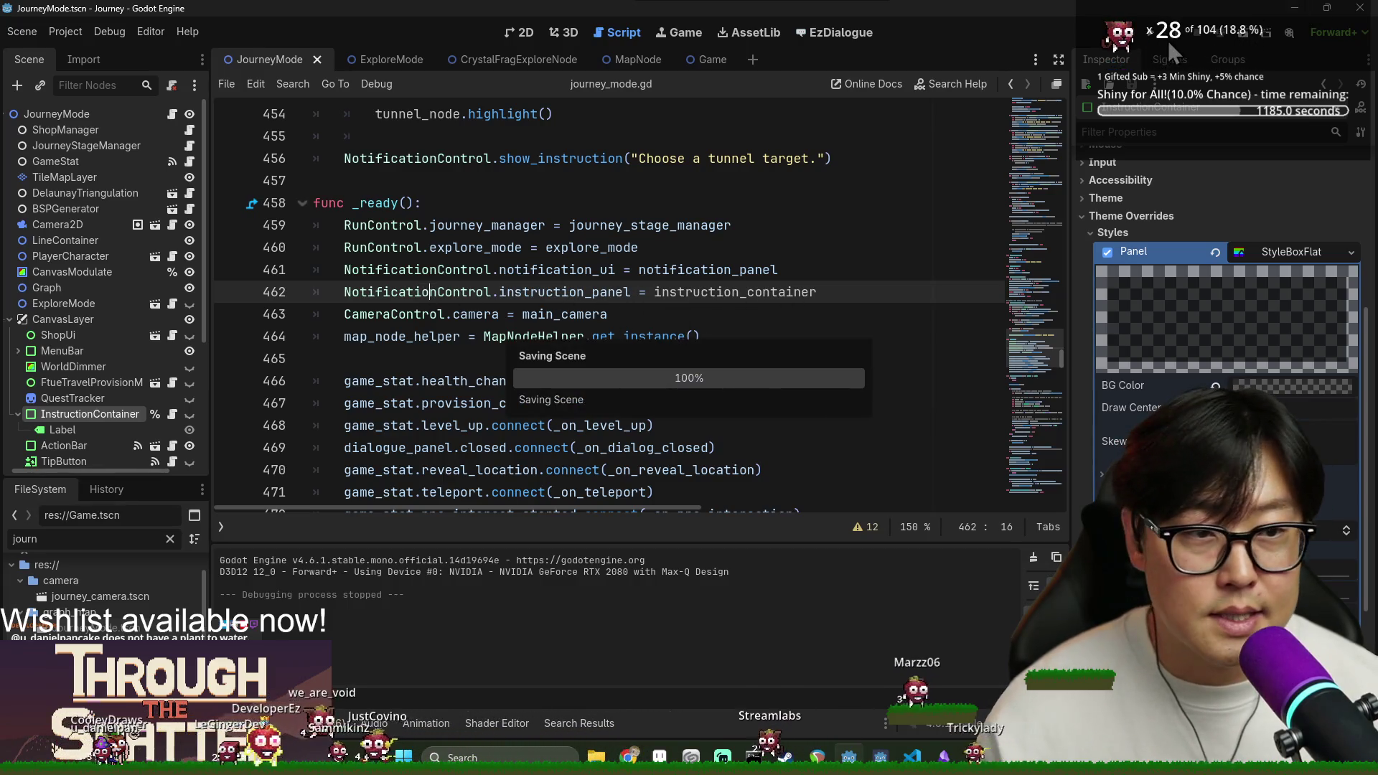
key("F5")
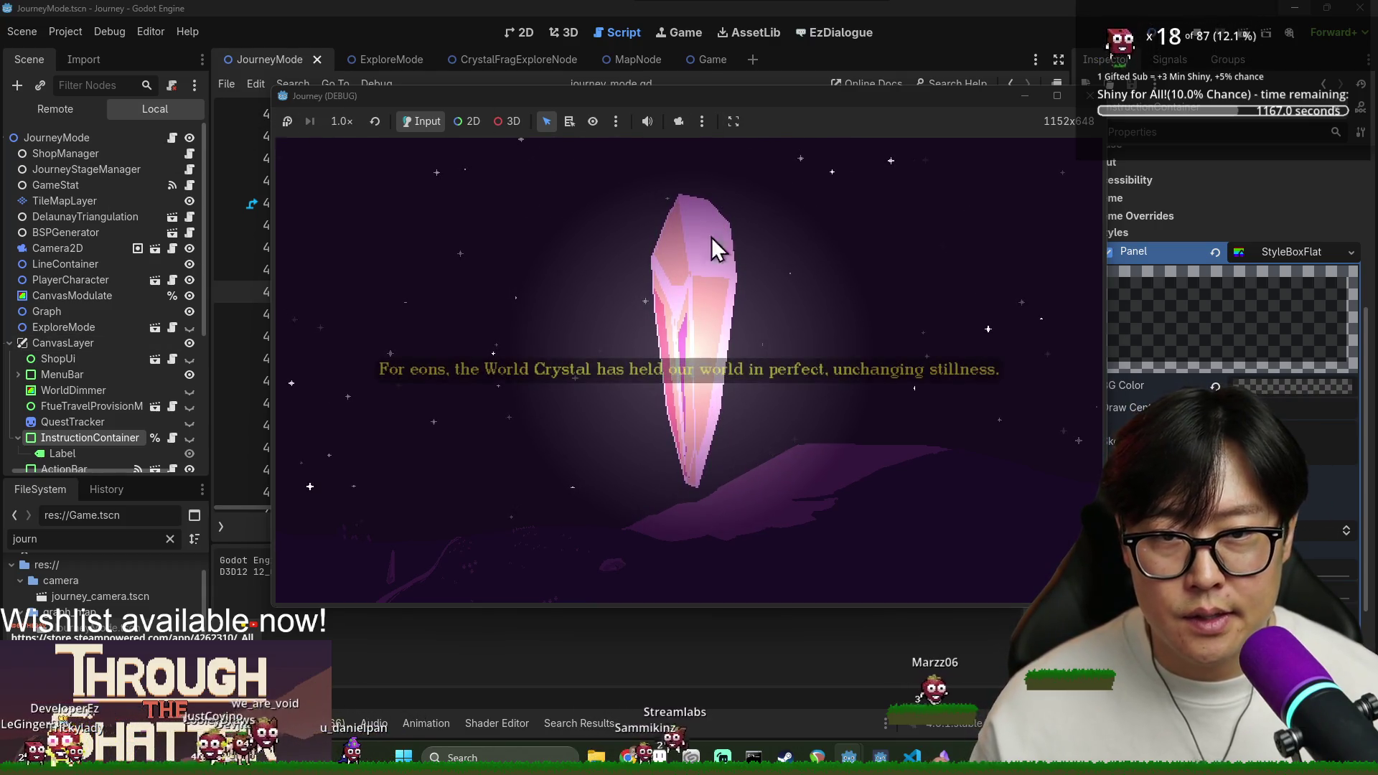
Turn off Reset Save in the Game scene, relaunch, and start a New Game.
left_click(707, 60)
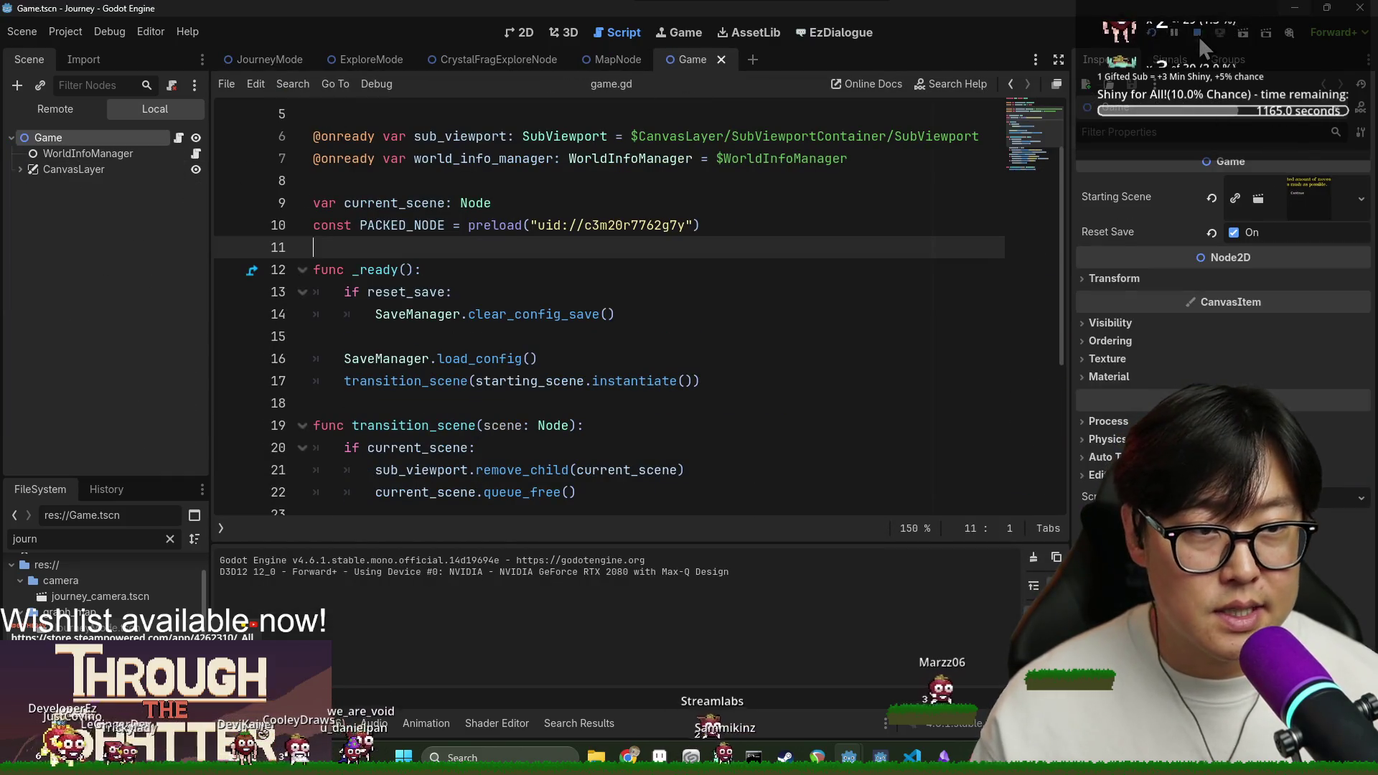
left_click(1199, 36)
left_click(1233, 232)
key("F5")
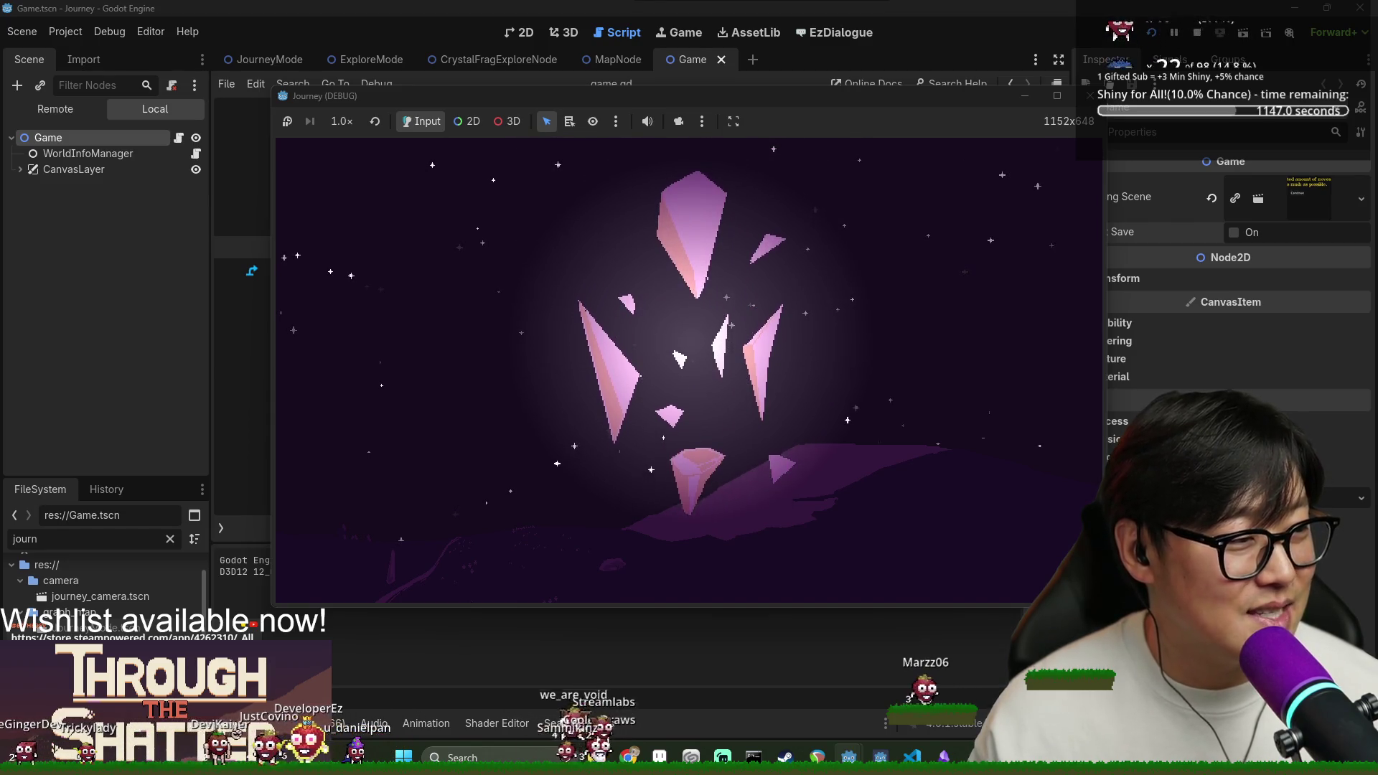
left_click(485, 408)
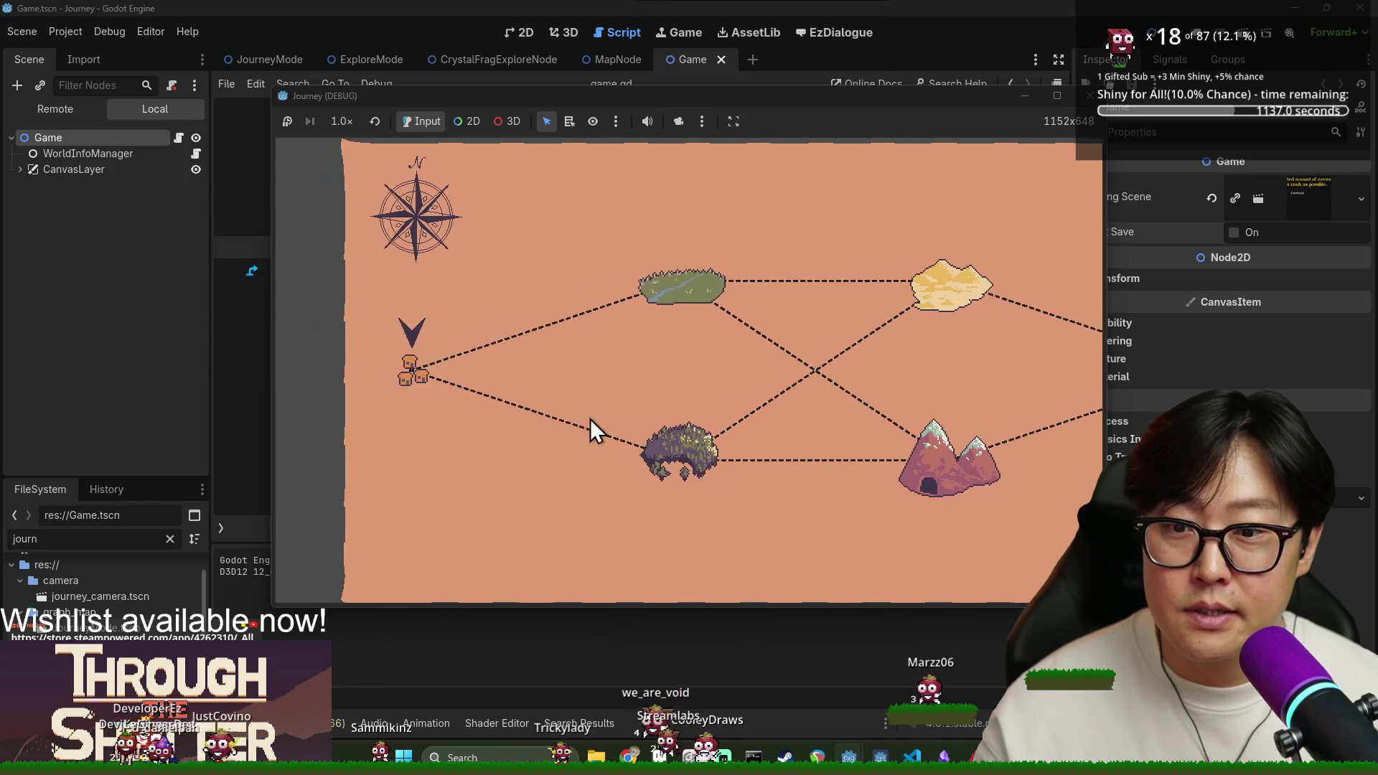
Travel to the swamp, dismiss the limited-moves tutorial, and walk the nodes until the exit tip appears.
left_click(679, 433)
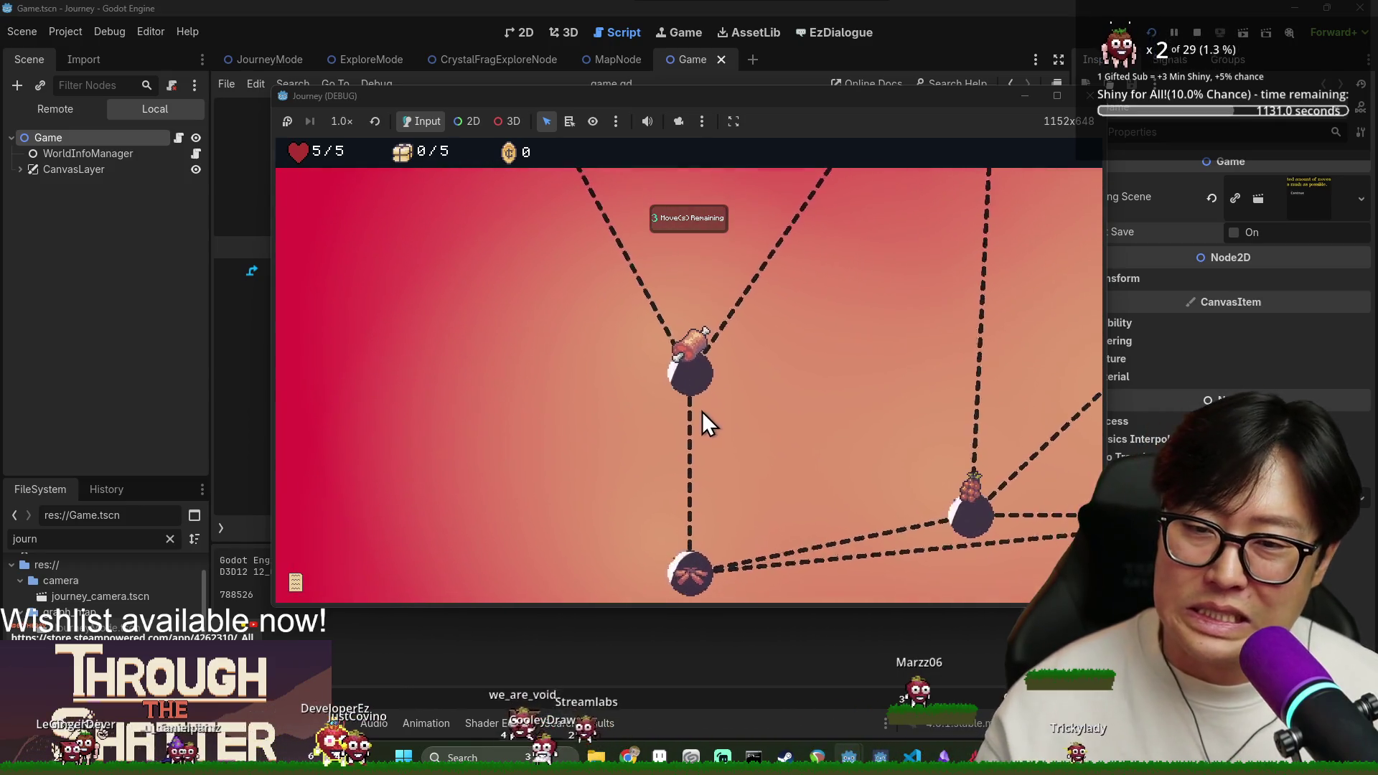
left_click(693, 382)
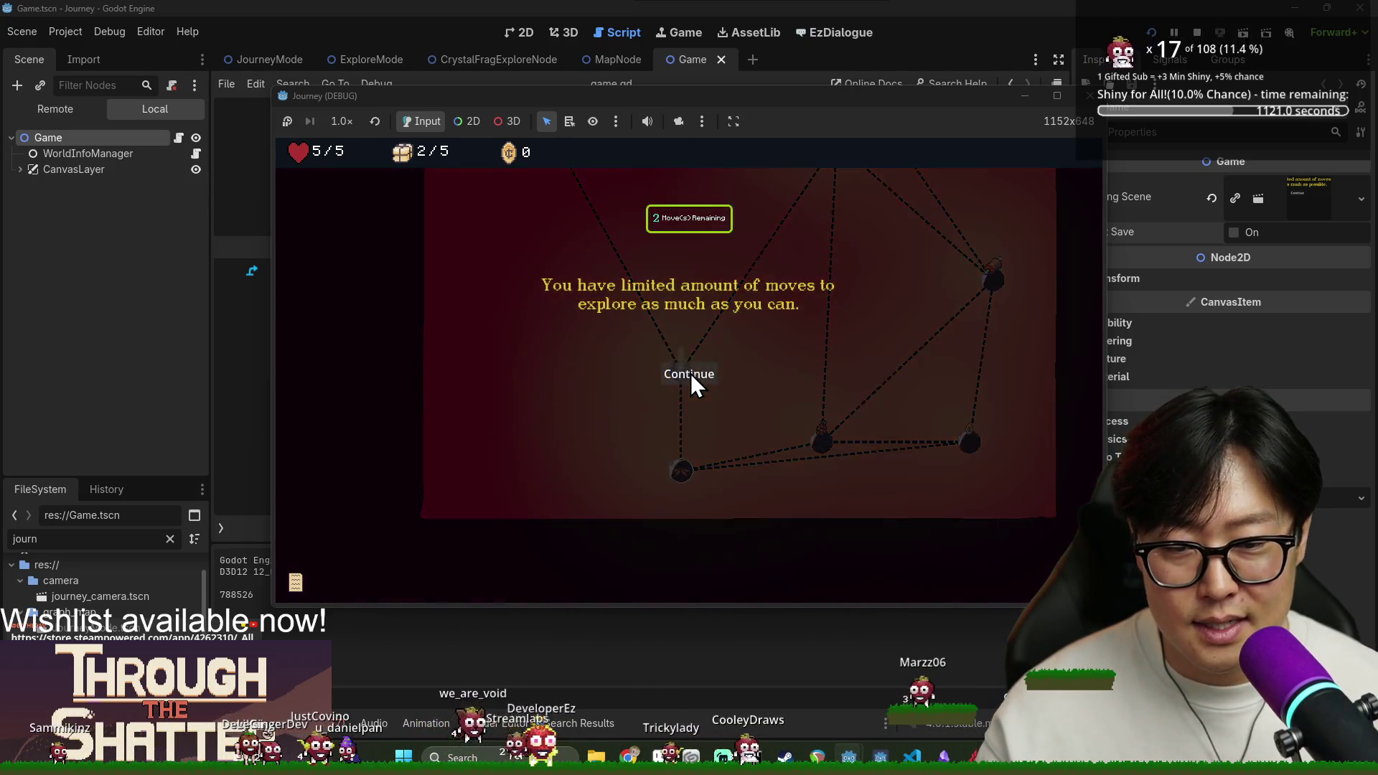
left_click(691, 373)
left_click(679, 474)
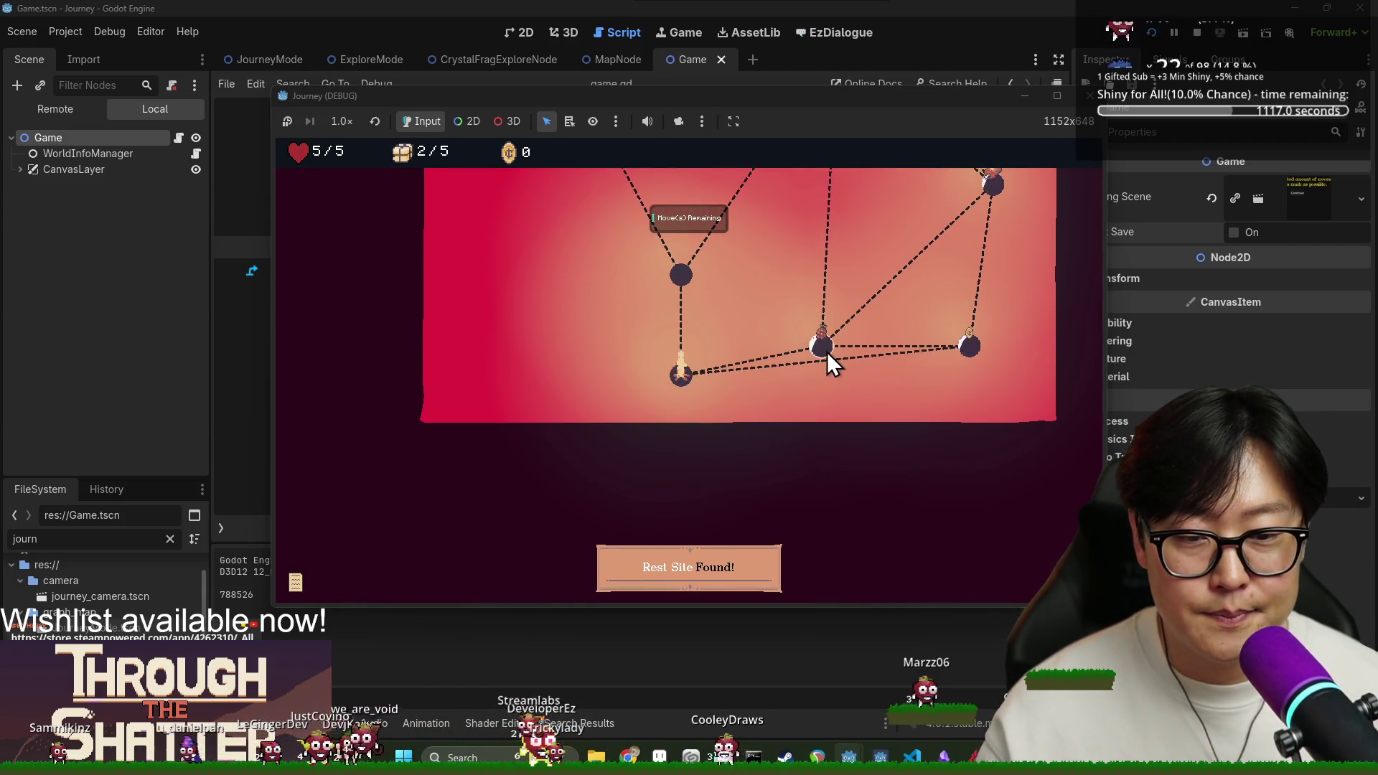
left_click(826, 352)
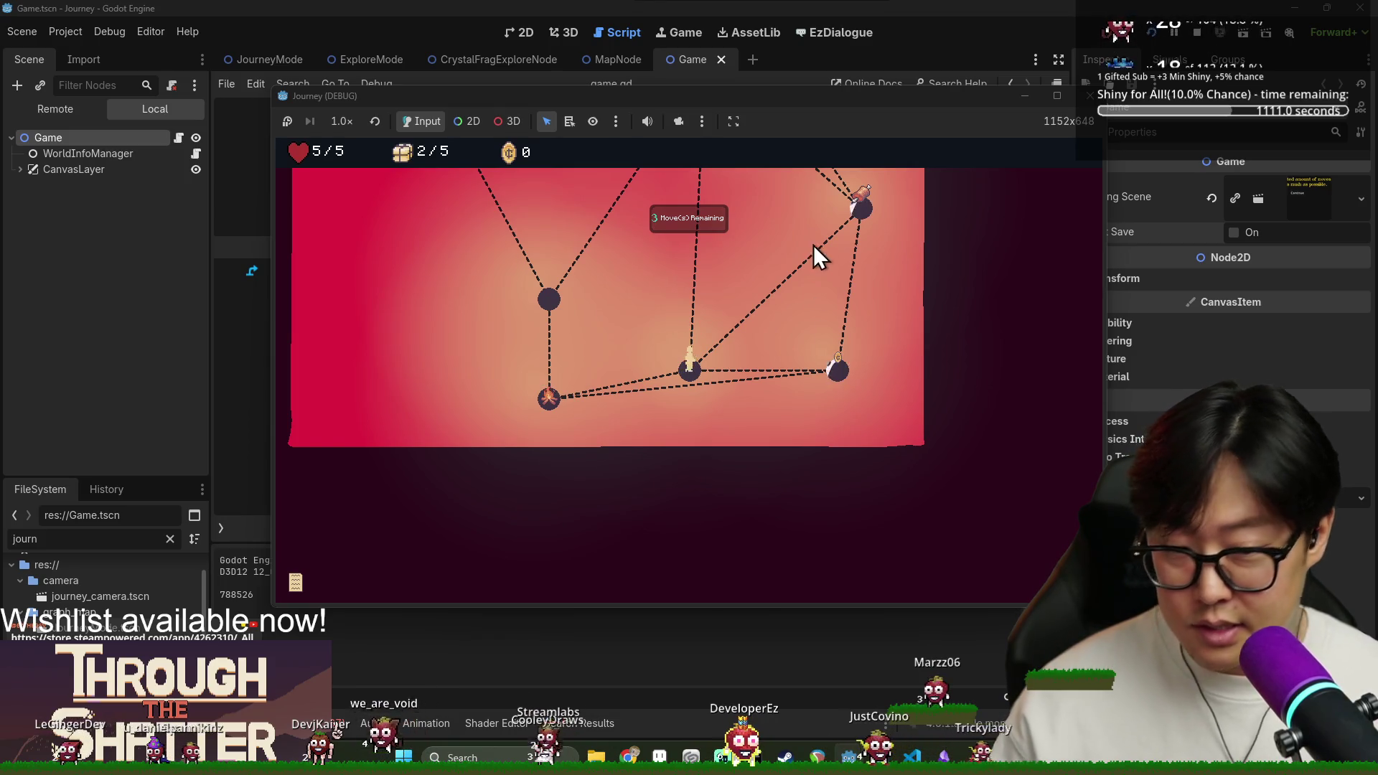
left_click(838, 371)
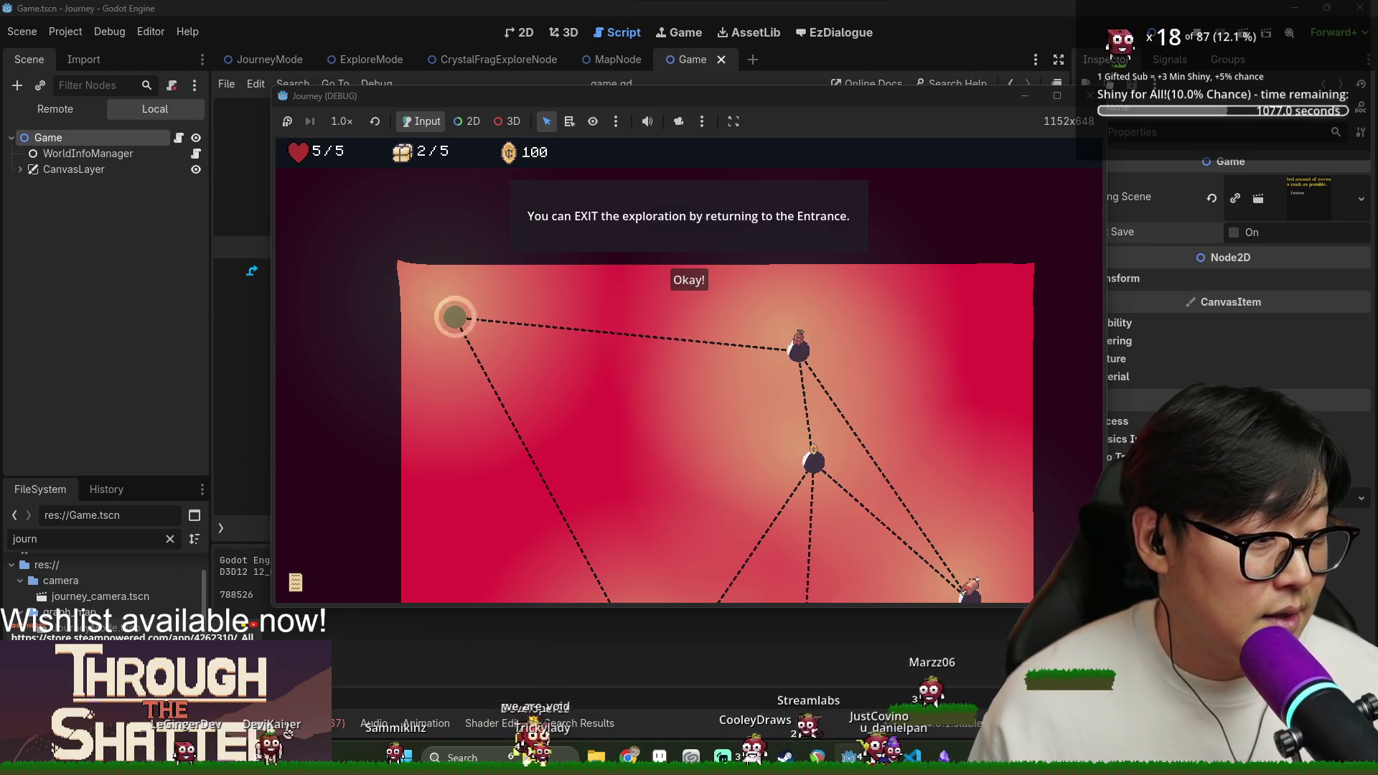
Dismiss the exit tip and walk through the upper-right, top and top-left nodes.
left_click(695, 281)
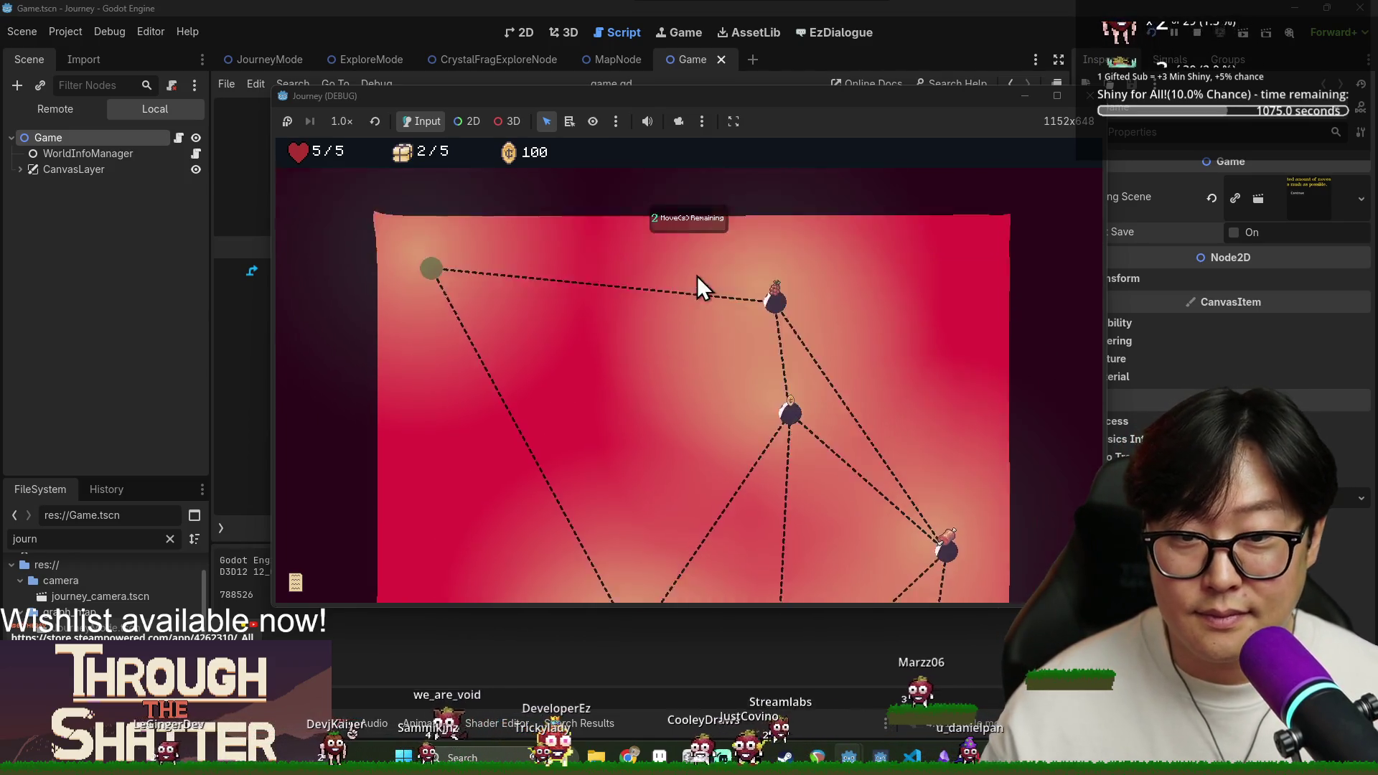
left_click(881, 372)
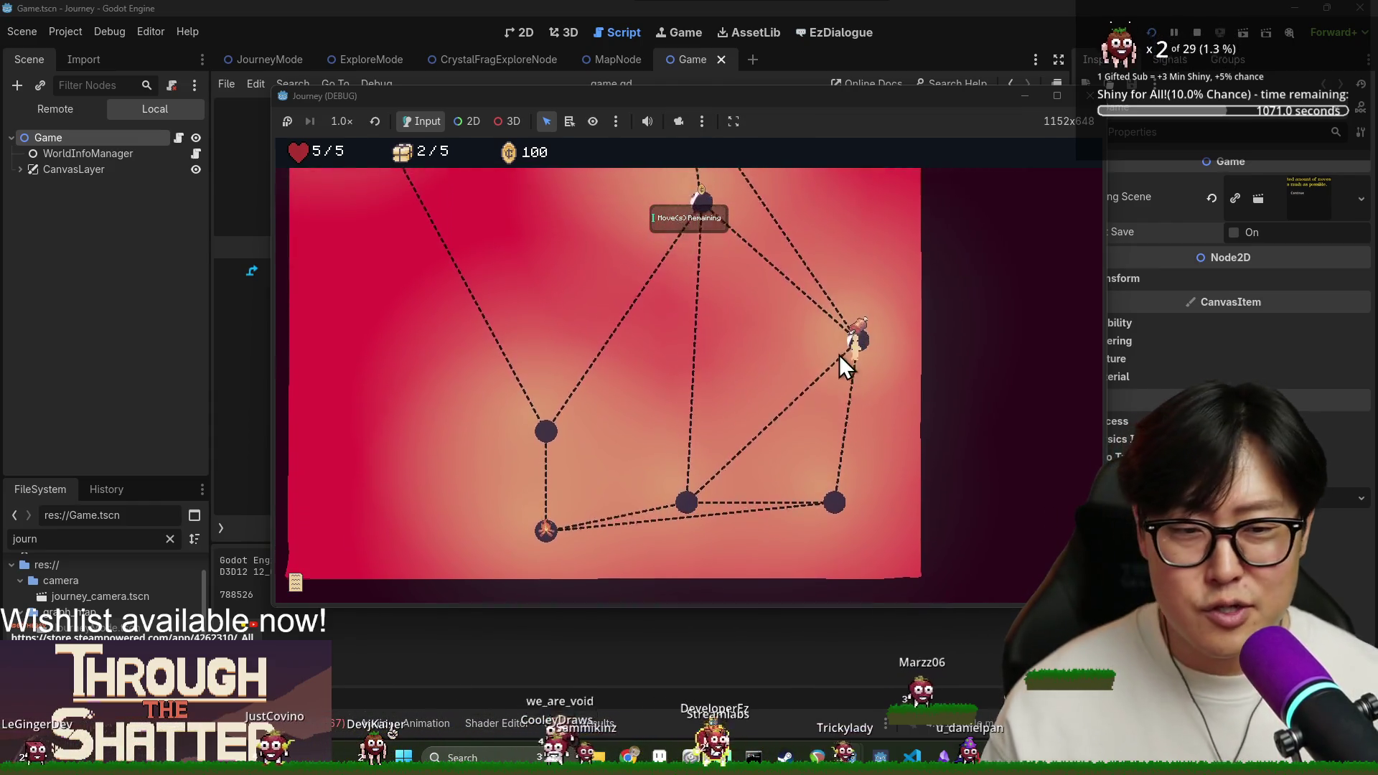
left_click(715, 325)
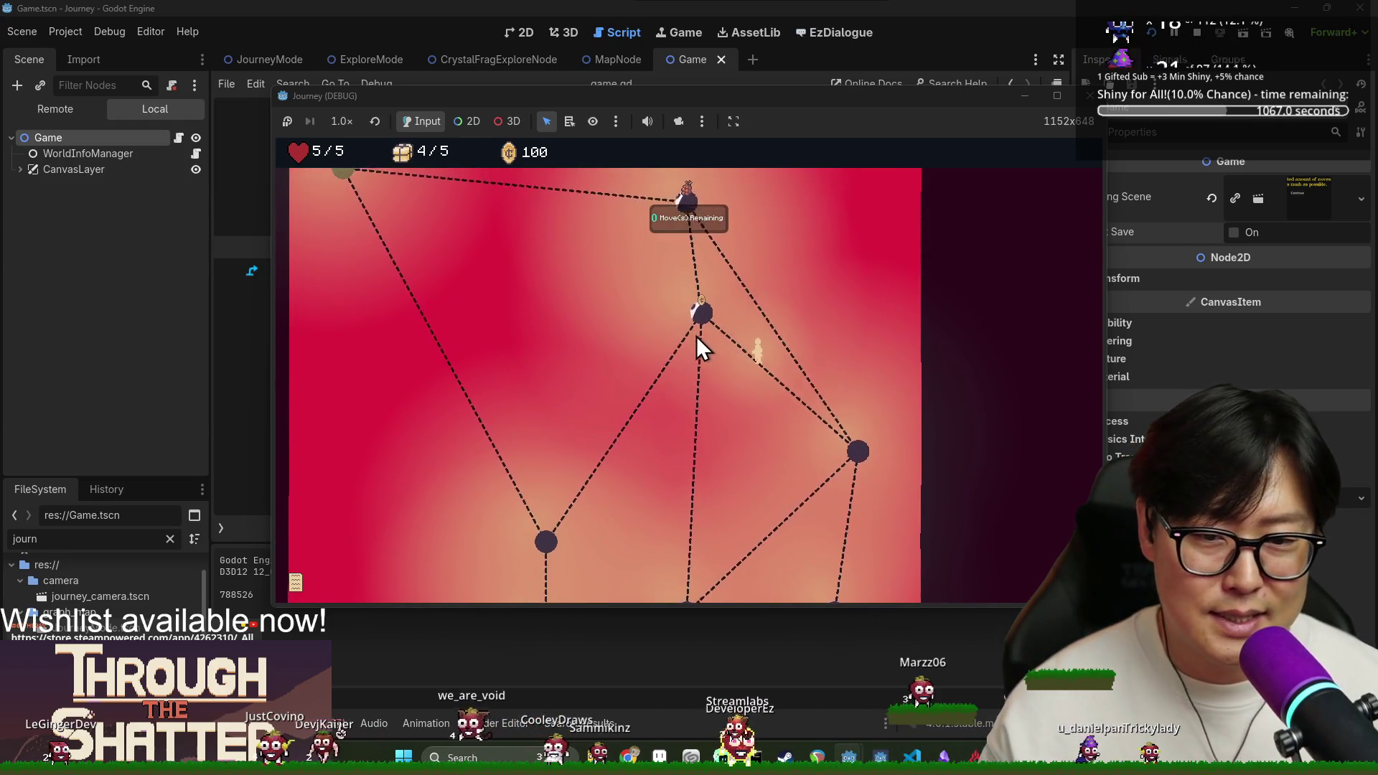
left_click(691, 247)
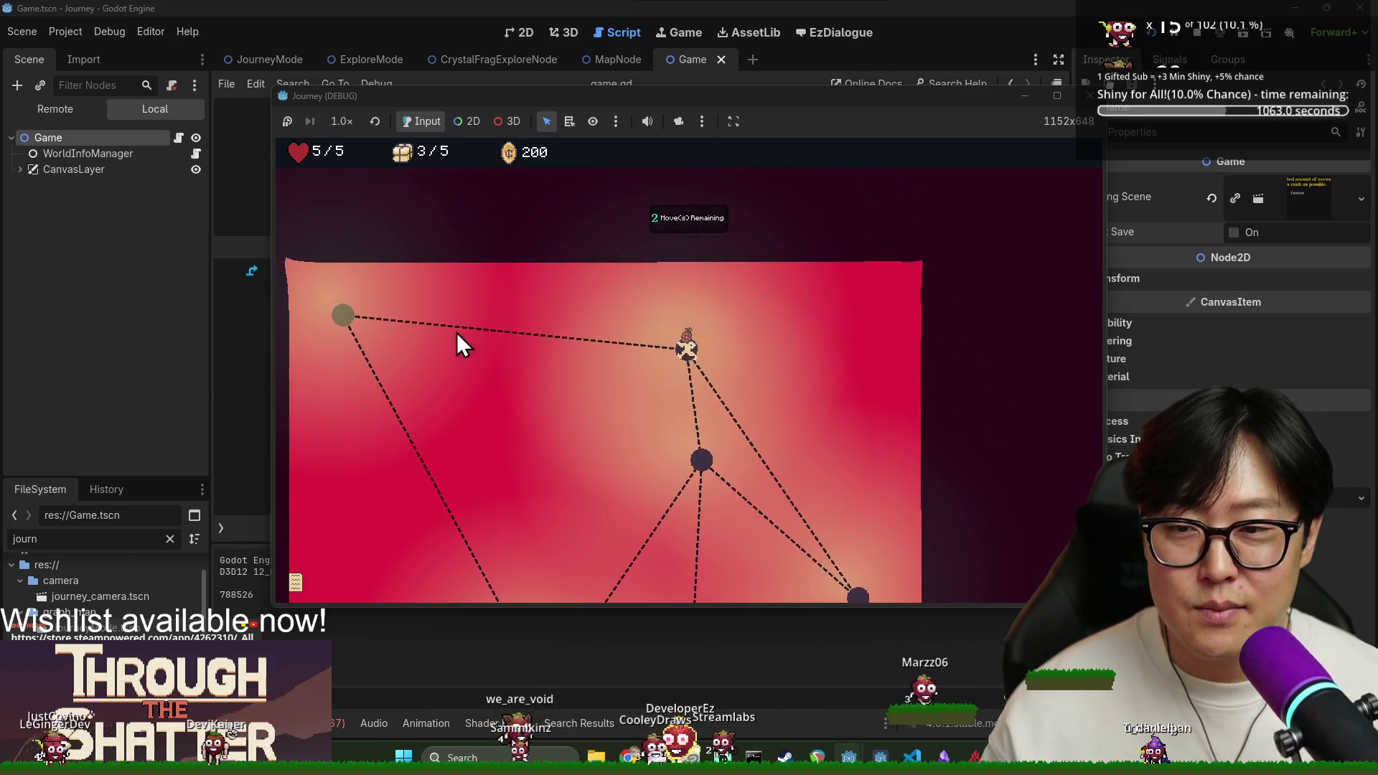
left_click(377, 346)
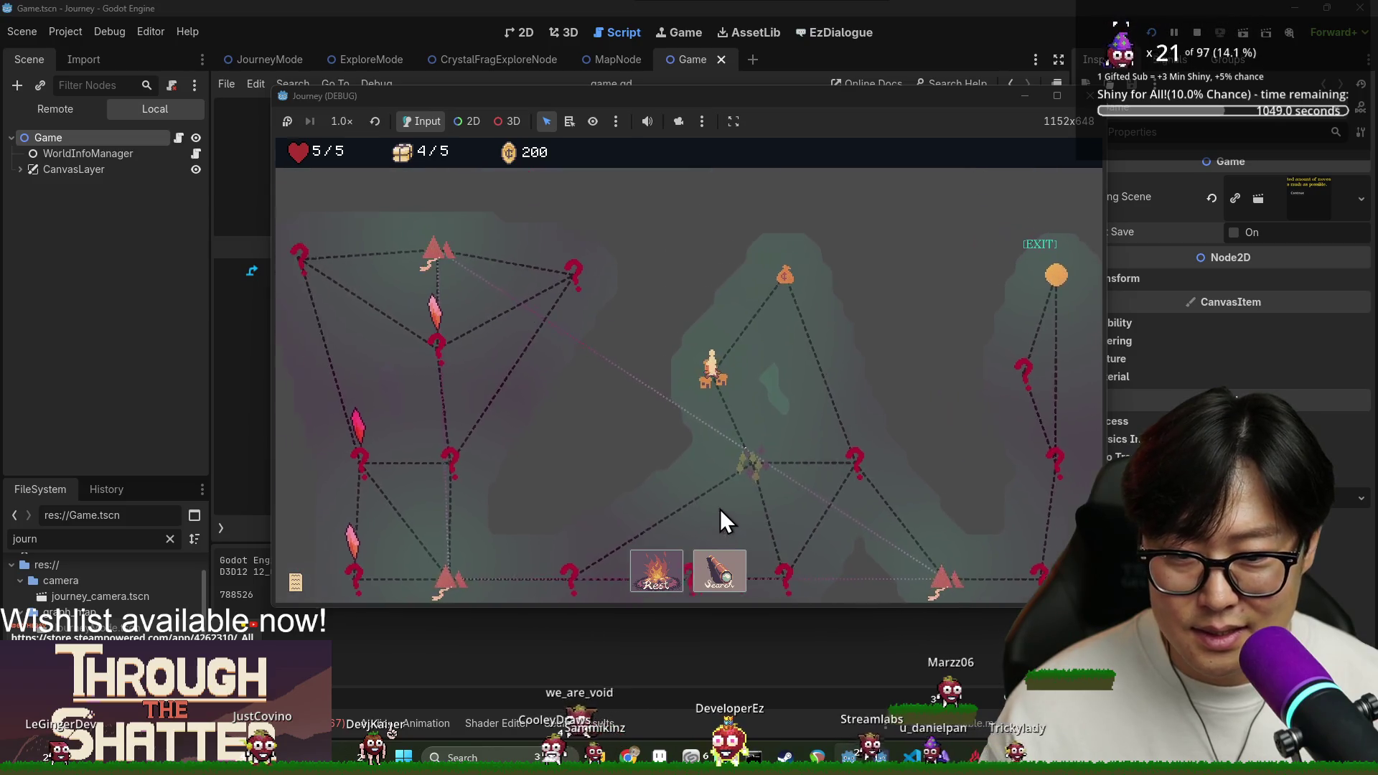
Close the provision dialog and move through the item and crystal nodes to finish the exploration.
left_click(820, 382)
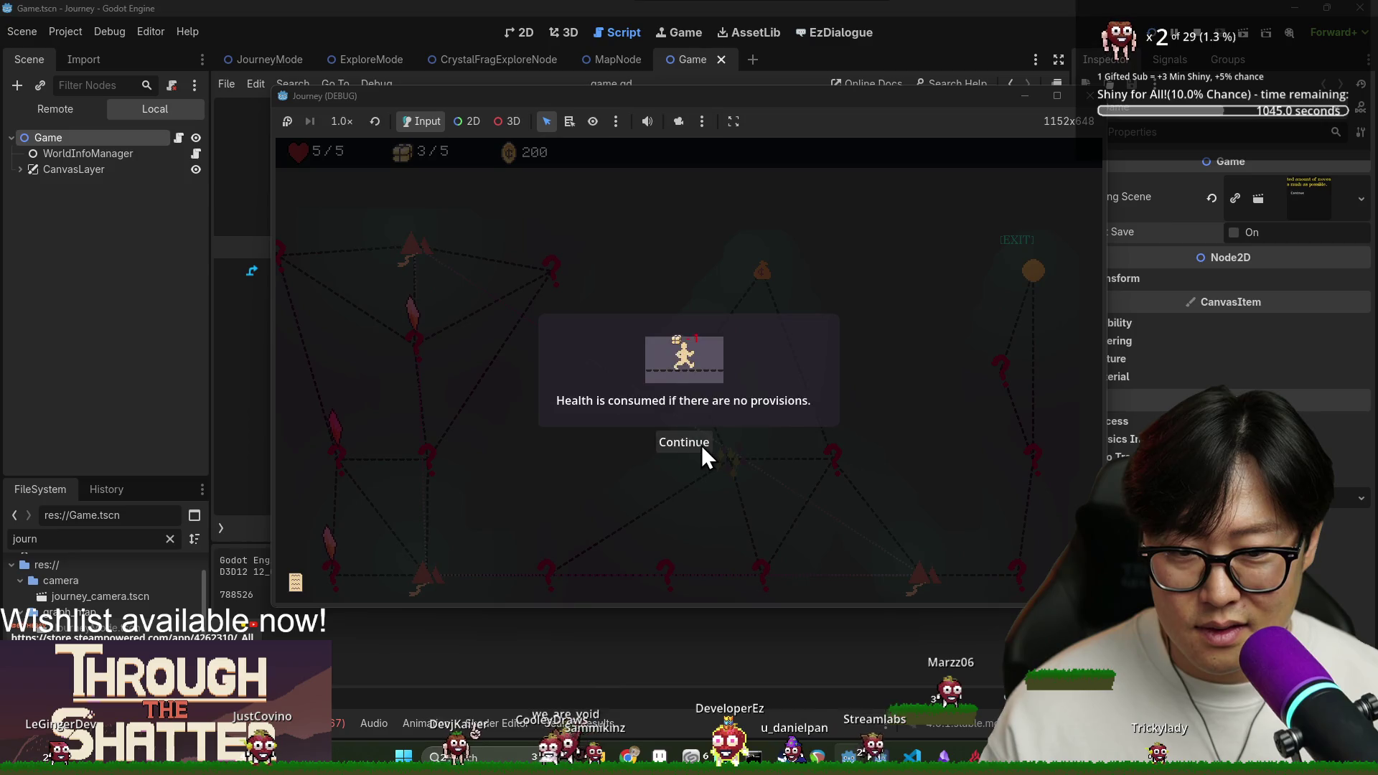
left_click(701, 445)
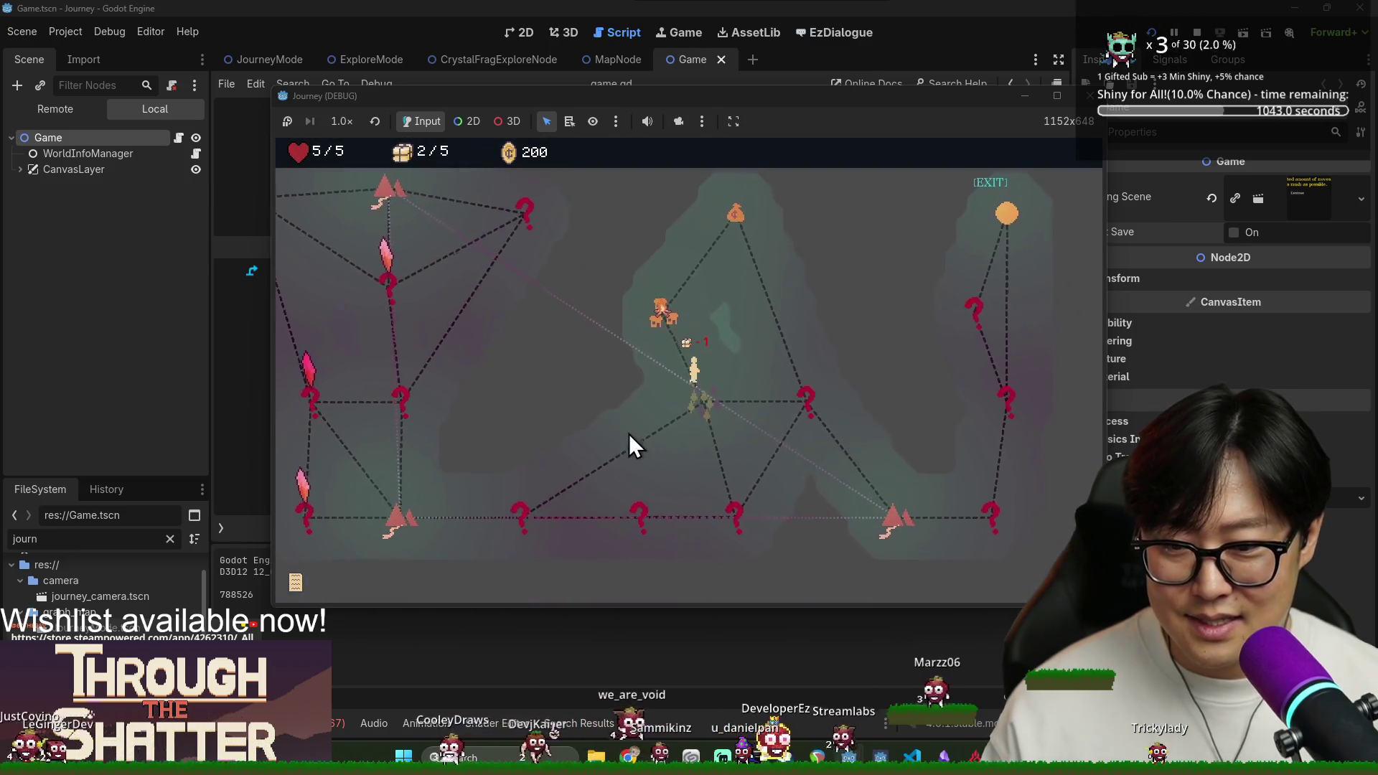
left_click(629, 434)
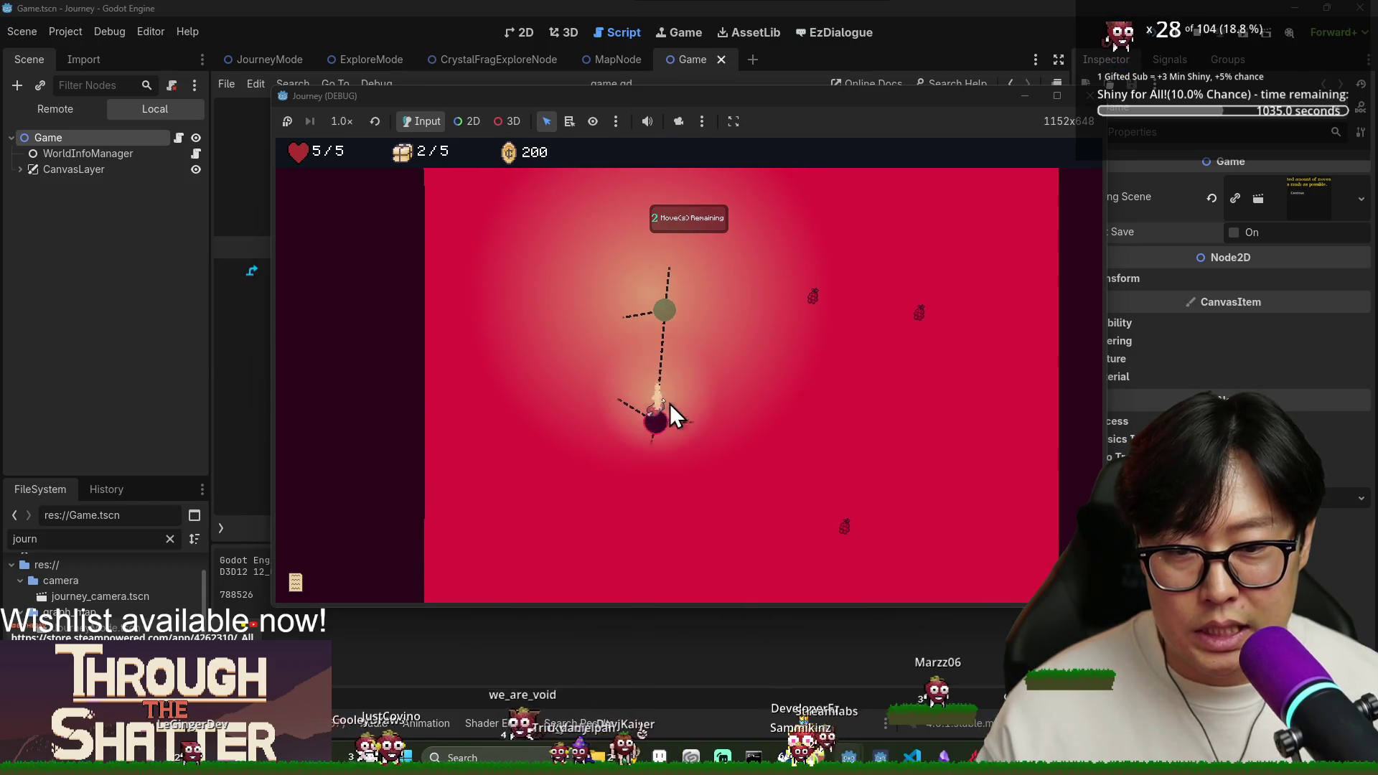
left_click(667, 408)
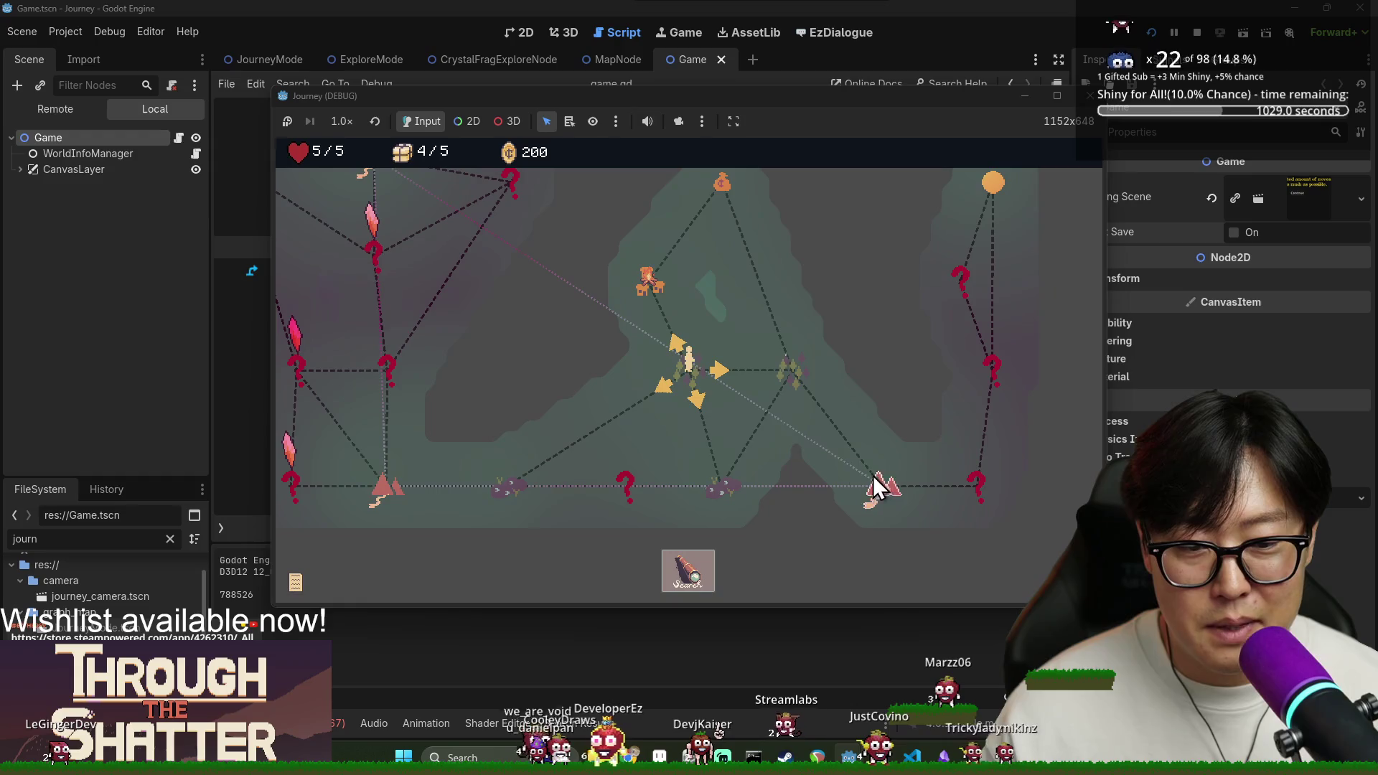
left_click(803, 376)
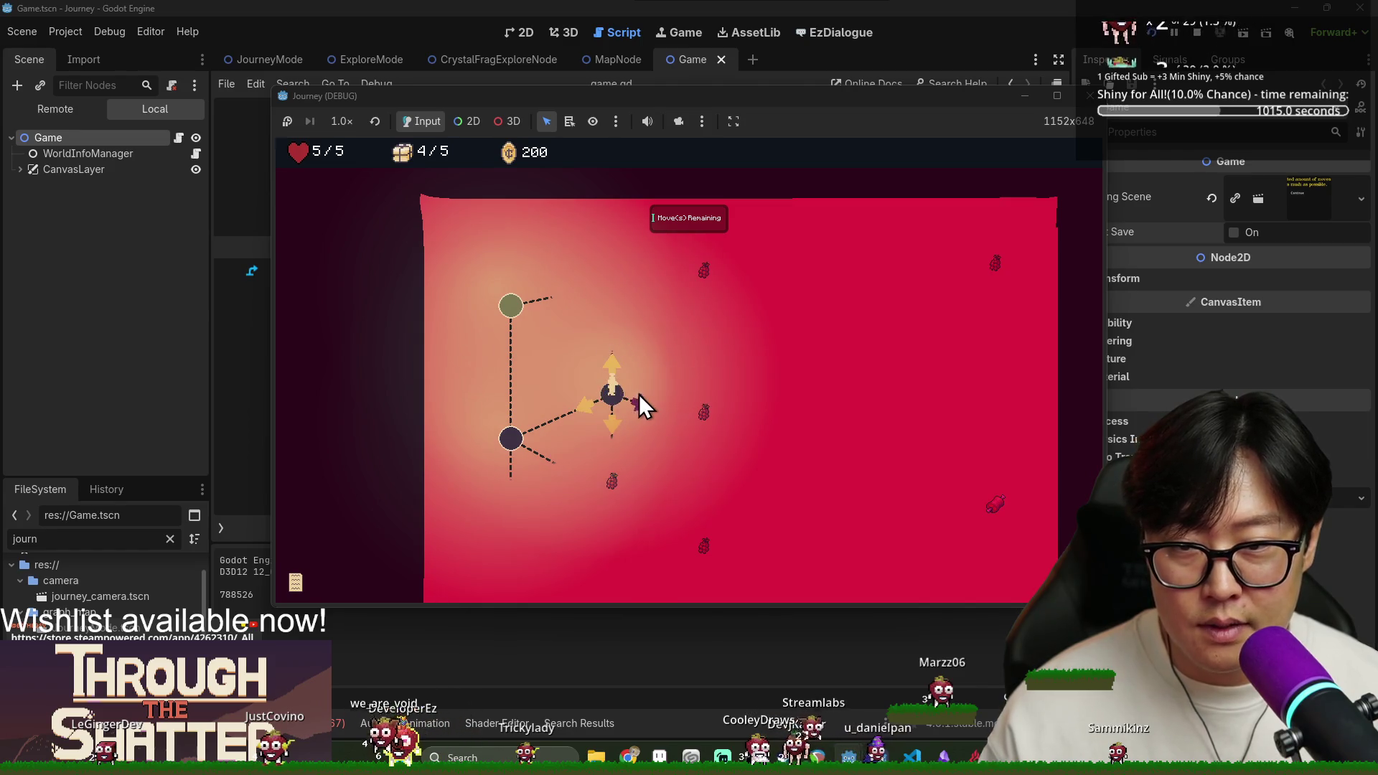
left_click(639, 406)
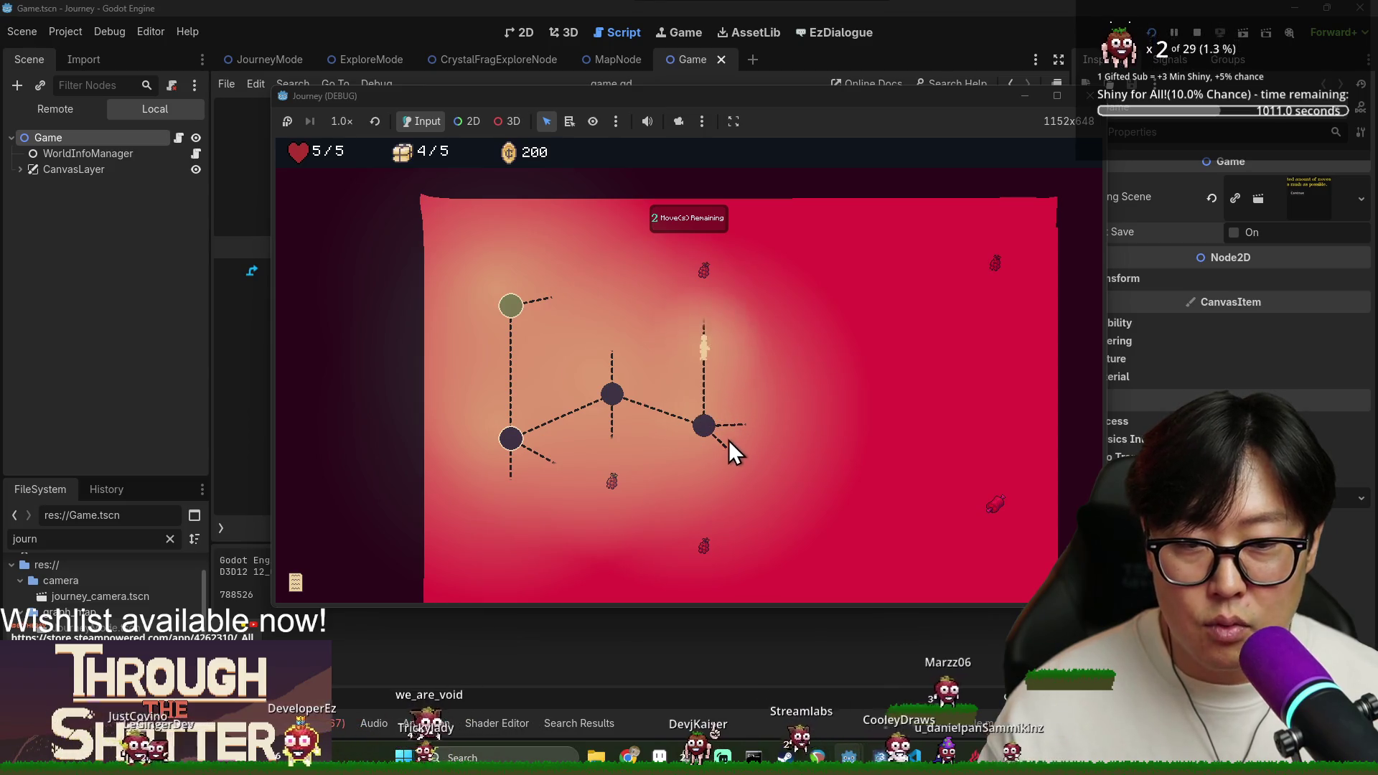
left_click(681, 291)
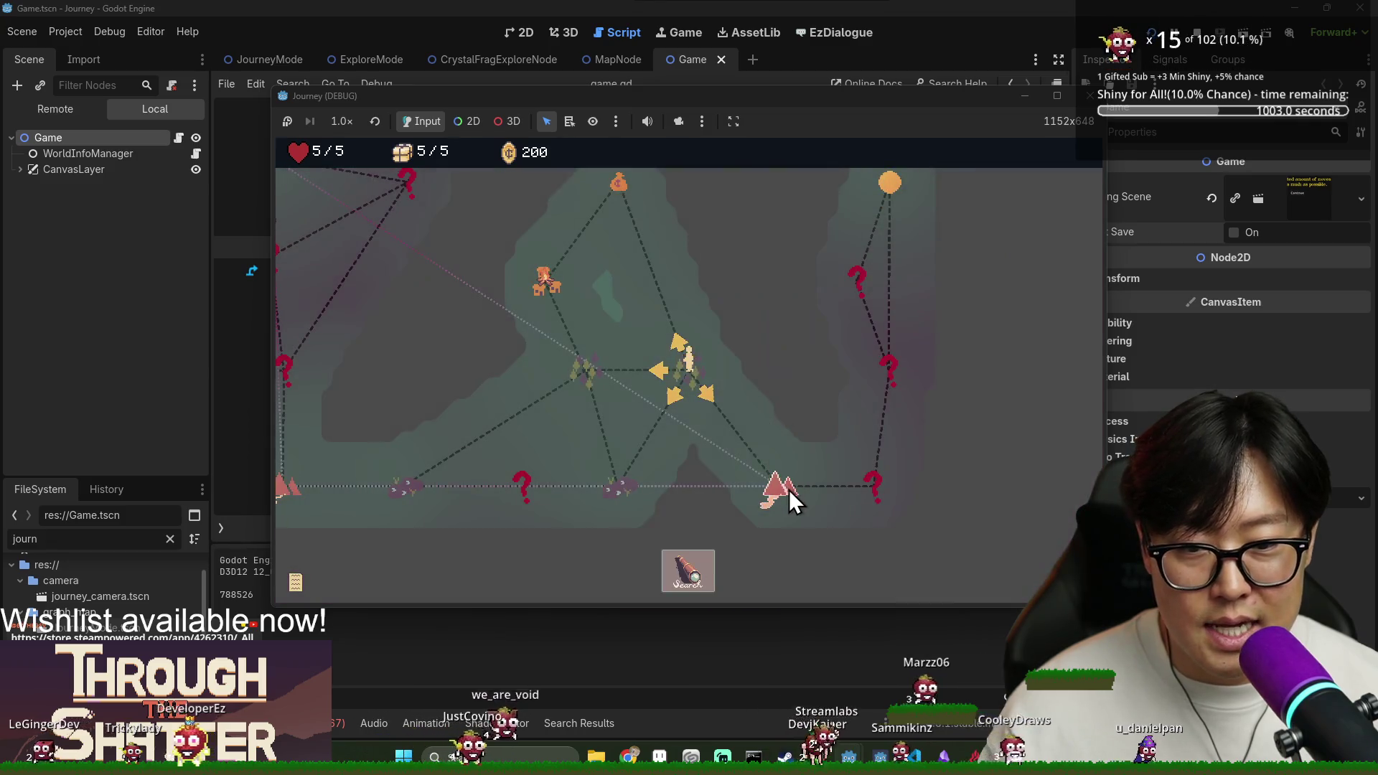
Move the player around the arena's dashed paths via the triangle node and launch points.
left_click(787, 488)
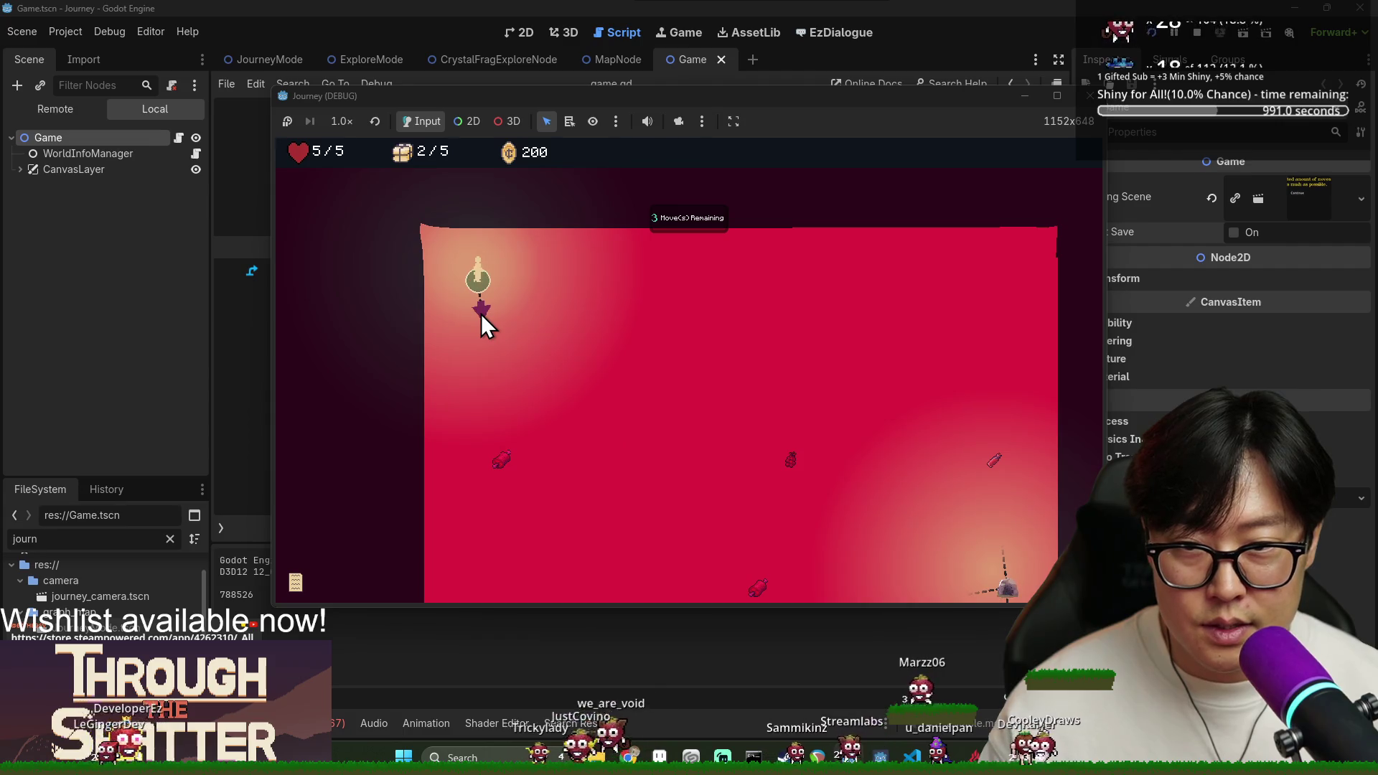
left_click(518, 436)
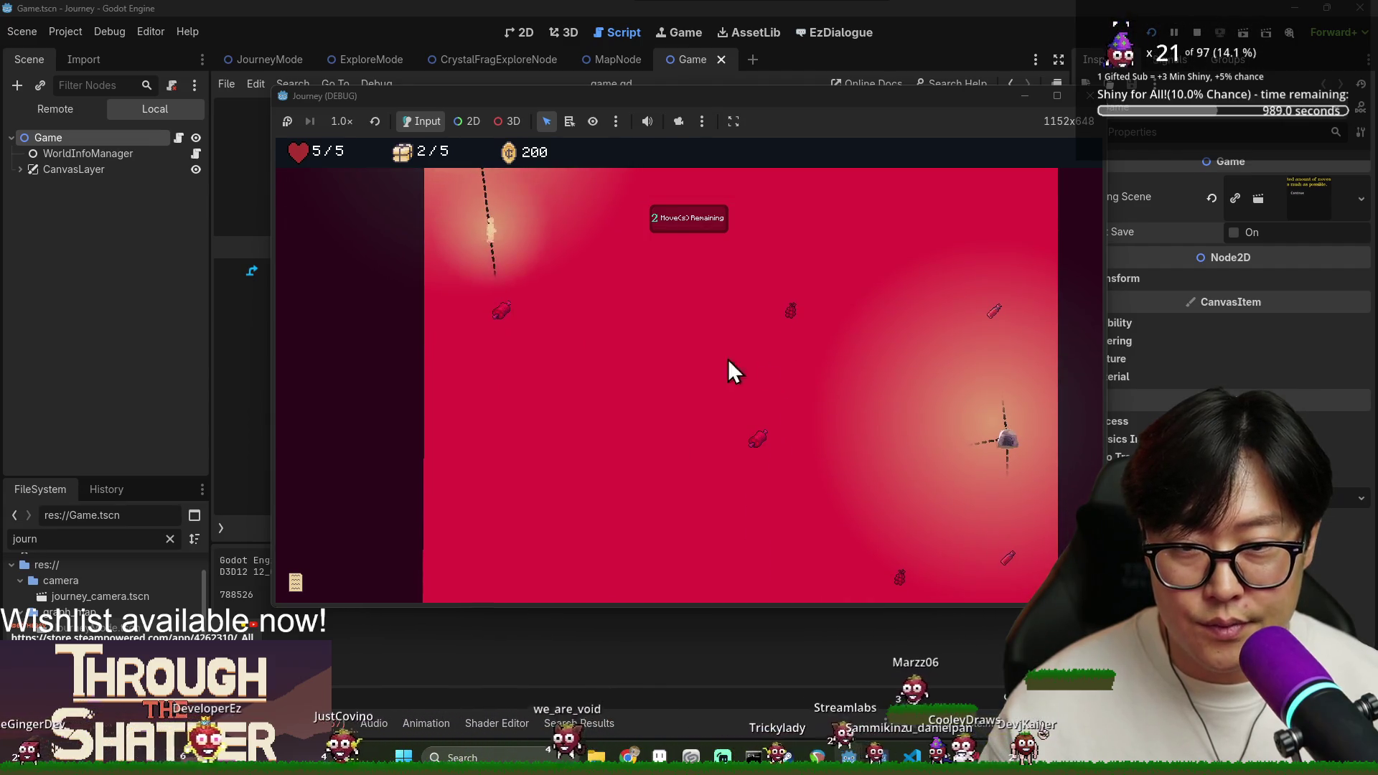
left_click(535, 334)
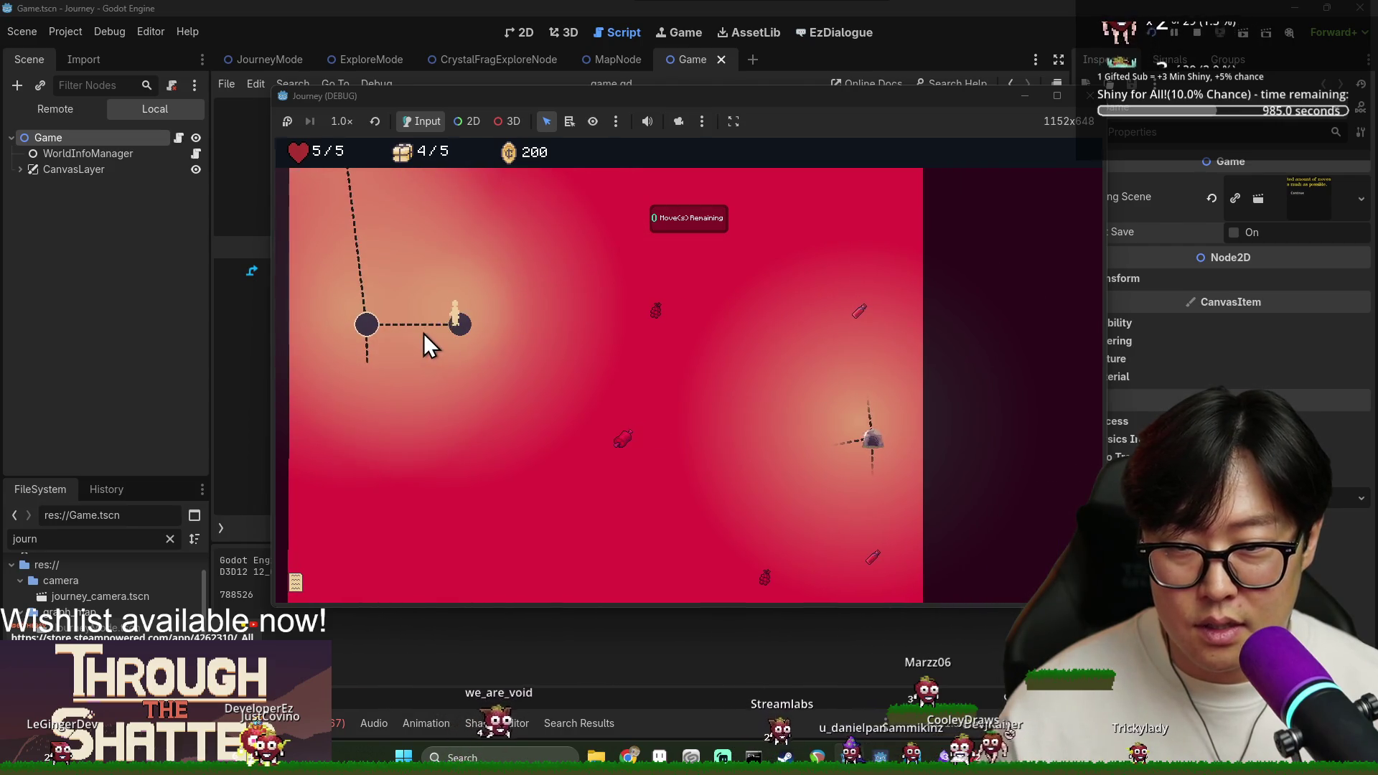
left_click(424, 335)
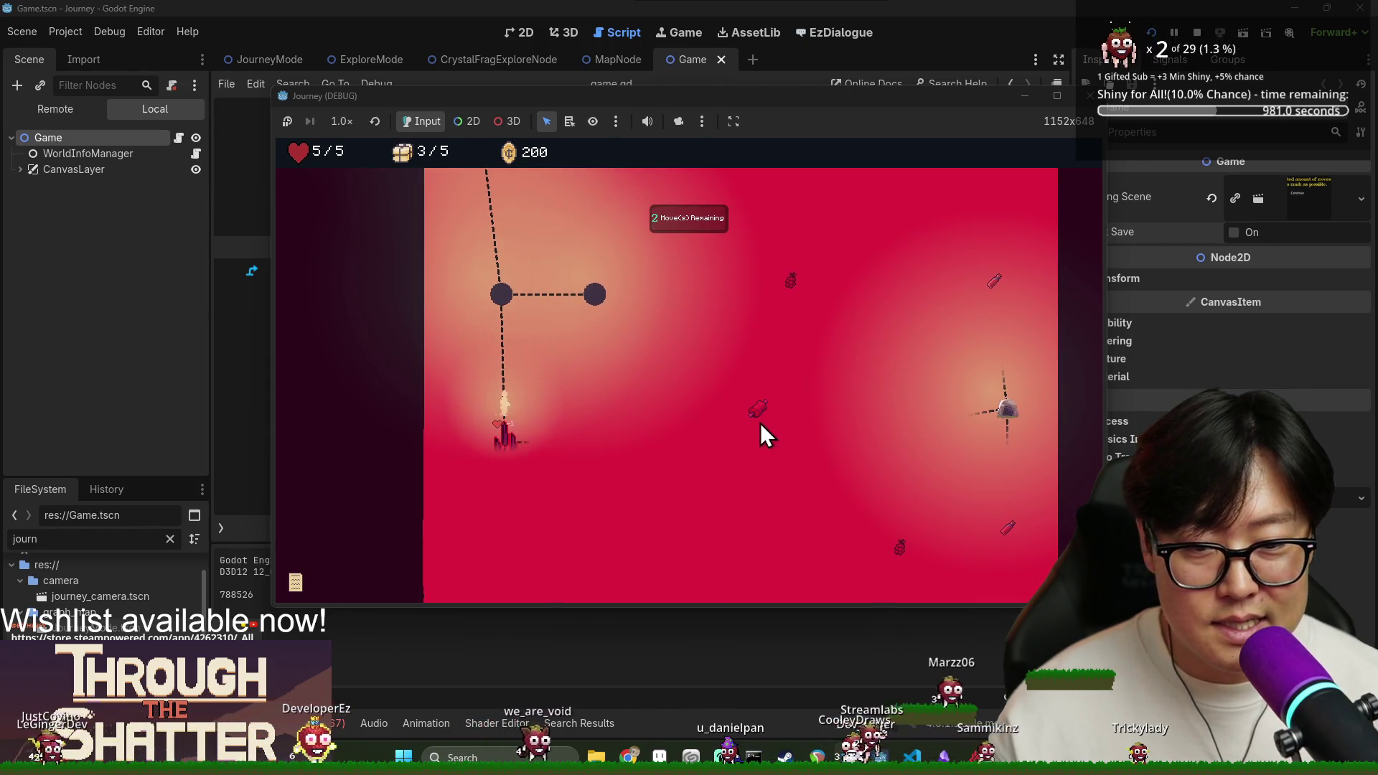
left_click(559, 446)
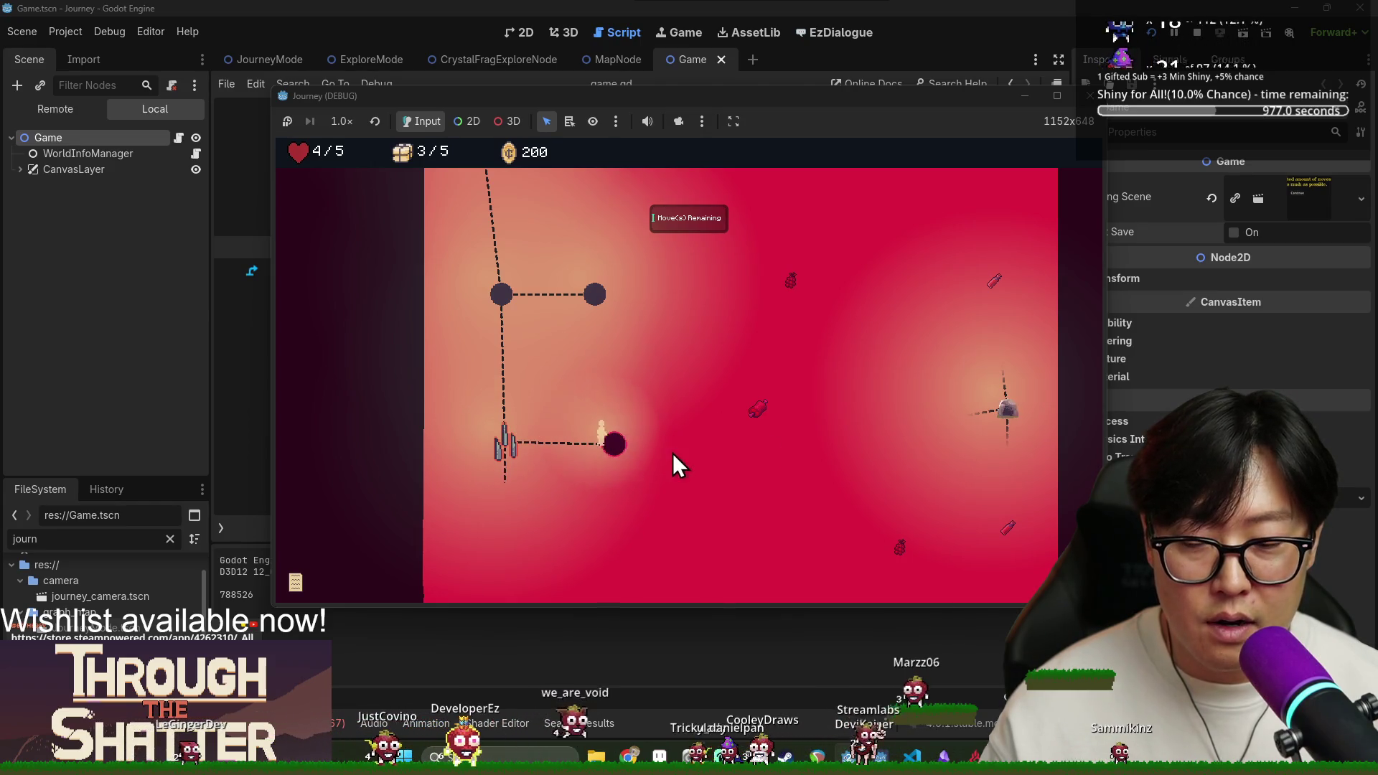
left_click(583, 445)
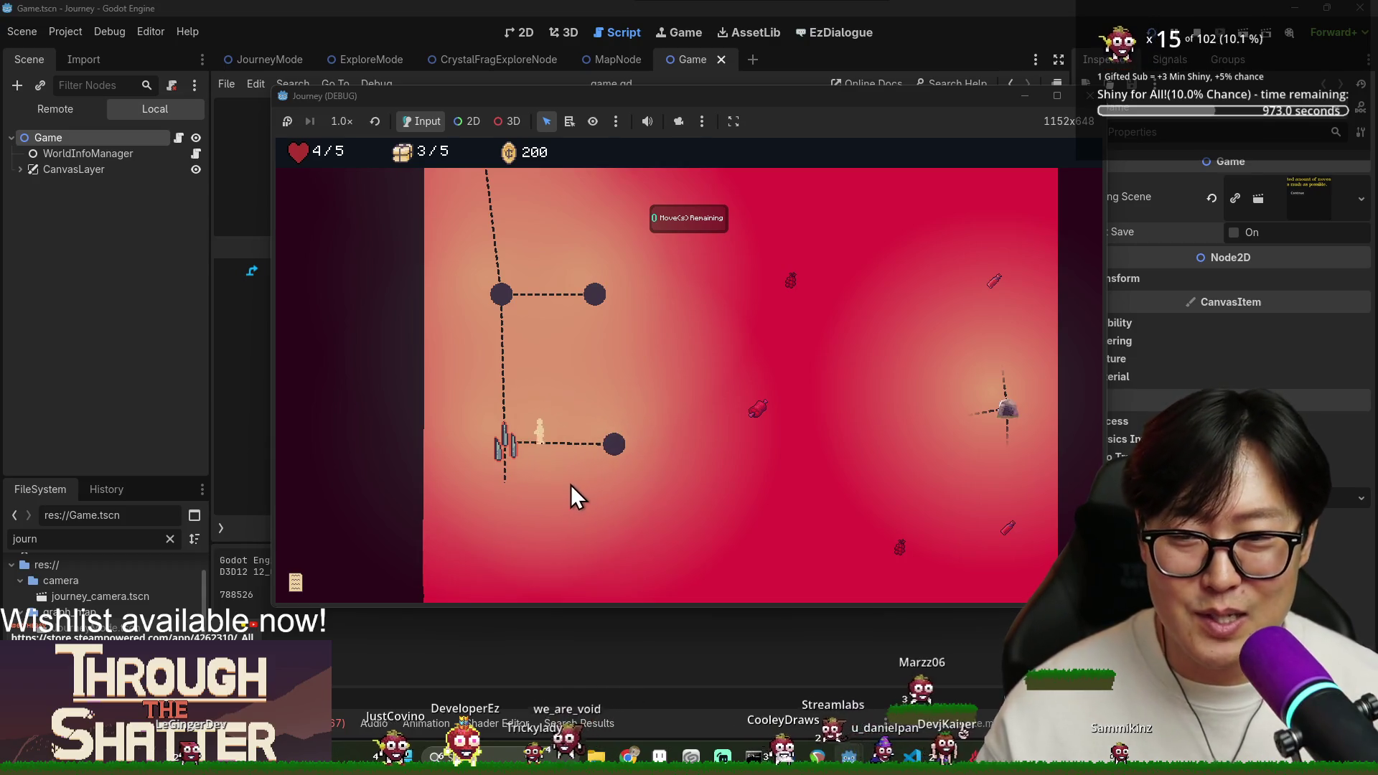
left_click(502, 488)
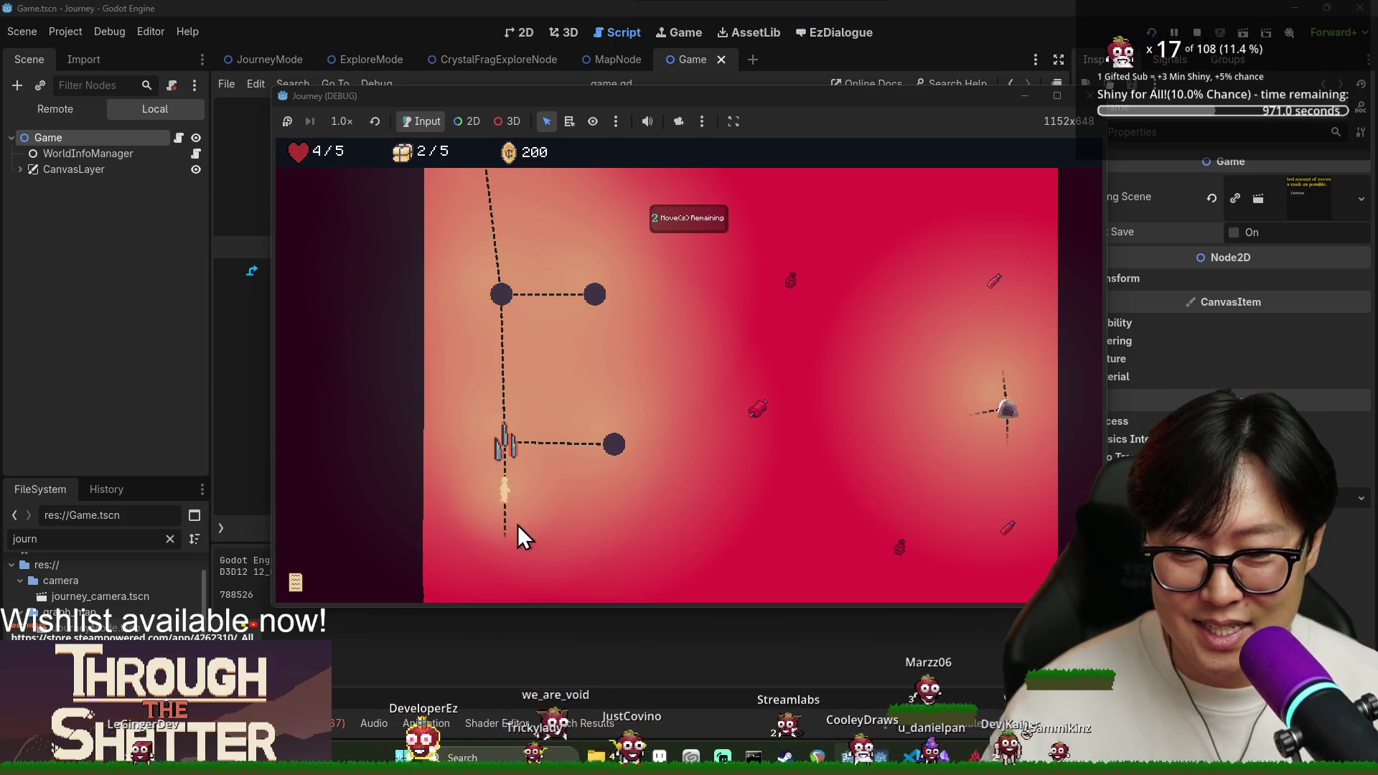
Walk the new path, tunnel to the chosen target, then stop the game with F8 and save game.gd.
left_click(567, 490)
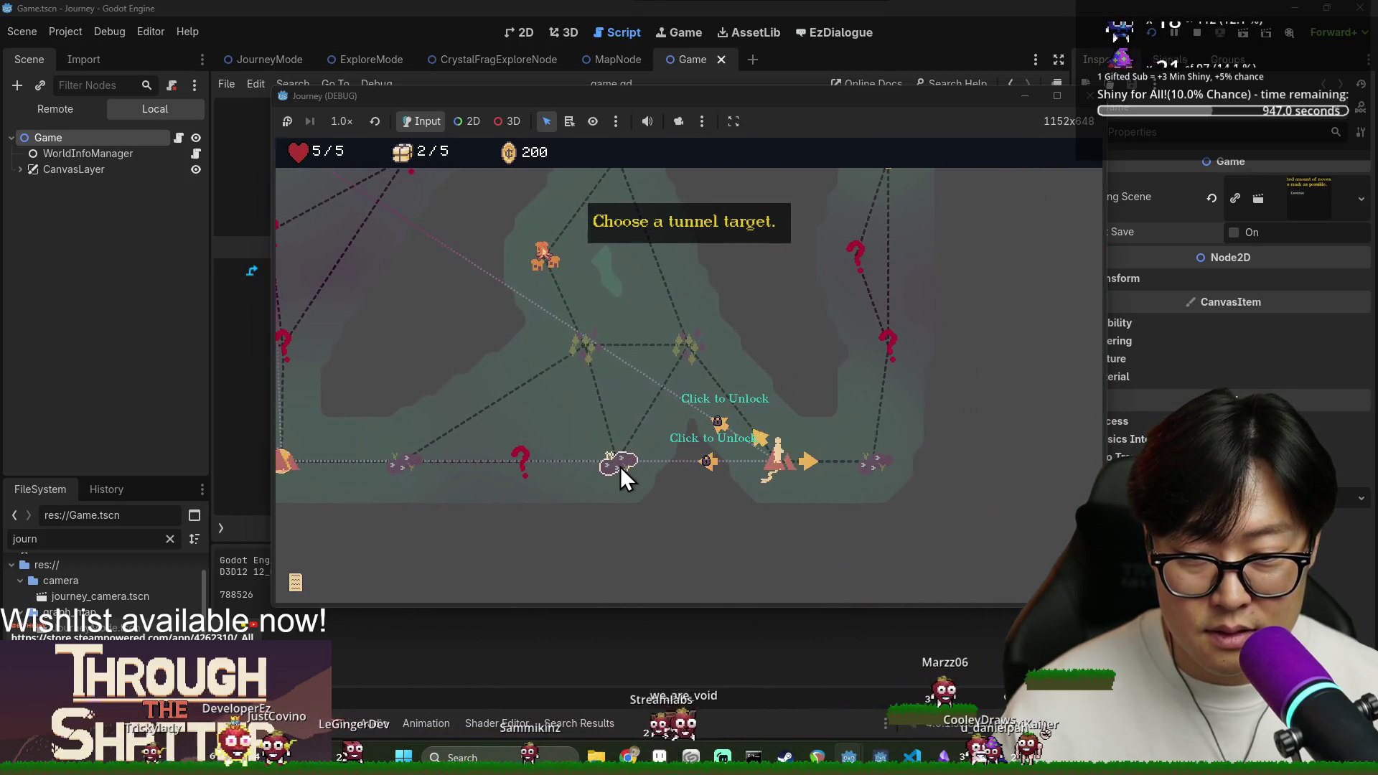
left_click(682, 351)
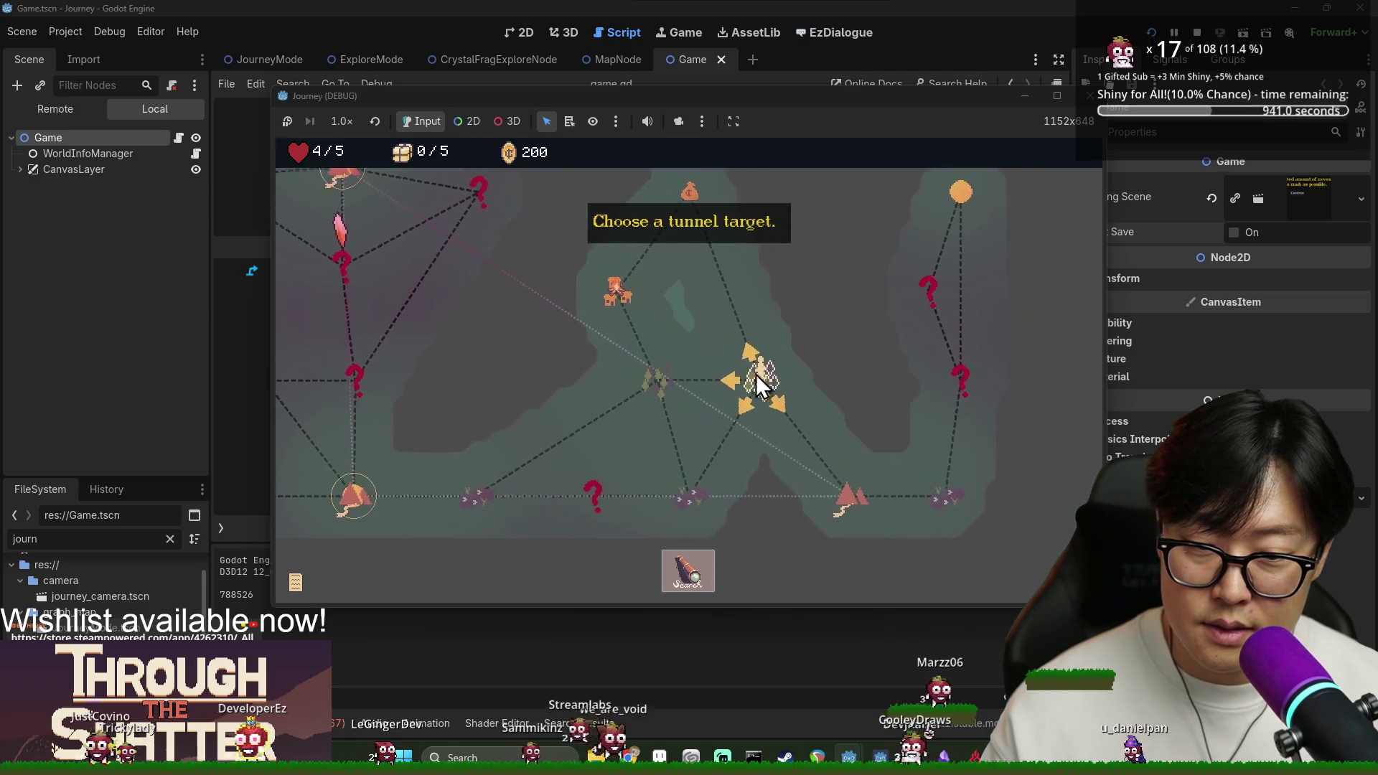
key("F8")
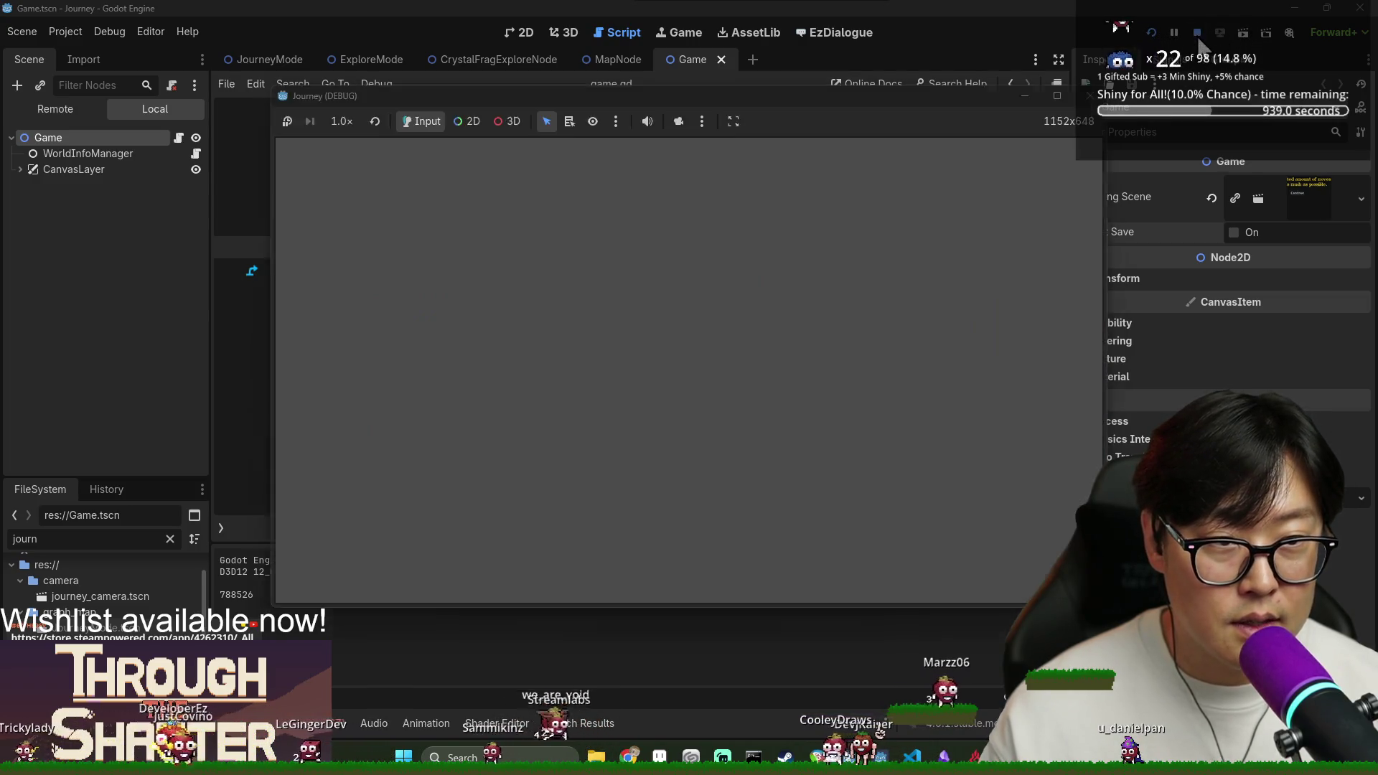
left_click(522, 332)
key("ctrl+s")
Search the JourneyMode script for 'request' to find _on_player_travel_requested.
key("ctrl+f")
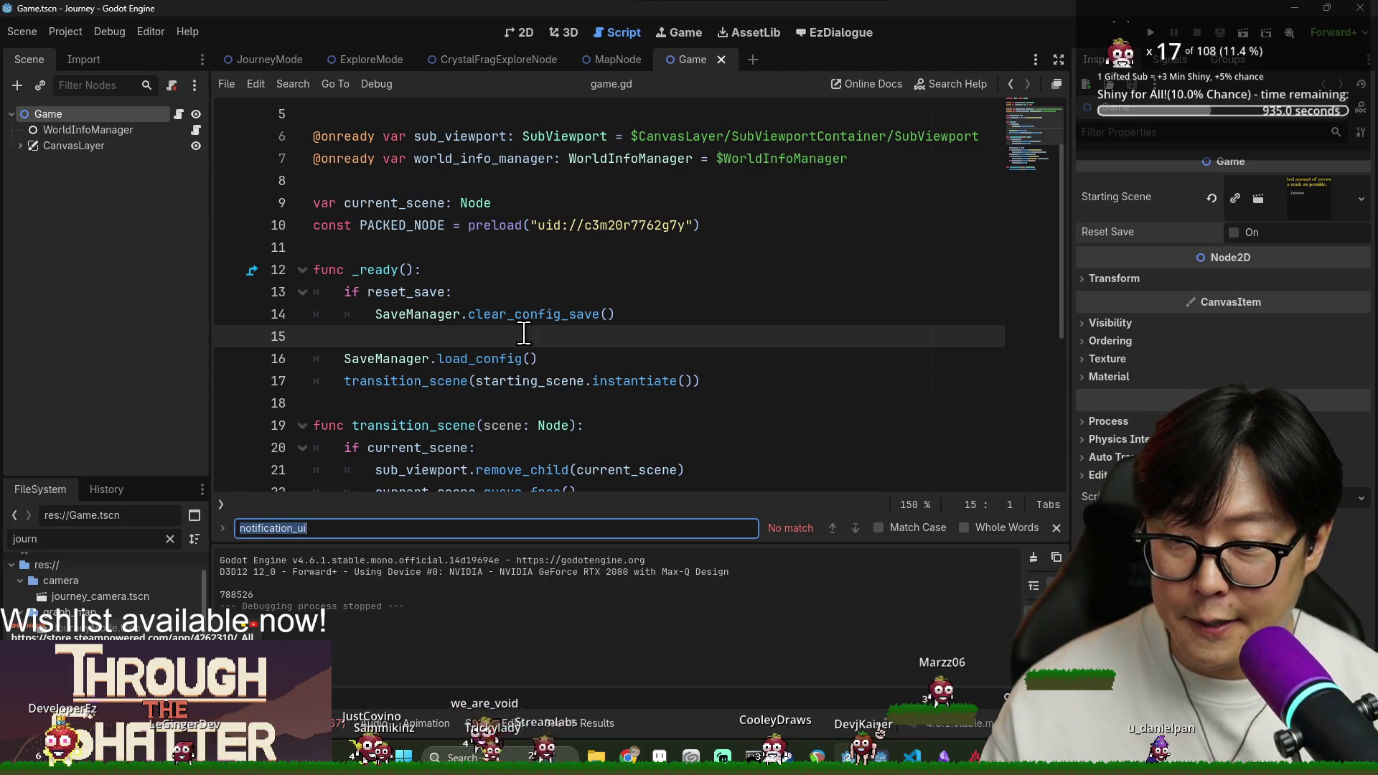
type("request")
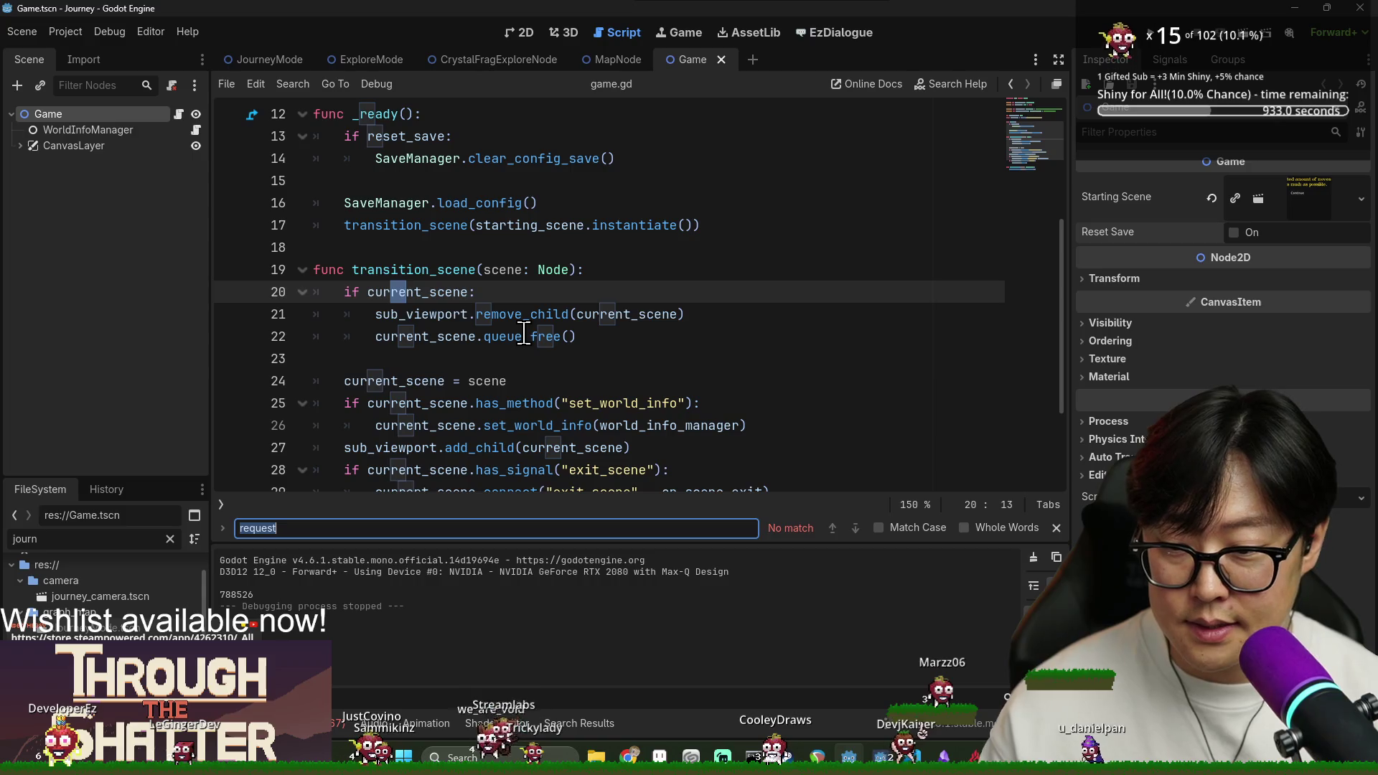
type("rave")
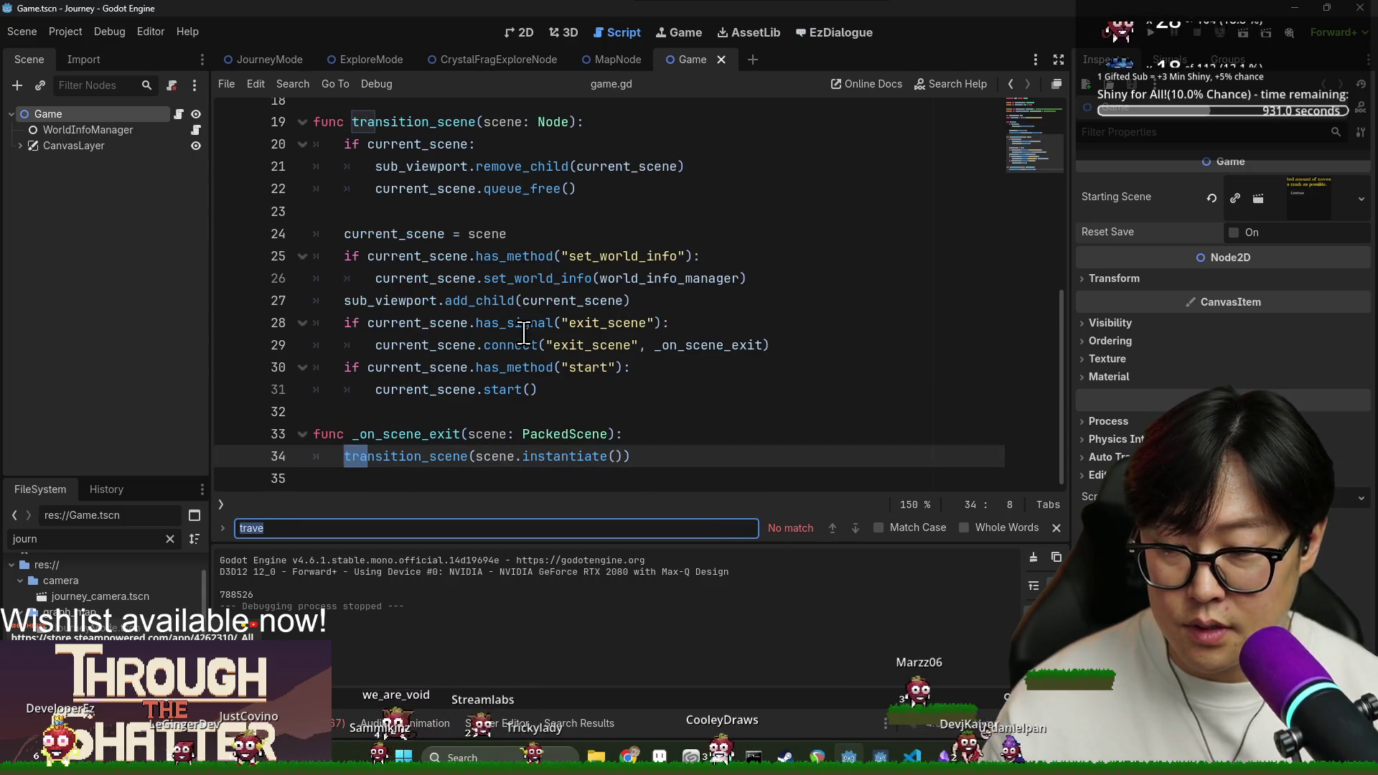
left_click(301, 57)
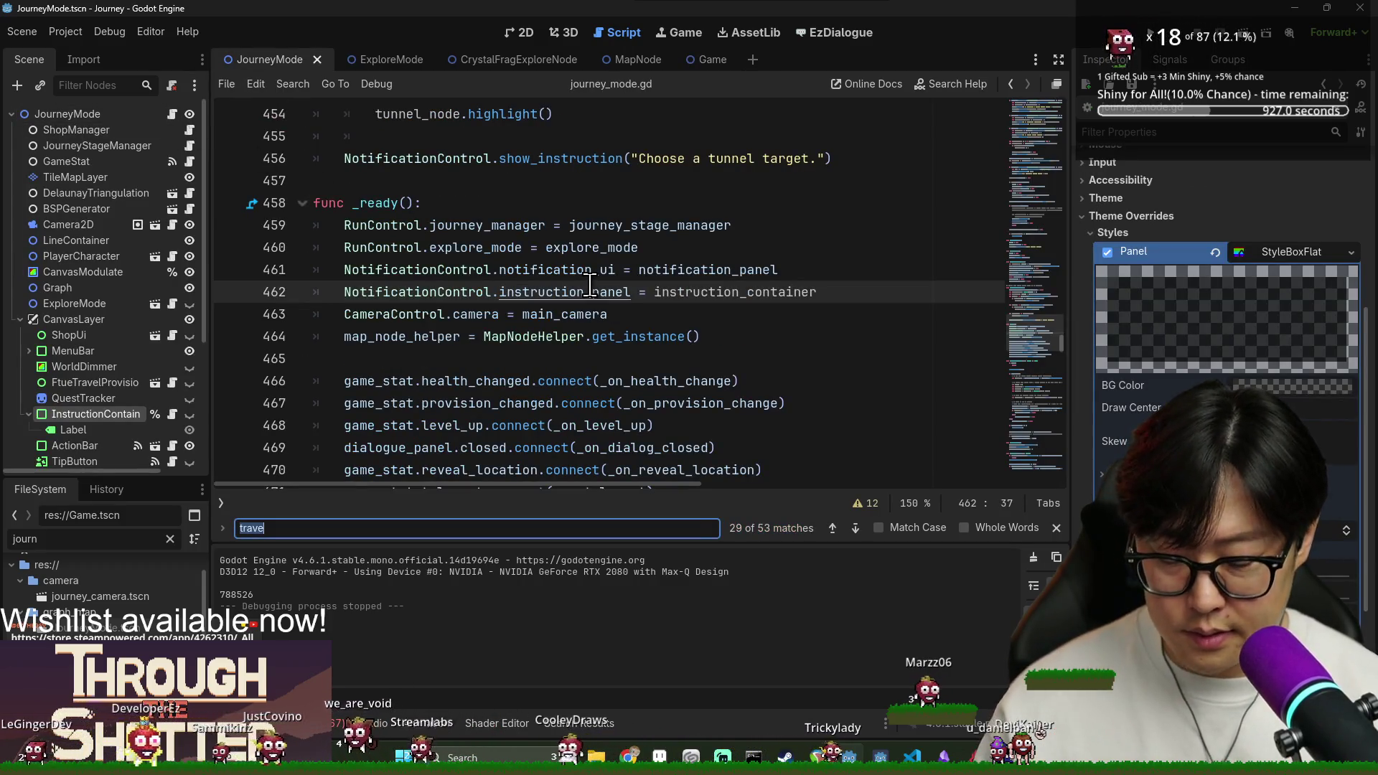
type("request")
double_click(511, 291)
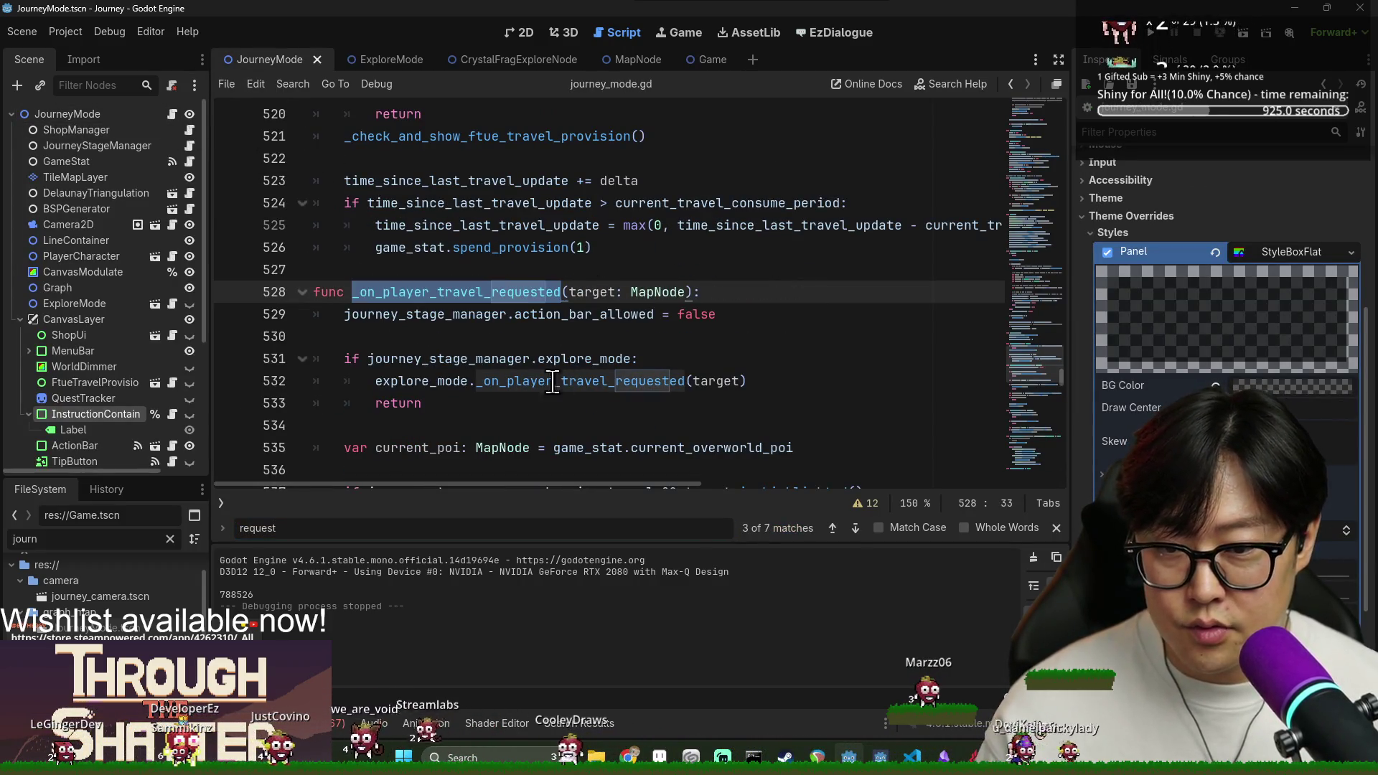
left_click(477, 381)
Search the script for journey_stage_manager.choosing_tunnel usages.
scroll(539, 365, "down", 2)
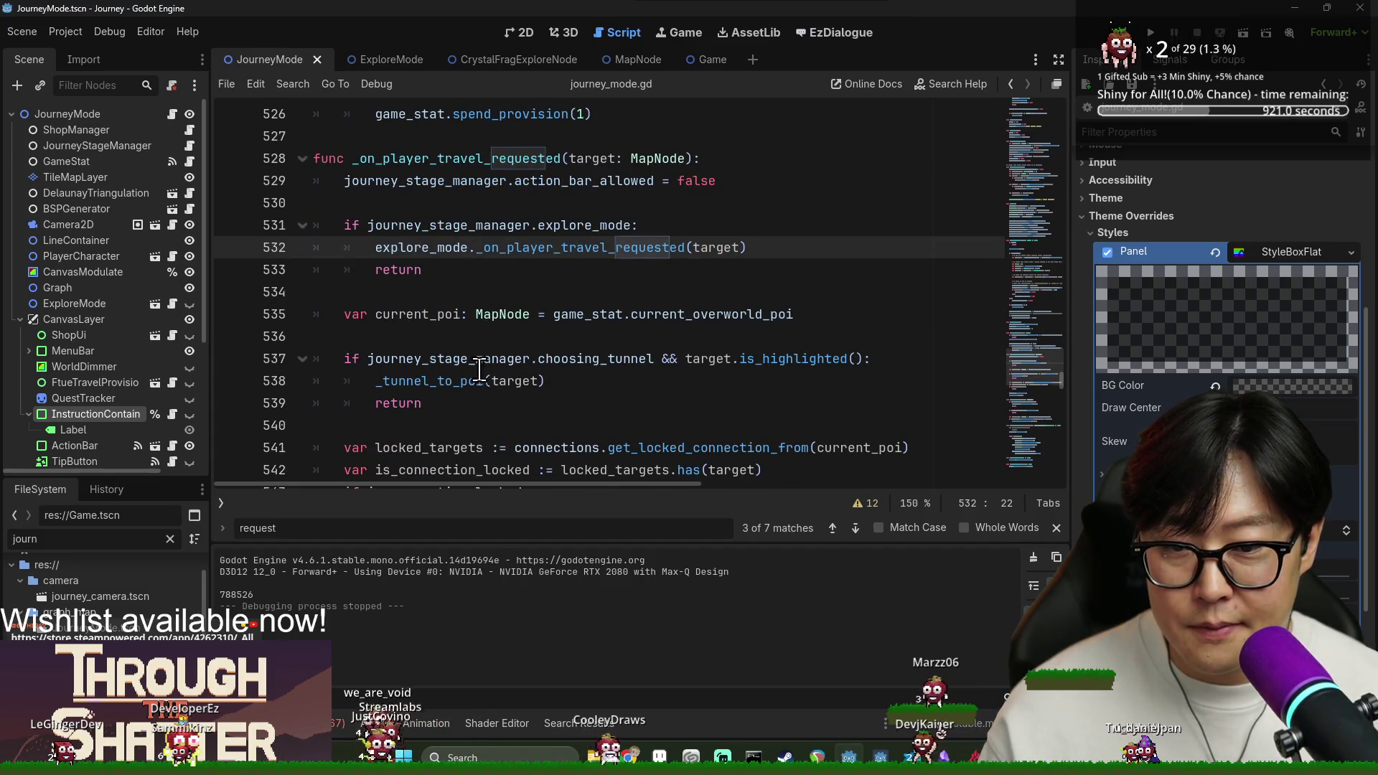
left_click_drag(438, 358, 655, 359)
key("ctrl+f")
scroll(660, 335, "down", 1)
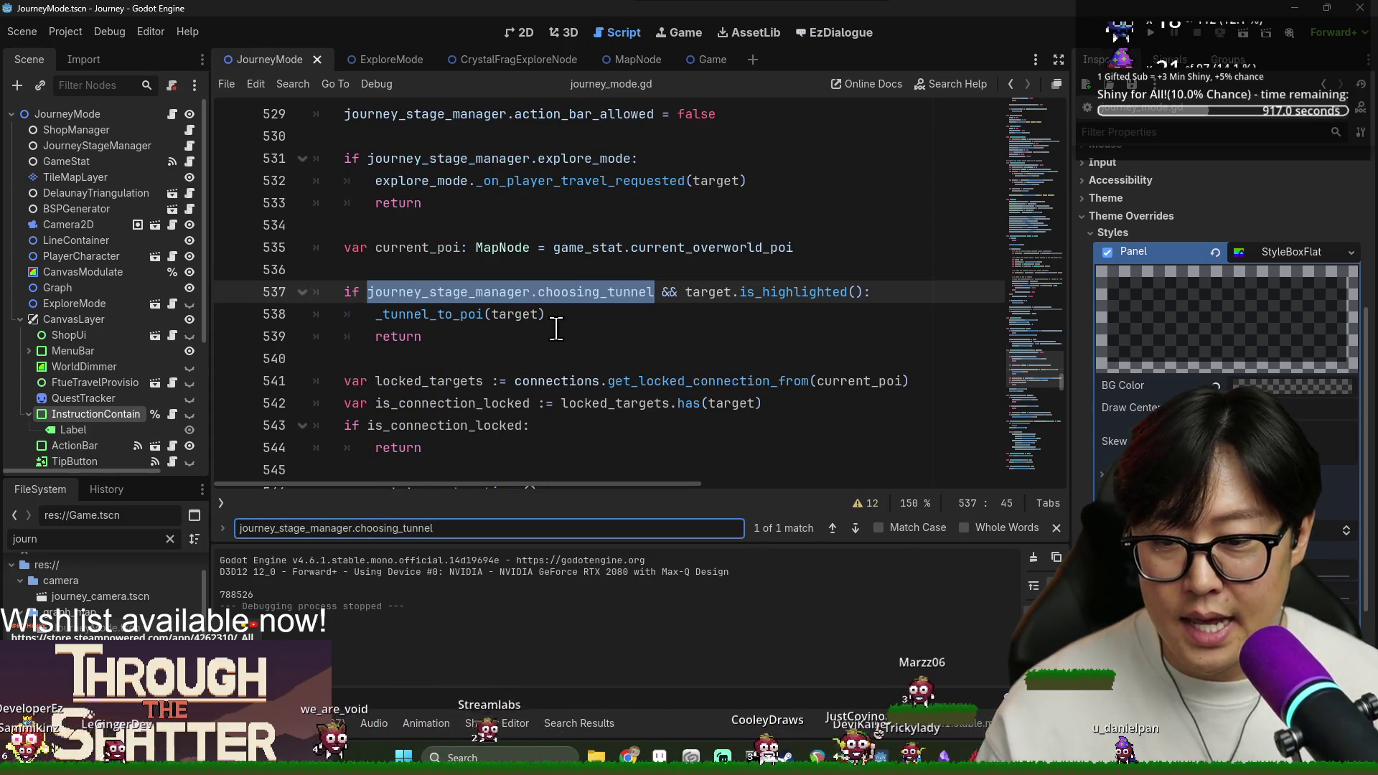
key("Escape")
scroll(605, 304, "up", 2)
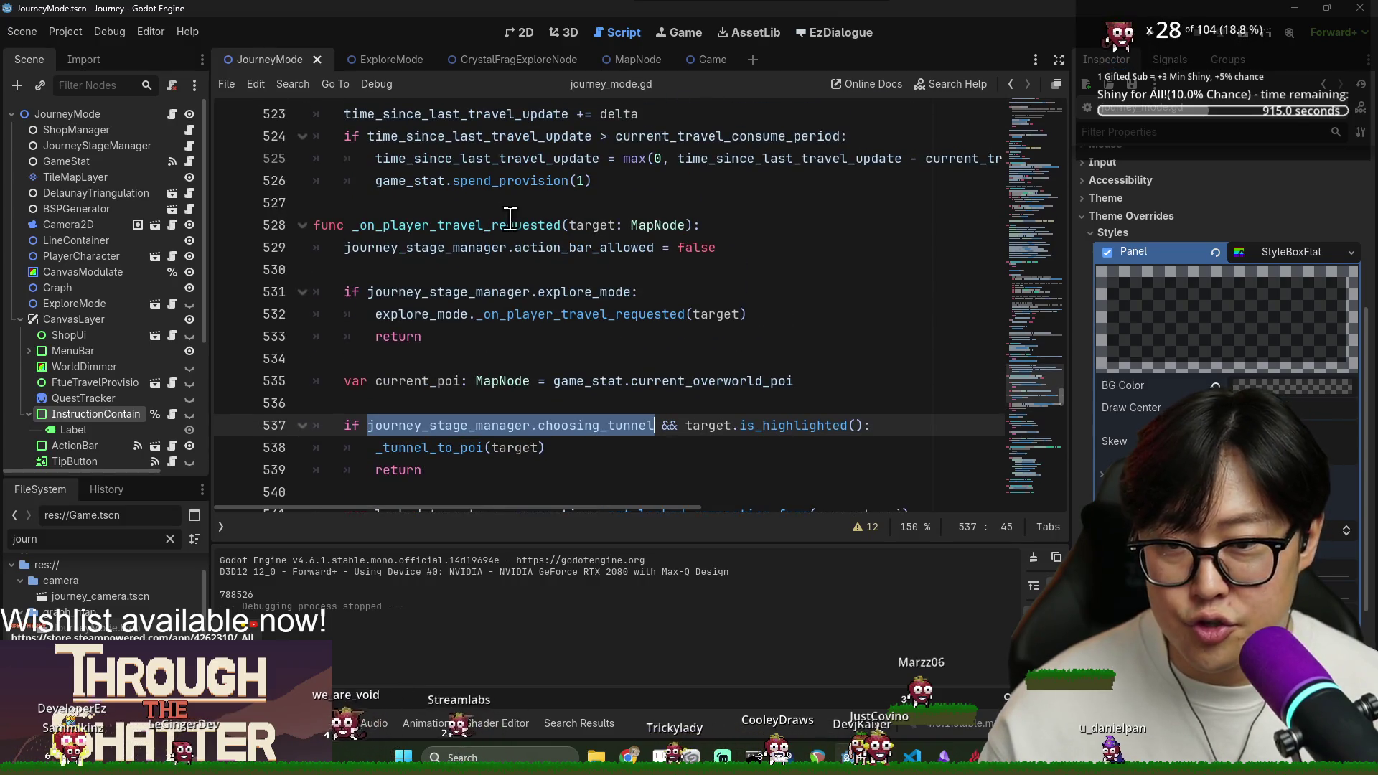
Search for 'on_exit' and jump to the _enter_tunnel_mode definition.
key("ctrl+f")
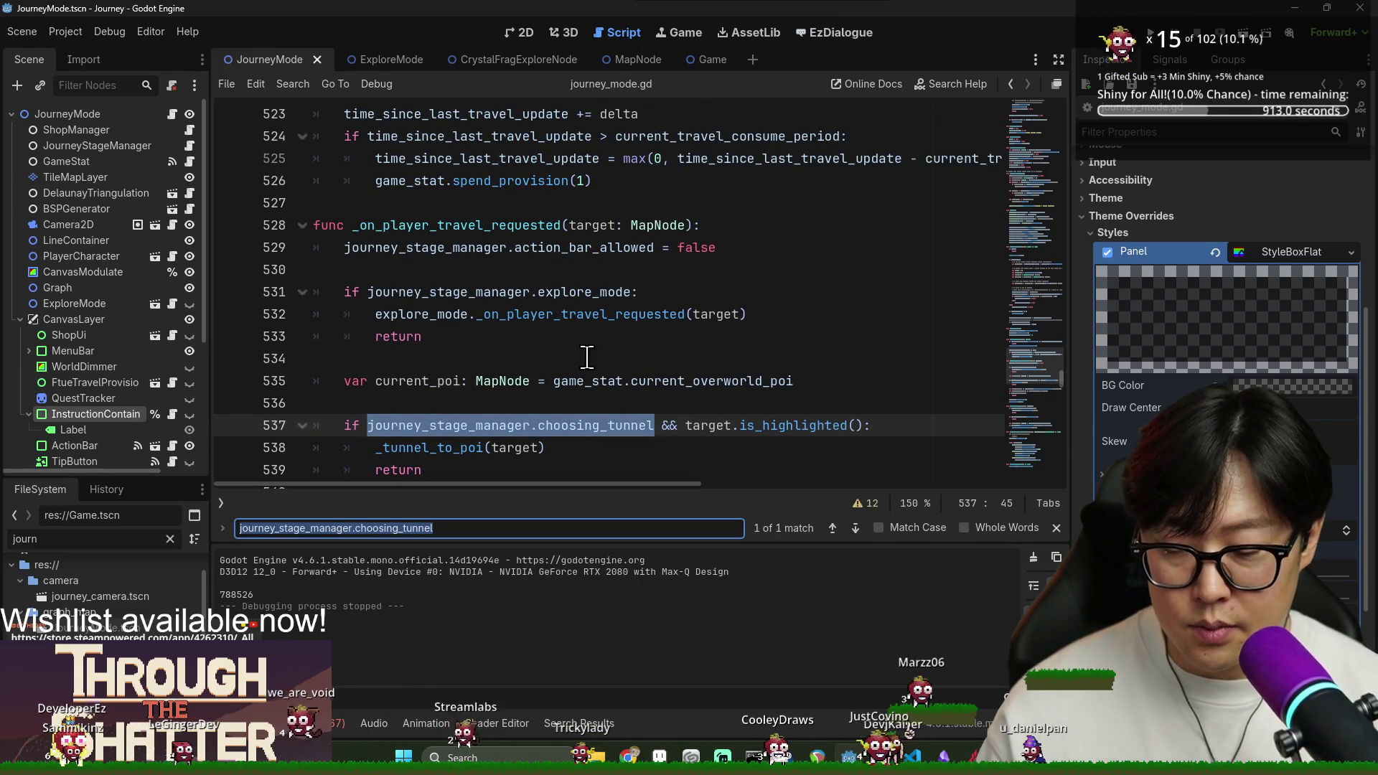
type("on_exit")
scroll(587, 358, "down", 8)
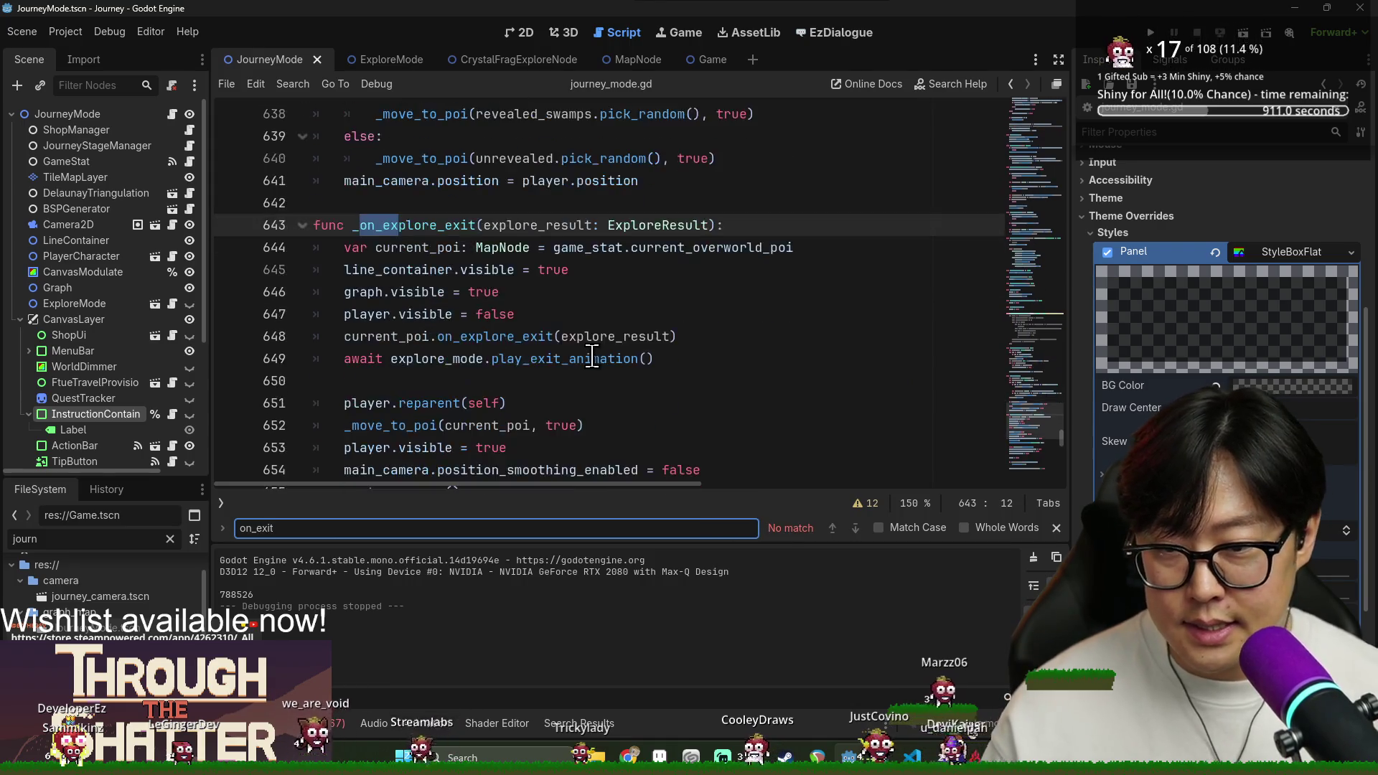
left_click(429, 270)
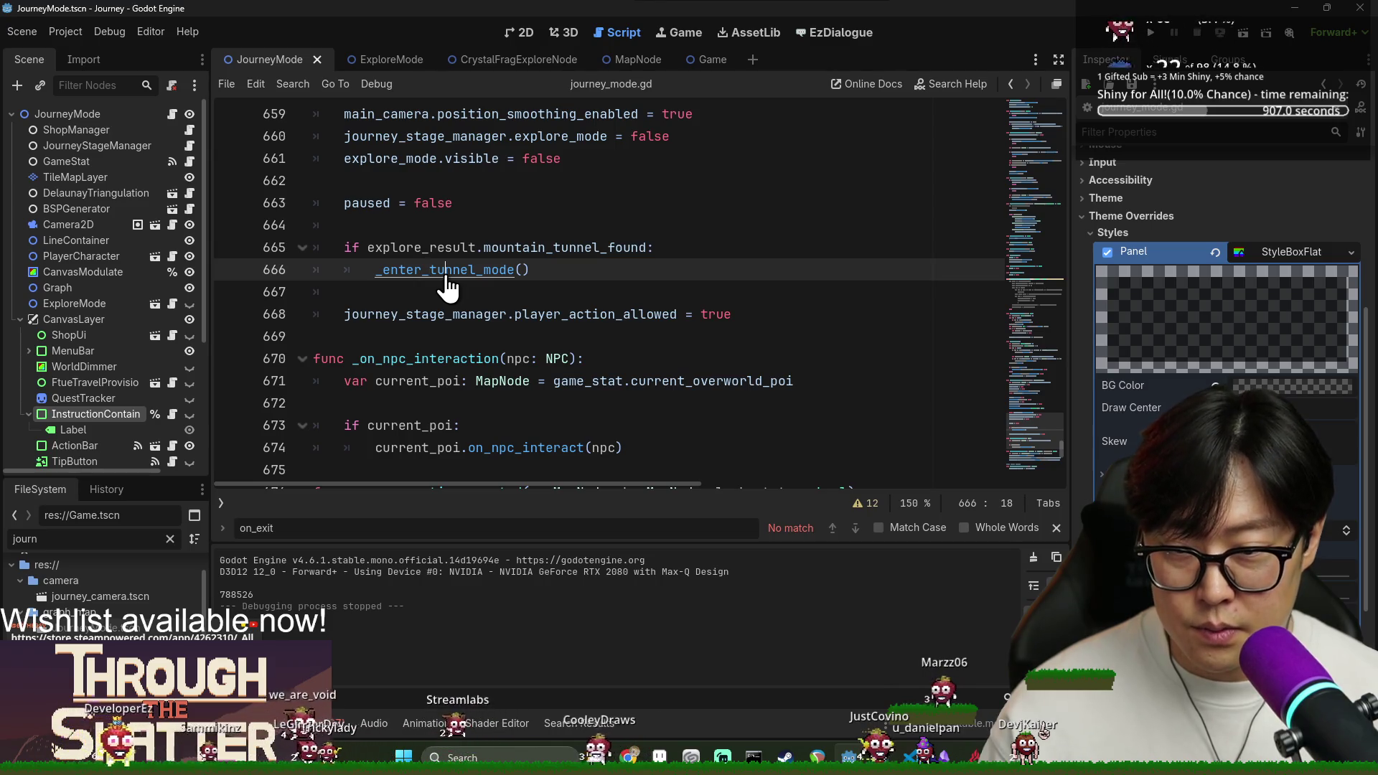
left_click(445, 276, "ctrl")
left_click(621, 314)
scroll(509, 356, "down", 1)
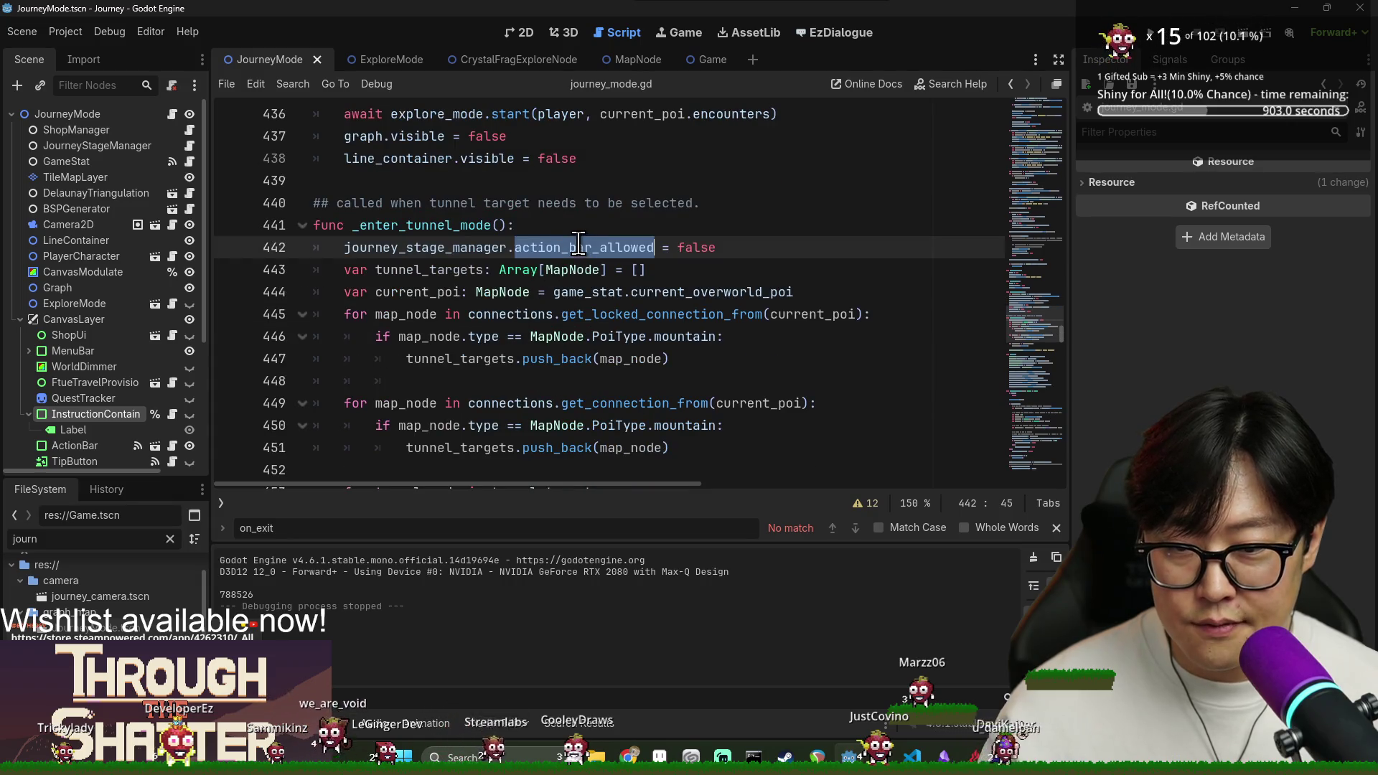
scroll(532, 258, "down", 1)
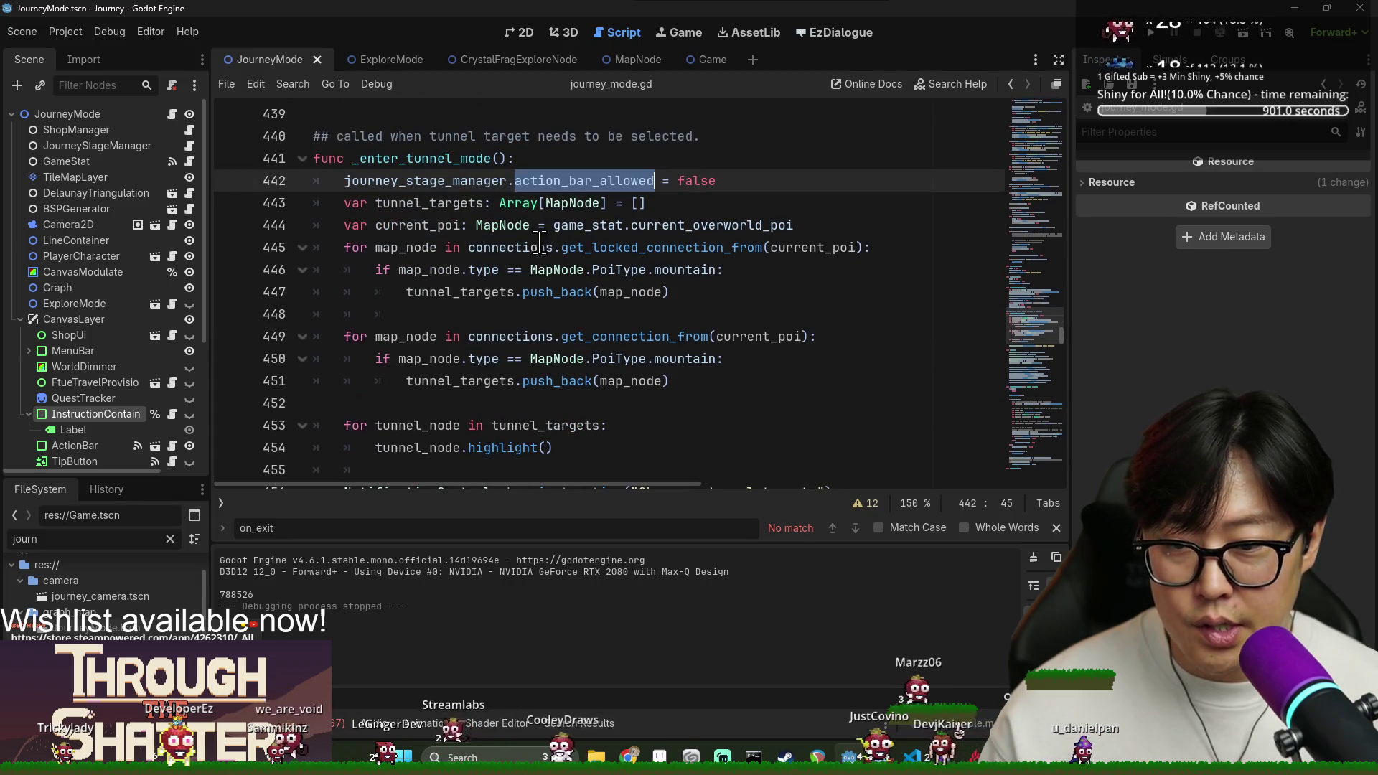
Add 'journey_stage_manager.choosing_tunnel = true' below line 442 and save the script.
left_click(757, 181)
key("Return")
type("journey_stage_manager.choosing_tunnel = true")
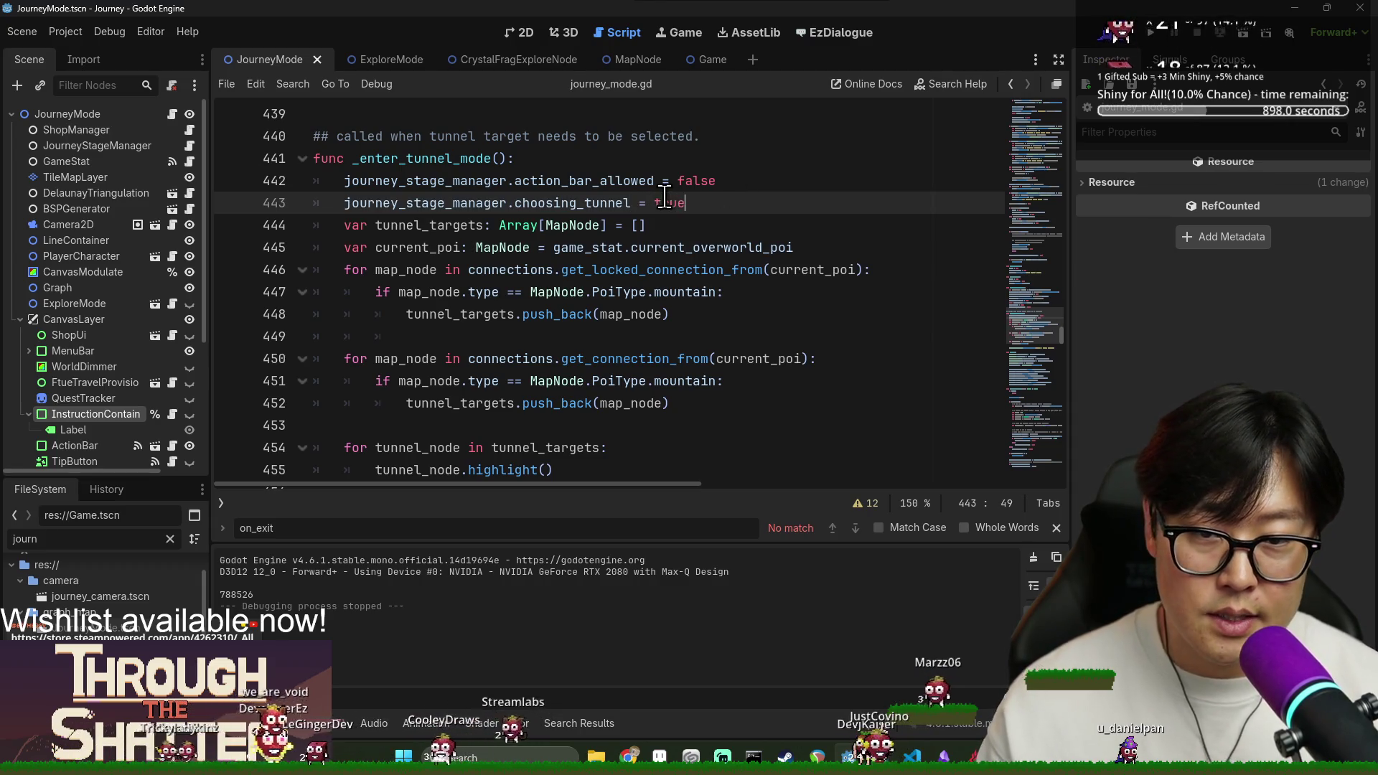
key("ctrl+s")
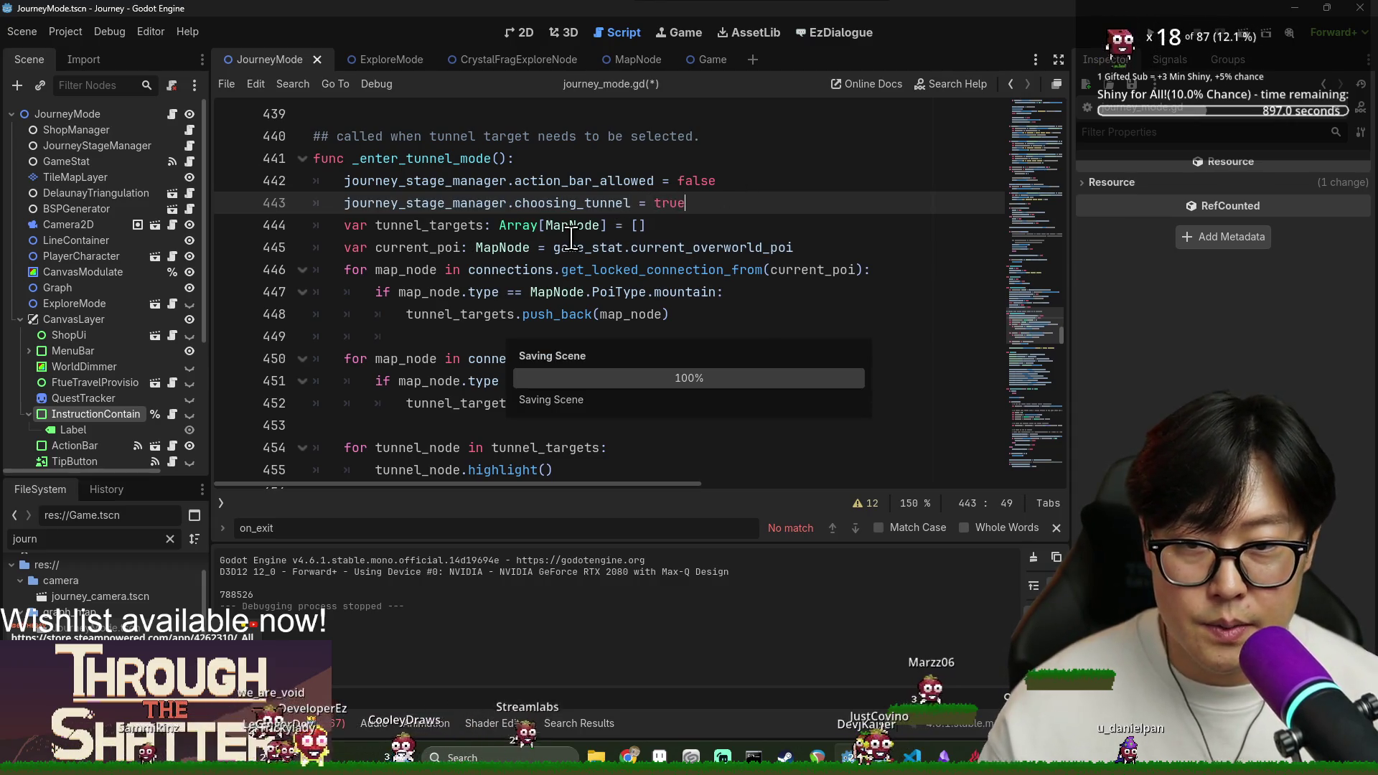
key("ctrl+s")
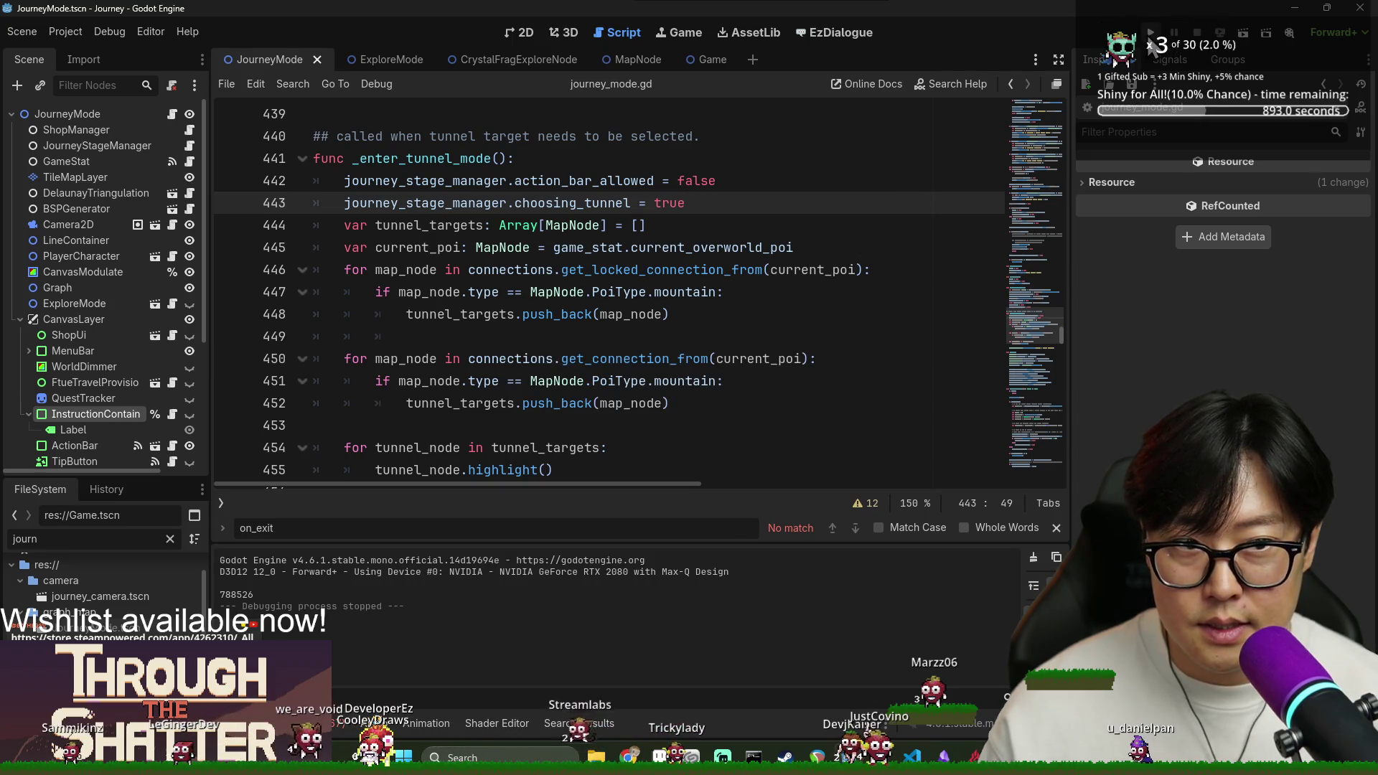
left_click(538, 247)
key("ctrl+s")
left_click_drag(1051, 336, 1052, 459)
left_click(511, 310)
key("ctrl+s")
Search the script for 'tunne_' to locate the _tunnel_to_poi function.
scroll(511, 309, "up", 1)
left_click(511, 287)
scroll(511, 284, "up", 15)
key("ctrl+f")
type("tunne_")
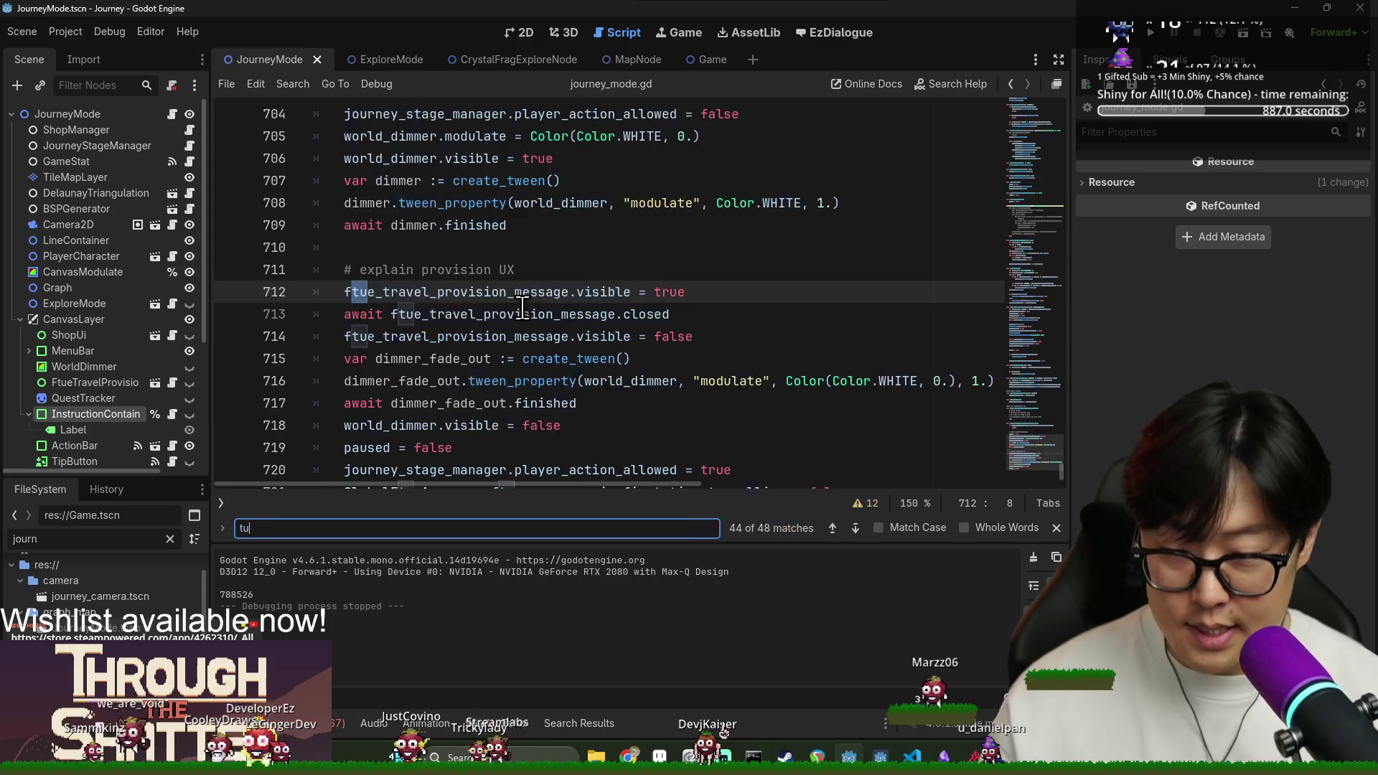
scroll(522, 307, "down", 4)
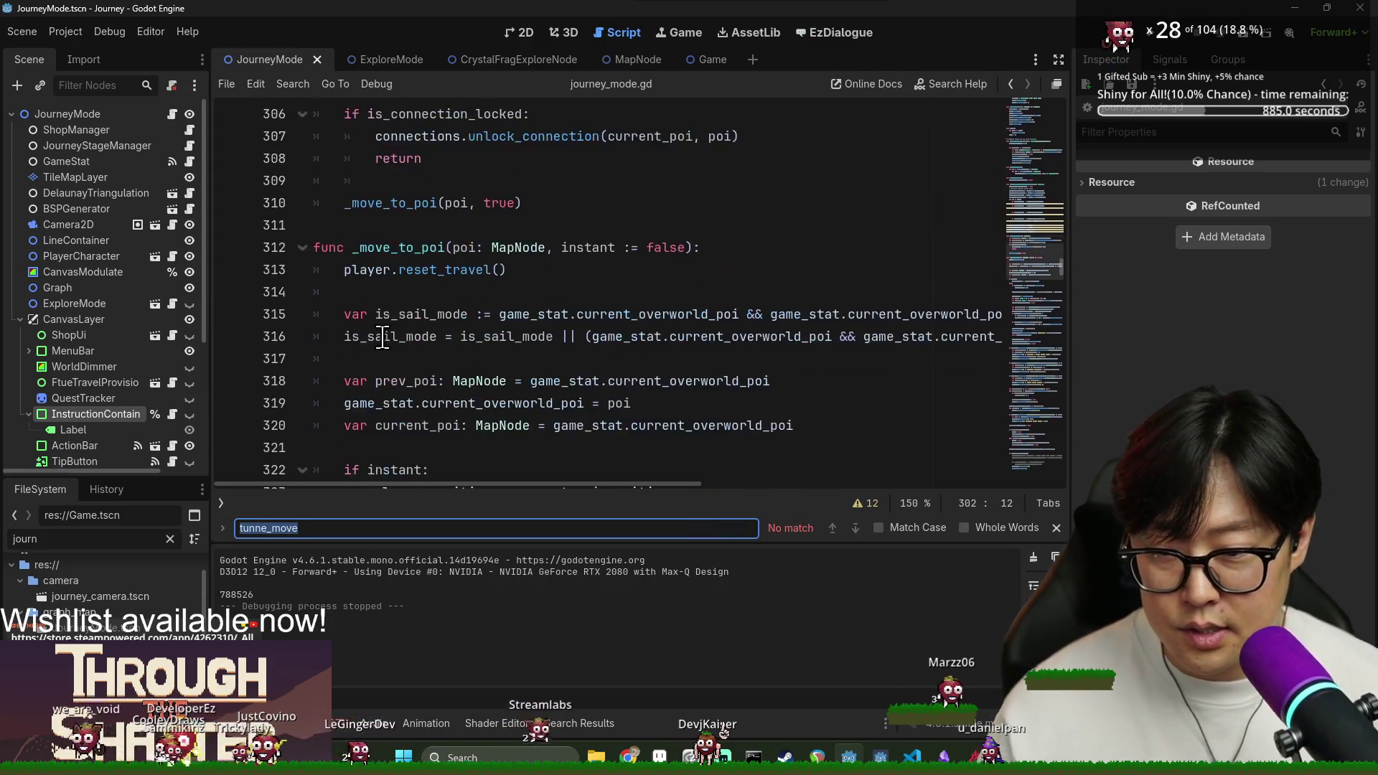
scroll(503, 323, "up", 3)
left_click(396, 403)
Add a new line before the _move_to_poi call to start a 'for connection in' loop.
left_click(427, 380)
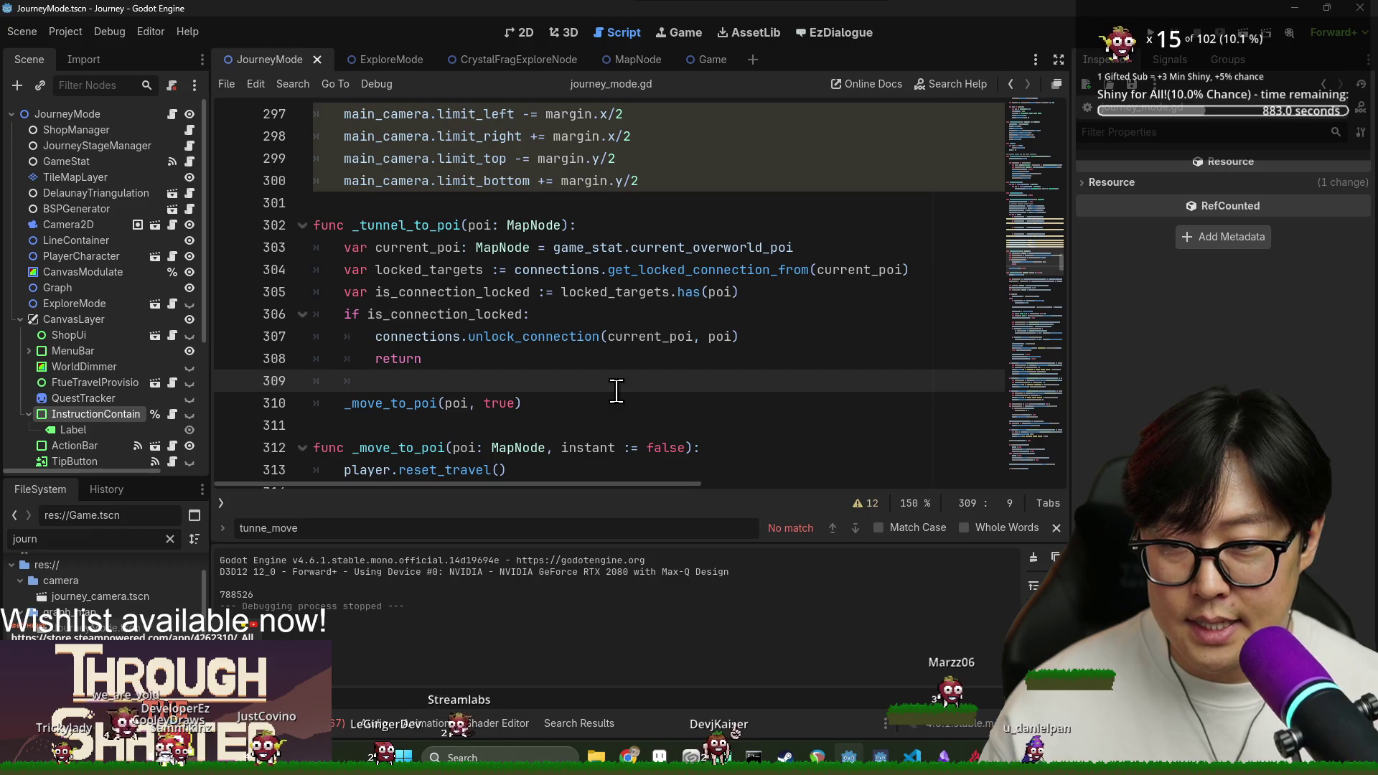
key("BackSpace")
key("Return")
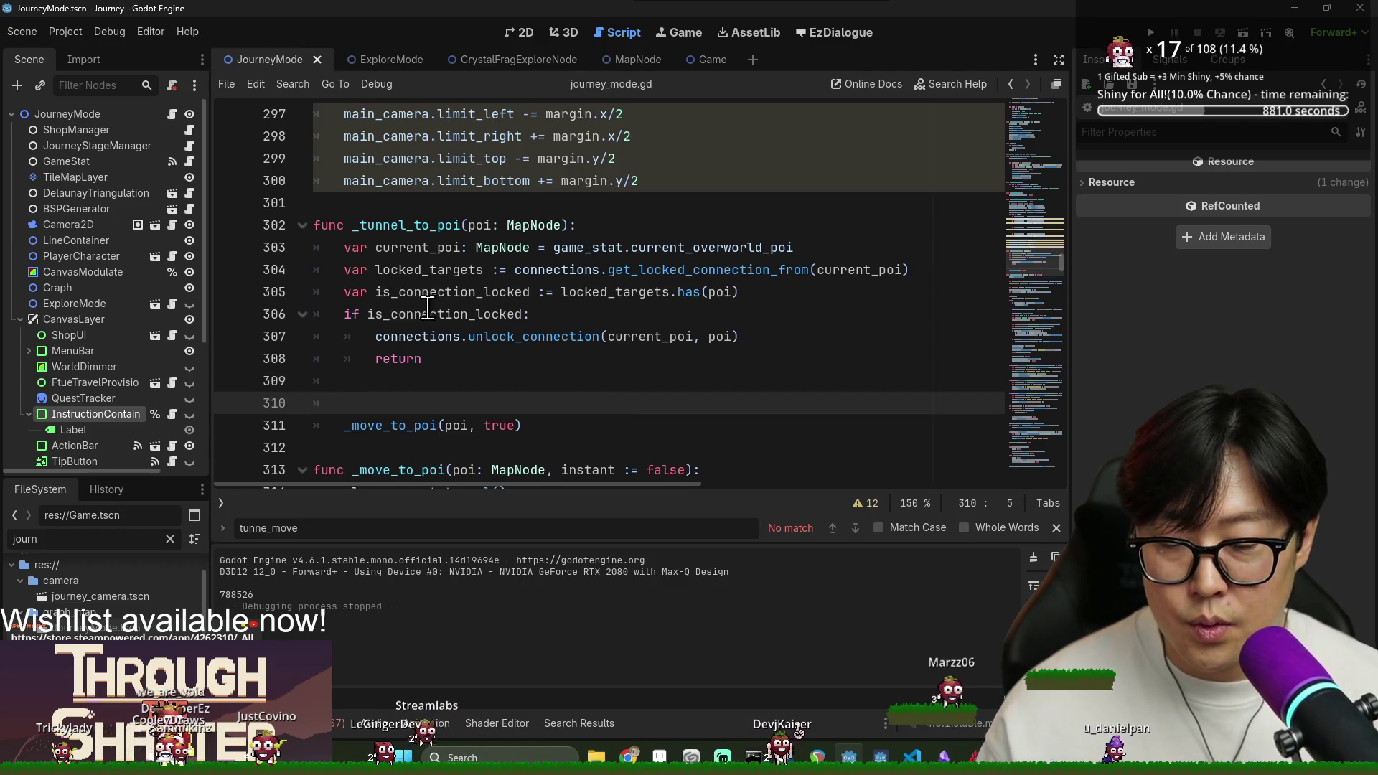
mouse_move(600, 342)
type("for connection in")
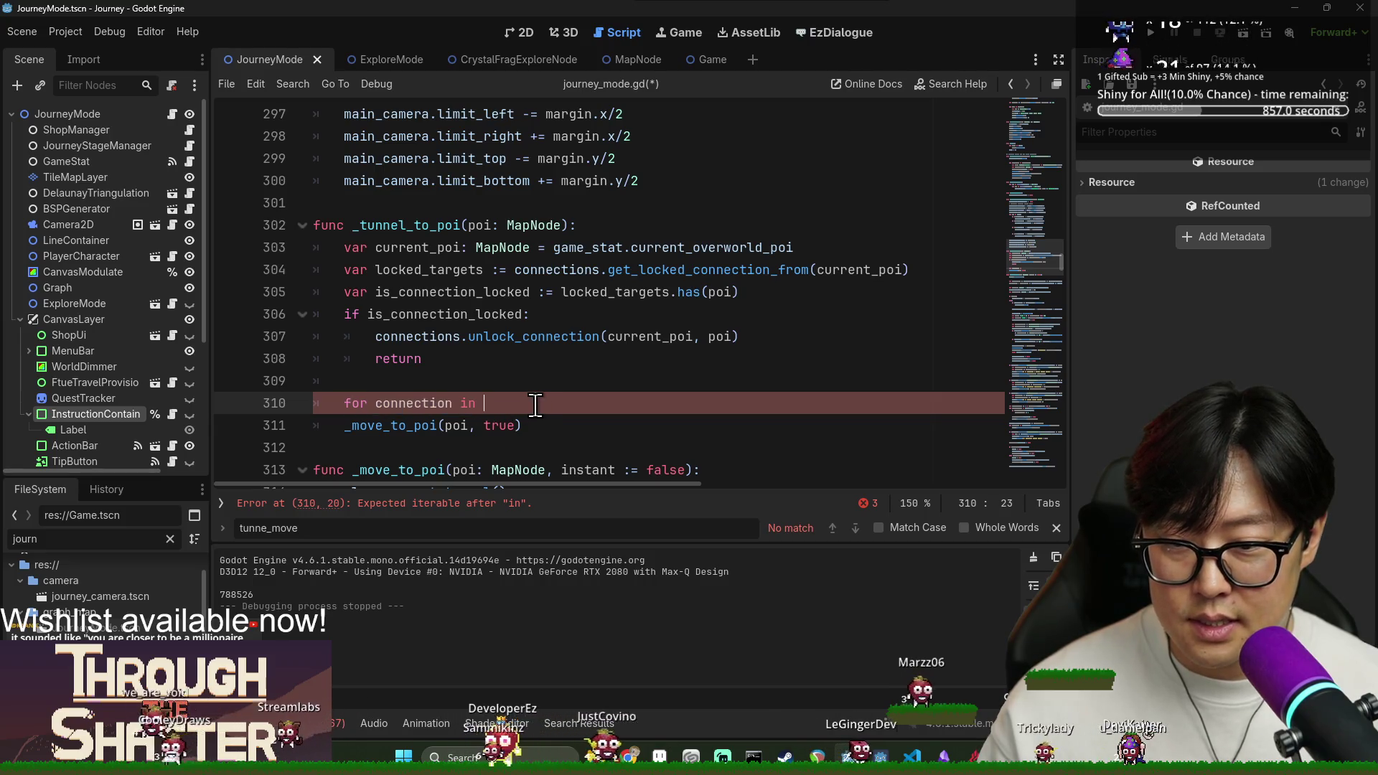
left_click(693, 271)
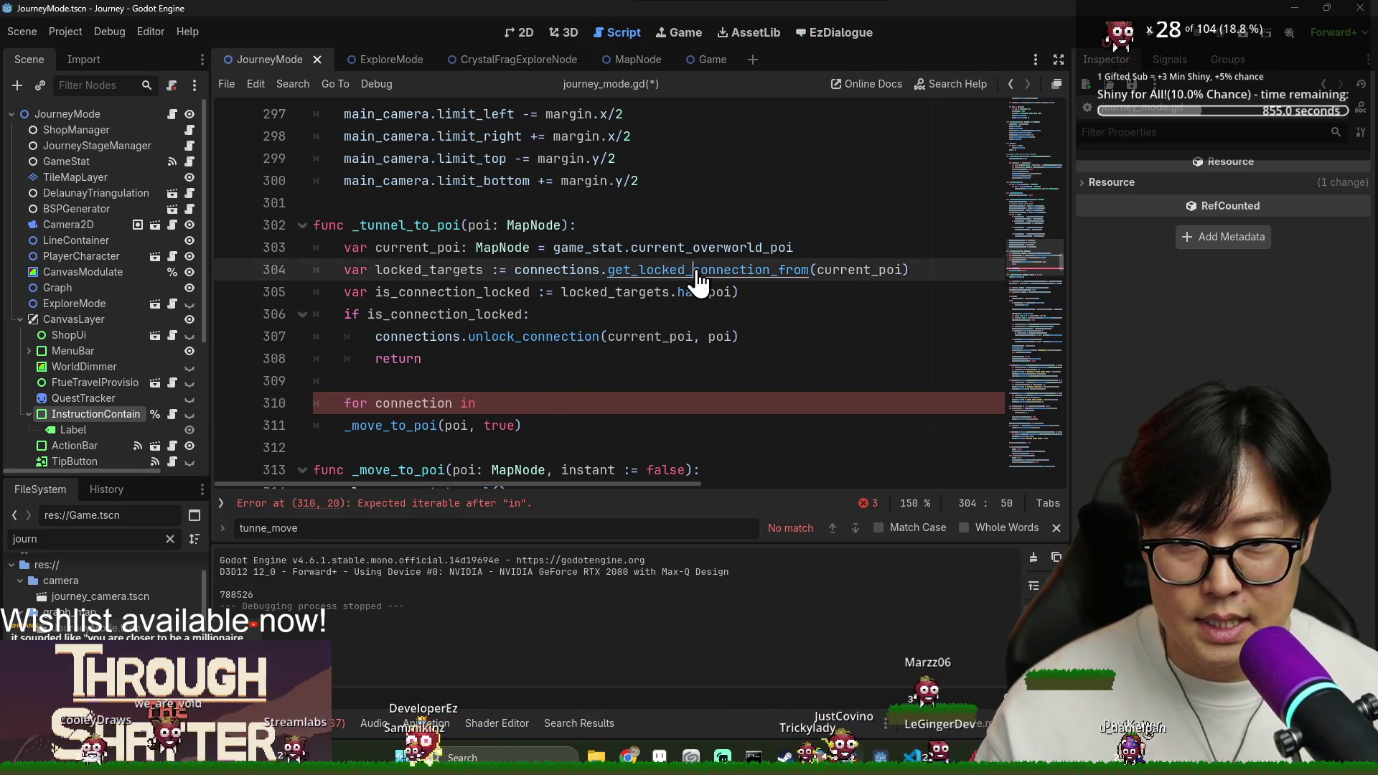
Jump to get_locked_connection_from and add a new get_all_connections_from function below get_connection_from.
left_click(694, 271, "ctrl")
scroll(436, 352, "up", 4)
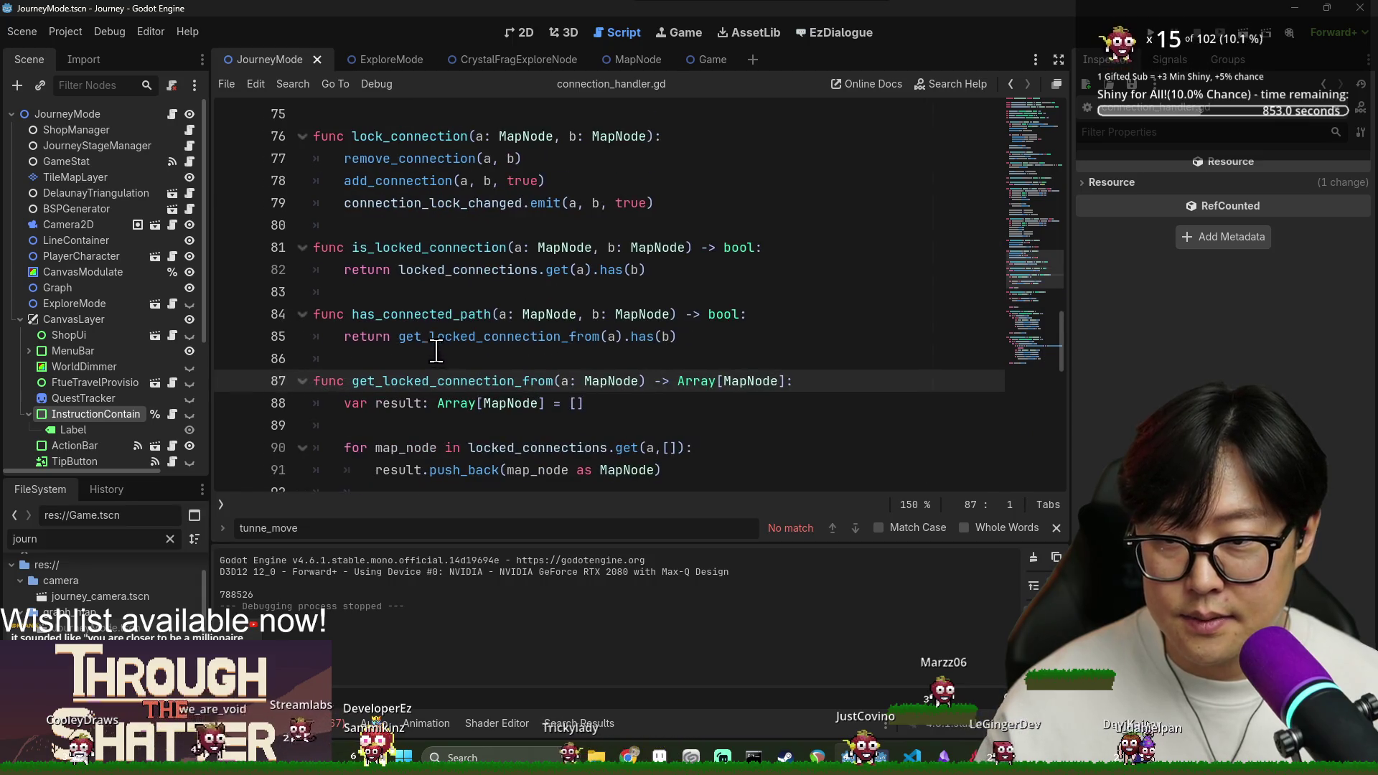
scroll(437, 352, "down", 2)
left_click(448, 378)
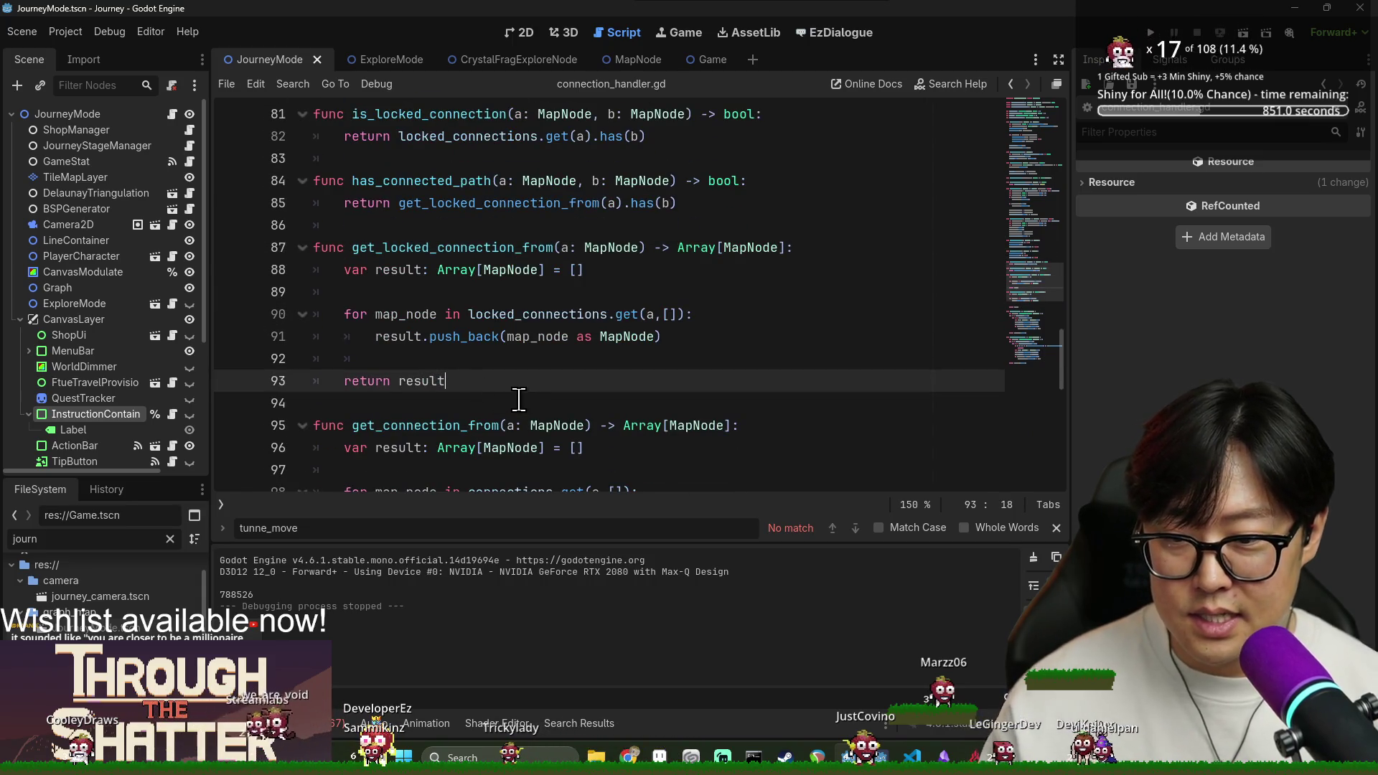
scroll(512, 400, "down", 2)
left_click(480, 452)
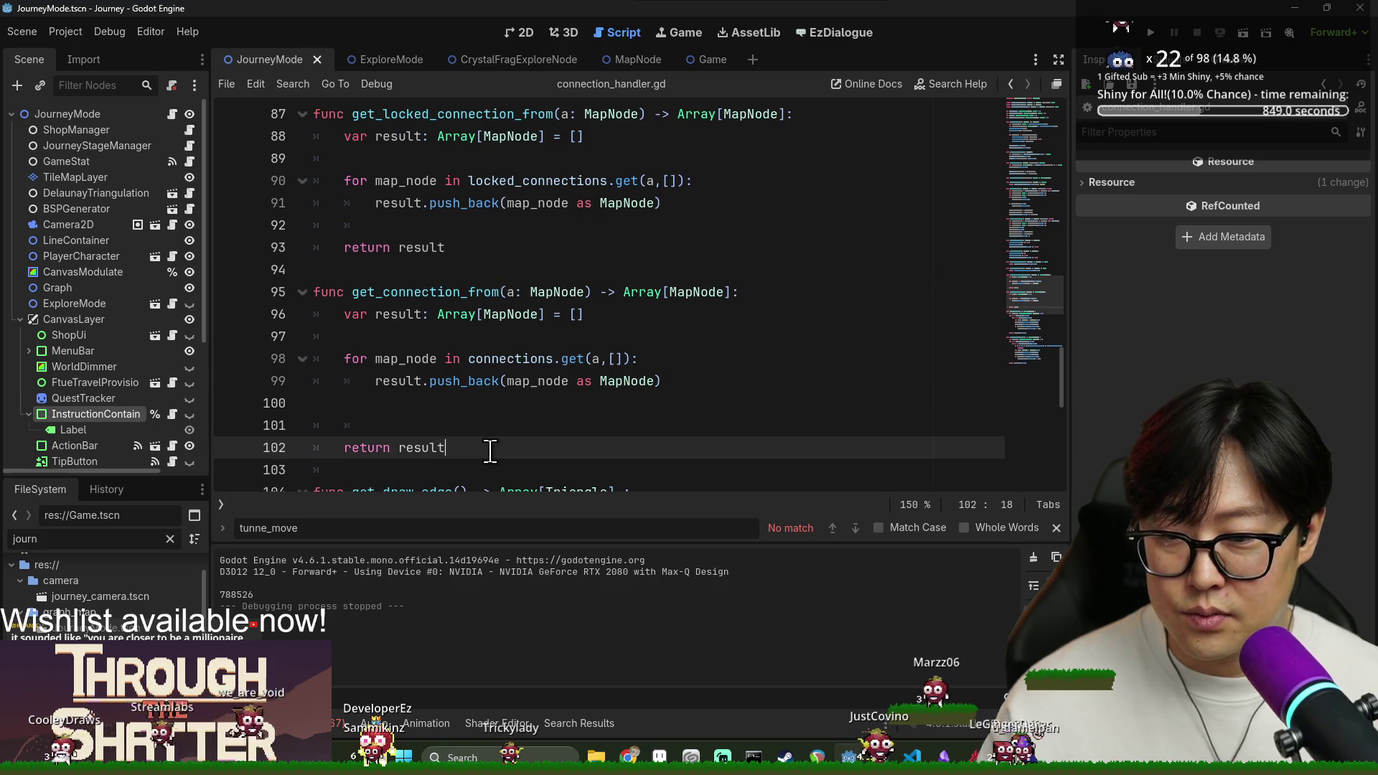
key("Return")
key("Return")
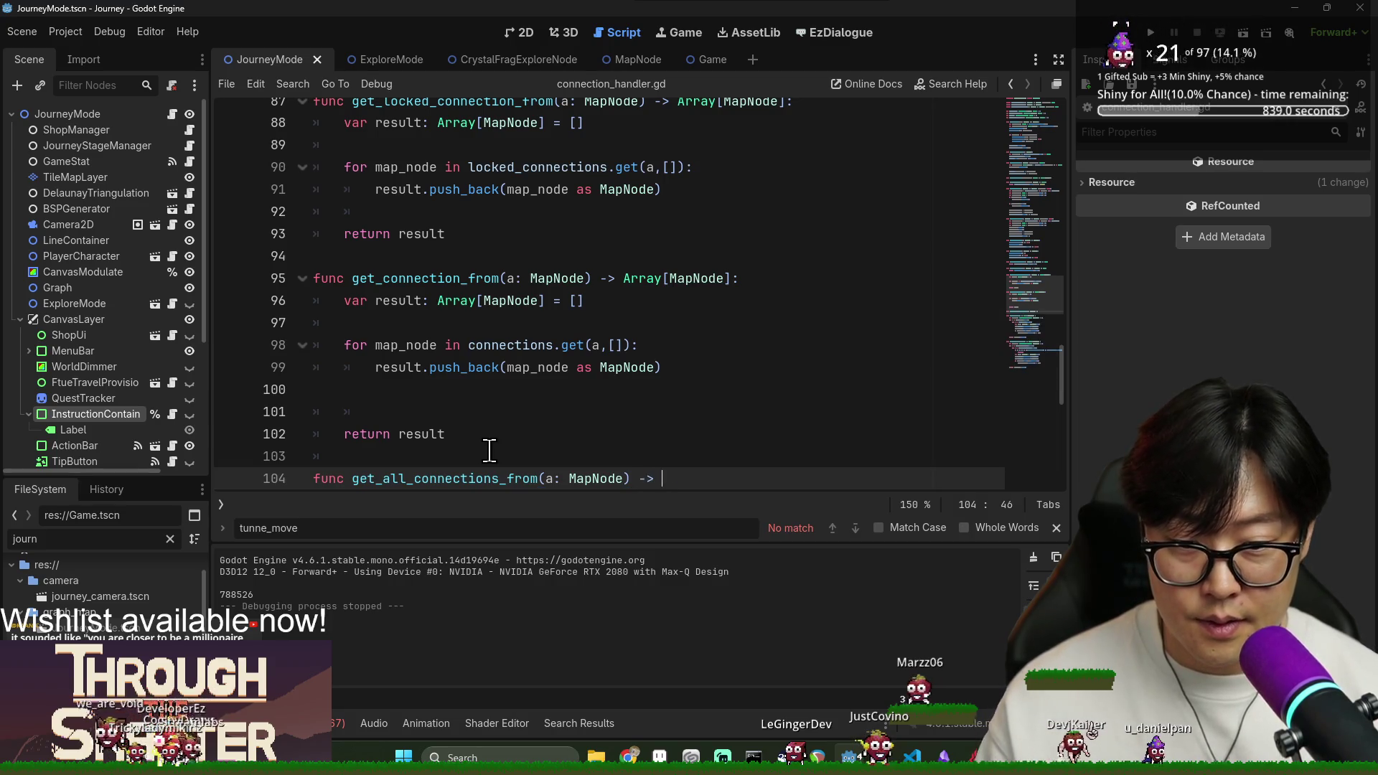
type("func get_all_connections_from(a: MapNode) -> Array[MapNode")
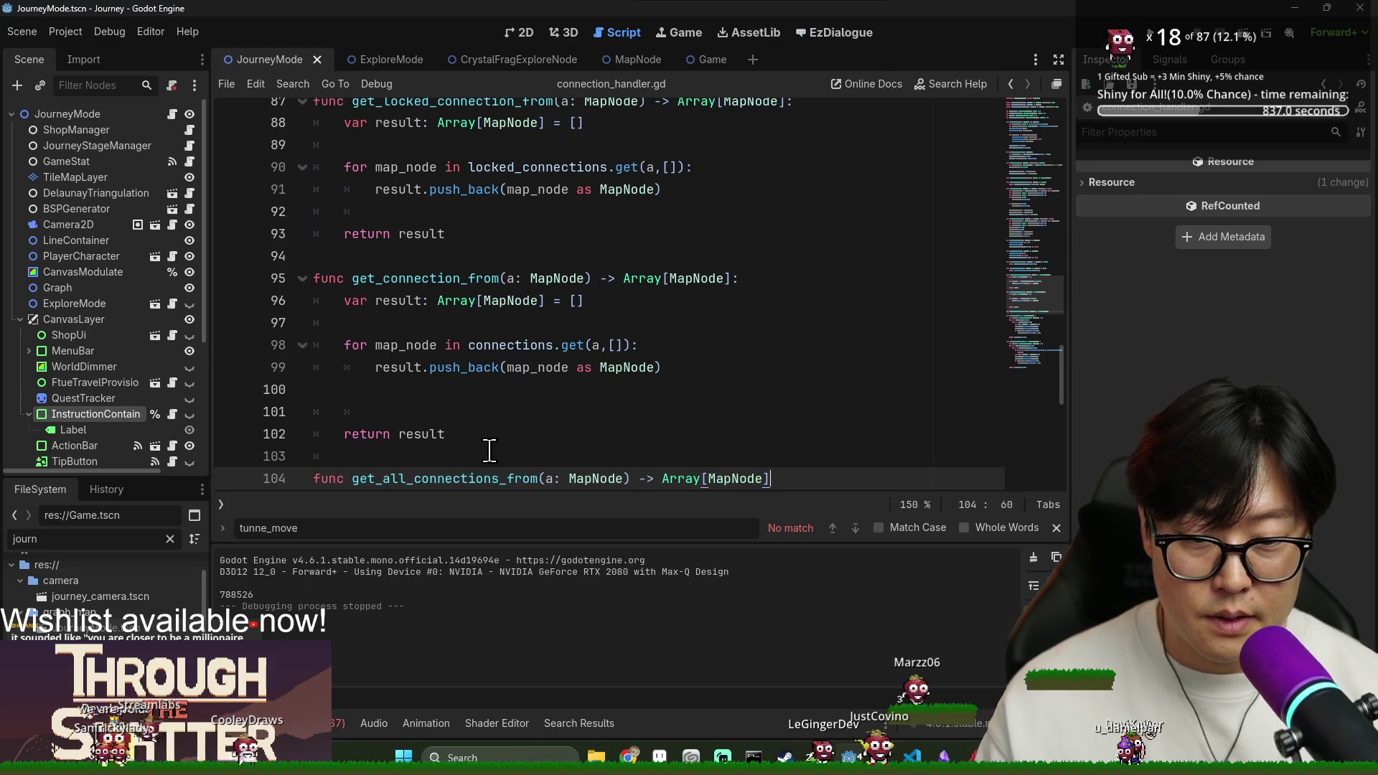
type(":")
key("Return")
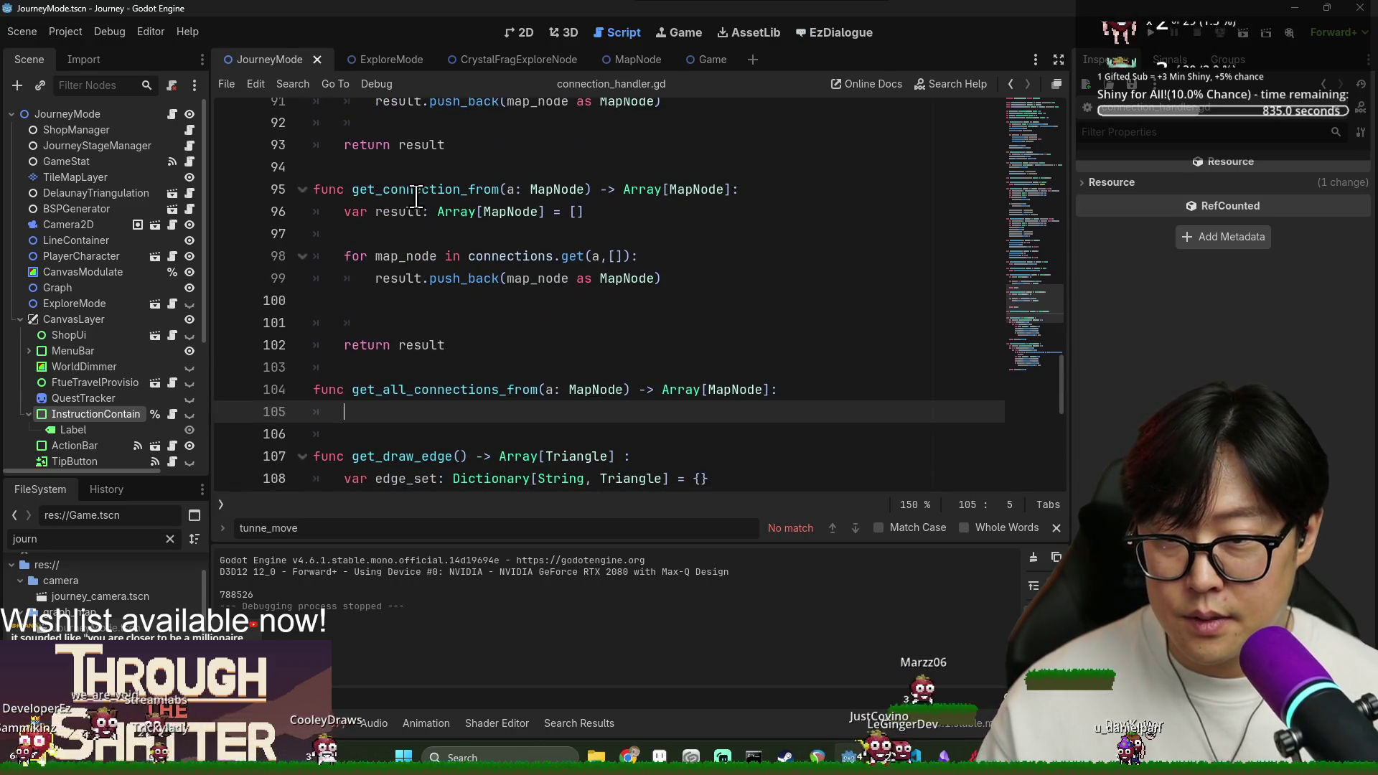
Fill the new function body with get_connection_from() and get_locked_connection_from(b) calls.
double_click(419, 191)
key("ctrl+c")
left_click(405, 423)
key("ctrl+v")
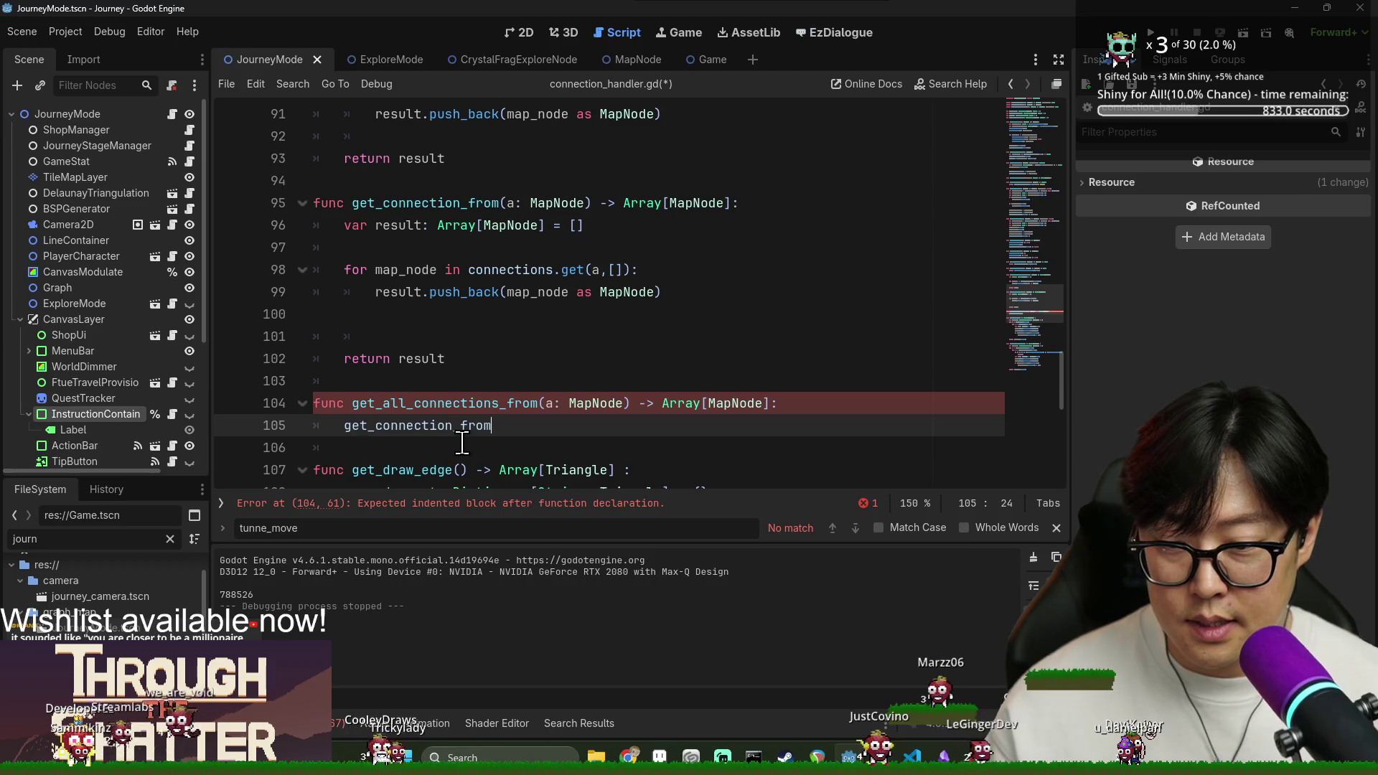
type(")")
key("Return")
type("get_c")
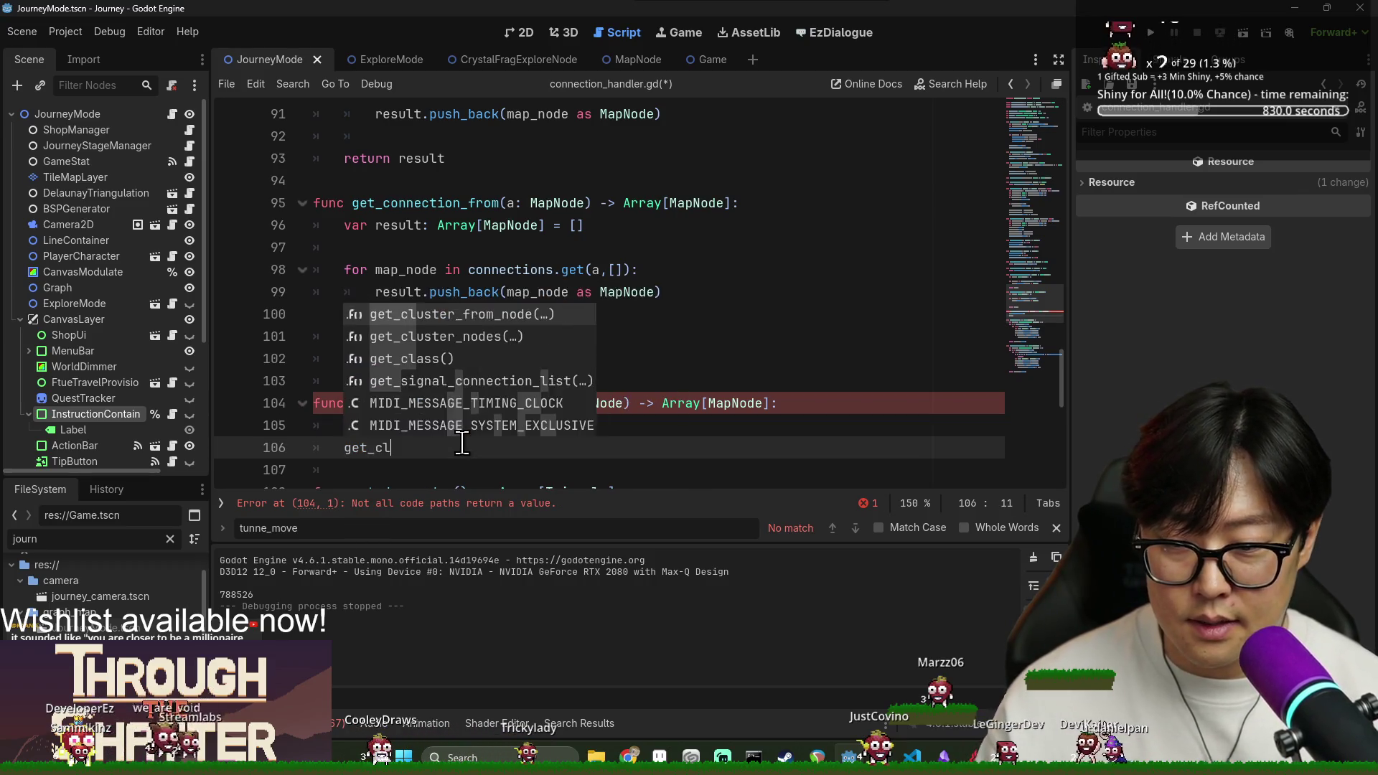
type("loc")
key("Return")
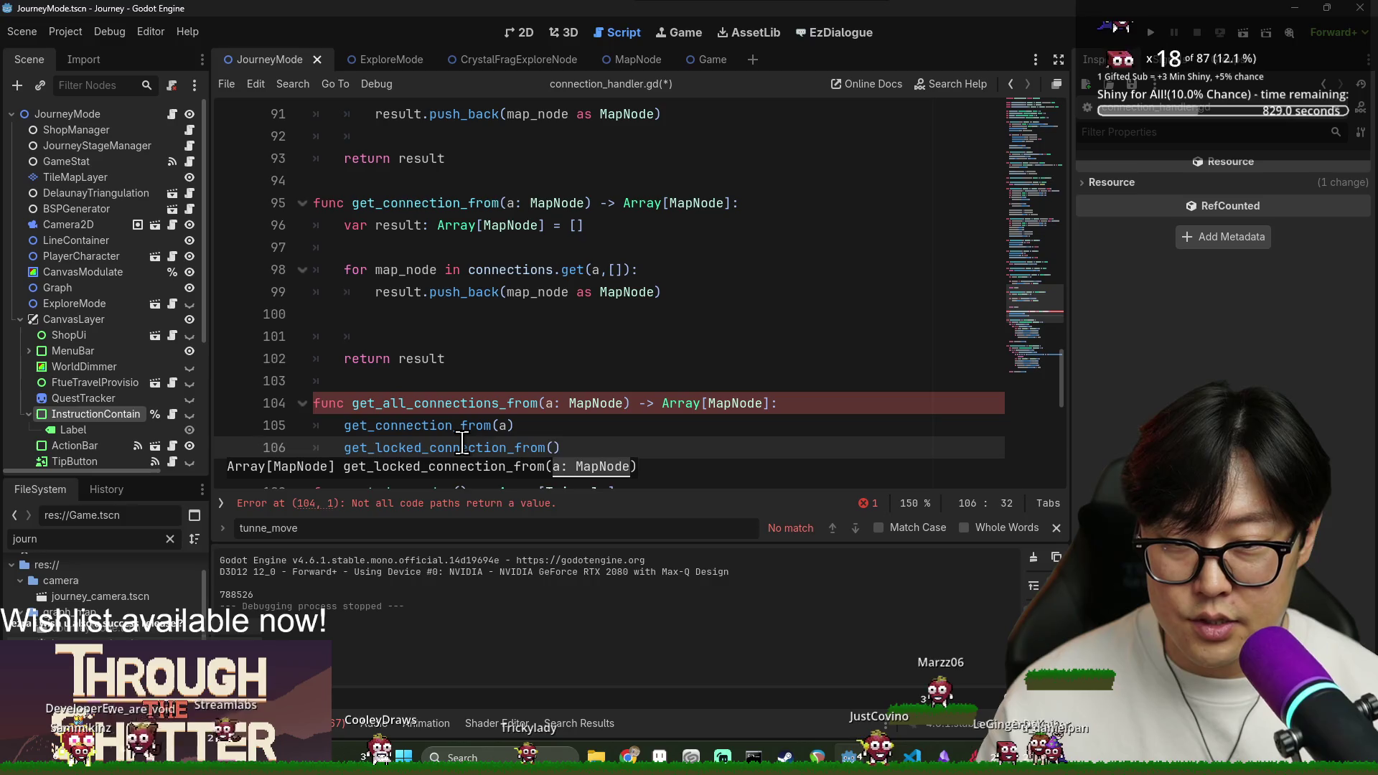
type("b)")
Store get_connection_from(a) in result, append the locked connections with append_array, return result, and save.
left_click(852, 396)
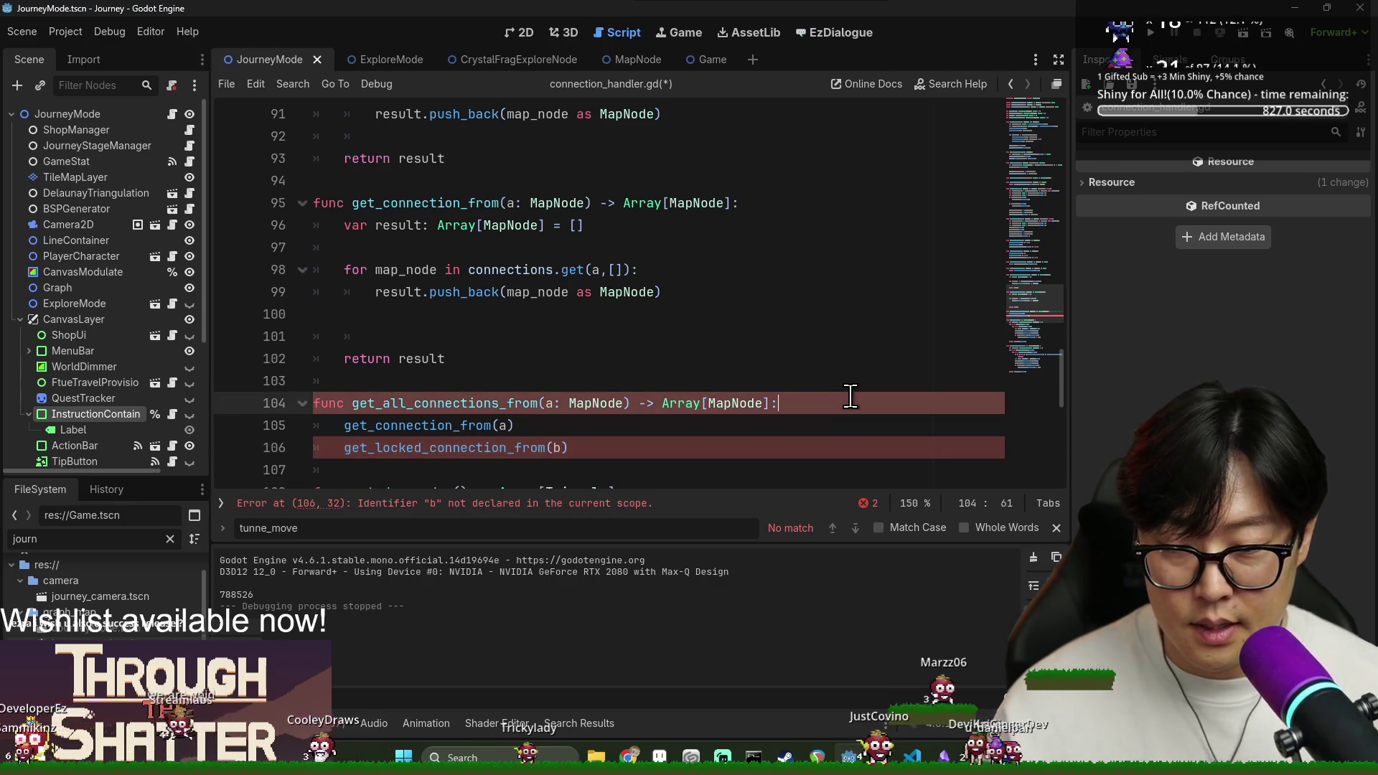
key("Return")
type("var result")
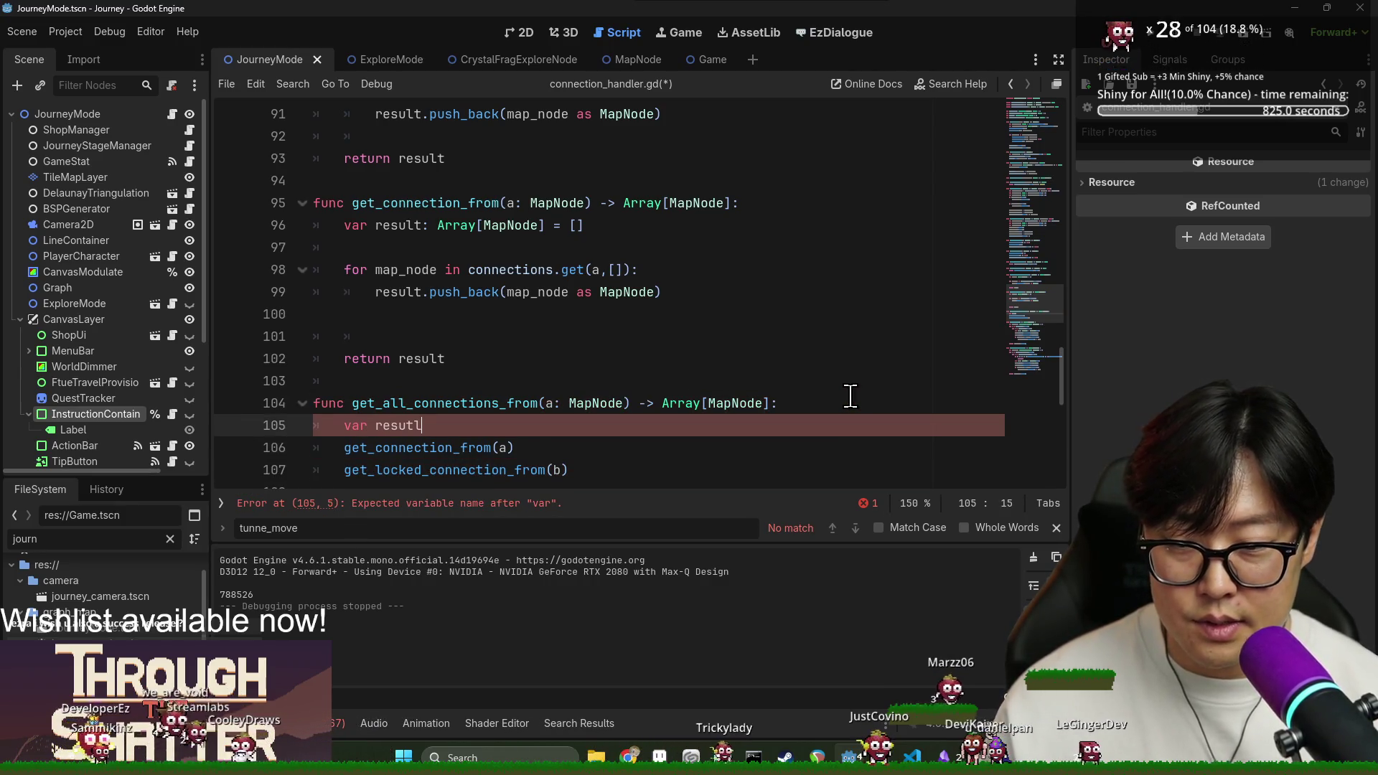
key("BackSpace")
key("BackSpace")
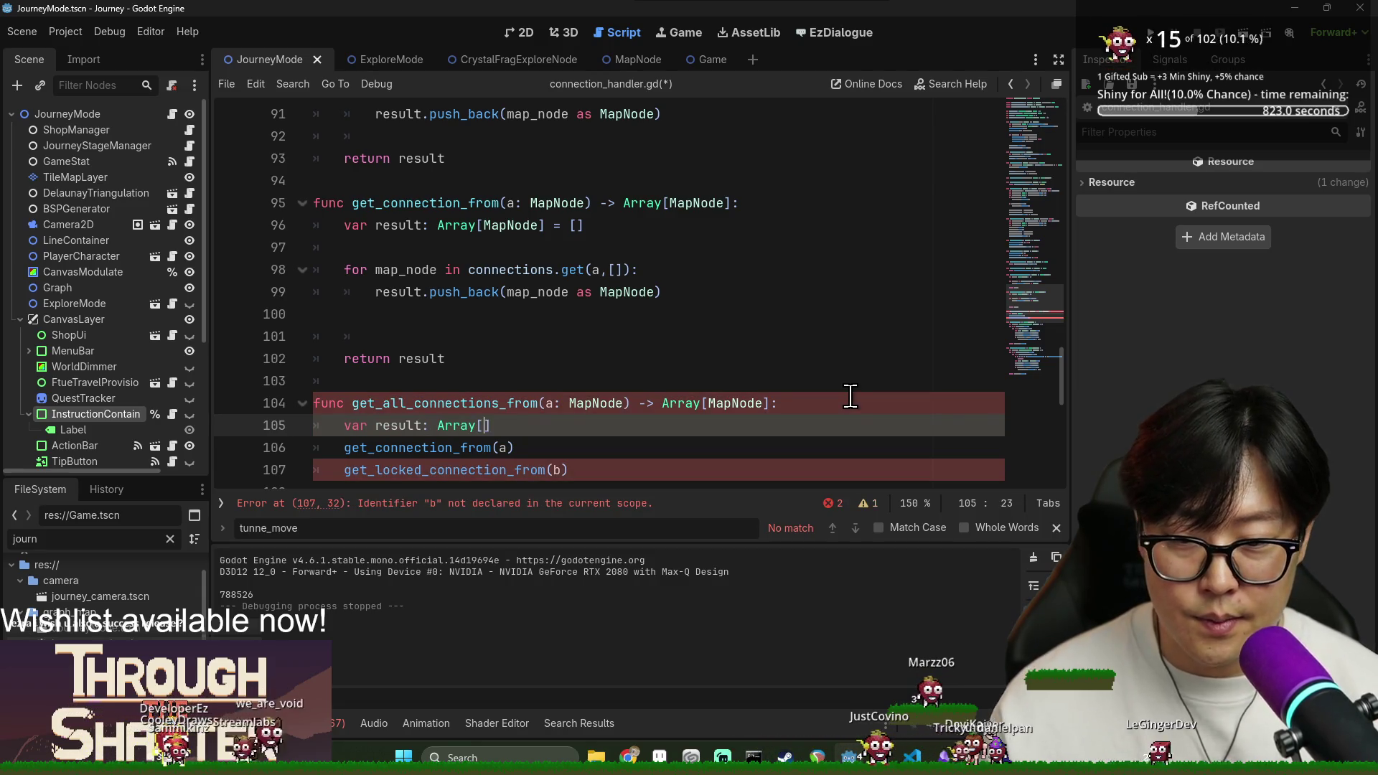
left_click(345, 448)
key("BackSpace")
key("BackSpace")
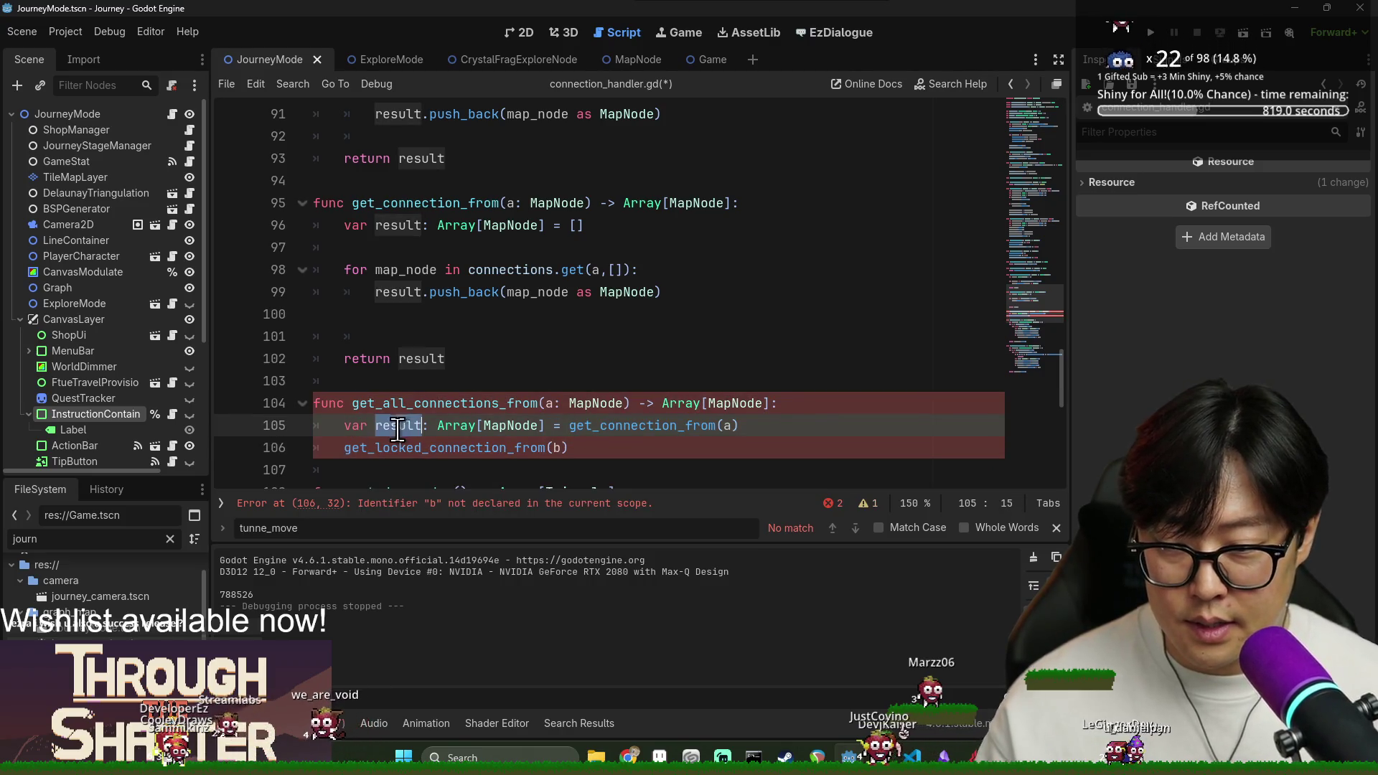
left_click(343, 448)
type("result.appe")
type("nd_array")
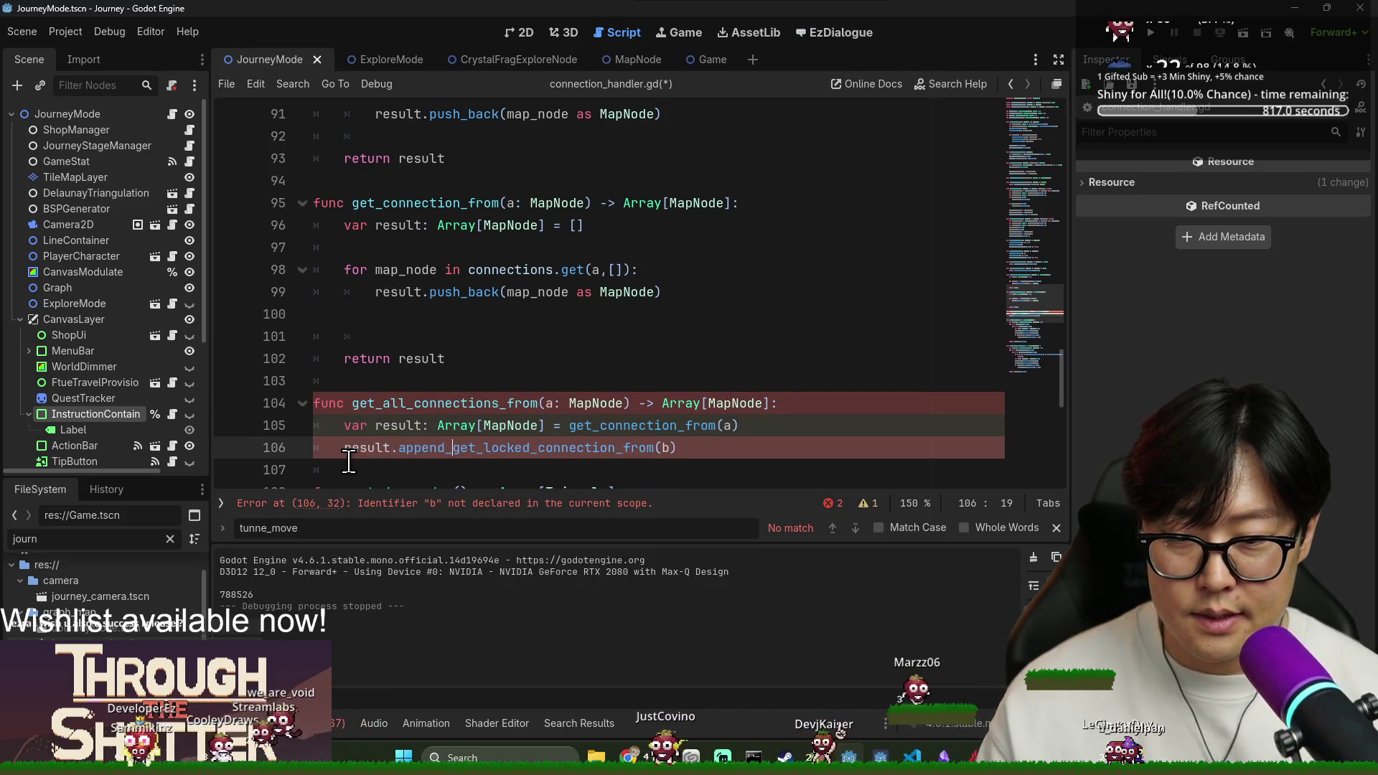
type("(*")
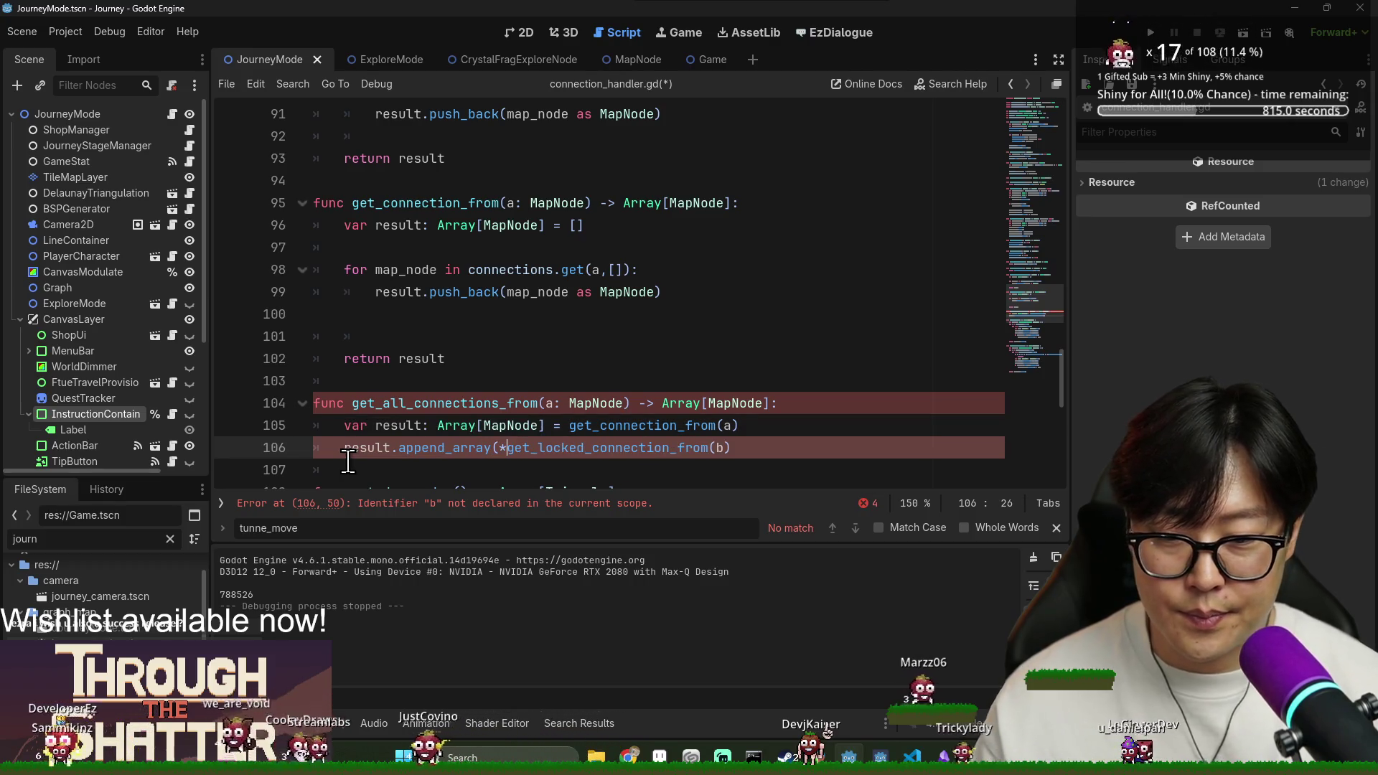
left_click(780, 451)
type(")")
key("Return")
type("re")
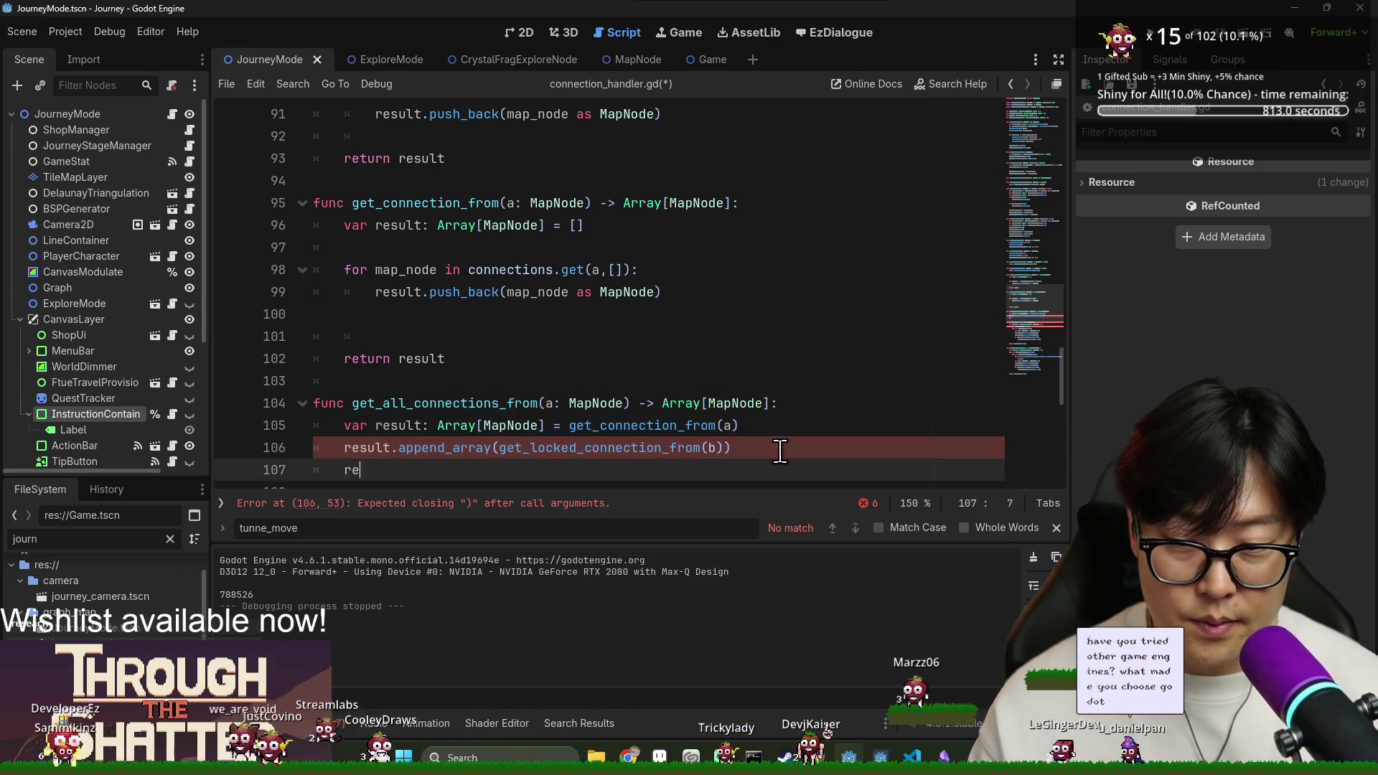
type("turn result")
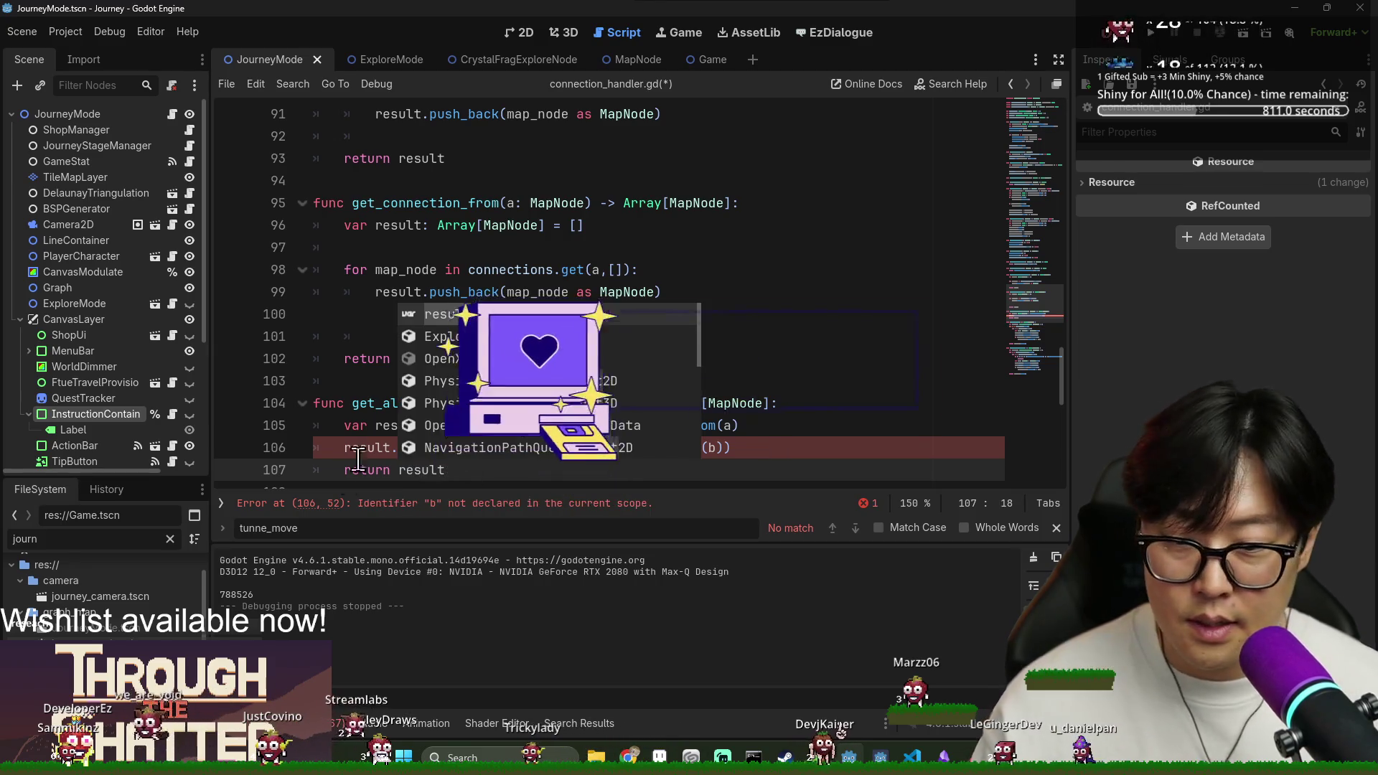
left_click(405, 336)
left_click(410, 447)
key("ctrl+s")
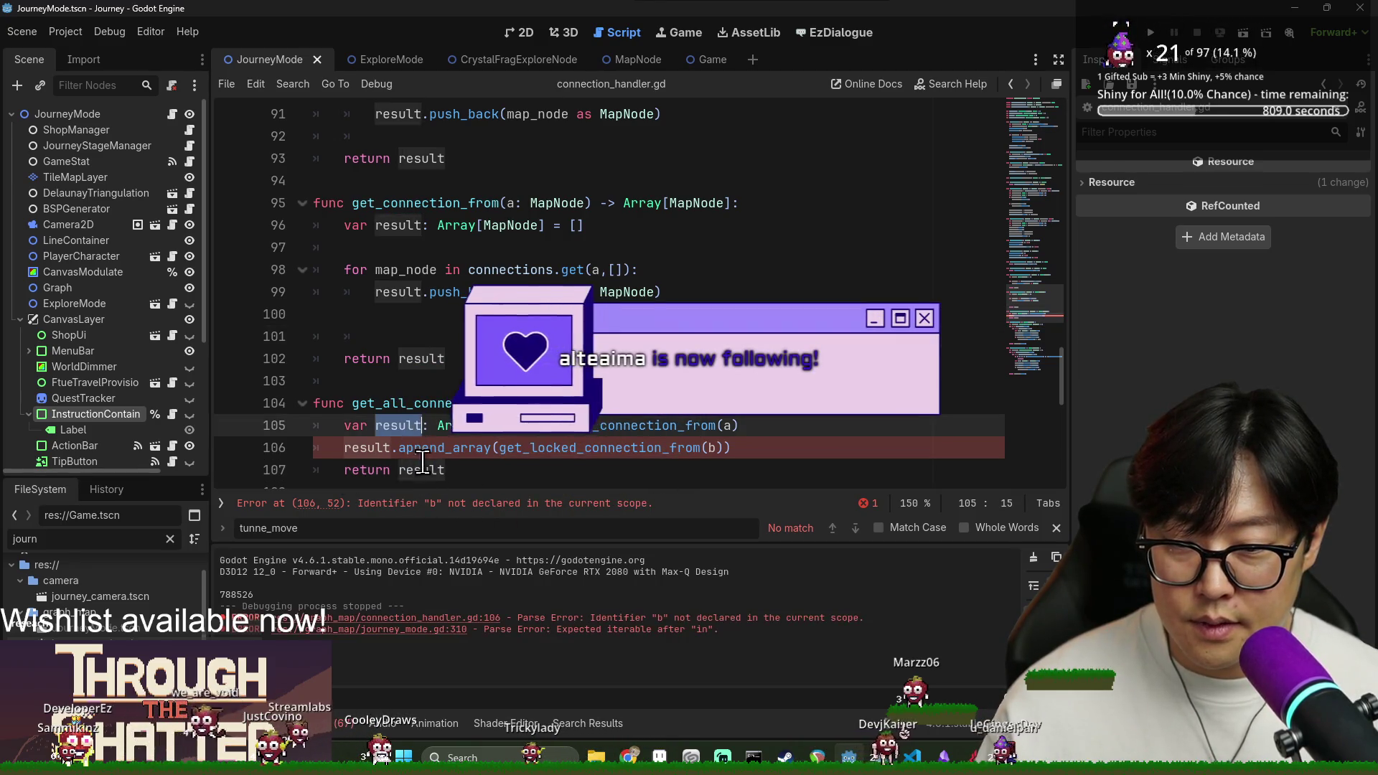
Change the get_locked_connection_from argument from b to a and save connection_handler.gd.
left_click(428, 447)
double_click(546, 447)
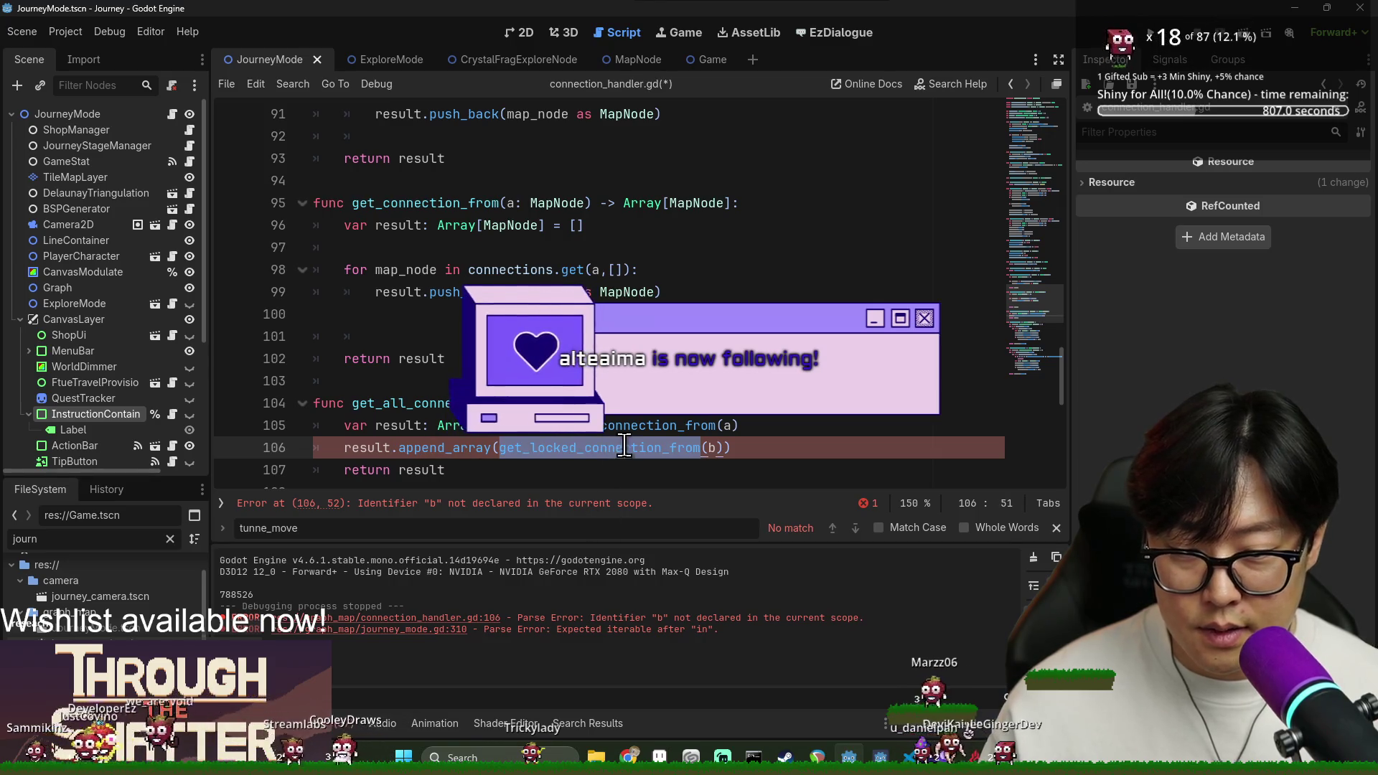
scroll(546, 431, "up", 3)
scroll(482, 219, "down", 4)
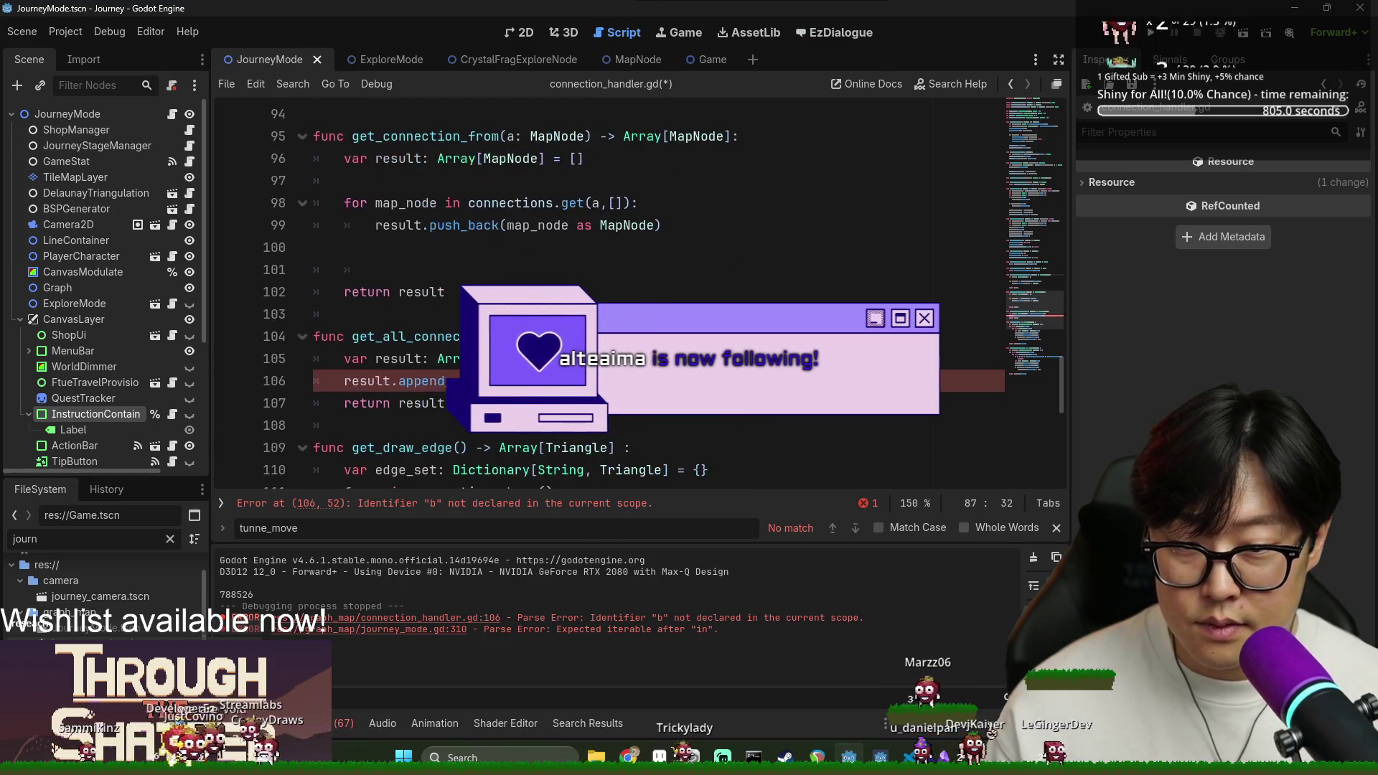
key("BackSpace")
type("a")
key("ctrl+s")
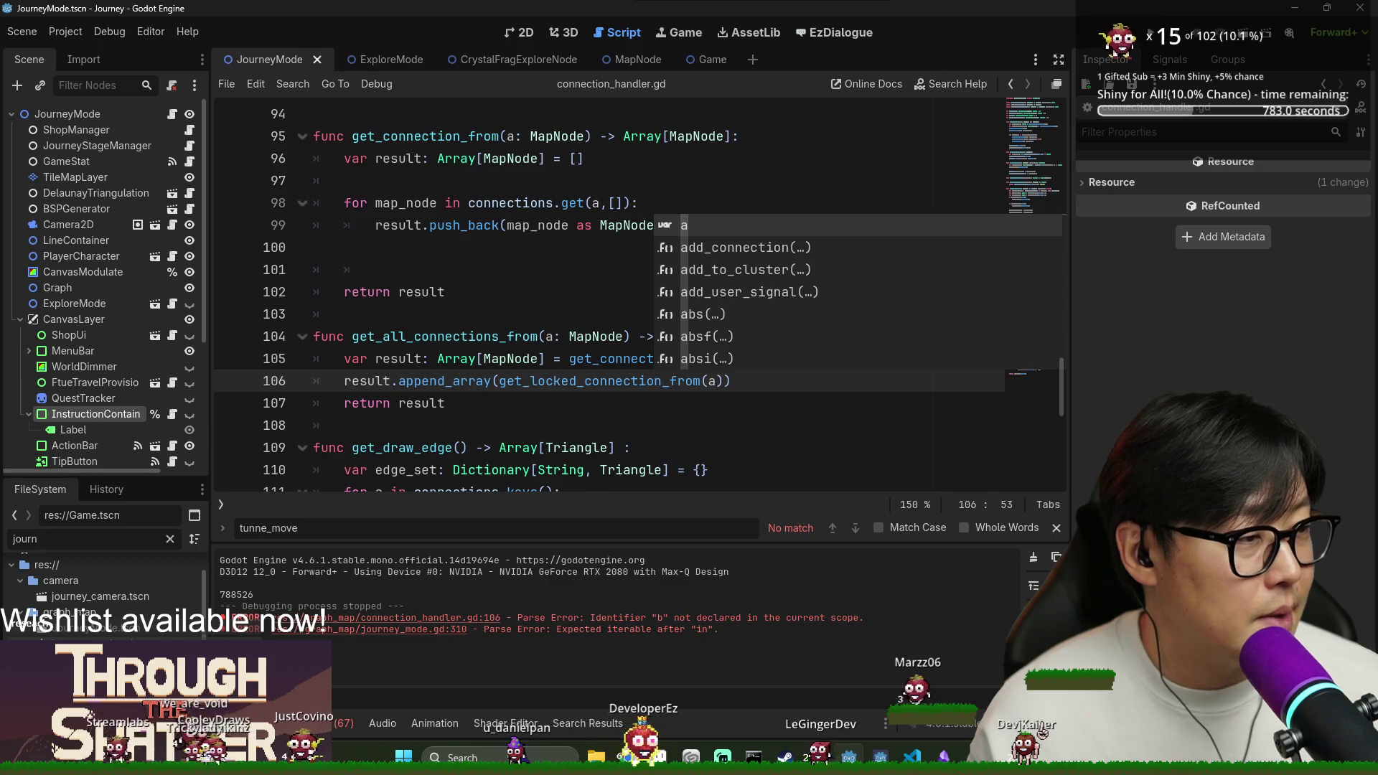
left_click(494, 335)
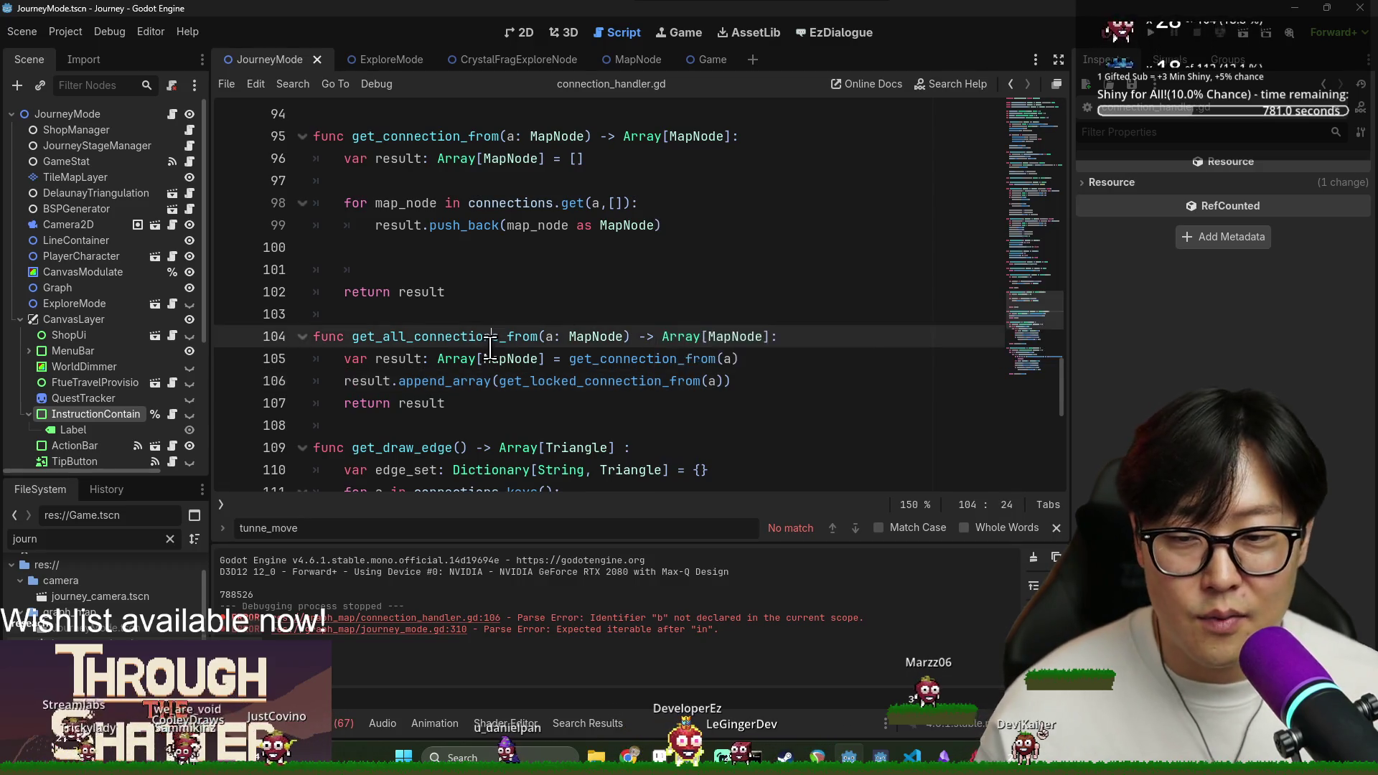
Clear the output log, close the search bar, and collapse the bottom Output panel.
left_click(1049, 555)
left_click(1056, 528)
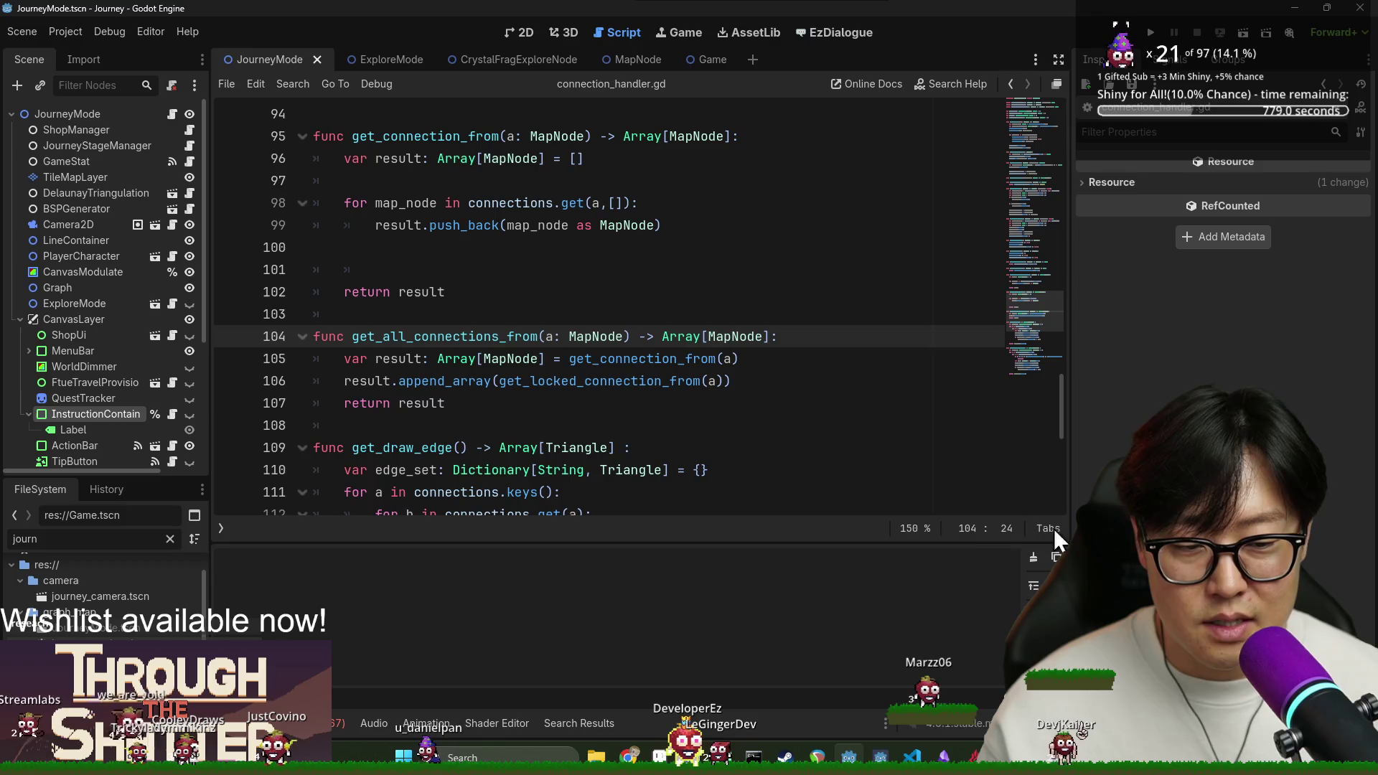
left_click(643, 403)
key("ctrl+j")
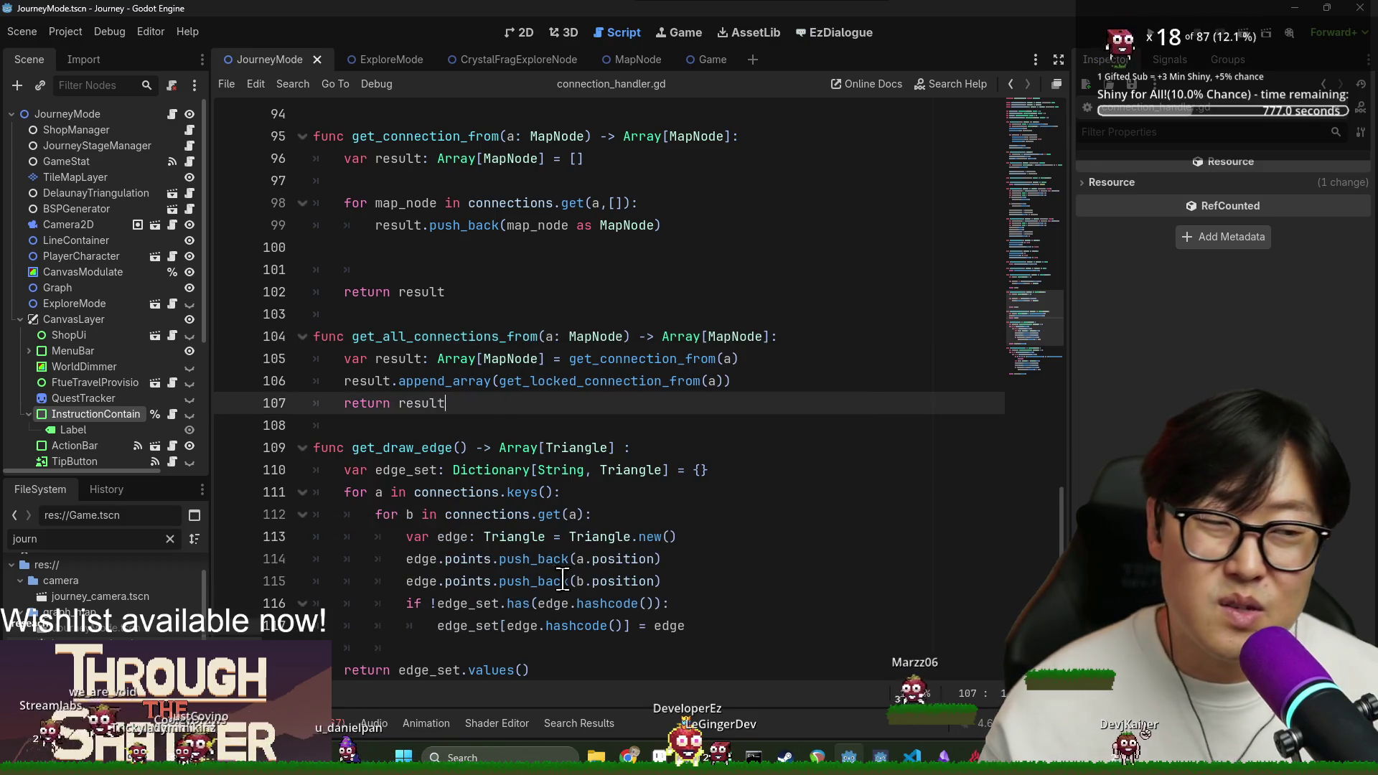
left_click(593, 559)
left_click(531, 469)
key("ctrl+s")
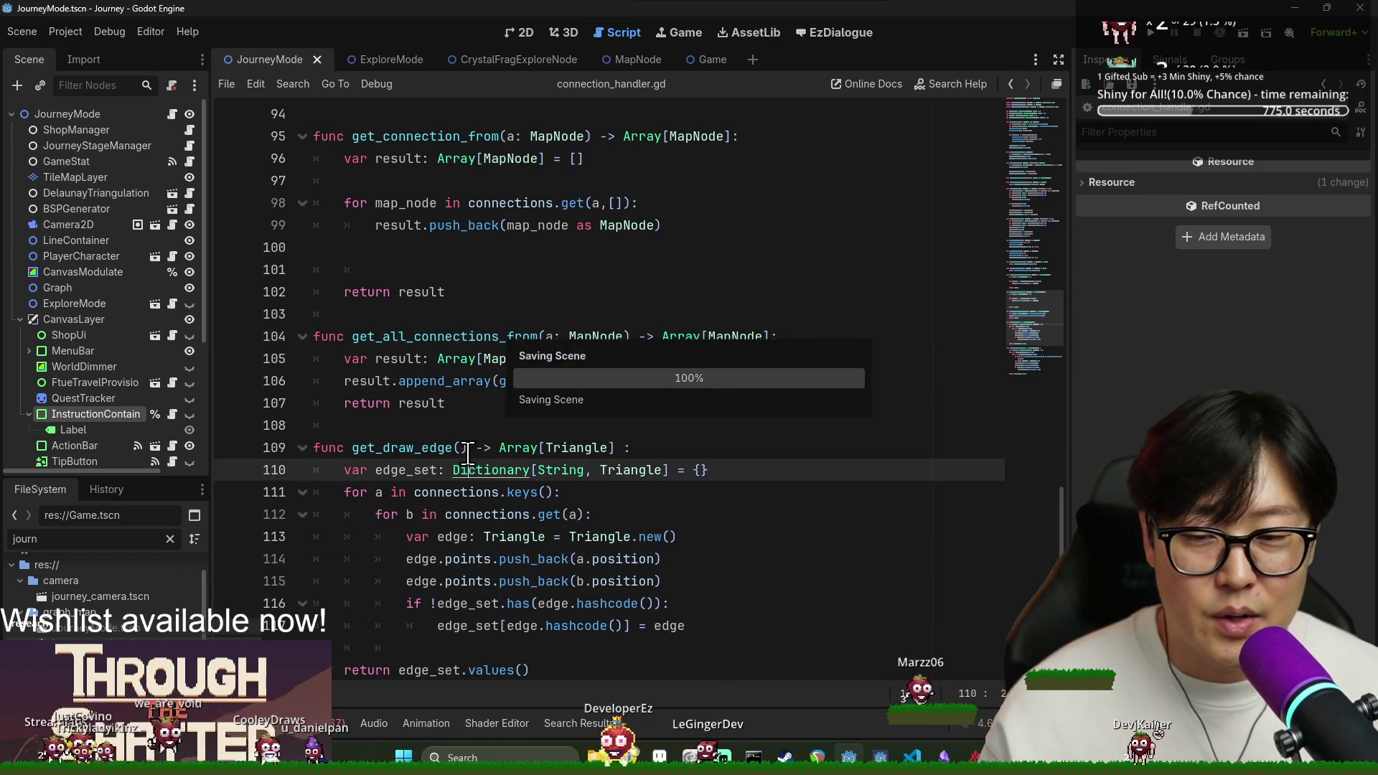
Delete the extra blank line before return result in connection_handler.gd and save.
left_click(499, 425)
key("ctrl+s")
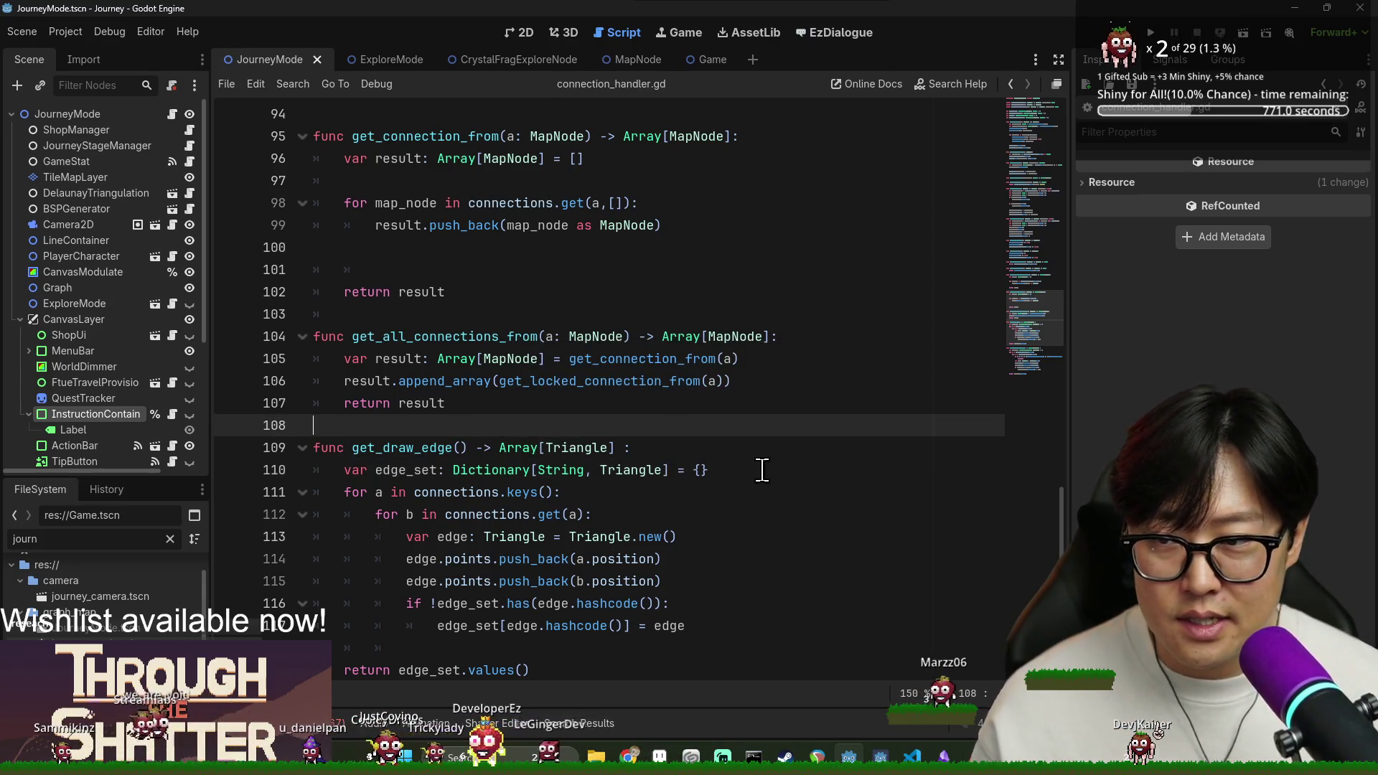
left_click(490, 321)
key("ctrl+s")
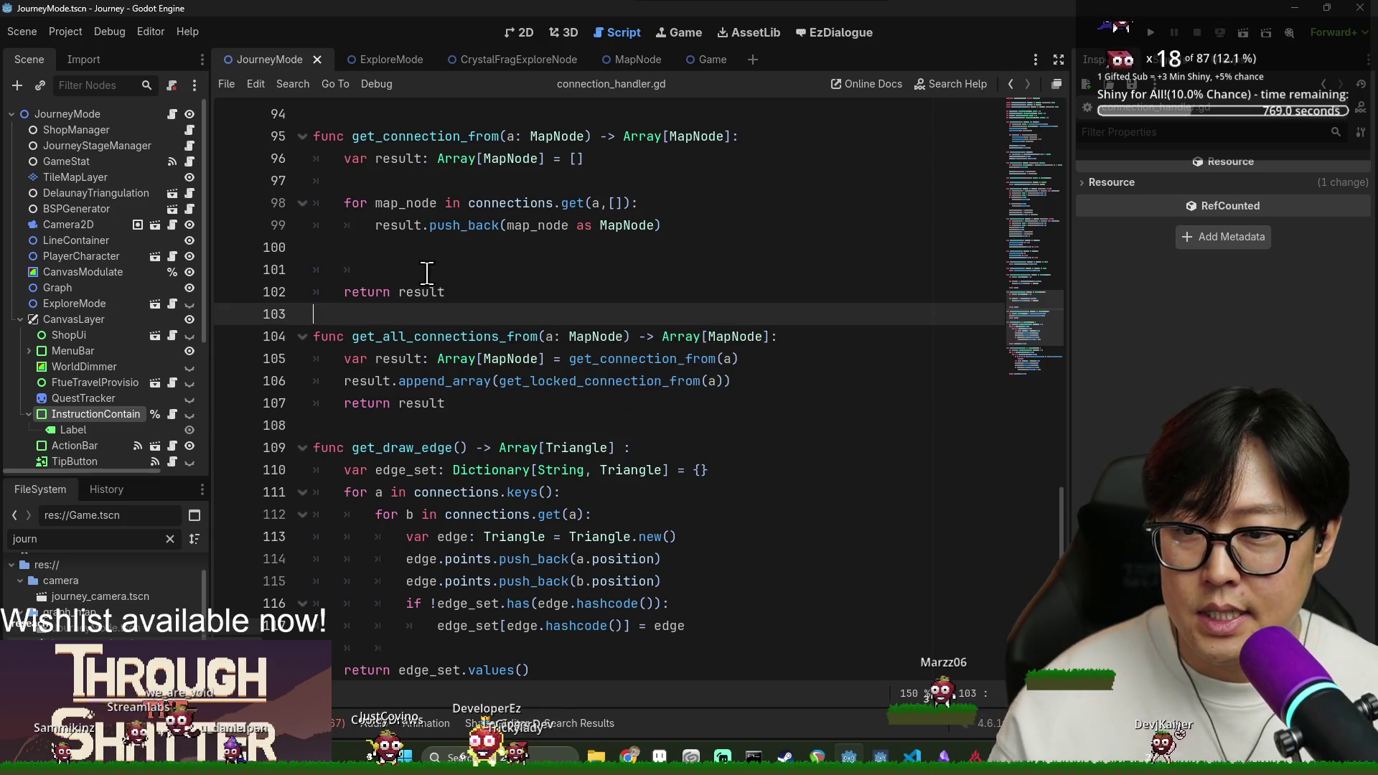
left_click(424, 270)
key("BackSpace")
key("BackSpace")
key("BackSpace")
left_click(506, 355)
key("ctrl+s")
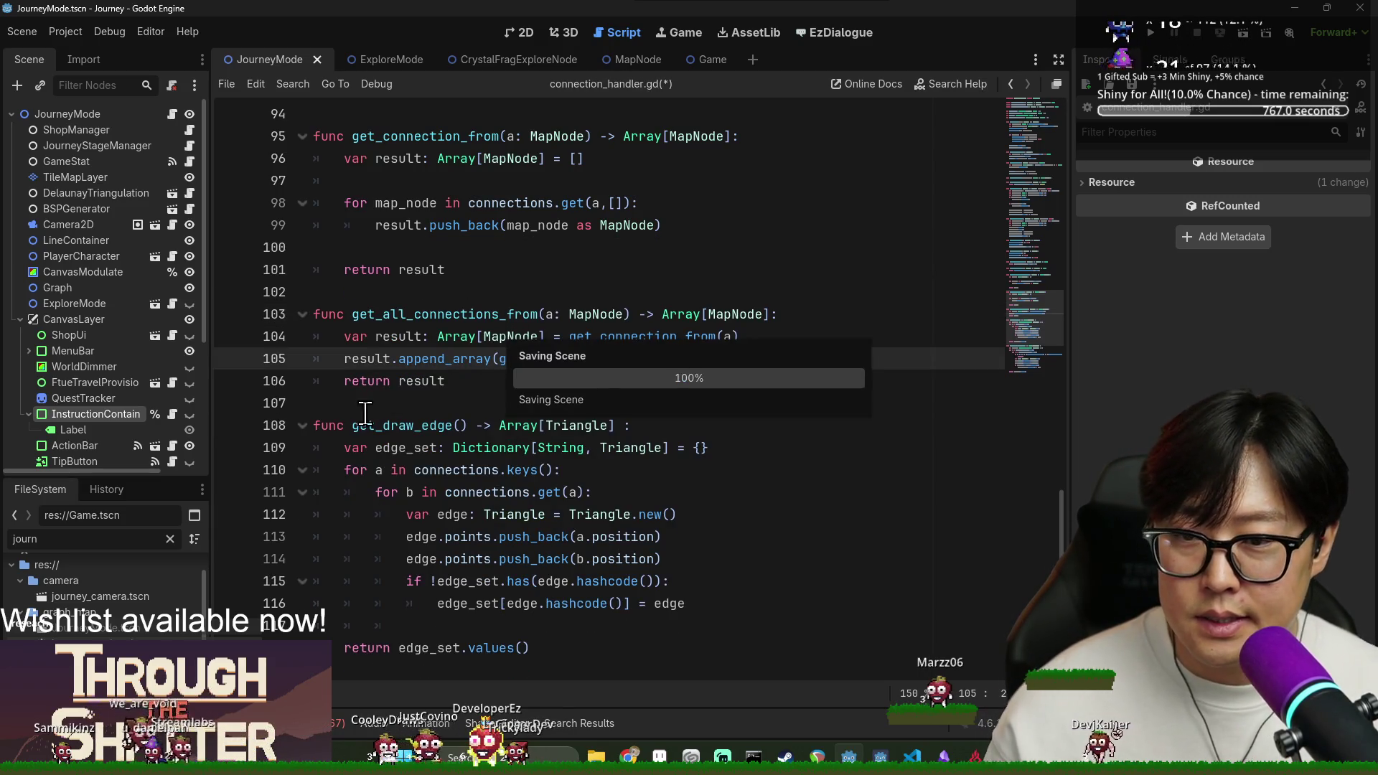
left_click(461, 403)
key("ctrl+s")
Remove stray indentation from blank line 119 and save connection_handler.gd.
scroll(462, 403, "down", 1)
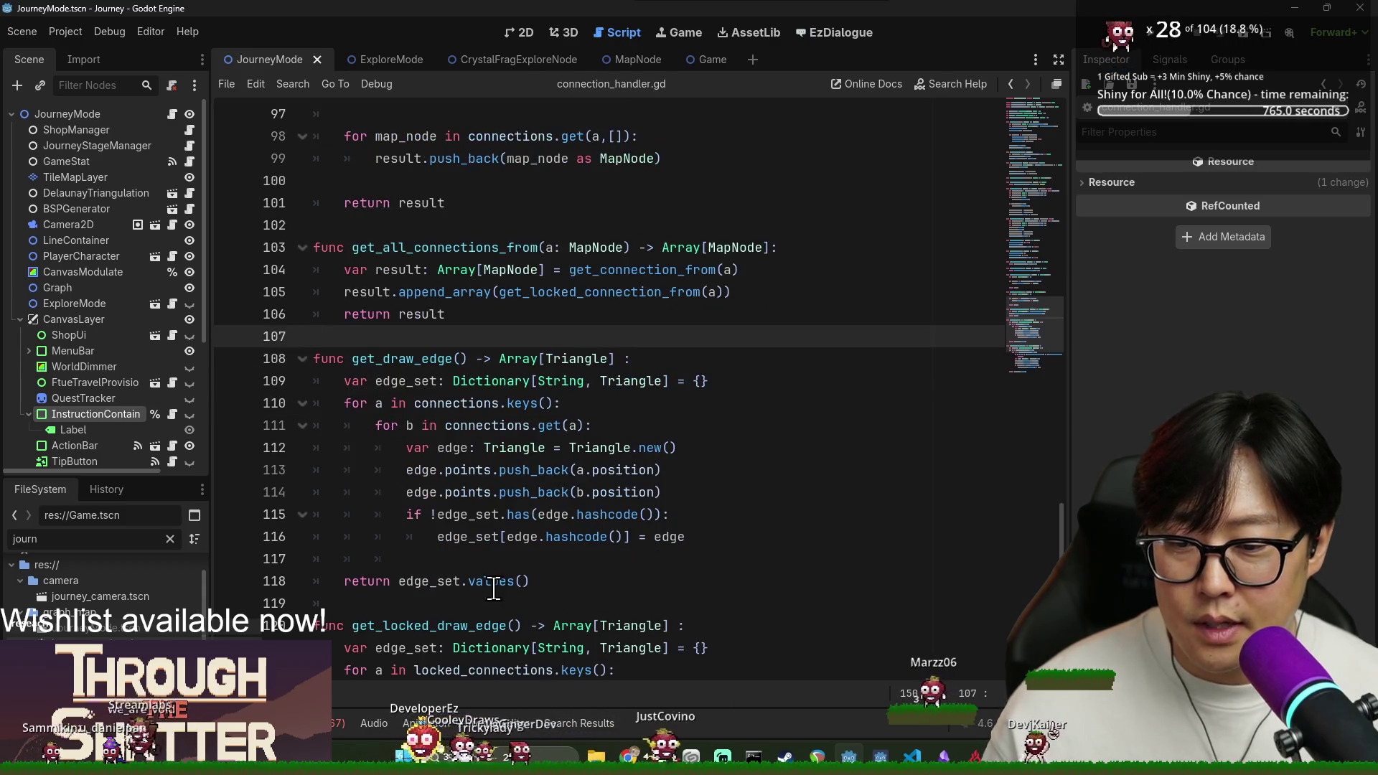
left_click(474, 560)
left_click(624, 600)
key("BackSpace")
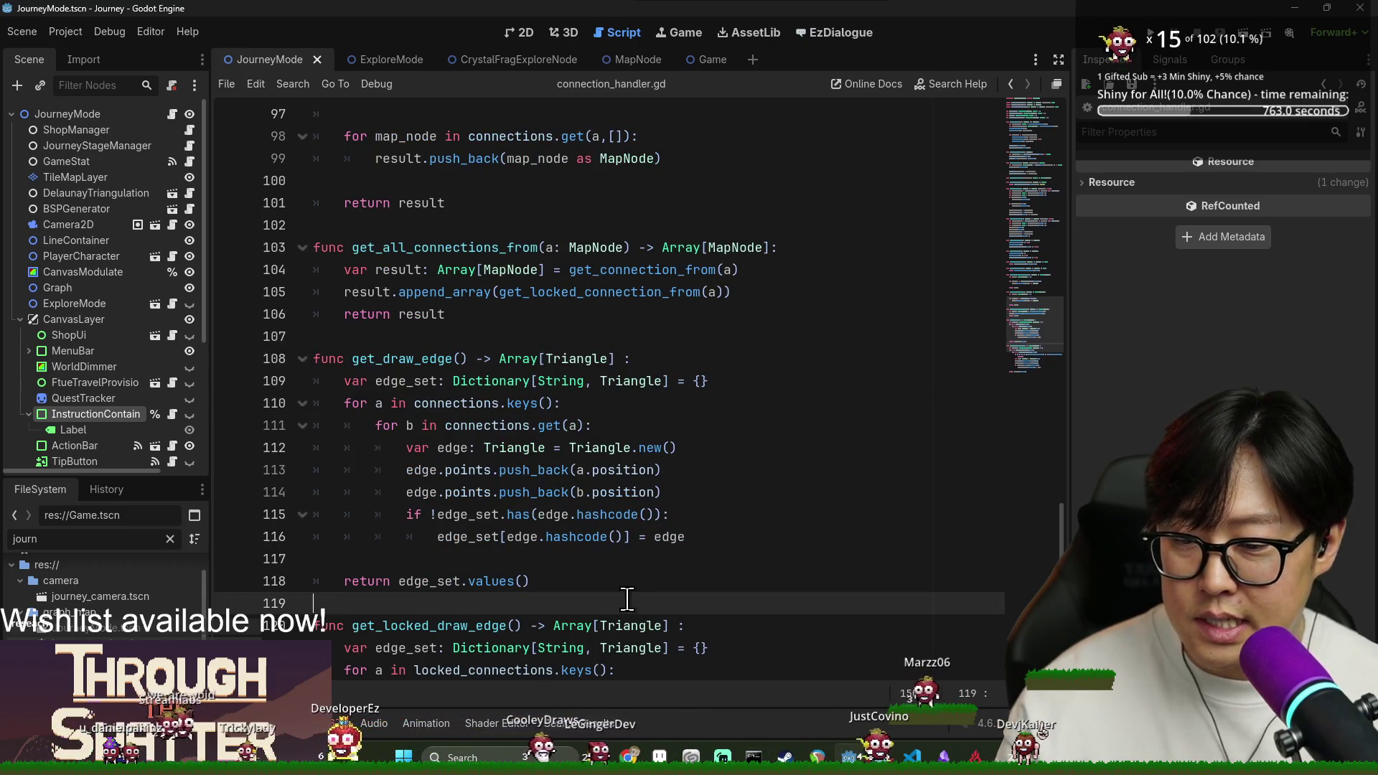
key("ctrl+s")
left_click(452, 336)
key("ctrl+s")
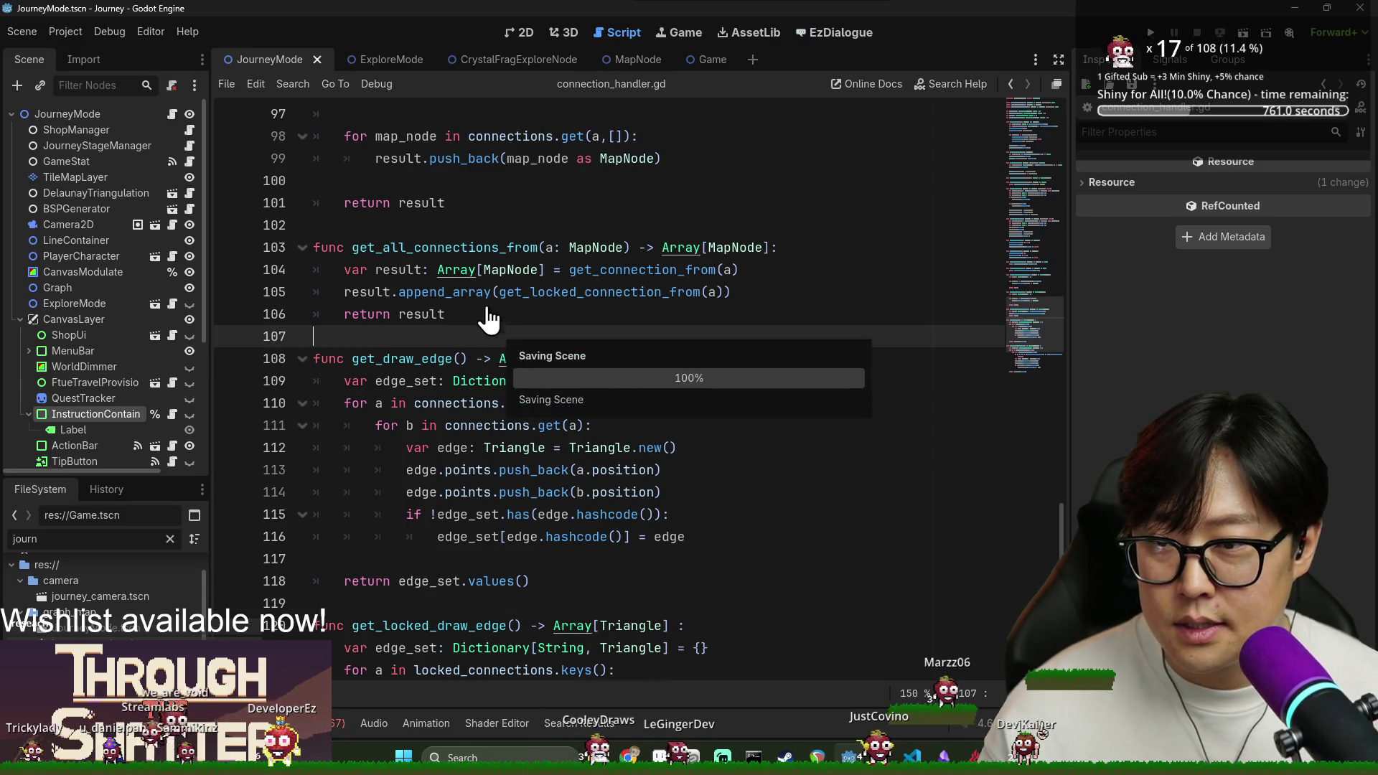
Paste get_all_connections_from( after 'for connection in' on line 310 of journey_mode.gd.
double_click(455, 248)
key("ctrl+c")
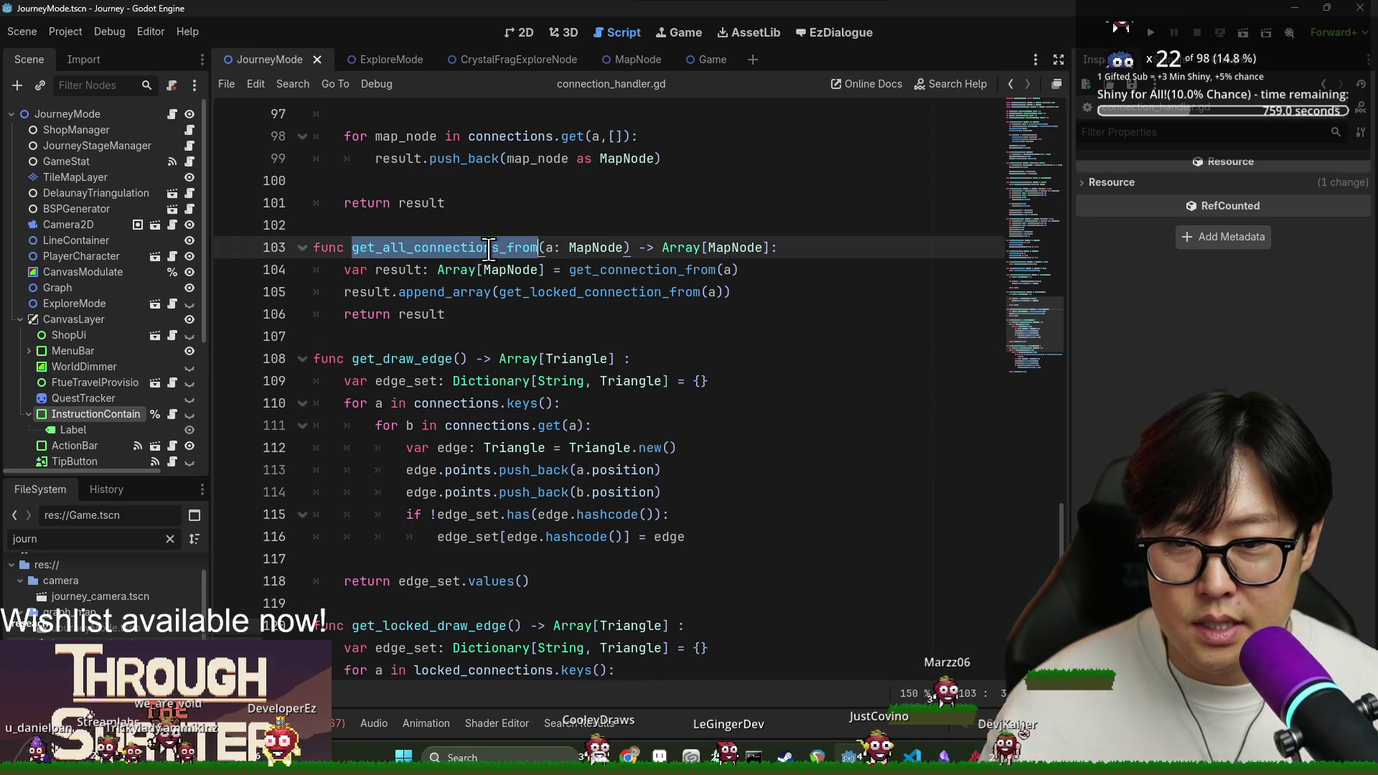
left_click(607, 314)
key("alt+Left")
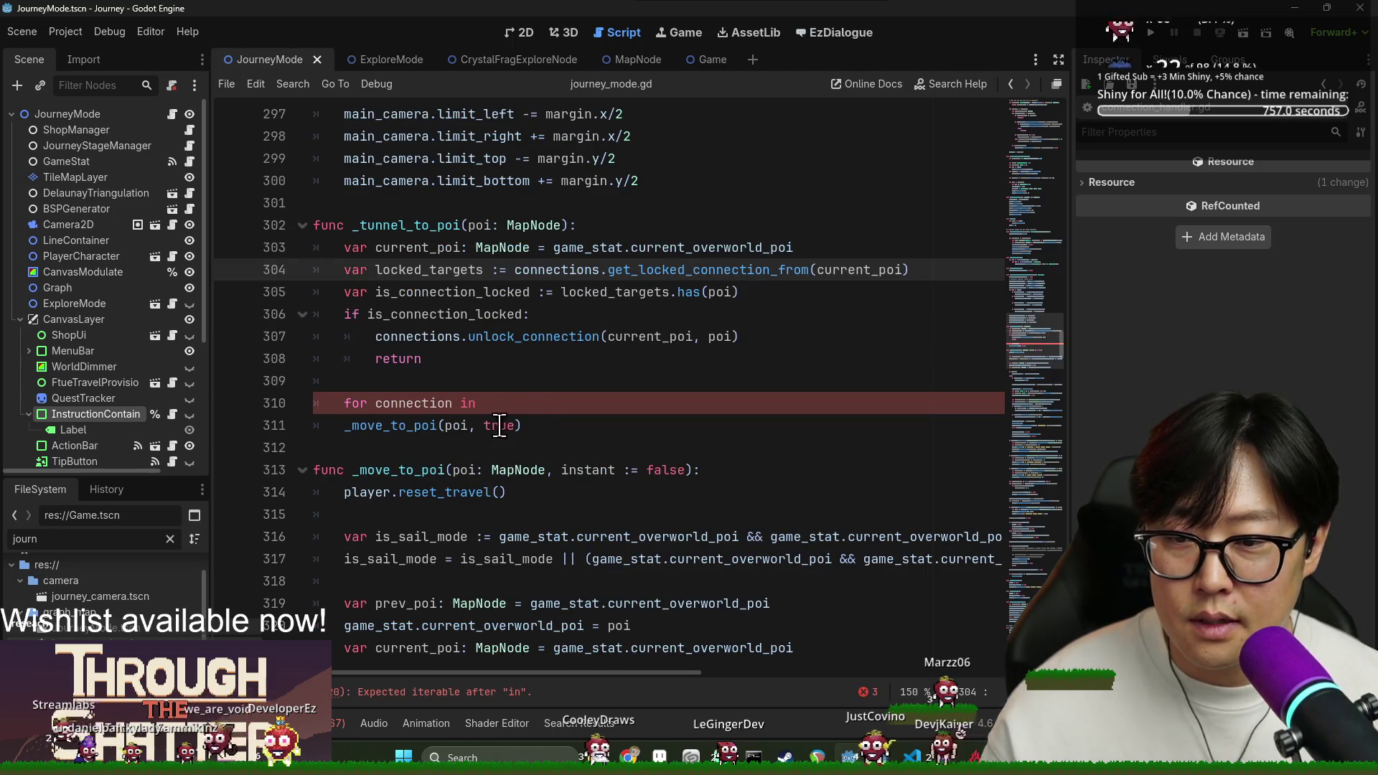
left_click(662, 404)
key("ctrl+v")
type("(")
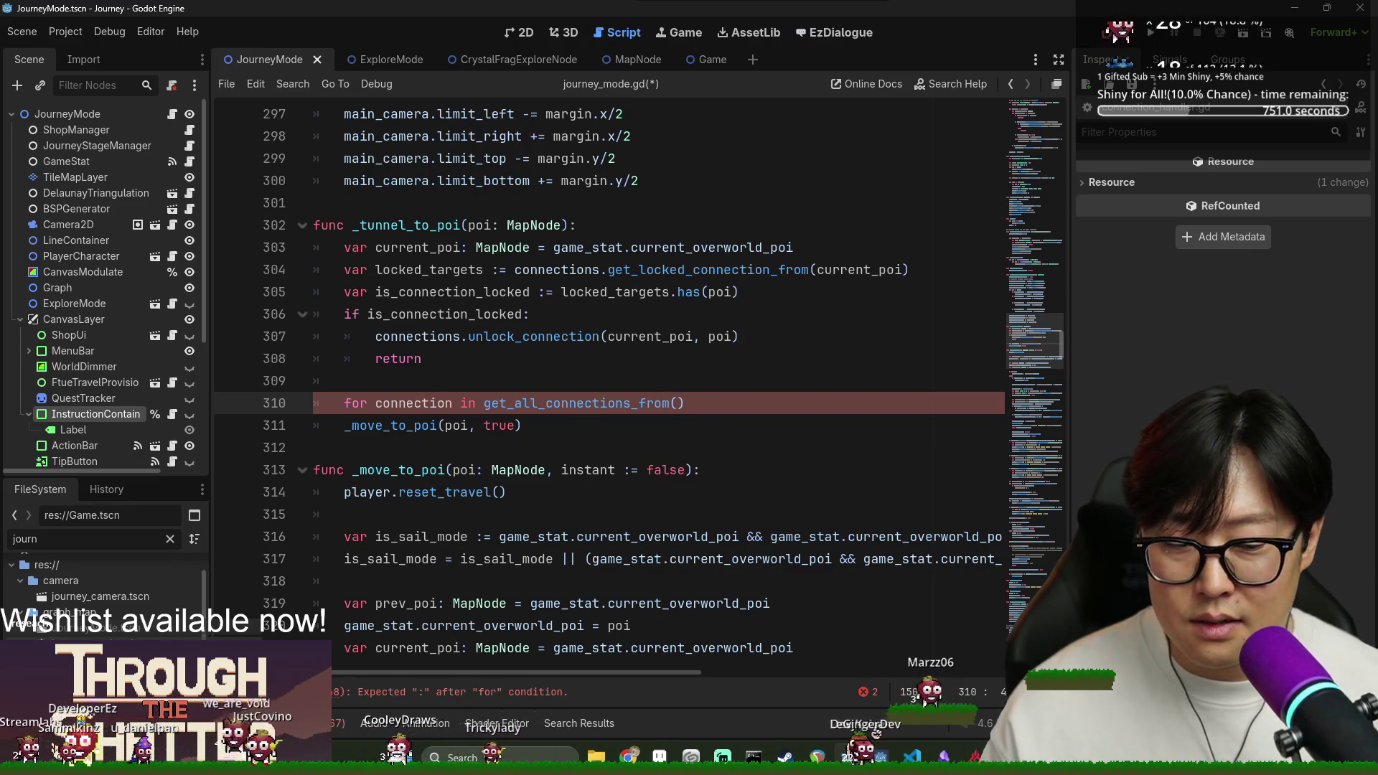
Pass poi as the argument and finish the loop header with a colon.
double_click(554, 401)
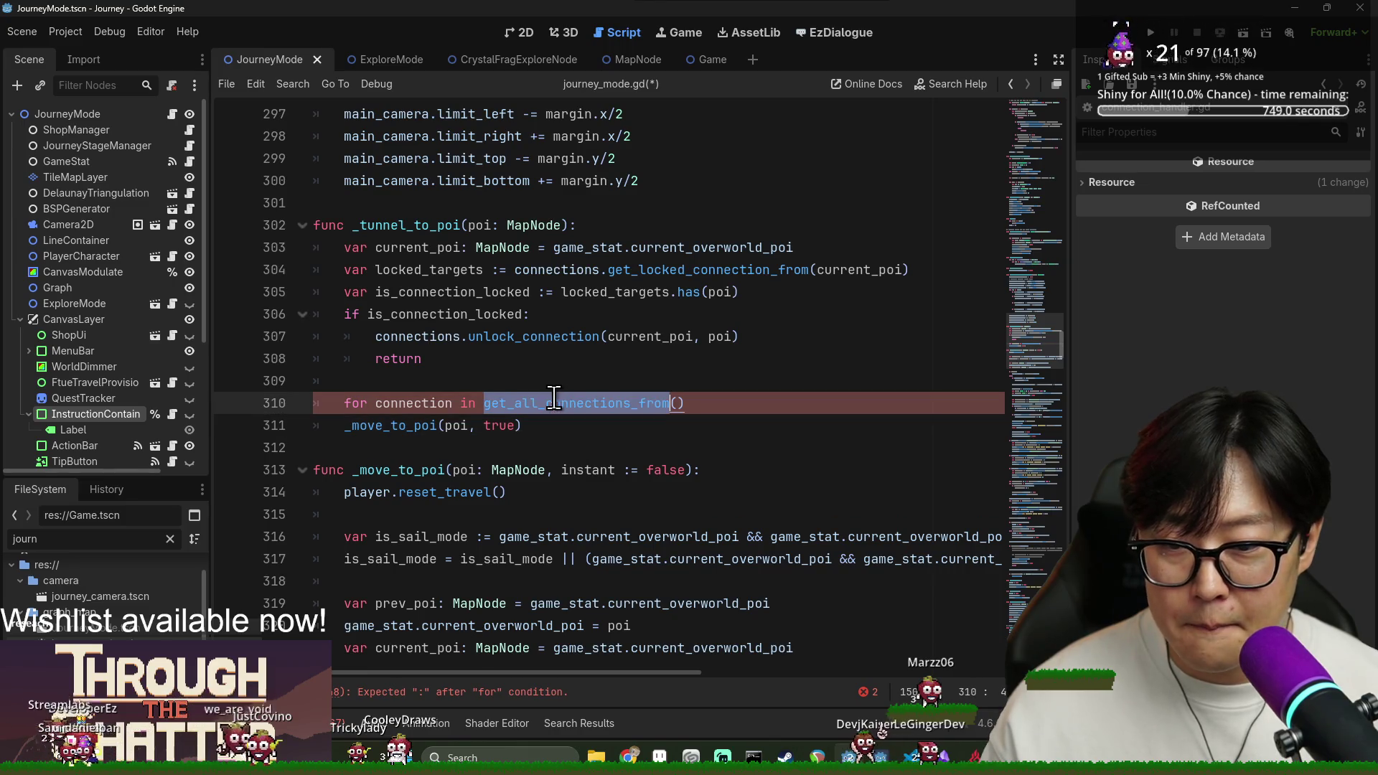
left_click(674, 403)
double_click(483, 224)
key("ctrl+c")
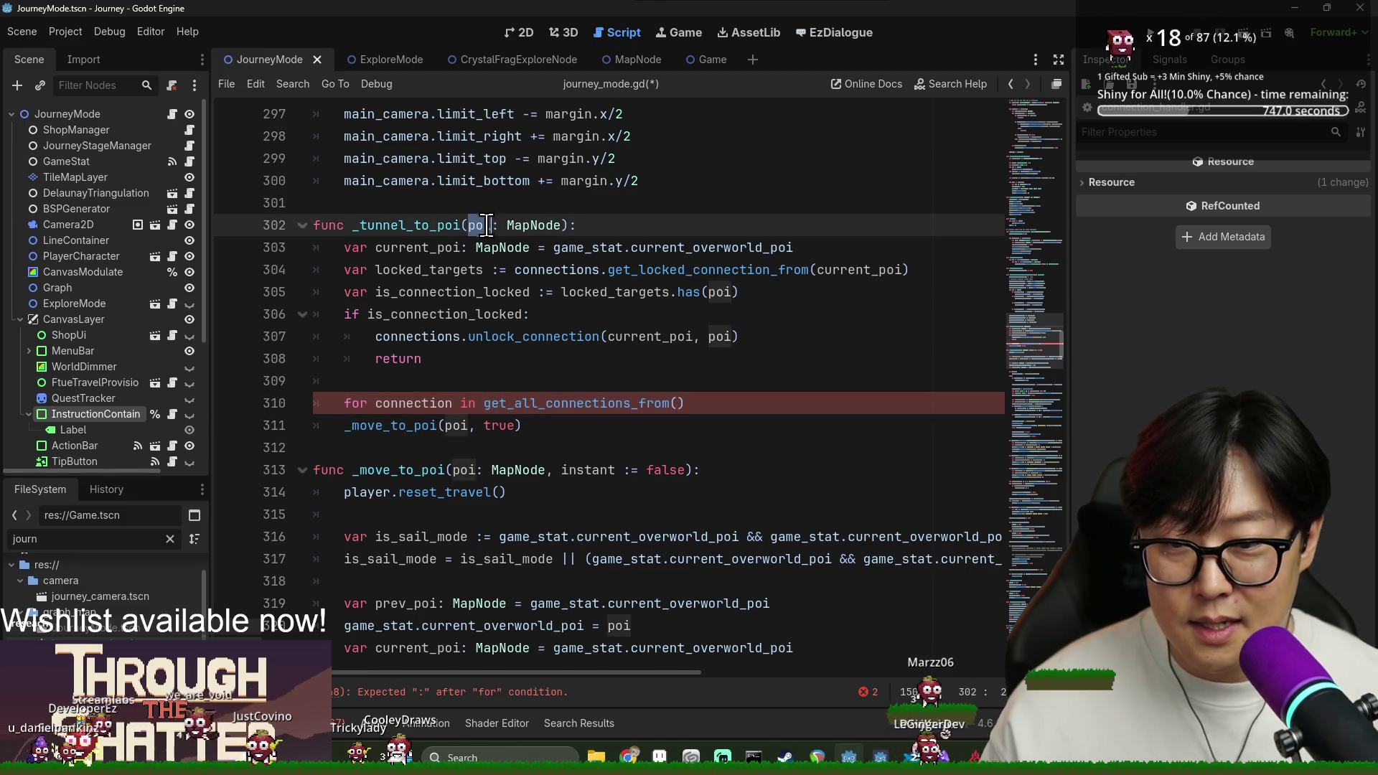
left_click(678, 403)
key("ctrl+v")
left_click(777, 401)
type(":")
key("Return")
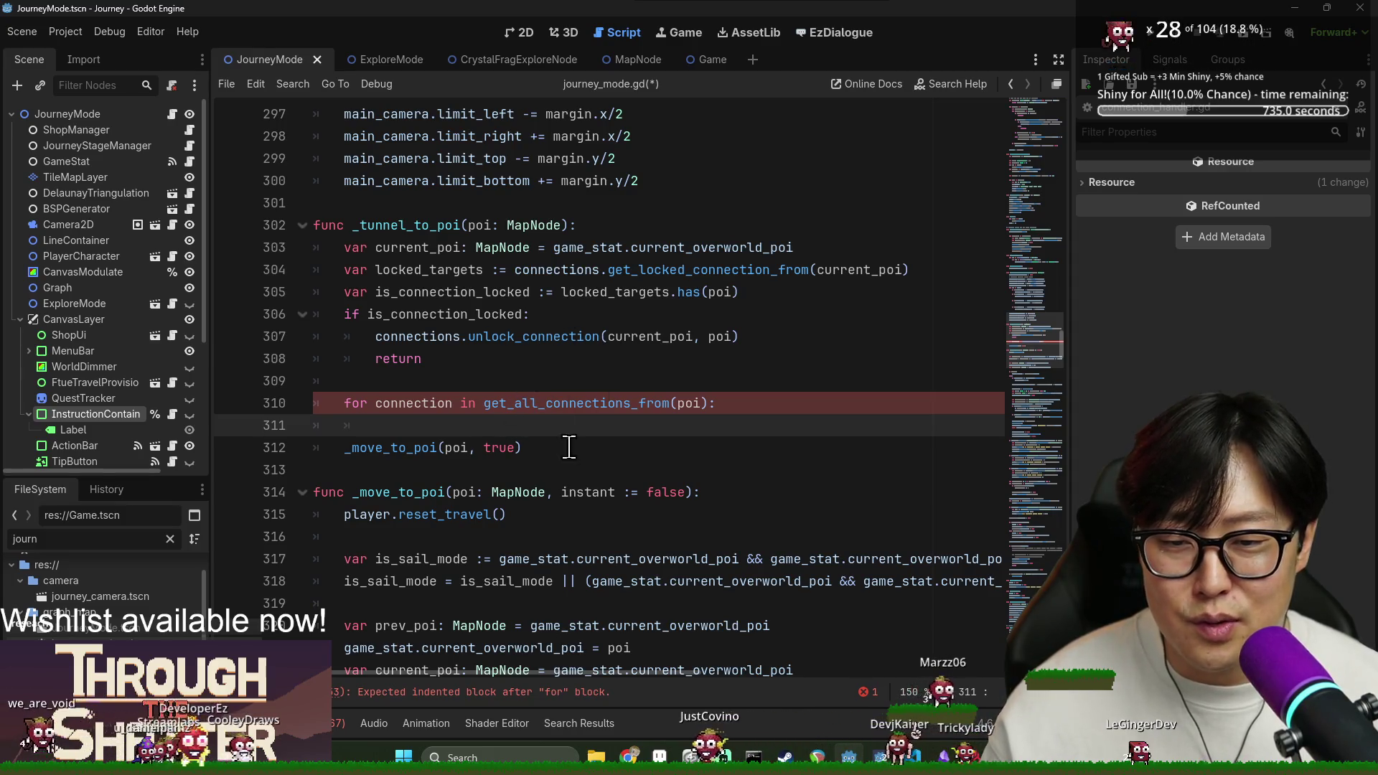
Paste the loop variable connection as the first body line on line 311.
double_click(413, 402)
key("ctrl+c")
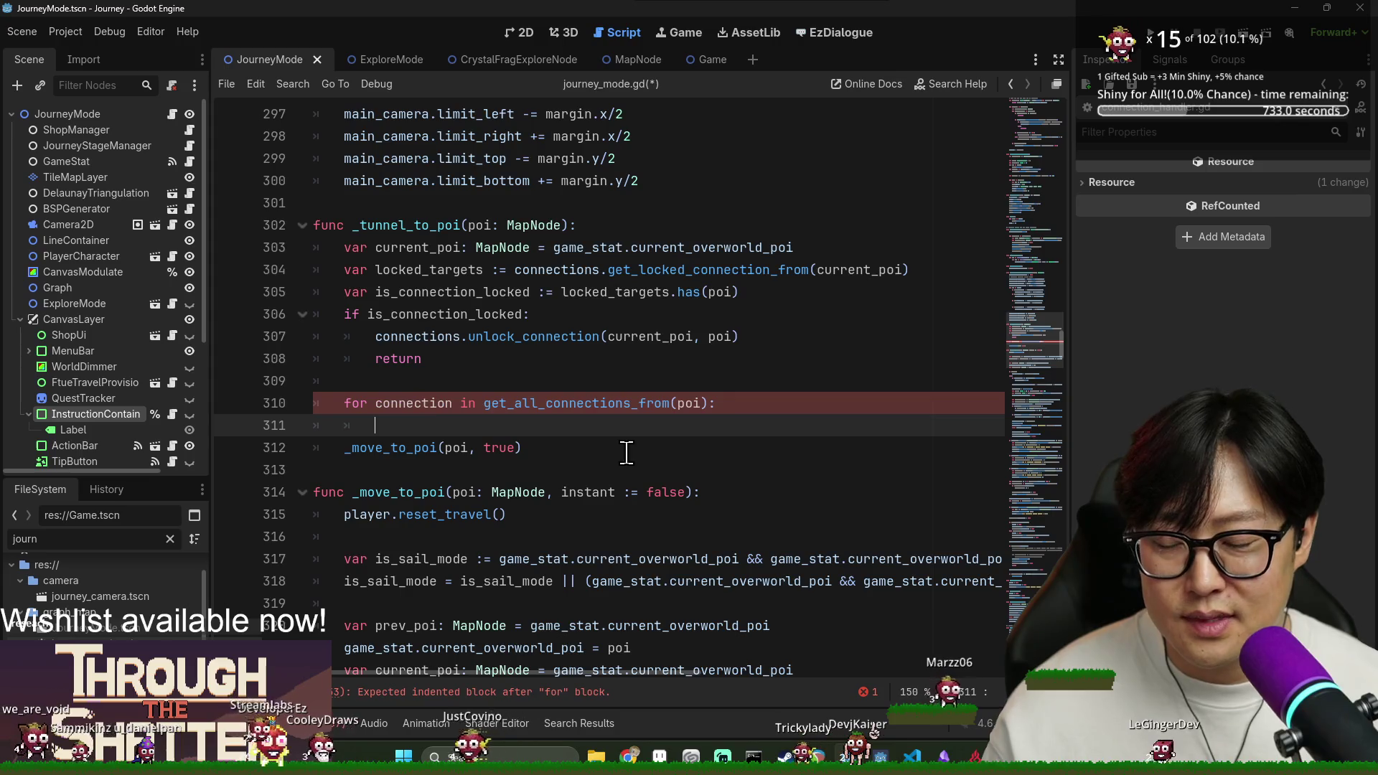
left_click(444, 430)
key("ctrl+v")
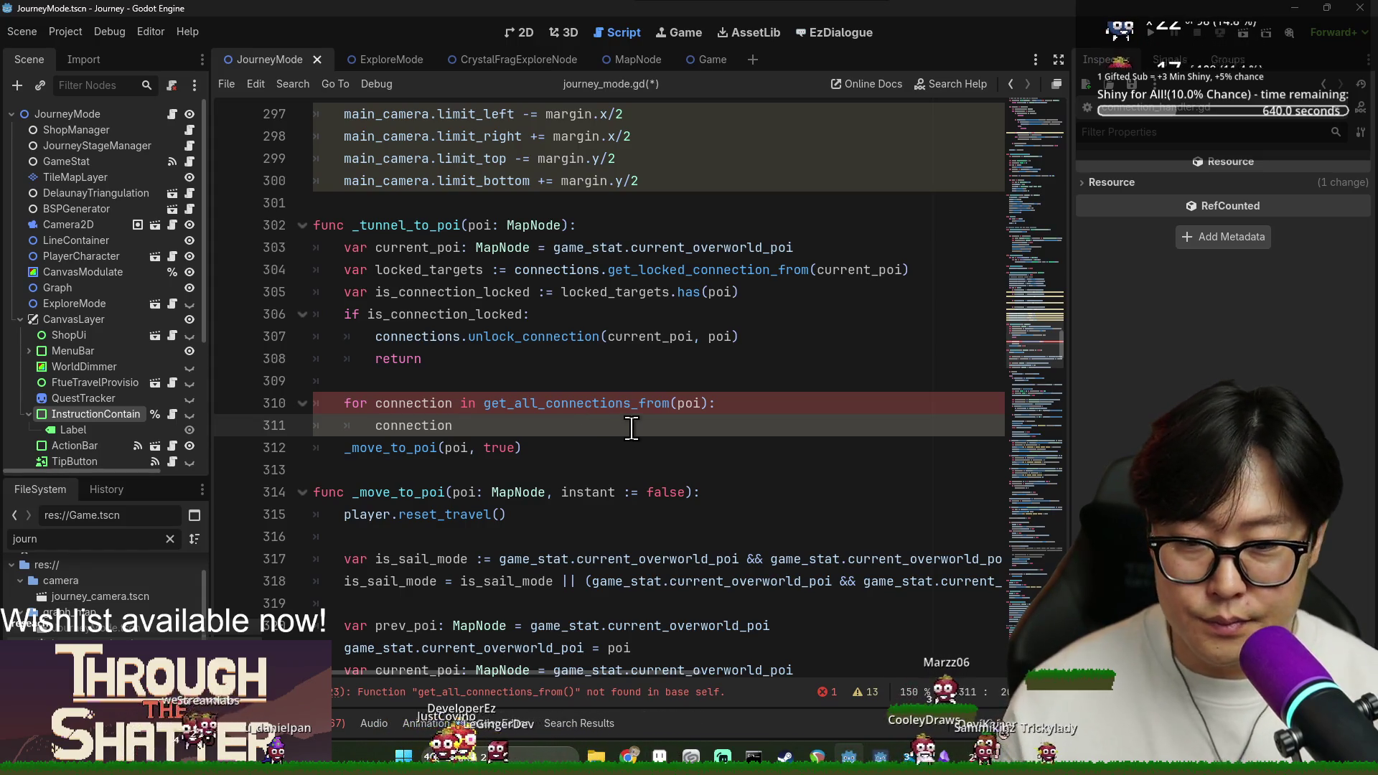
Insert a blank line below connection inside the _tunnel_to_poi loop body.
key("Return")
left_click(478, 428)
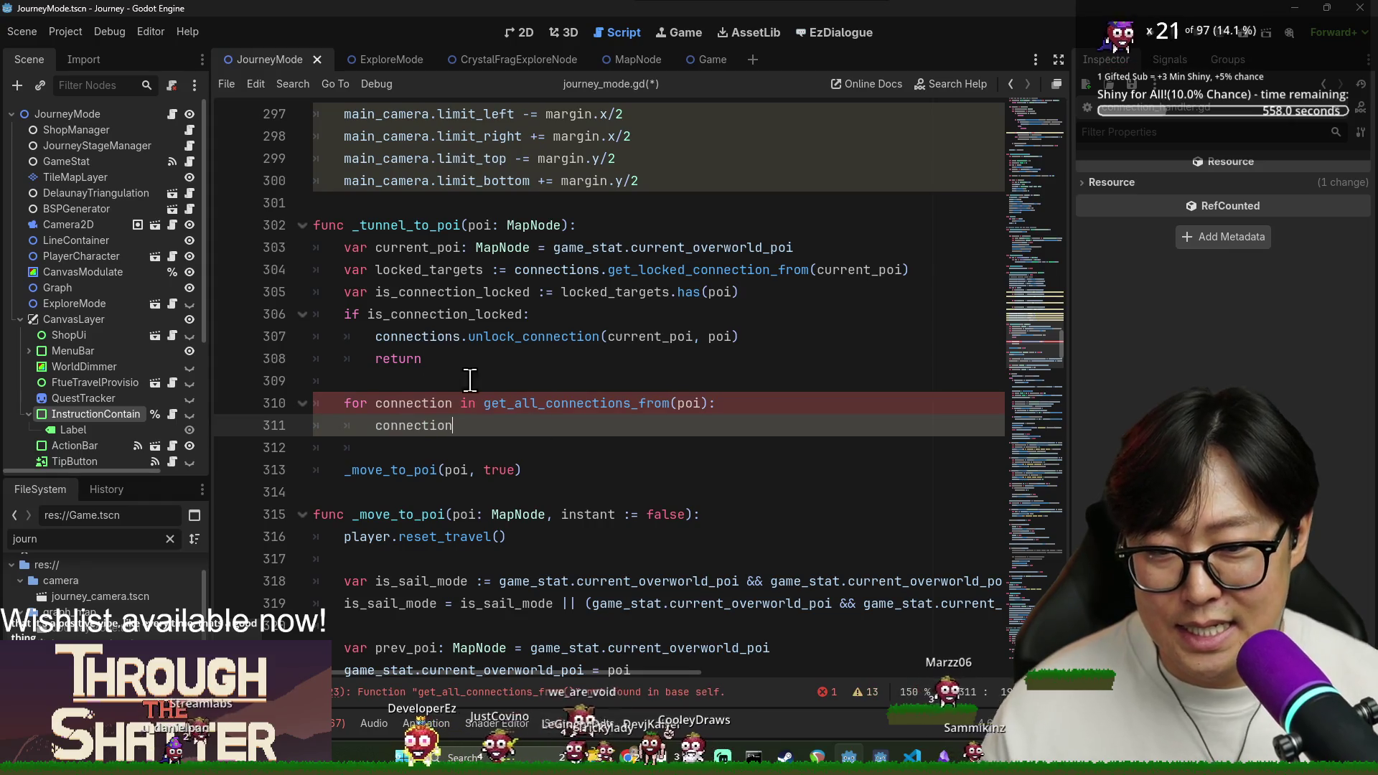
double_click(552, 406)
Make the loop iterate connections.get_all_connections_from(current_poi) instead of poi.
key("Down")
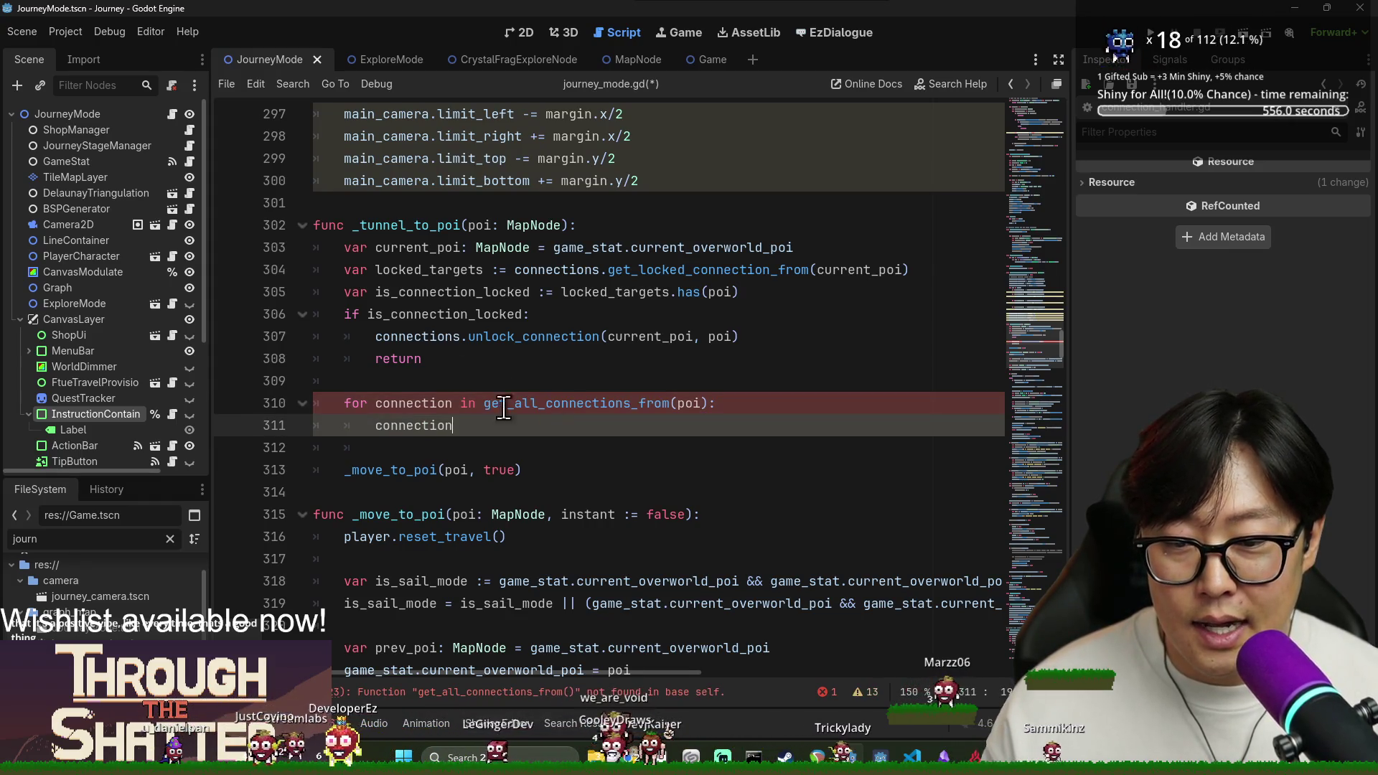
double_click(443, 337)
left_click(485, 404)
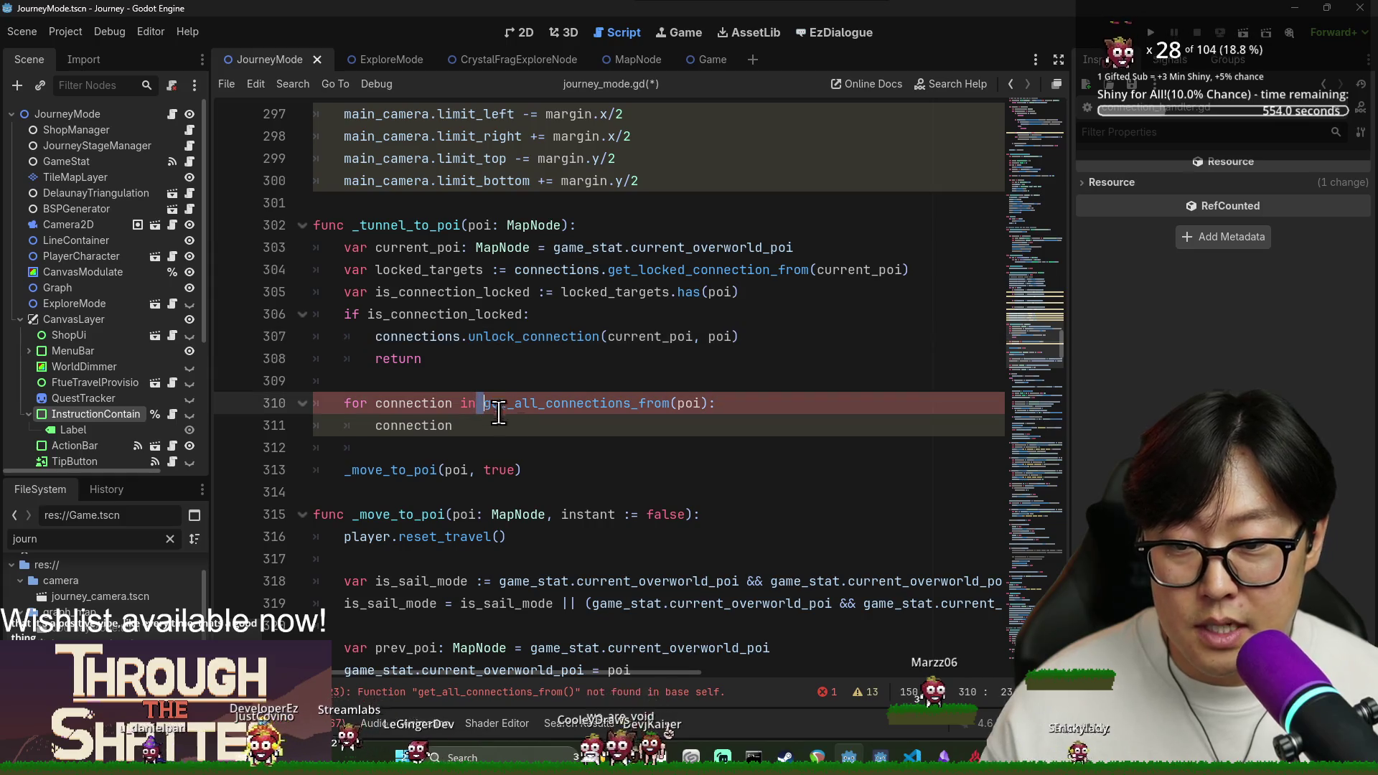
type("connections.")
left_click(488, 429)
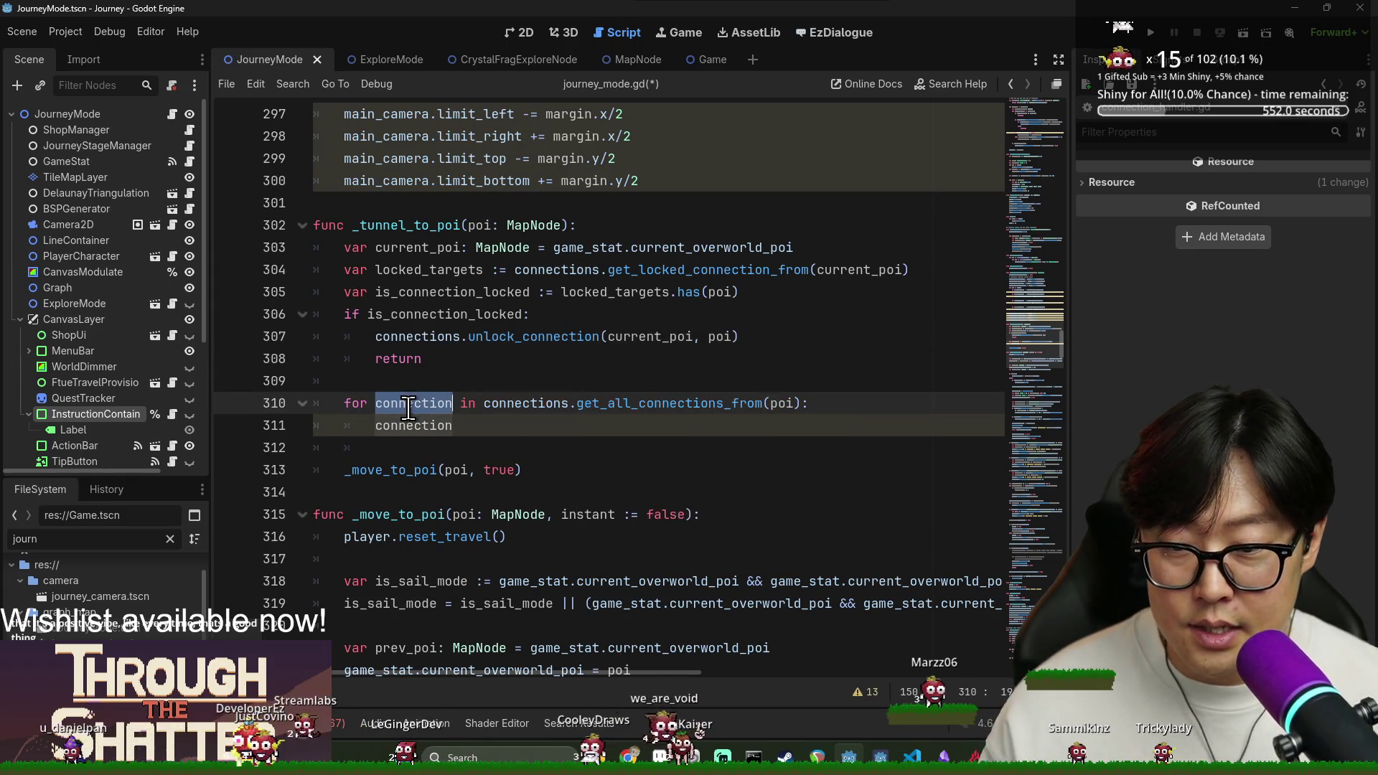
double_click(415, 248)
key("ctrl+c")
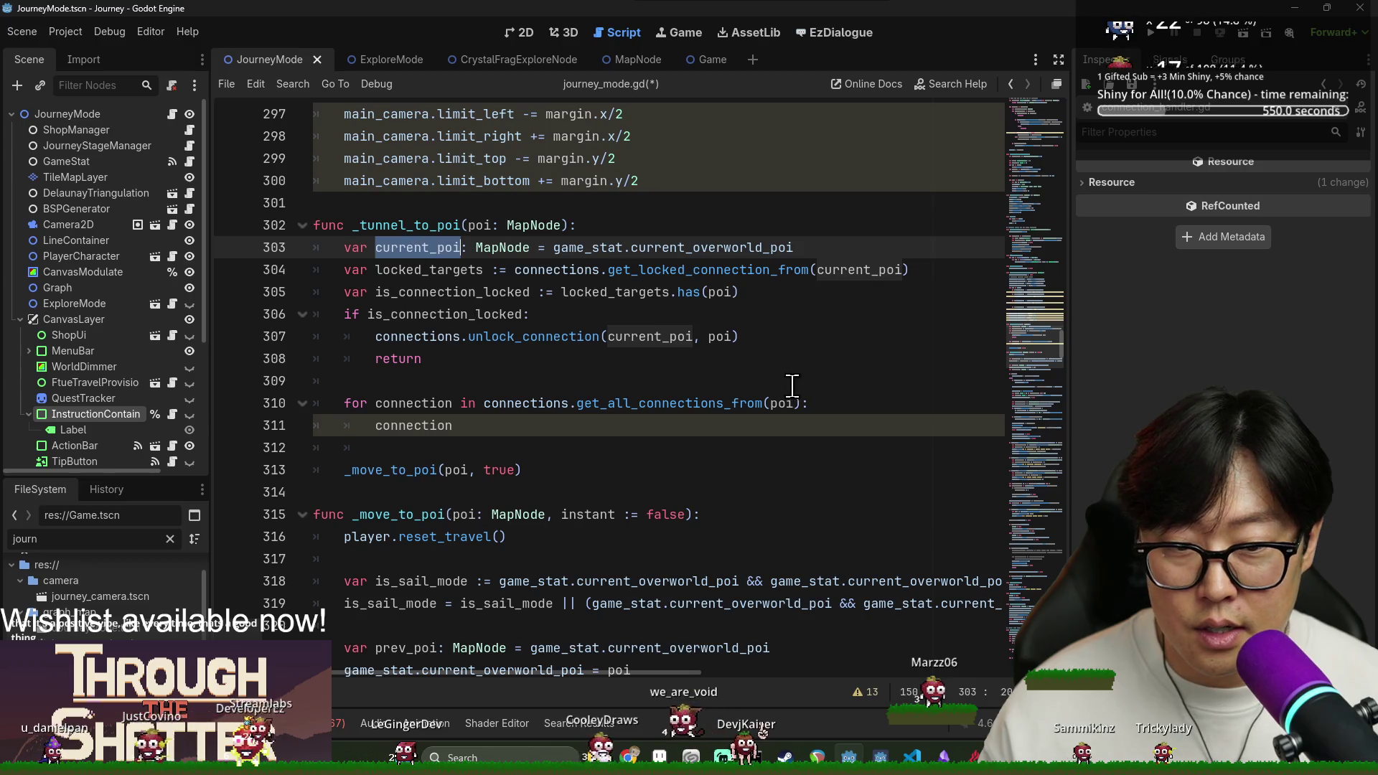
double_click(790, 403)
key("ctrl+v")
Add 'if connection.is_highlighted(): connection.unhighlight()' in the loop body and save.
left_click(490, 429)
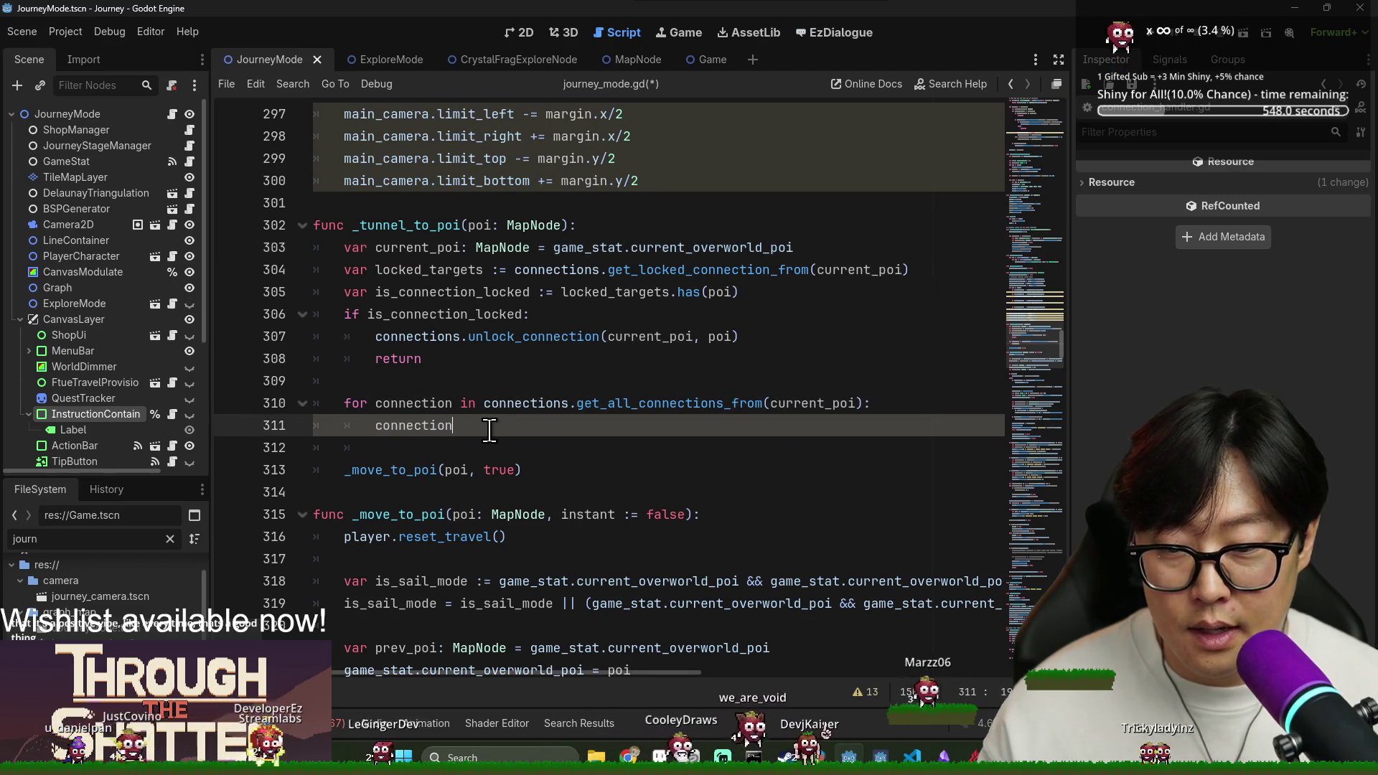
type("is_high")
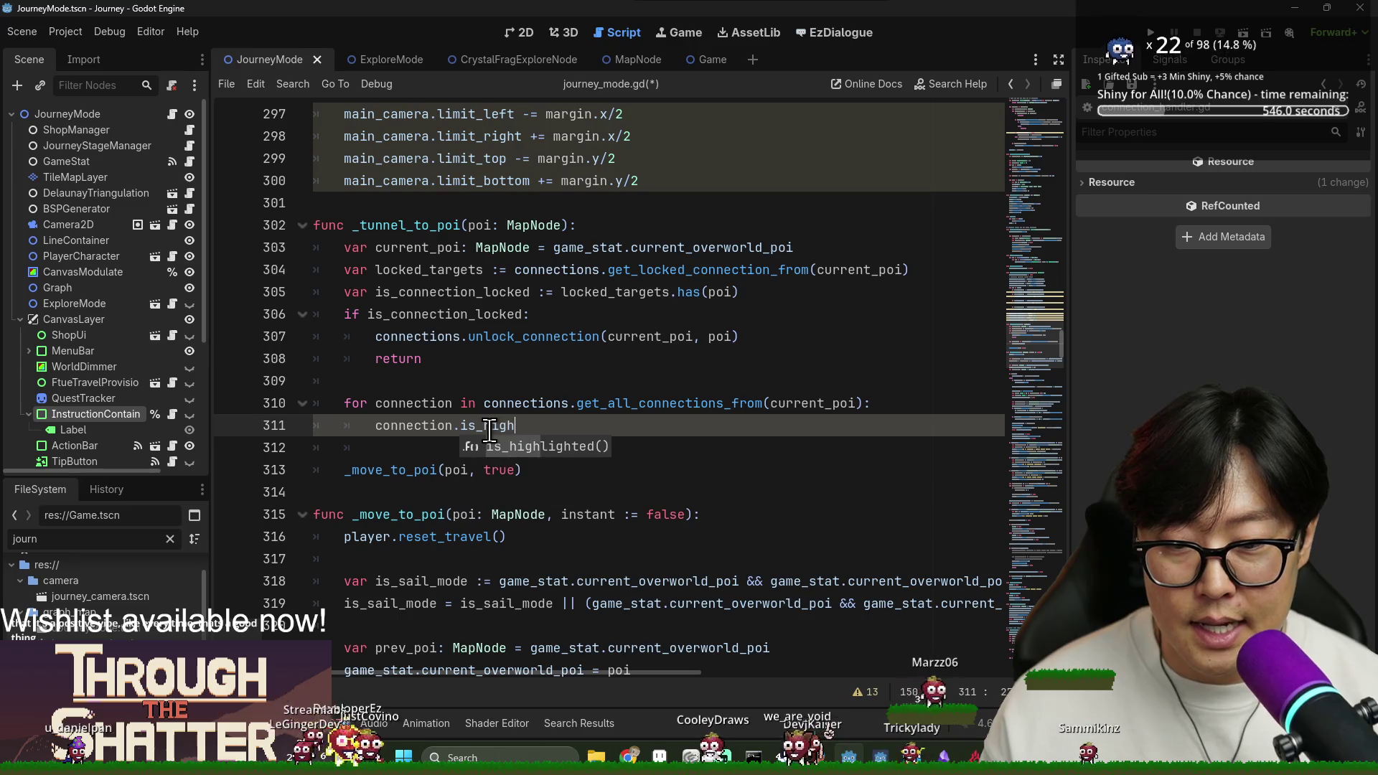
key("Return")
left_click(372, 429)
type("if")
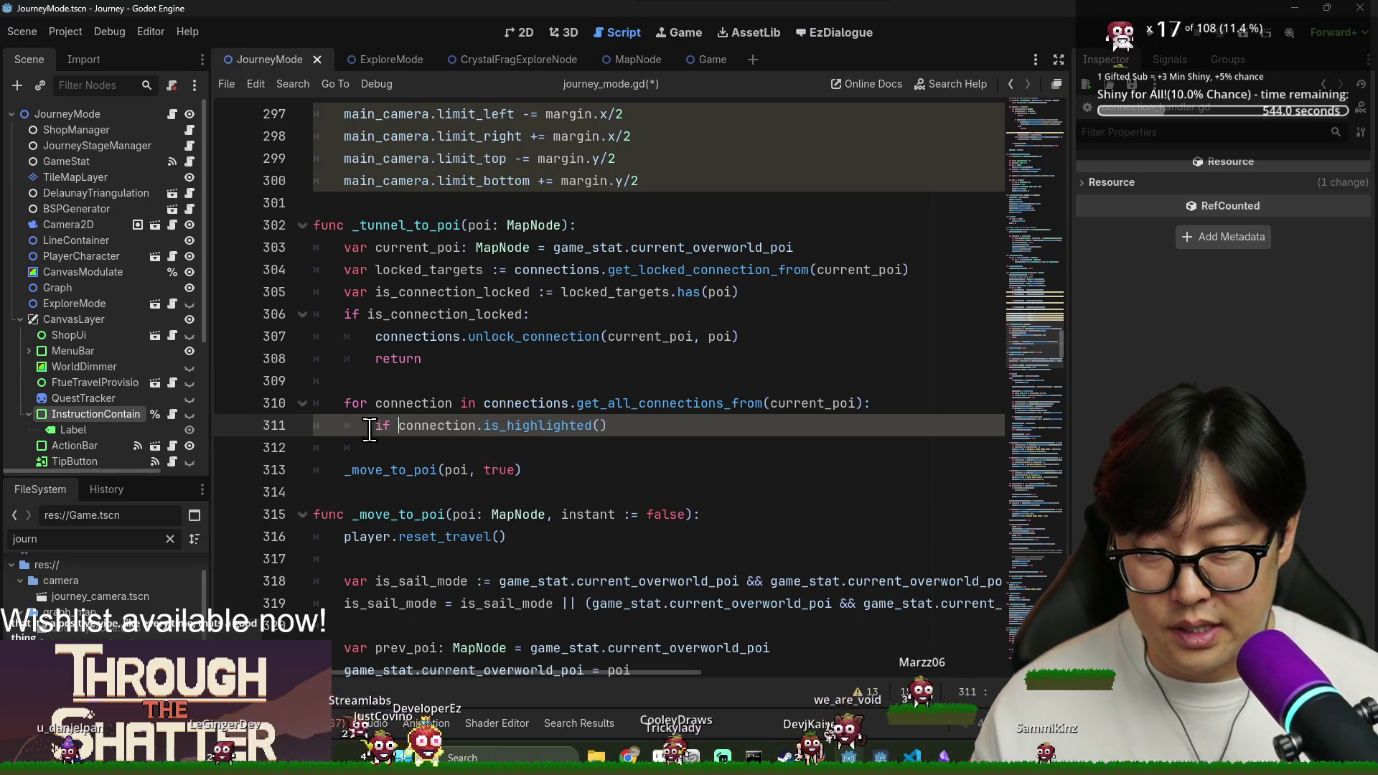
key("Return")
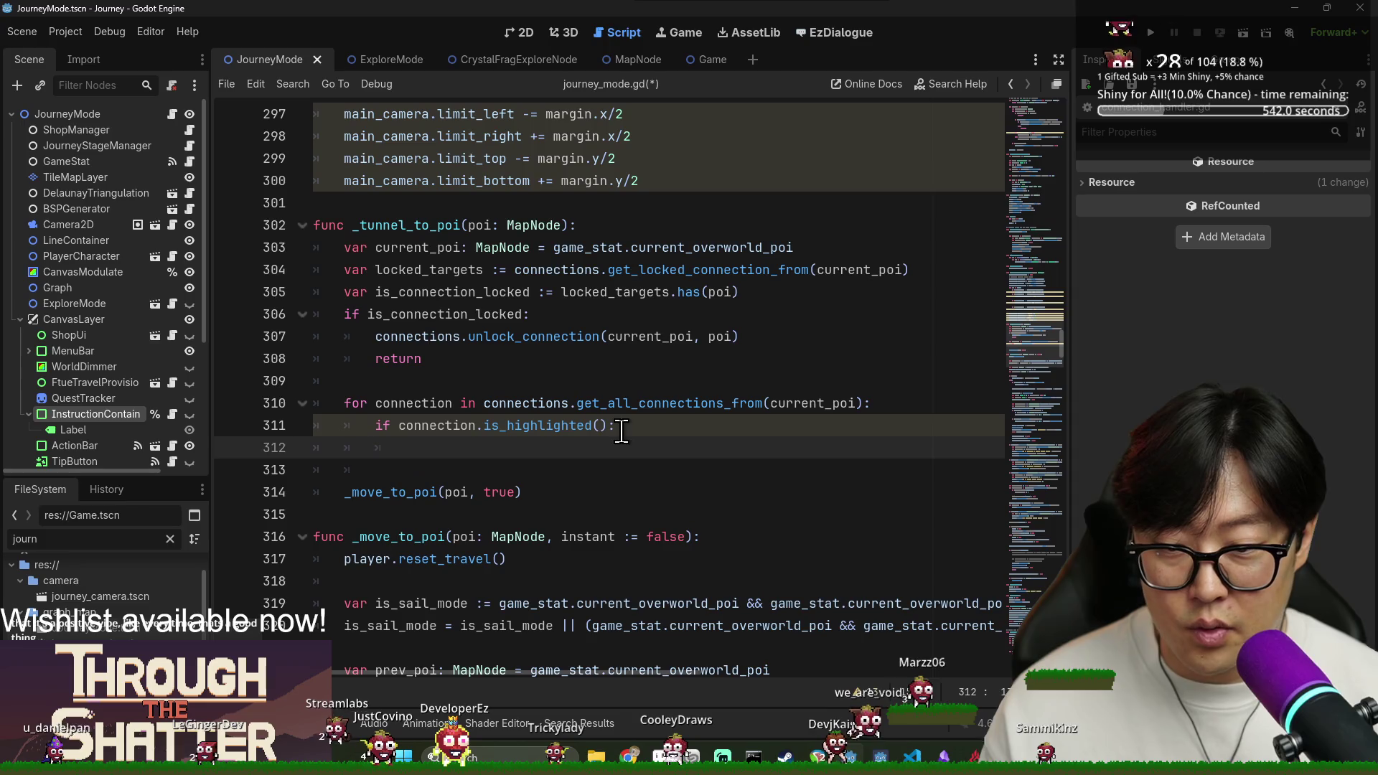
type("connection.un")
key("Return")
key("ctrl+s")
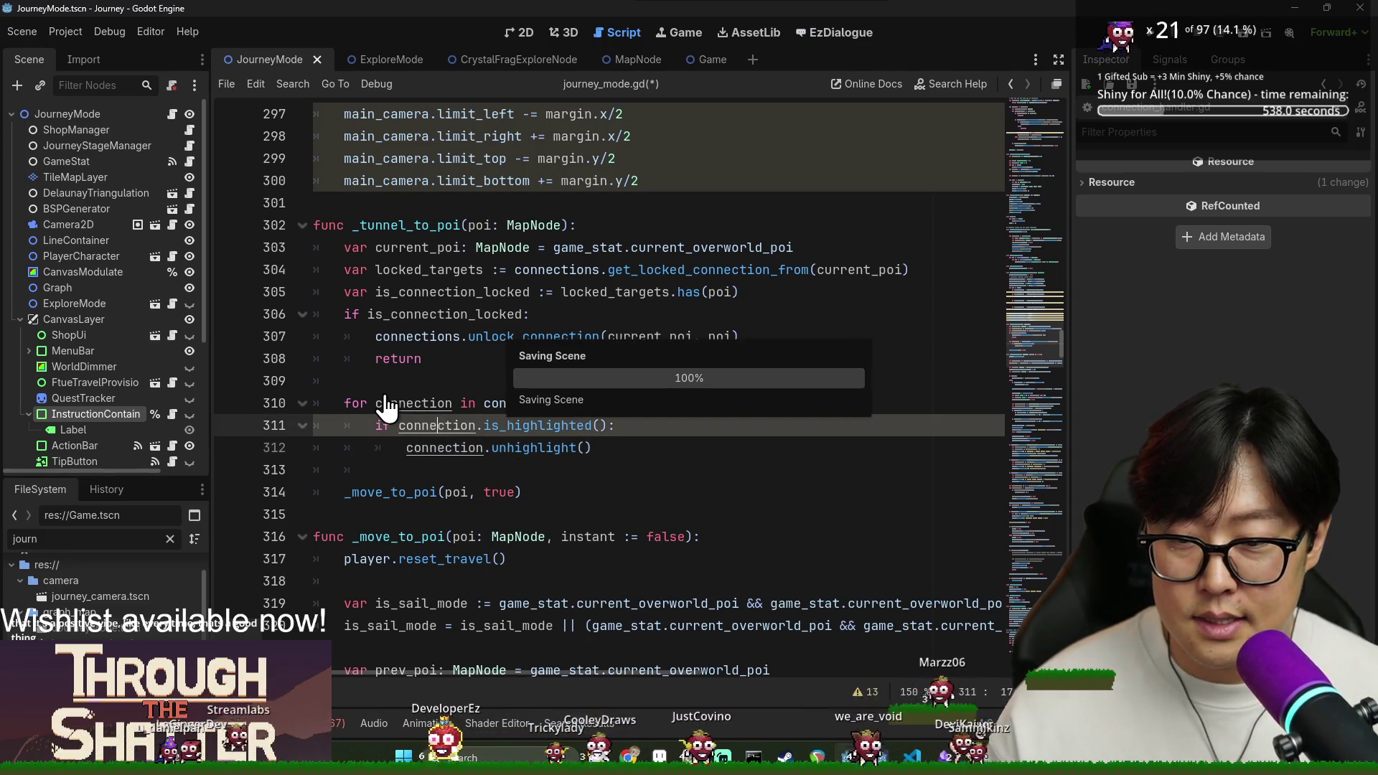
Review the unhighlight and _move_to_poi lines and save journey_mode.gd again.
left_click(445, 450)
double_click(445, 450)
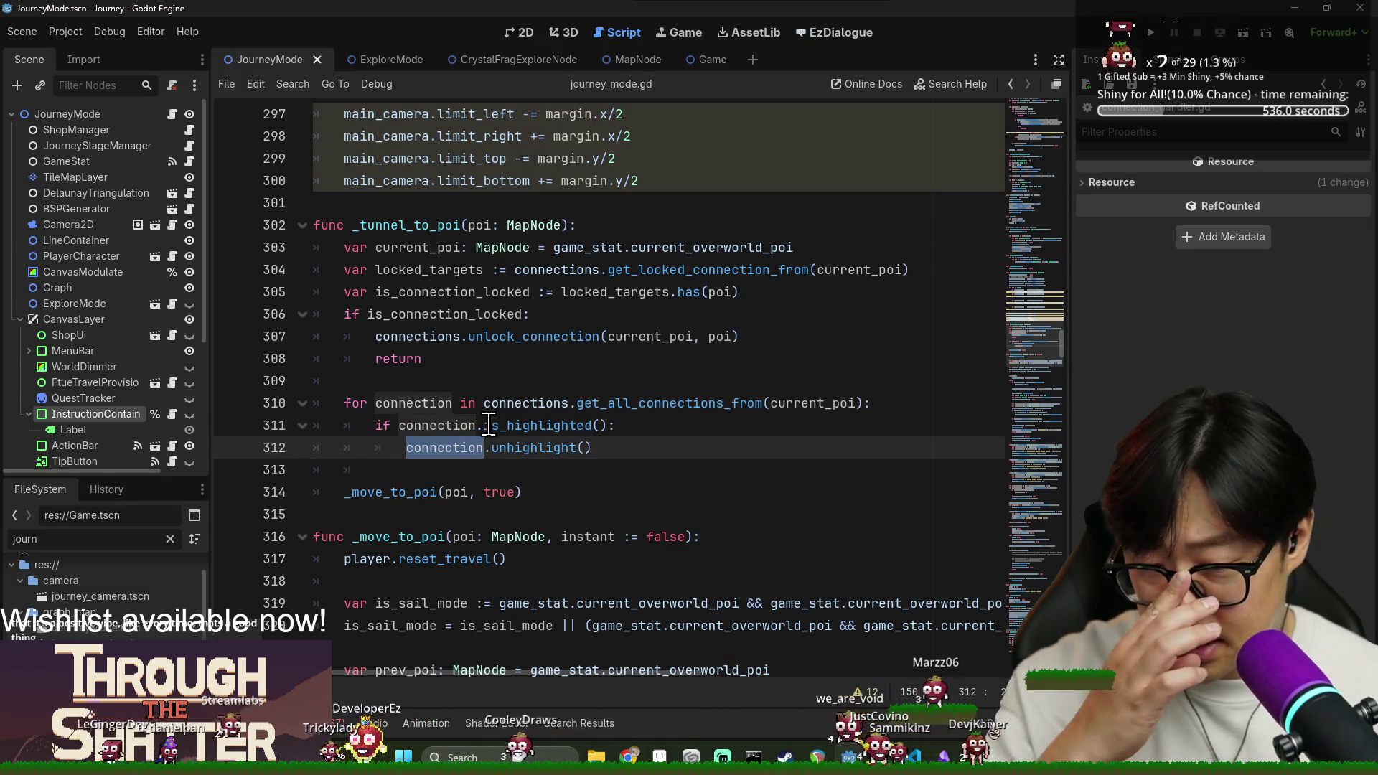
left_click(415, 493)
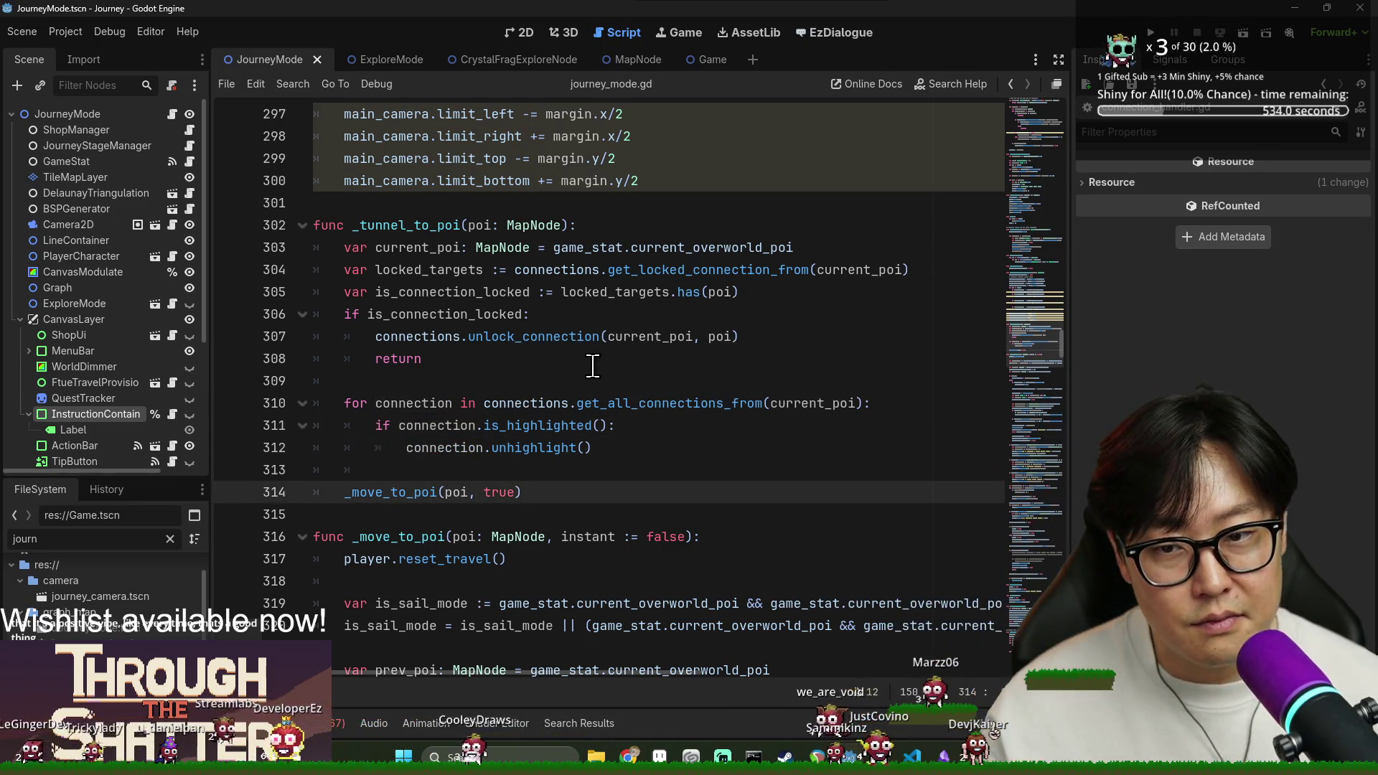
key("ctrl+s")
left_click(453, 448)
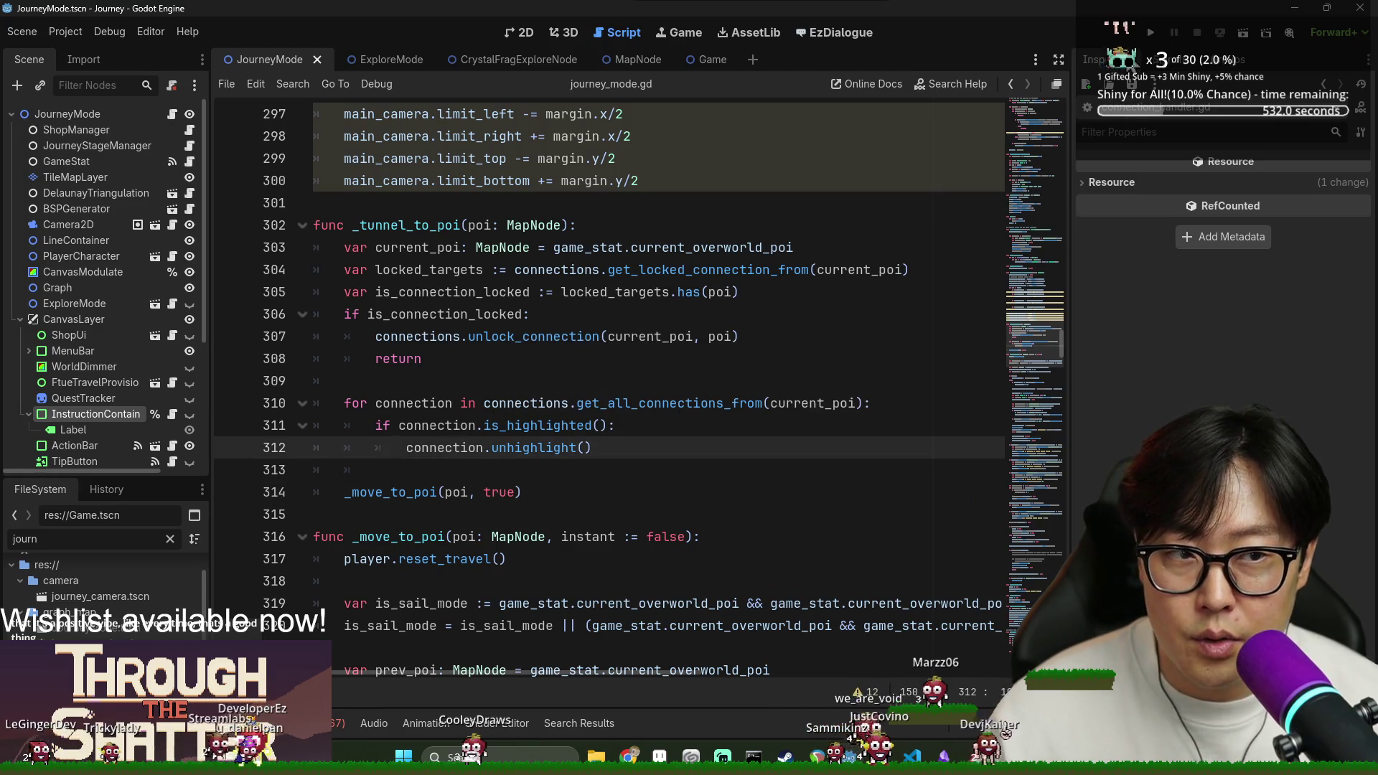
scroll(782, 351, "down", 2)
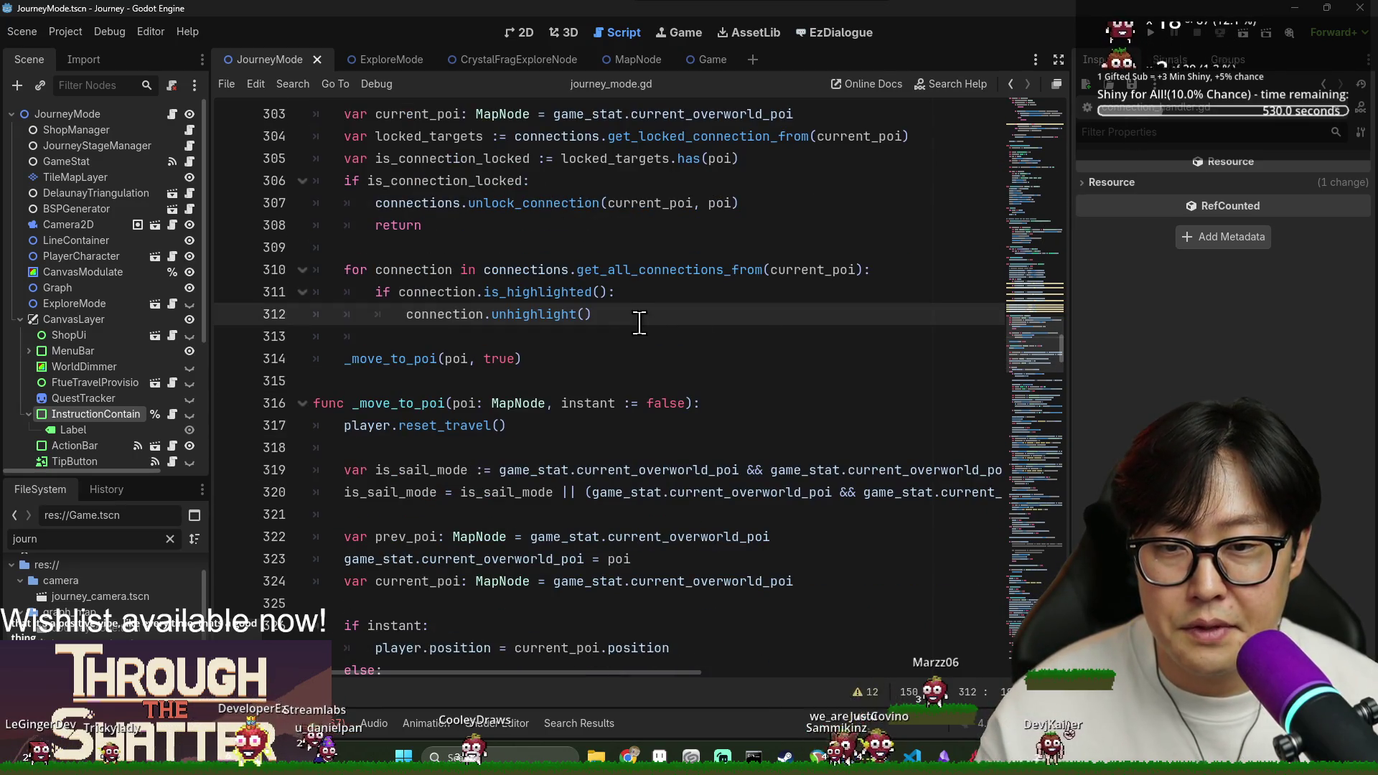
scroll(615, 344, "up", 1)
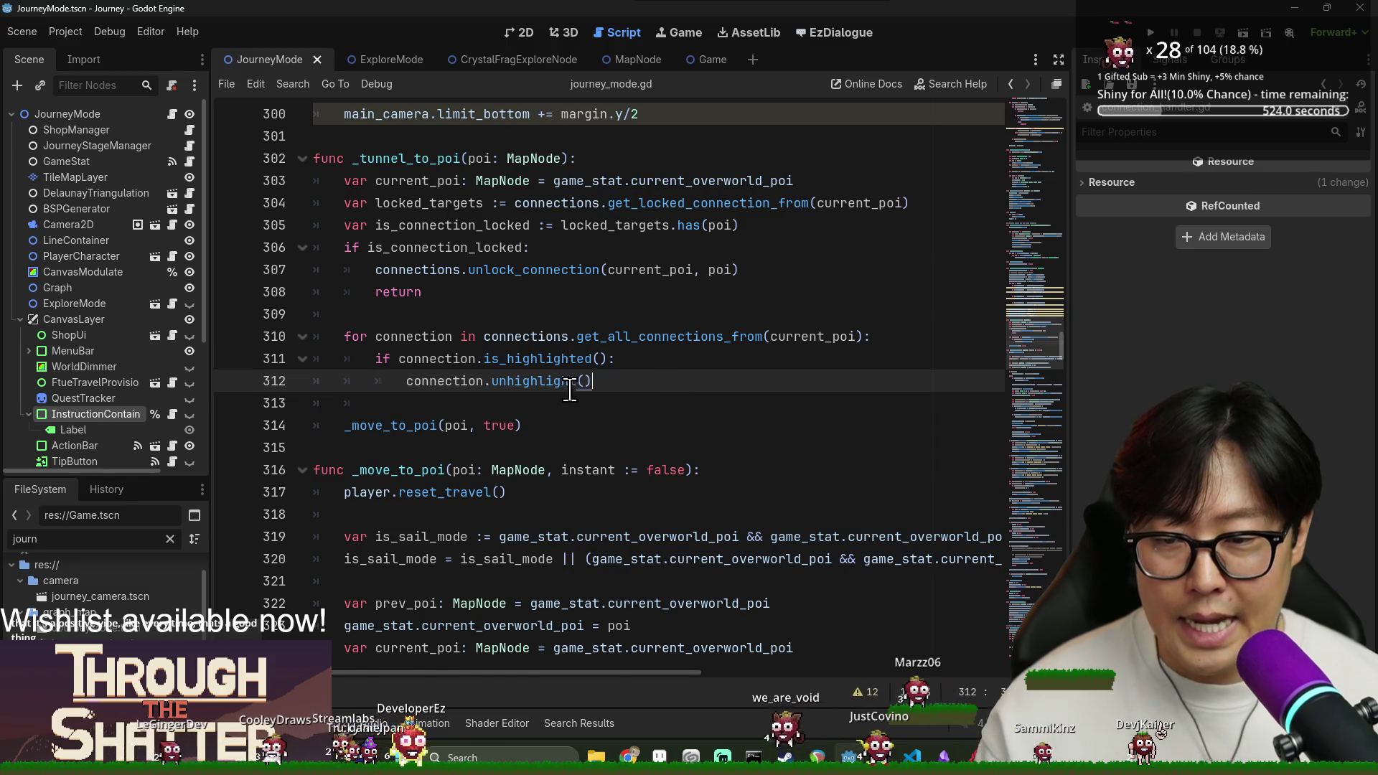
After the loop in _tunnel_to_poi, add 'journey_stage_manager.choosing_tunnel = false'.
key("Return")
key("Return")
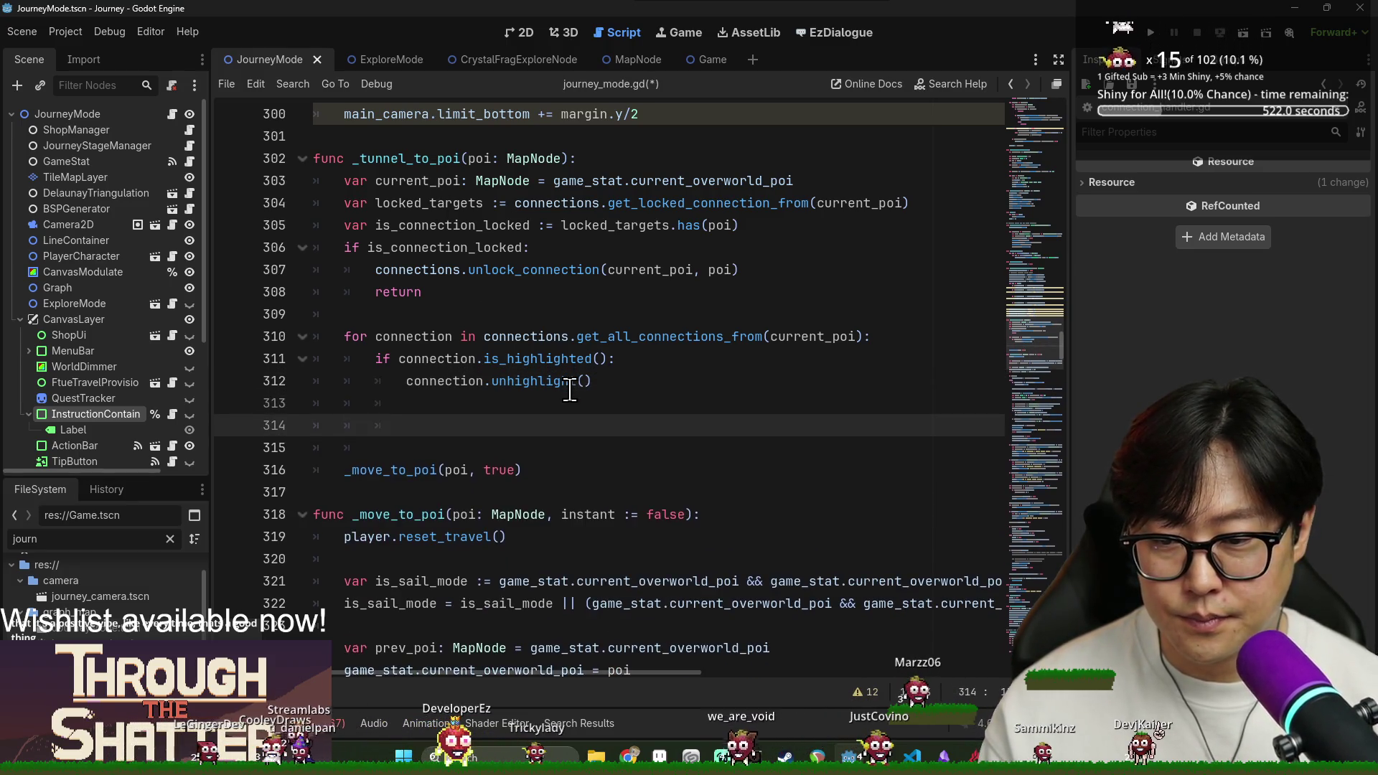
key("BackSpace")
type("f")
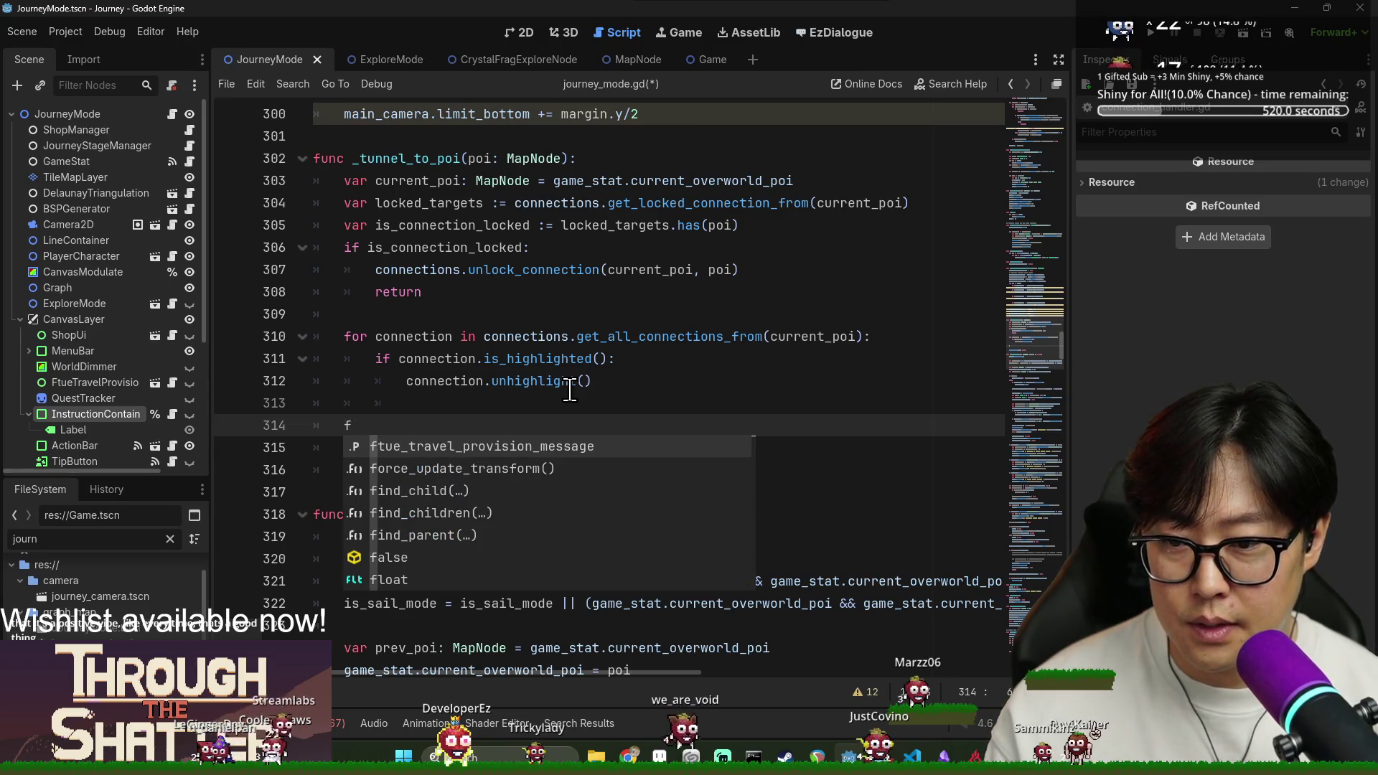
key("BackSpace")
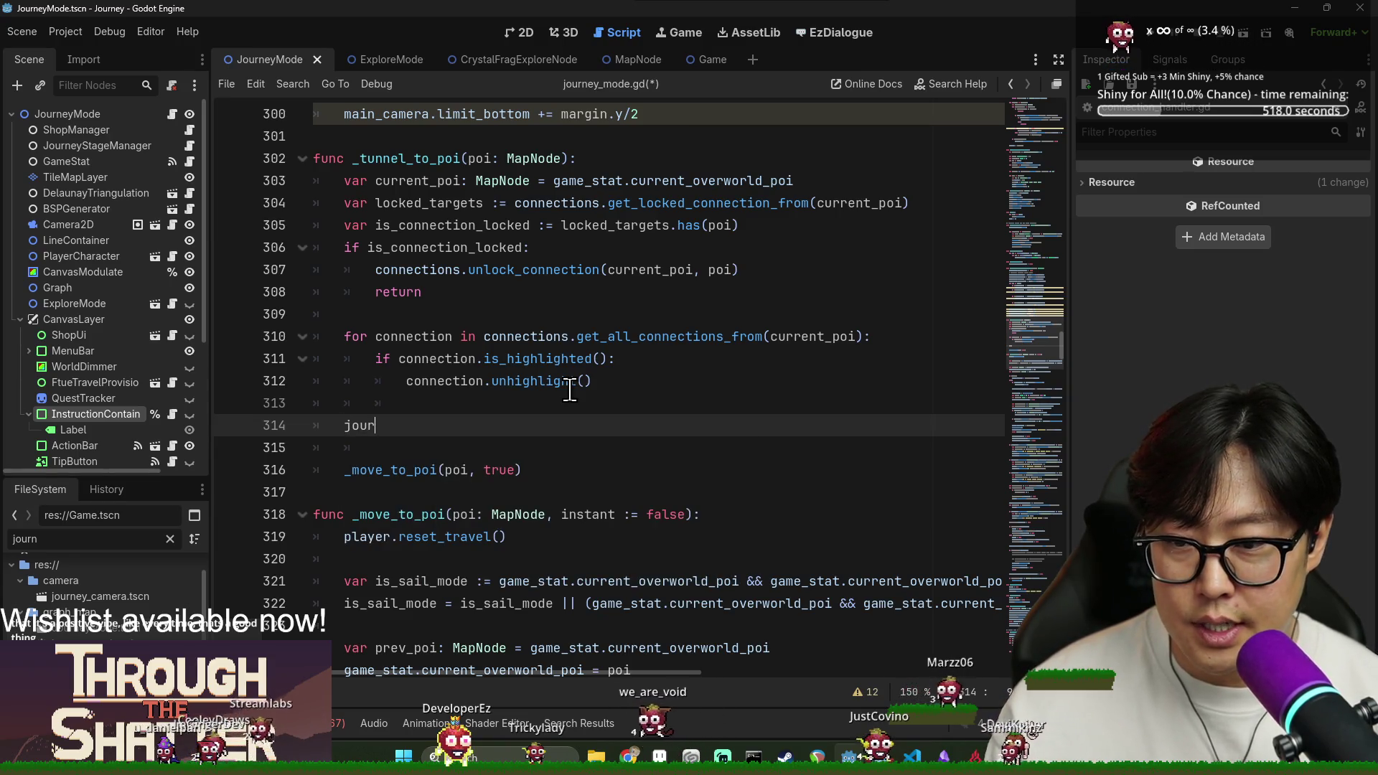
key("Return")
type(".tunn")
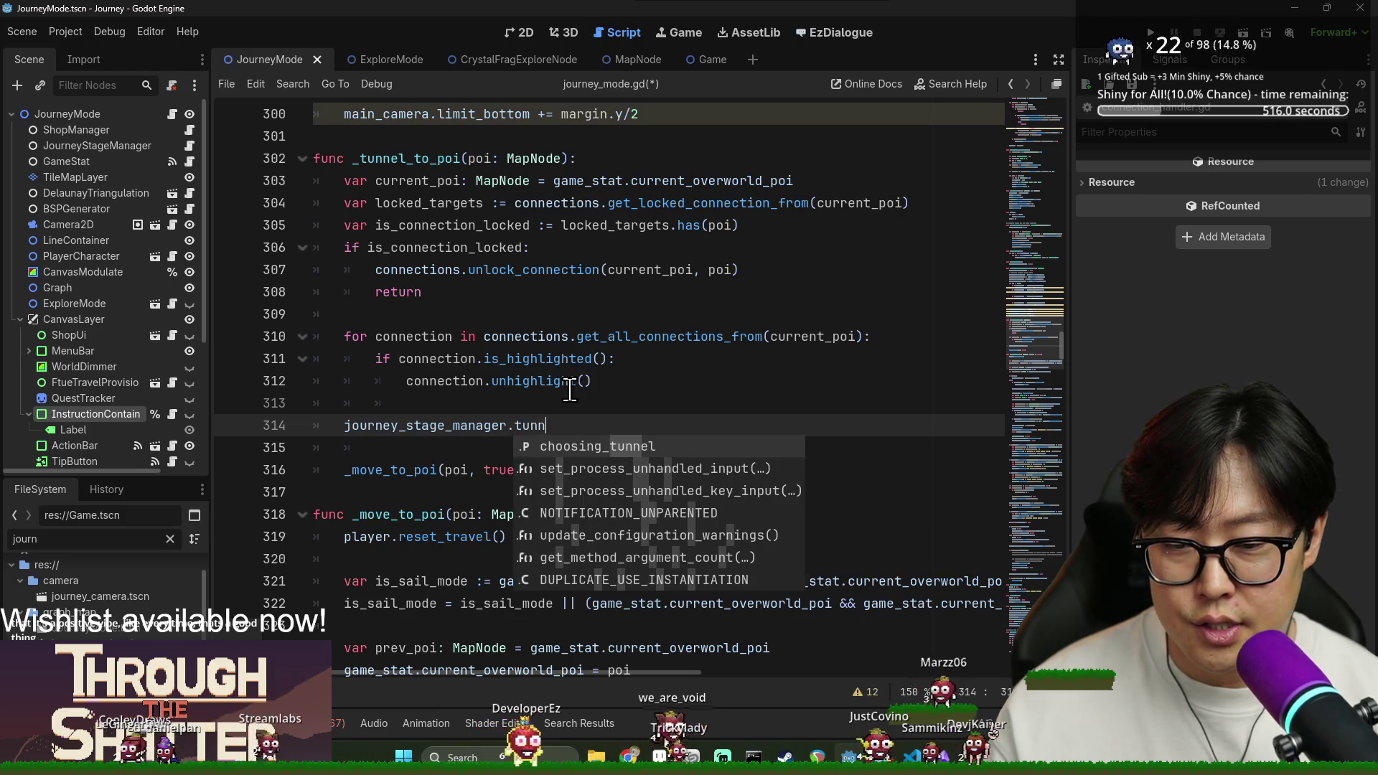
key("Return")
type("= false")
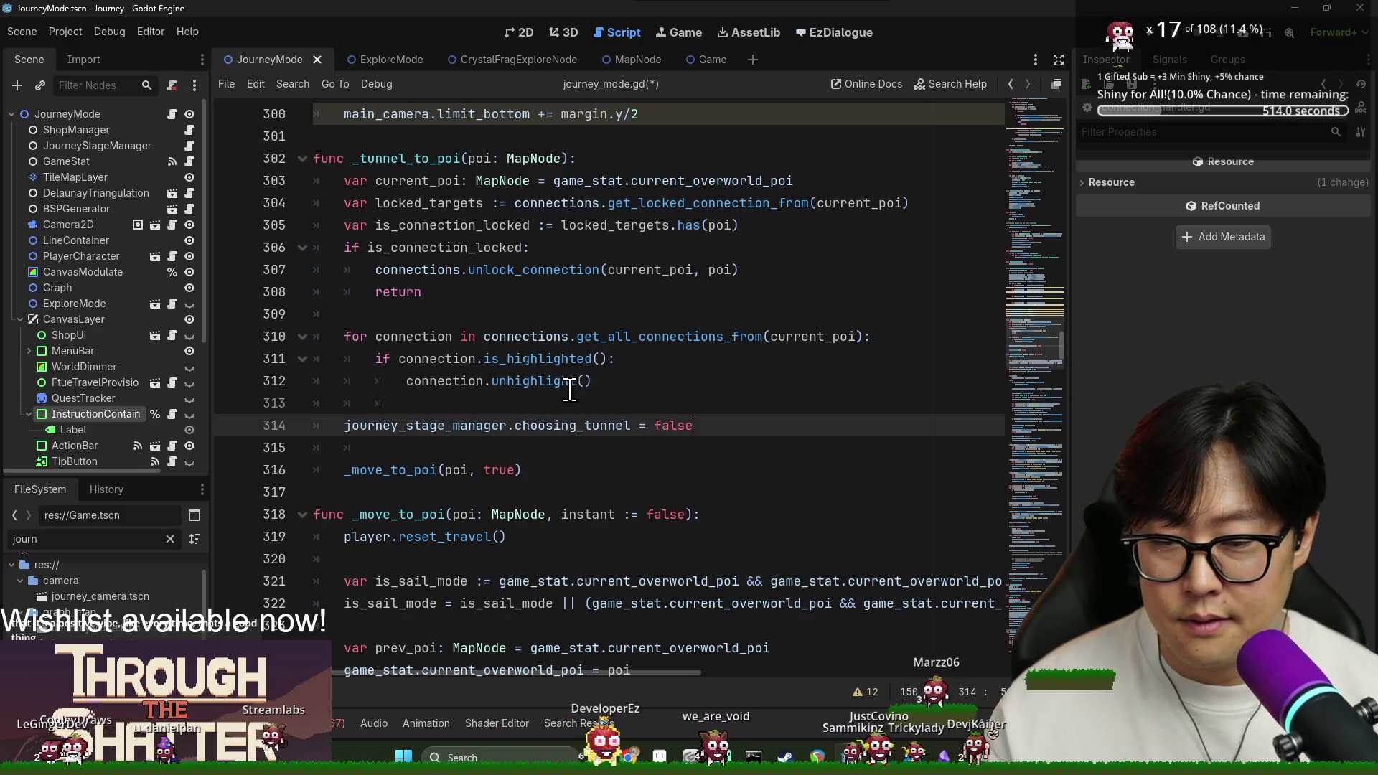
left_click(390, 446)
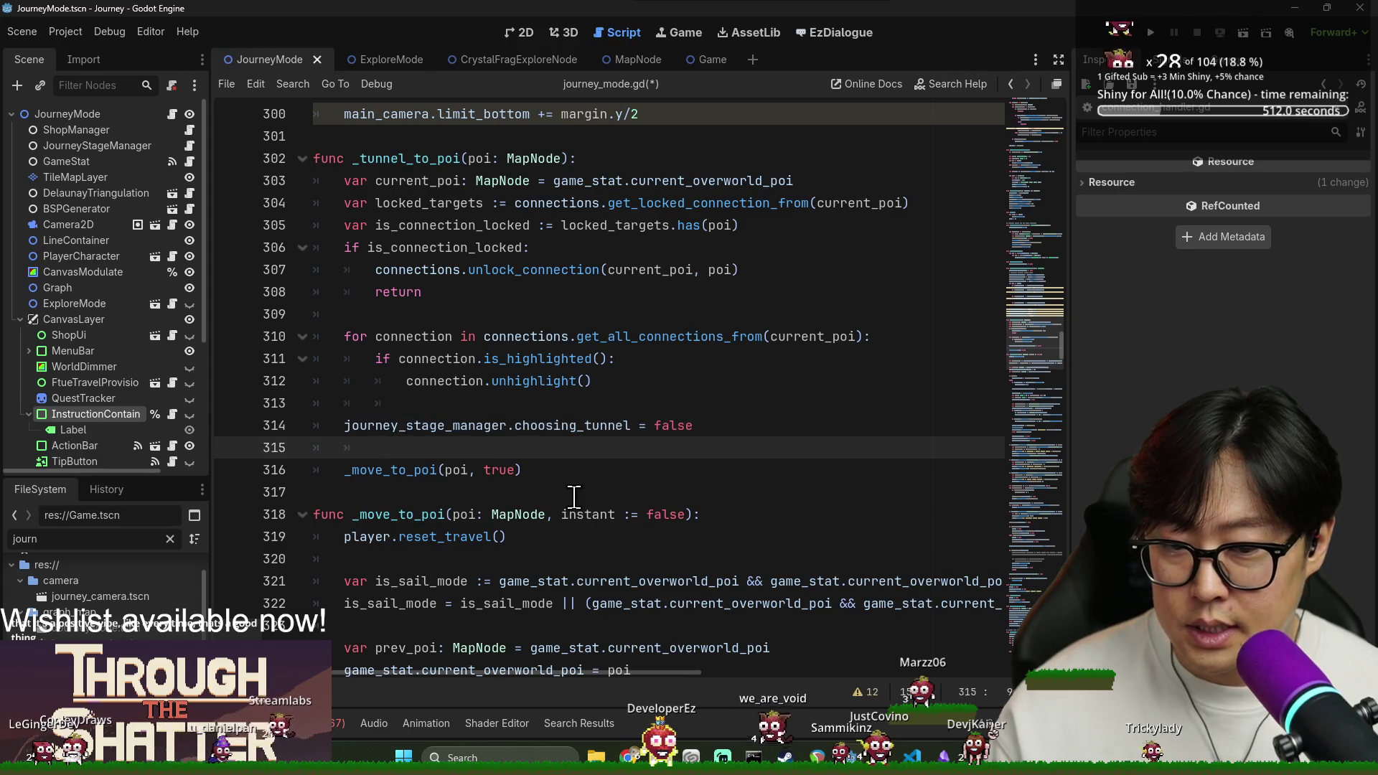
key("BackSpace")
Below it, add a 'NotificationControl.hide_instruction()' call before _move_to_poi.
triple_click(379, 424)
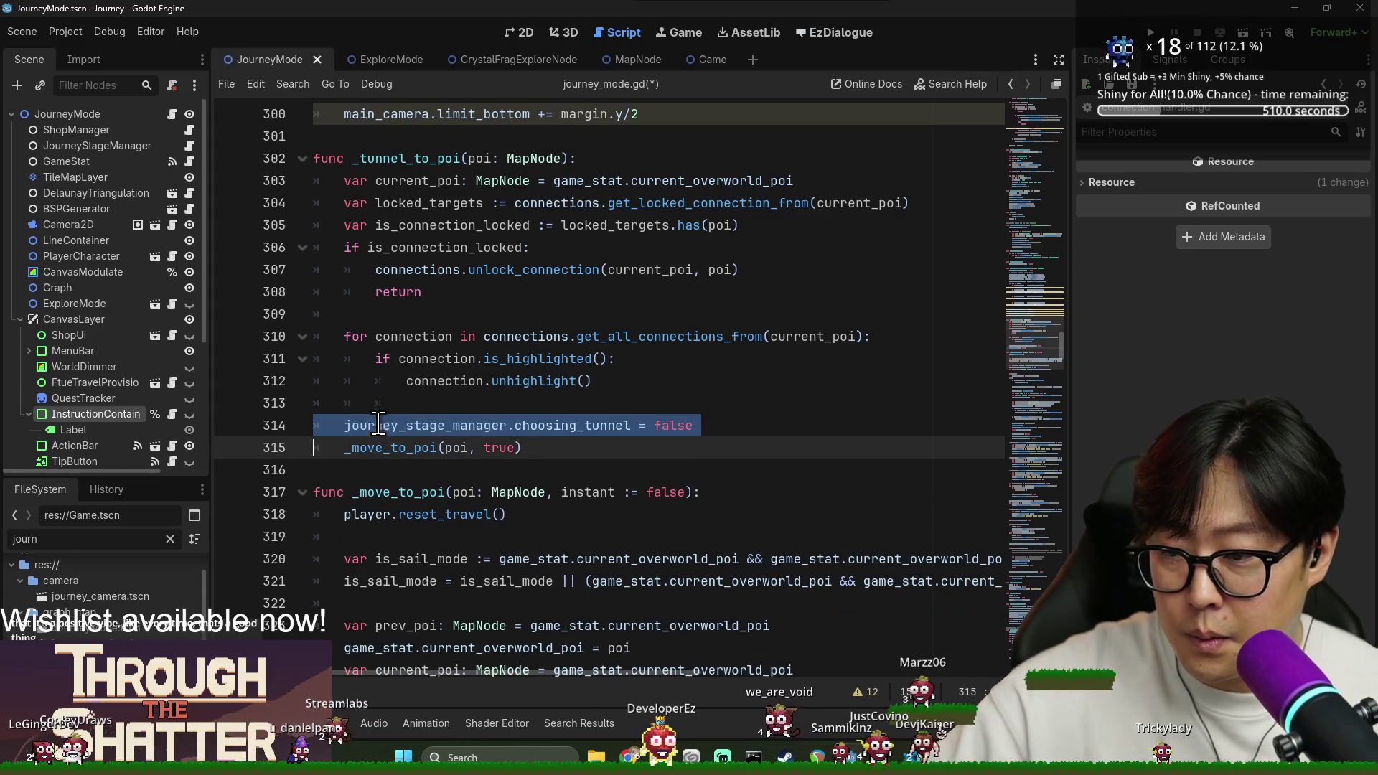
double_click(439, 425)
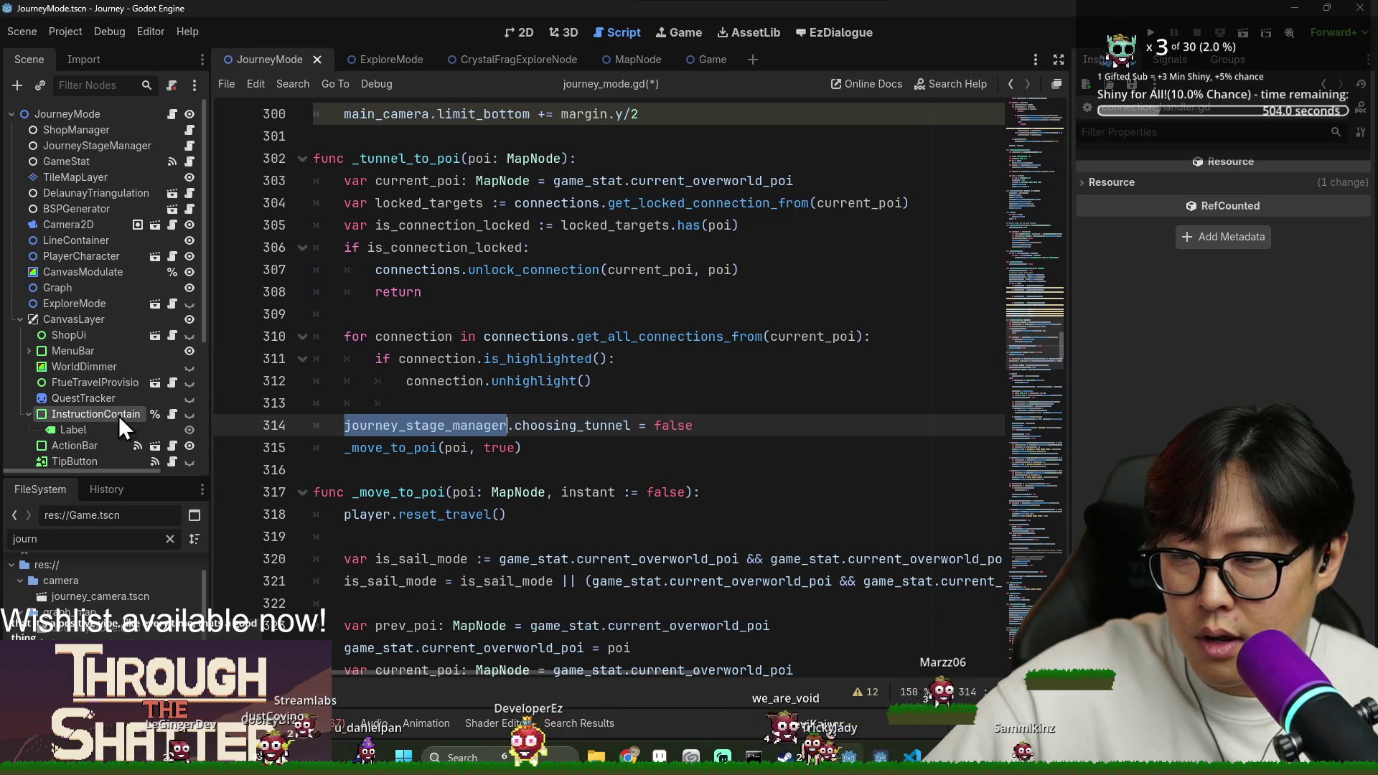
left_click(700, 426)
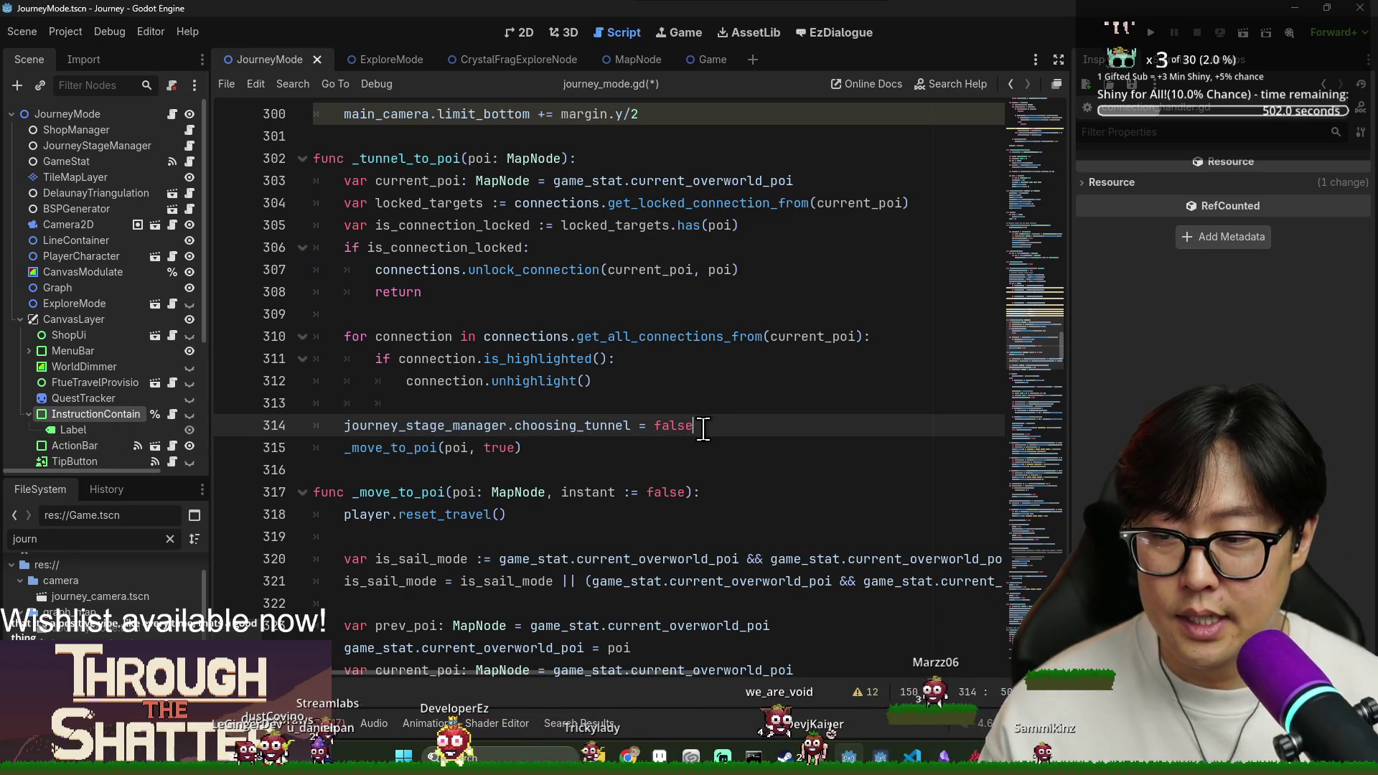
key("Return")
type("In")
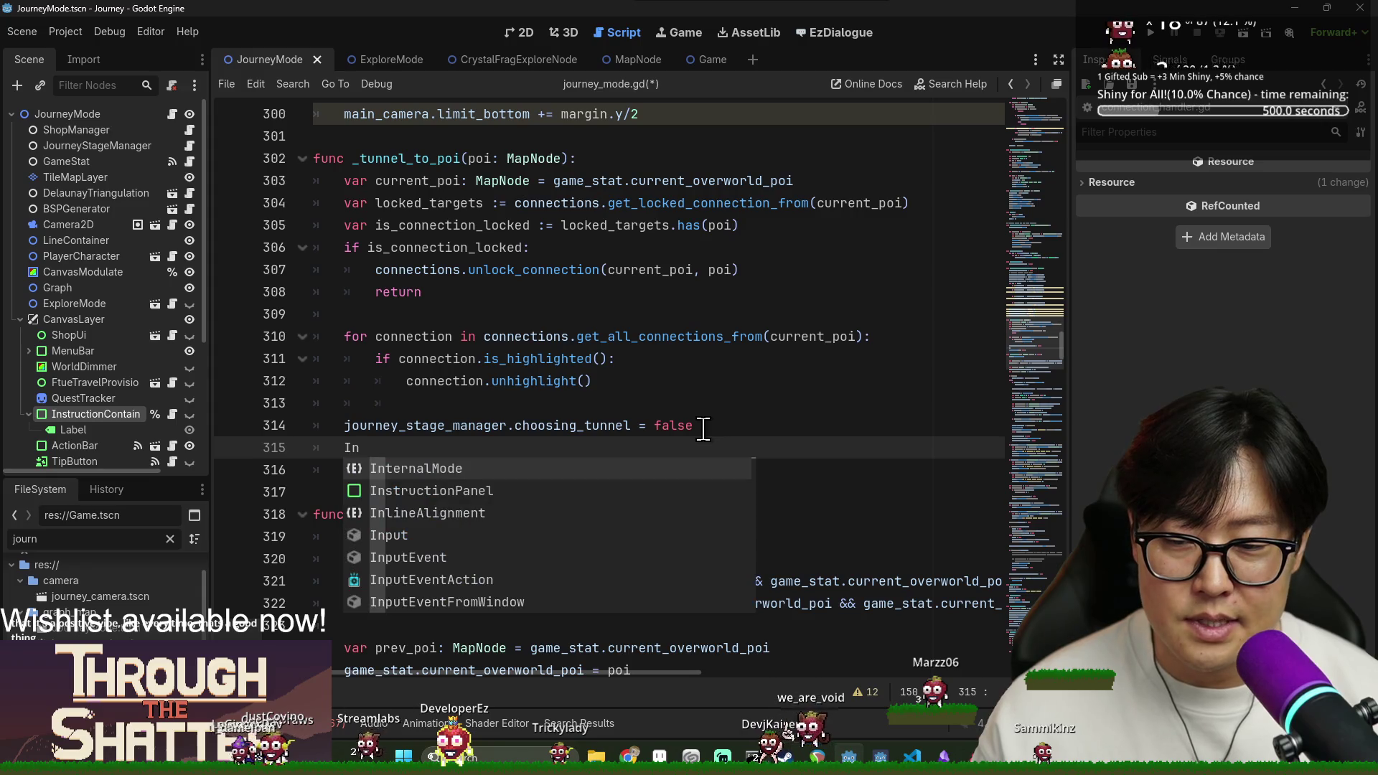
key("BackSpace")
key("BackSpace")
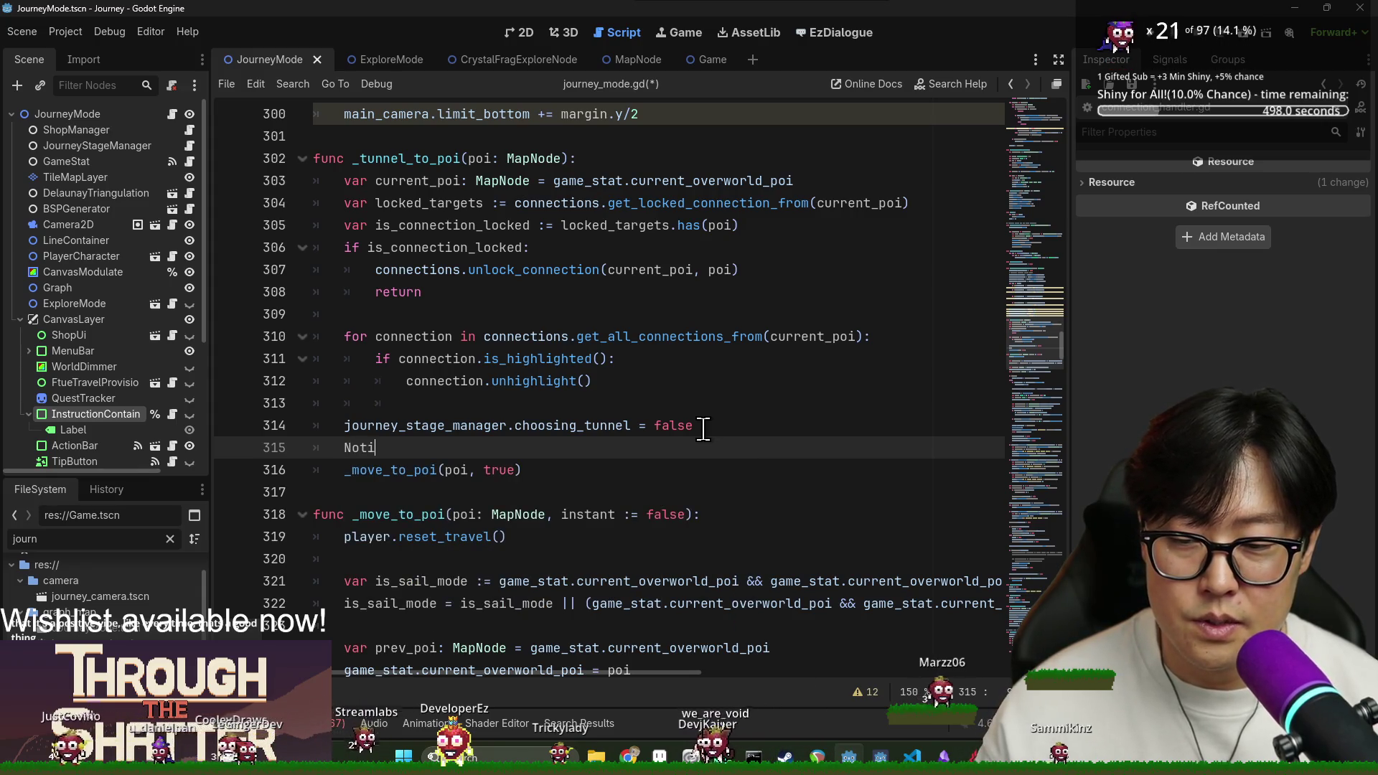
type("ficaio")
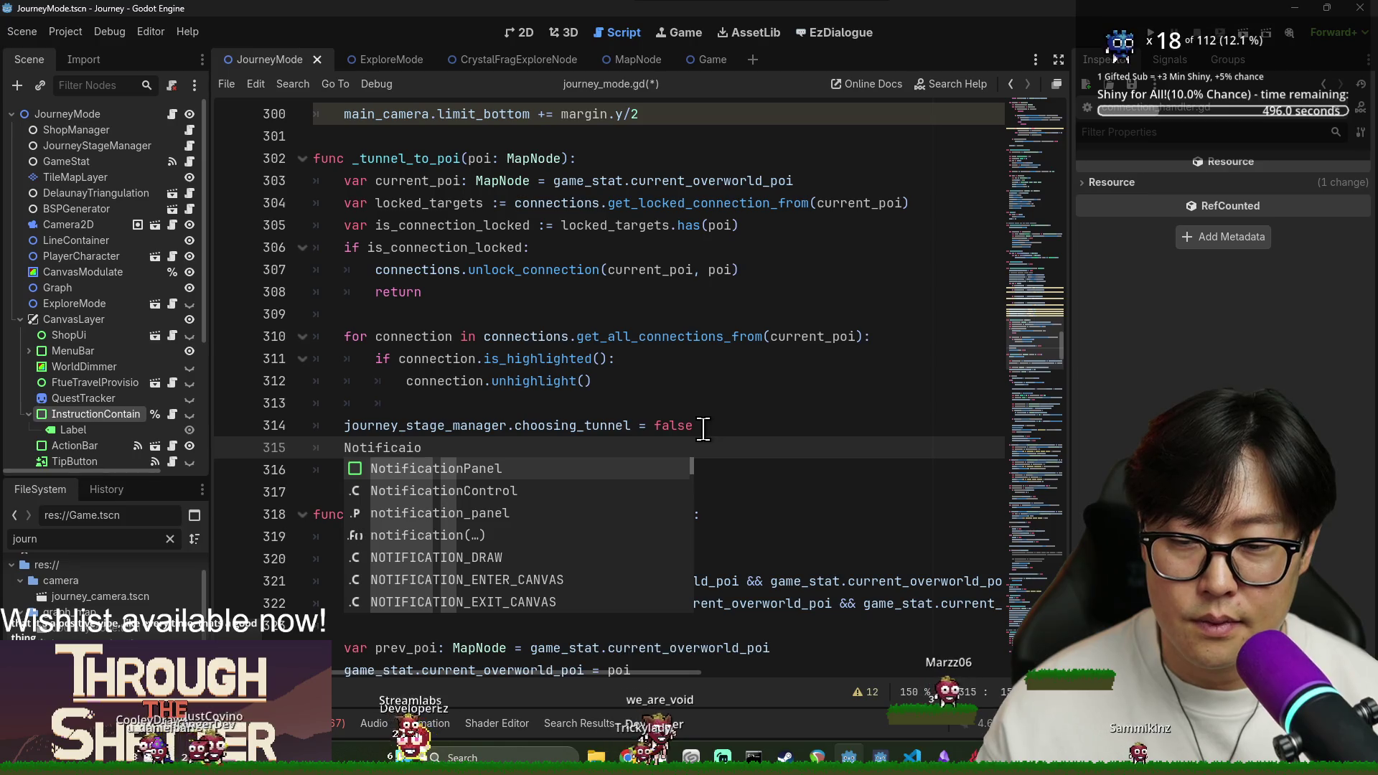
key("Down")
key("Return")
type(".")
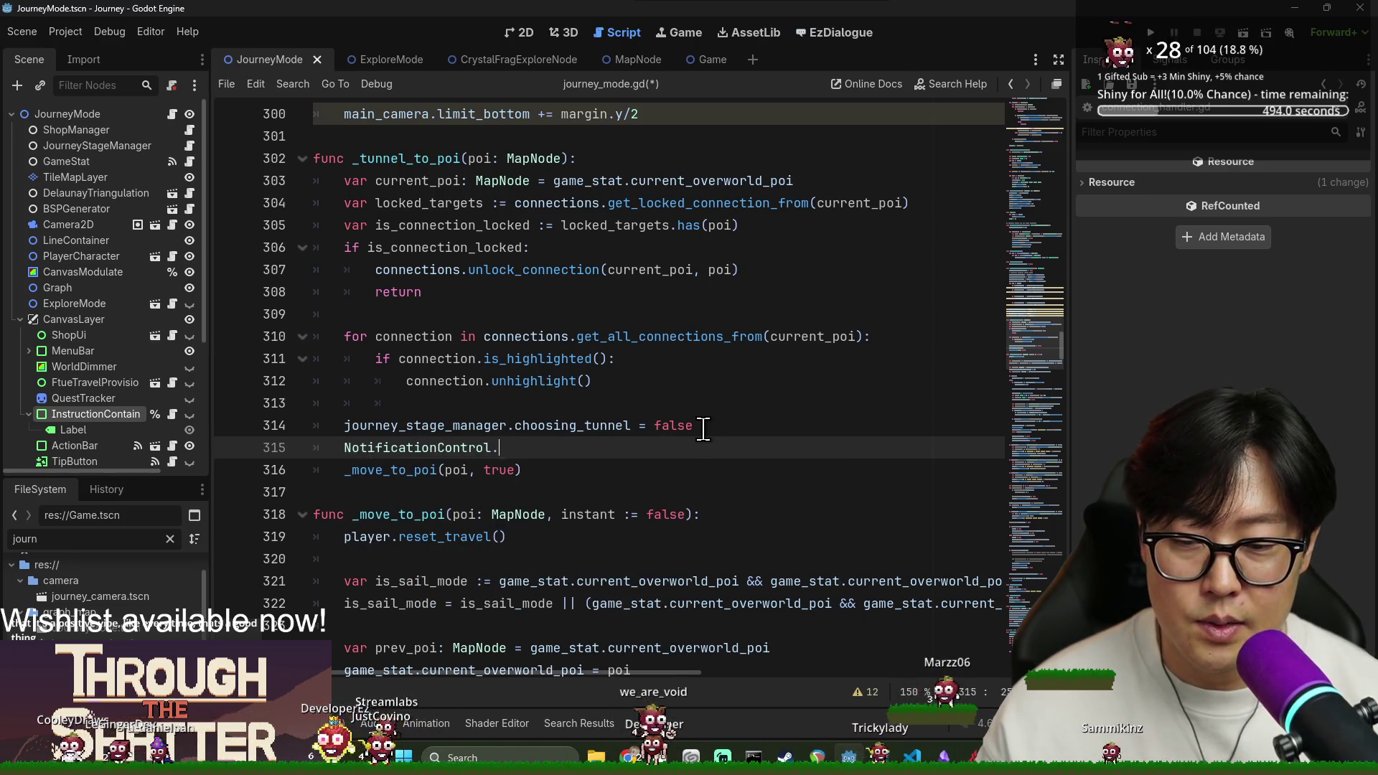
key("Return")
Save journey_mode.gd with Ctrl+S and run the project to test tunneling.
key("ctrl+s")
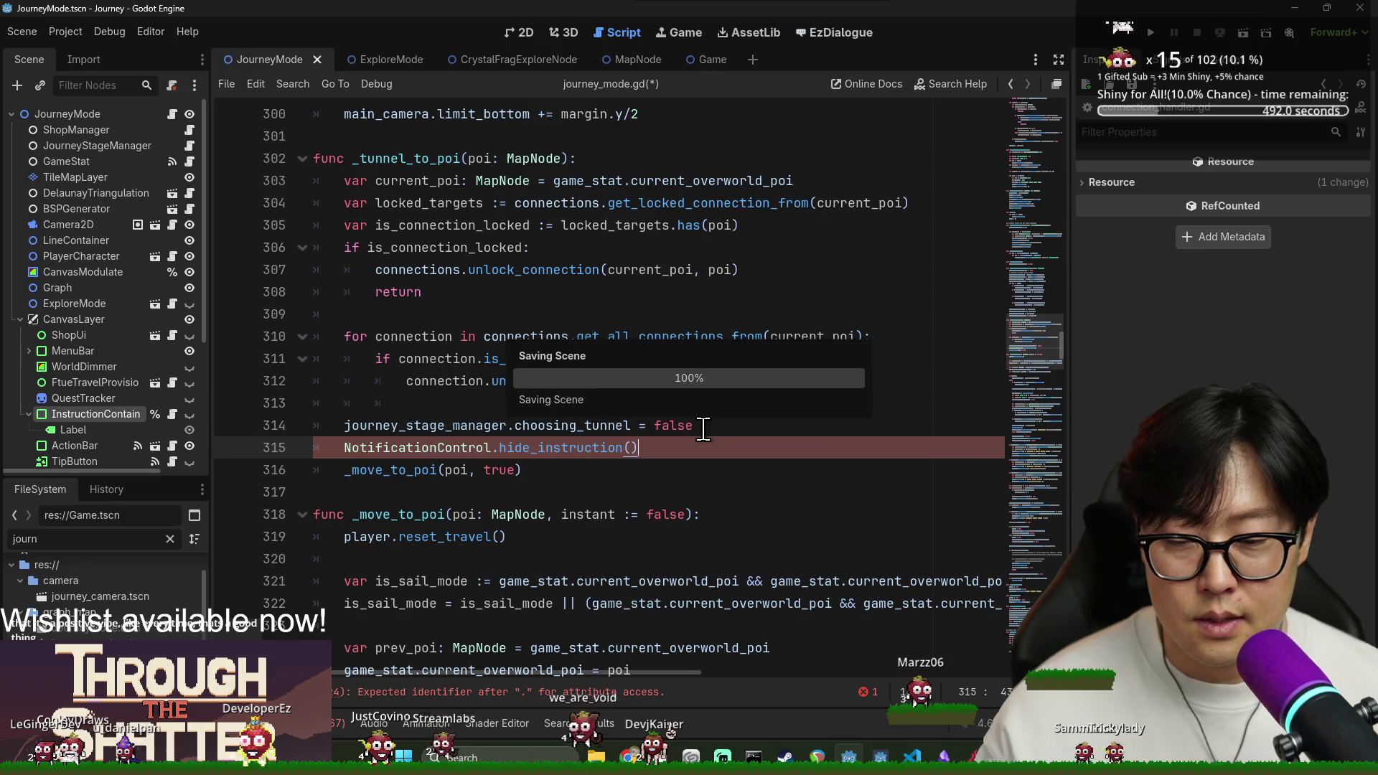
left_click(648, 291)
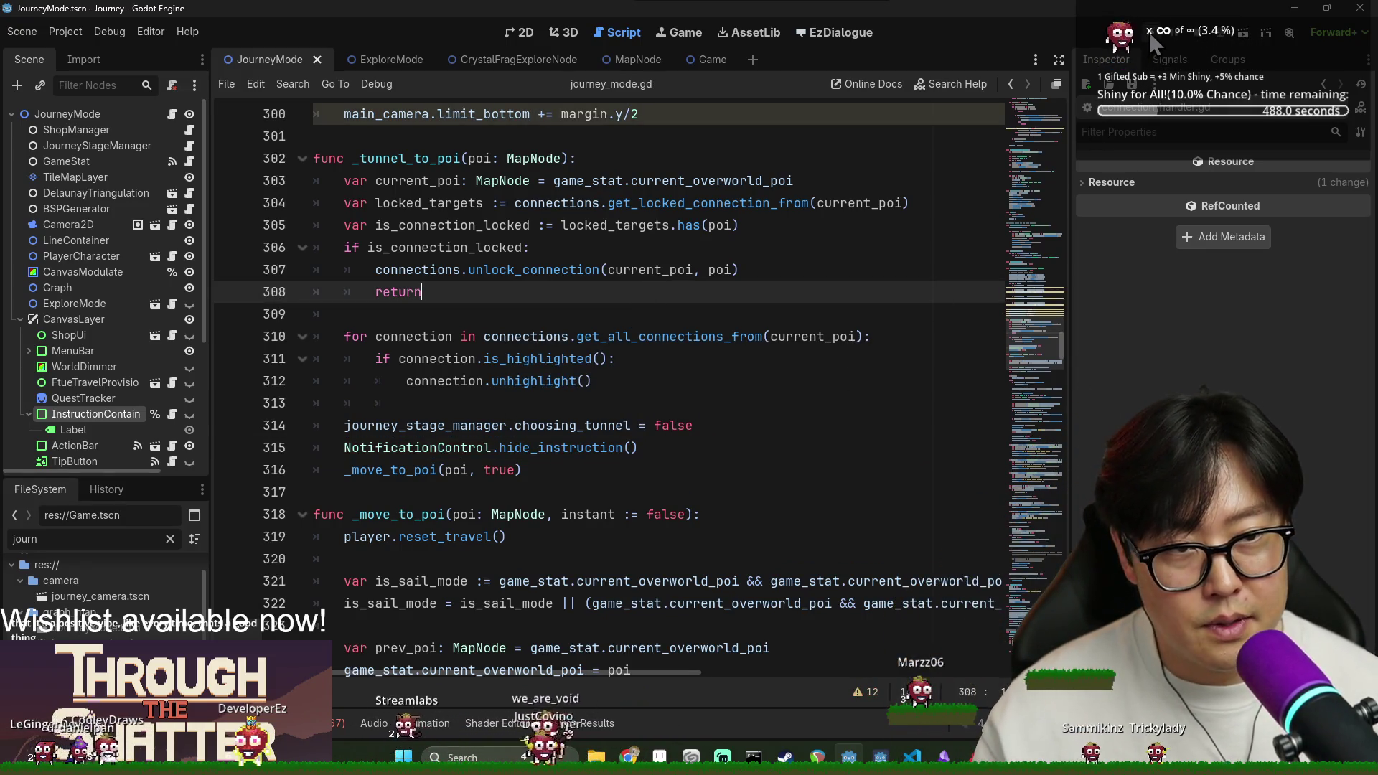
left_click(1152, 36)
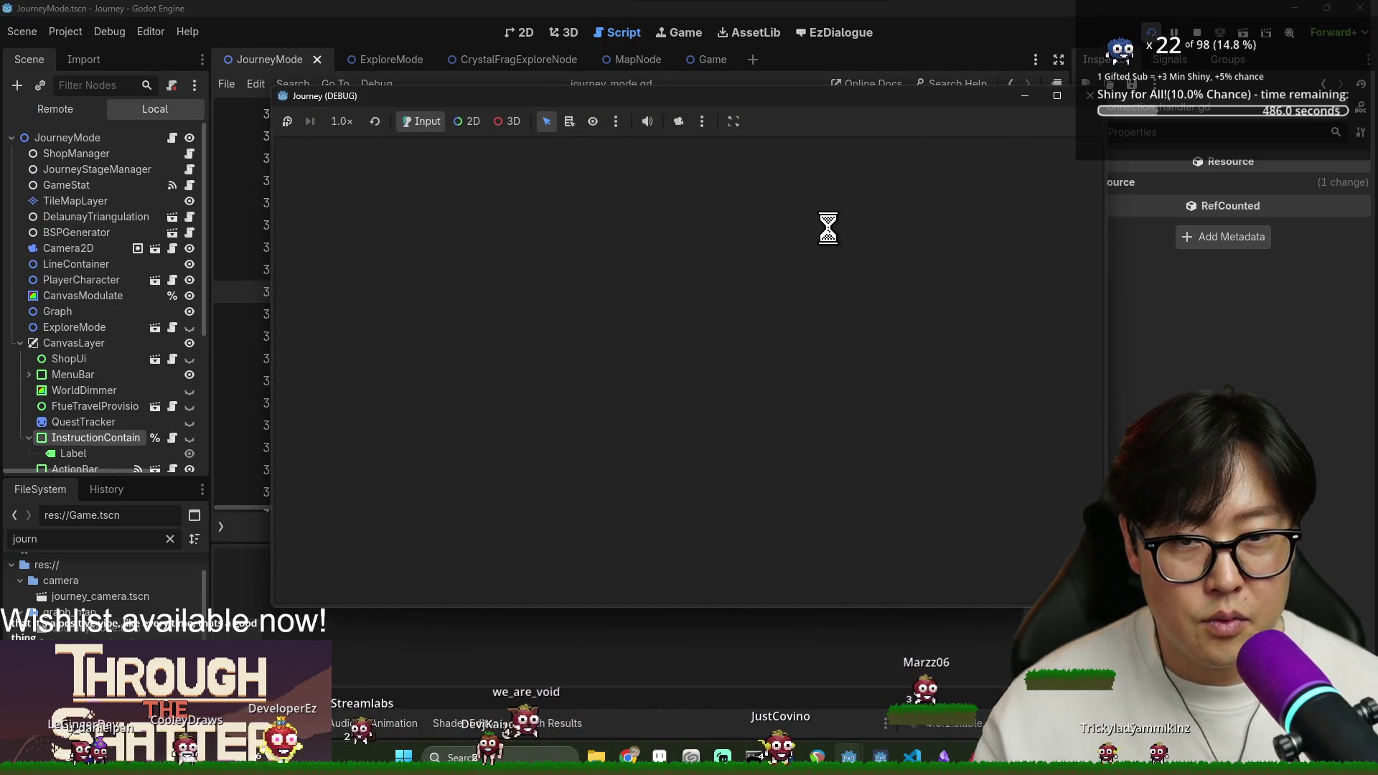
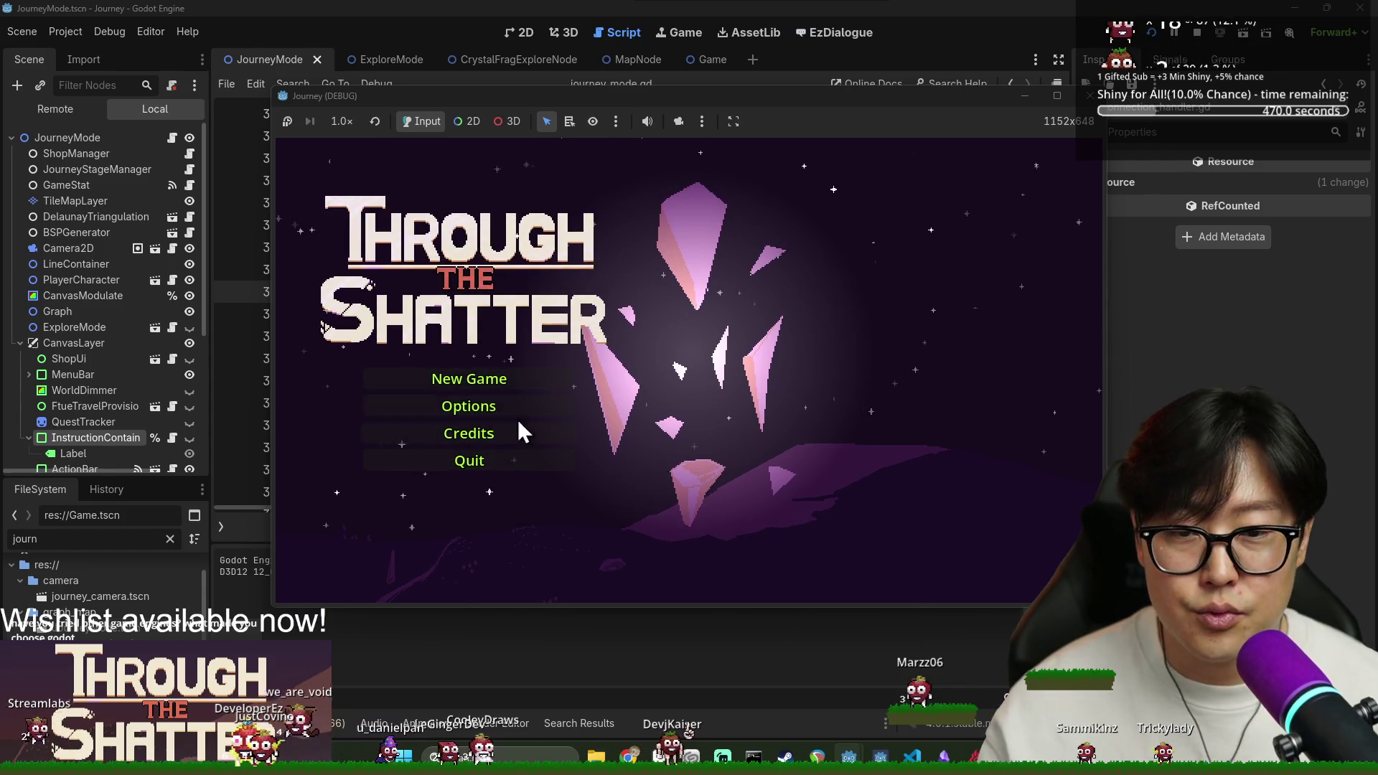
Start a new game, move to the coin node past the tutorial hint, then go right.
left_click(484, 384)
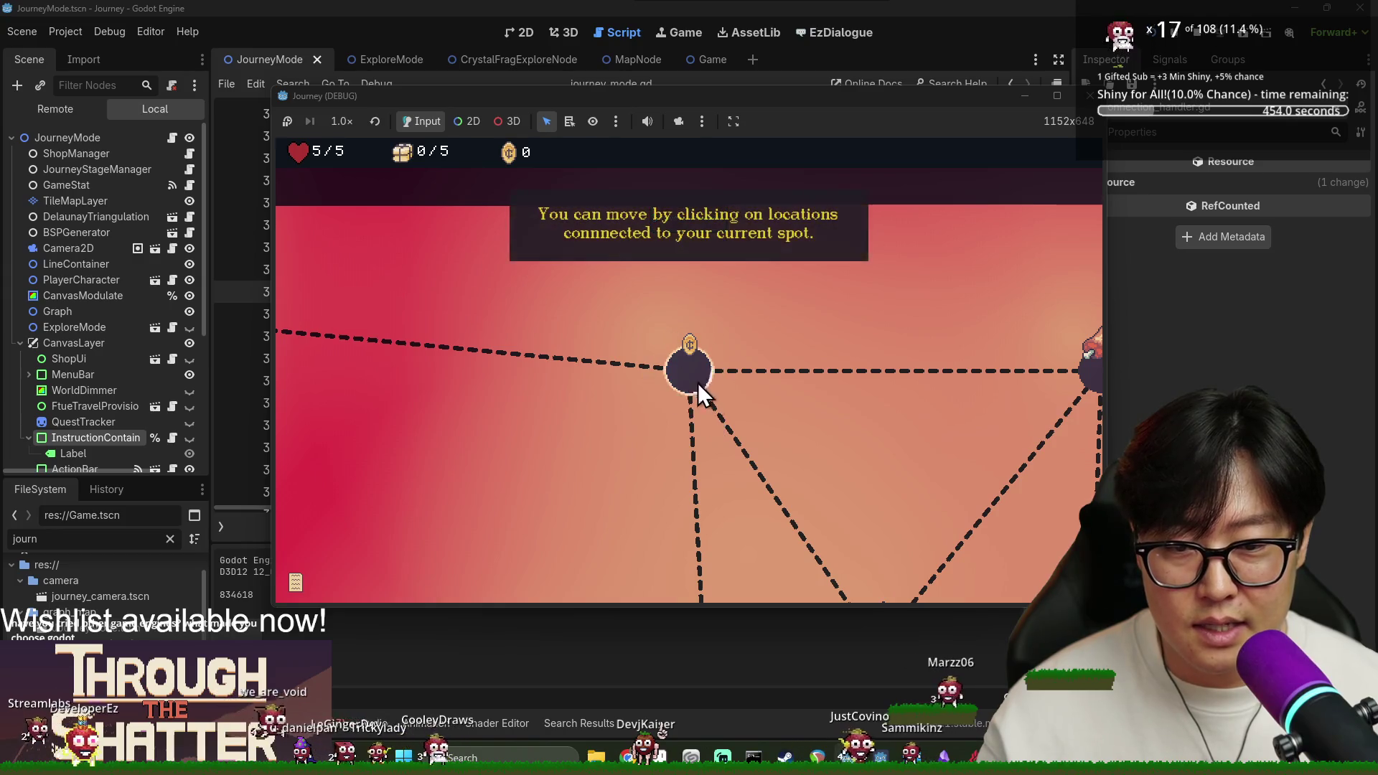
left_click(696, 382)
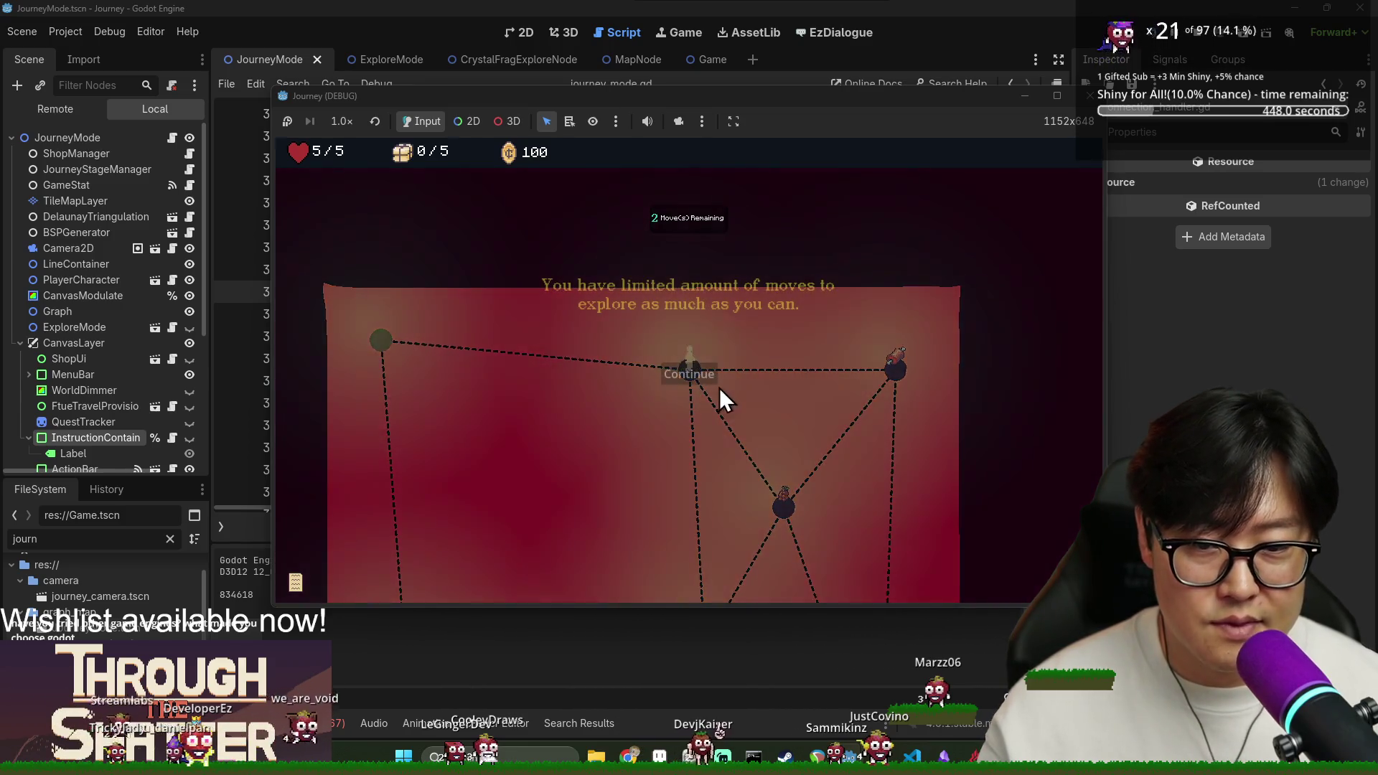
left_click(704, 383)
left_click(893, 370)
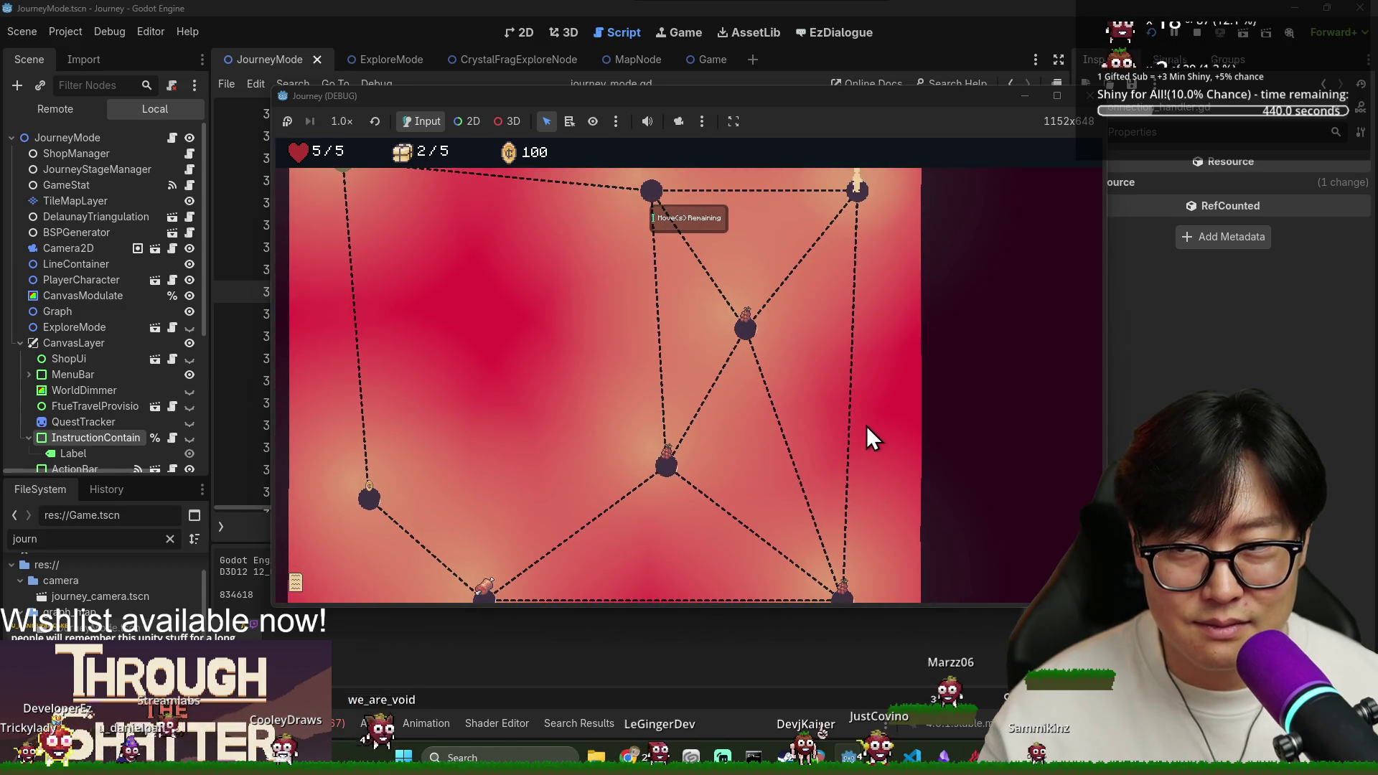
Walk through the middle and top nodes, closing the provision tip, to the top-left node.
scroll(730, 462, "down", 5)
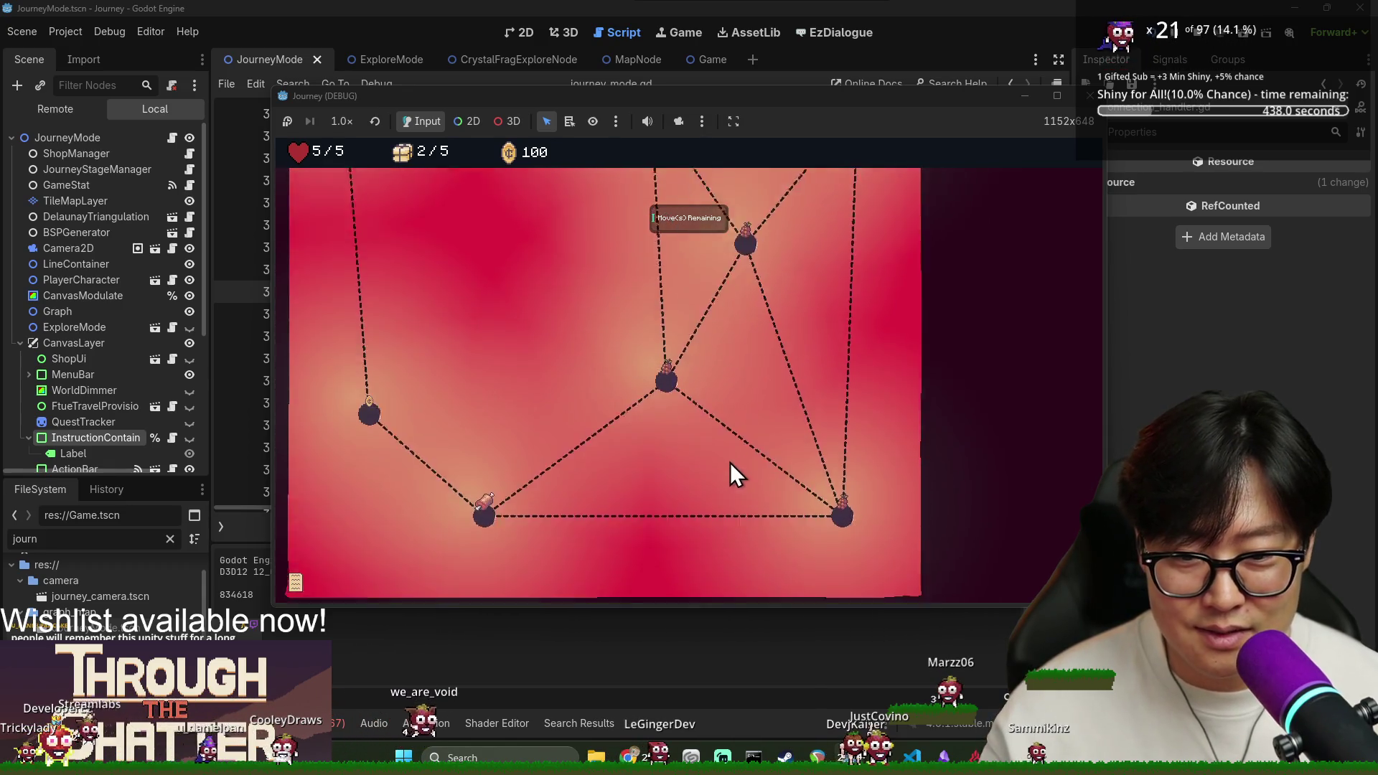
scroll(739, 423, "up", 7)
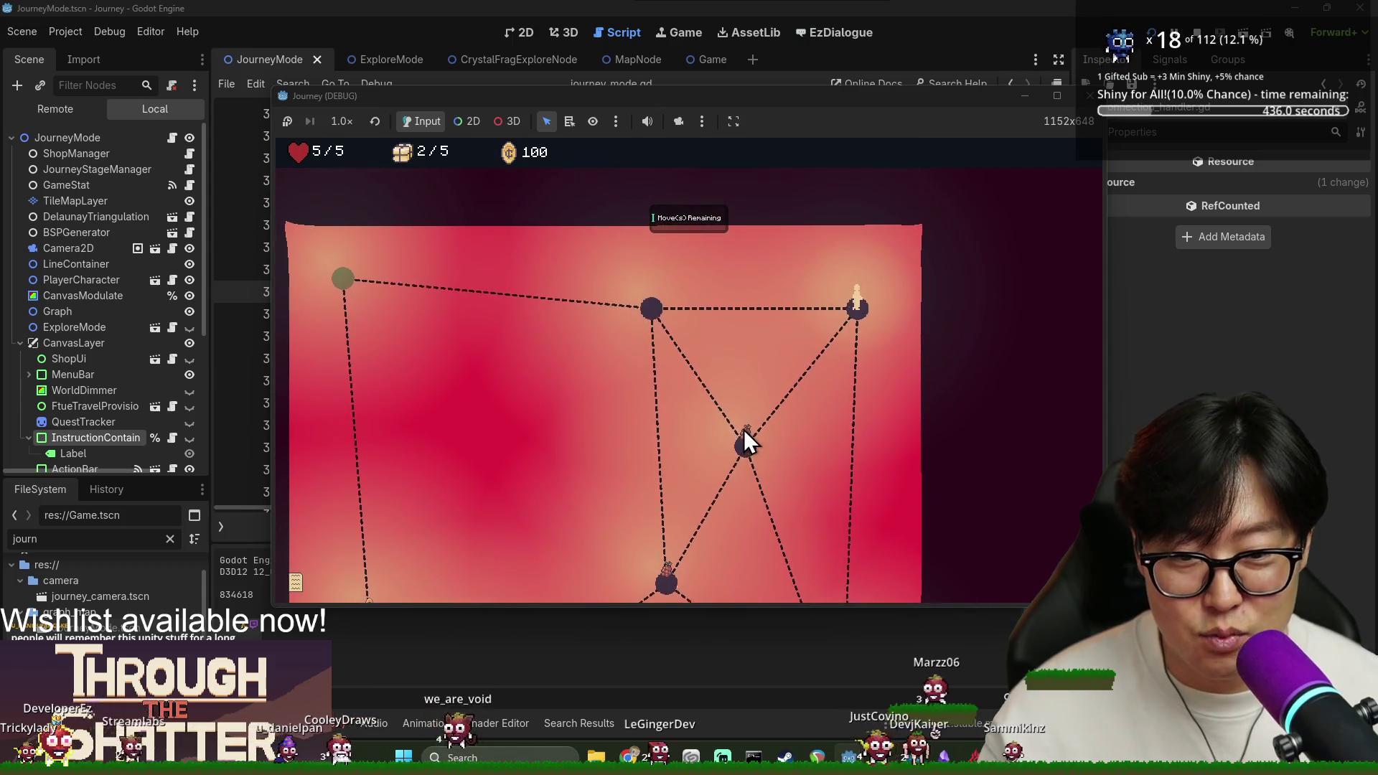
left_click(743, 429)
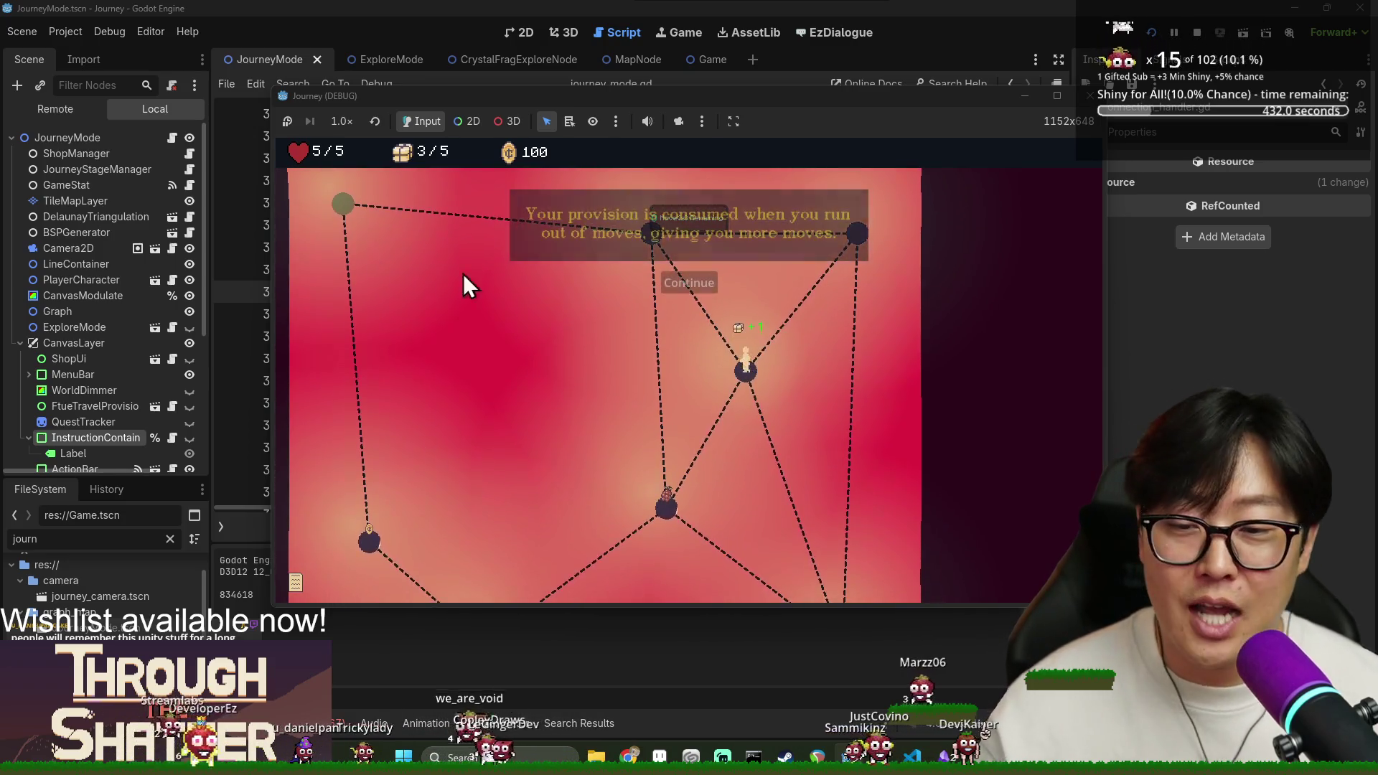
left_click(689, 283)
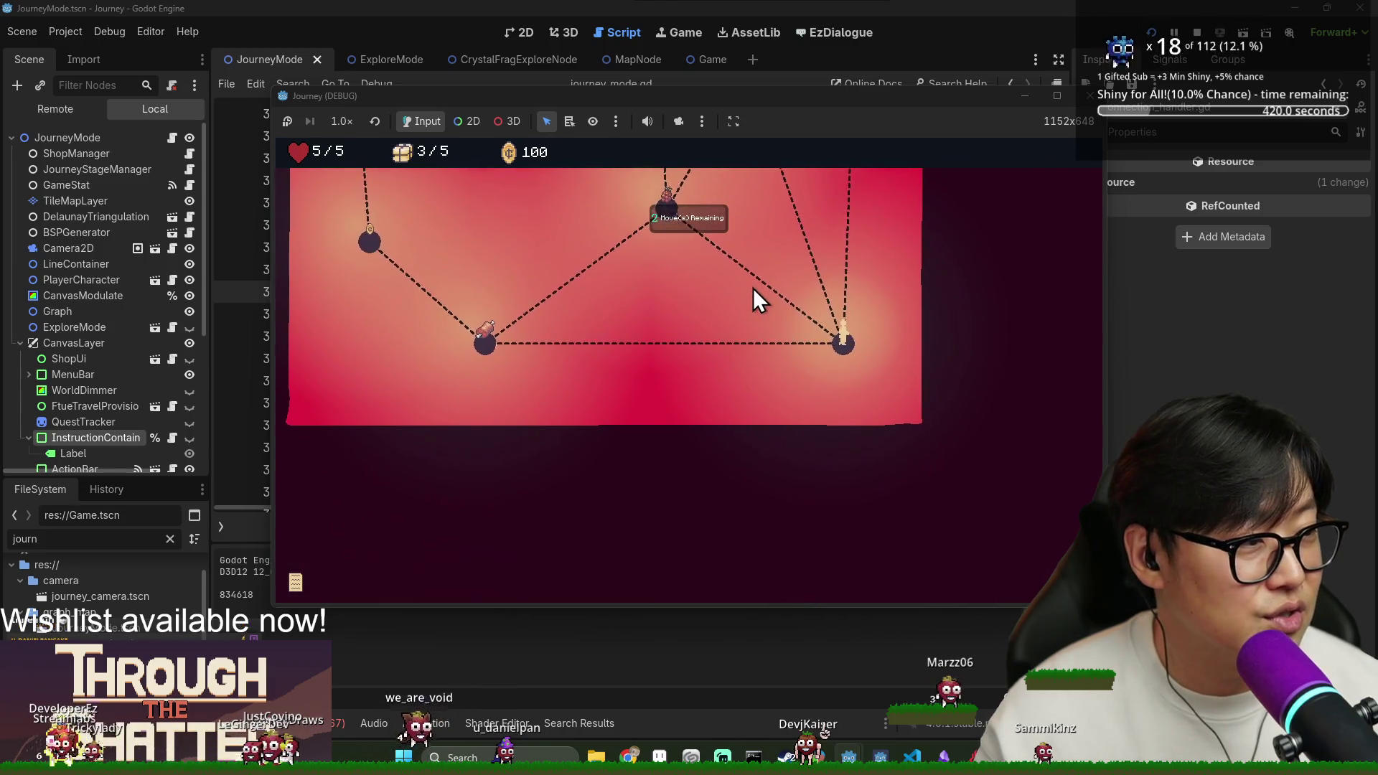
left_click(702, 235)
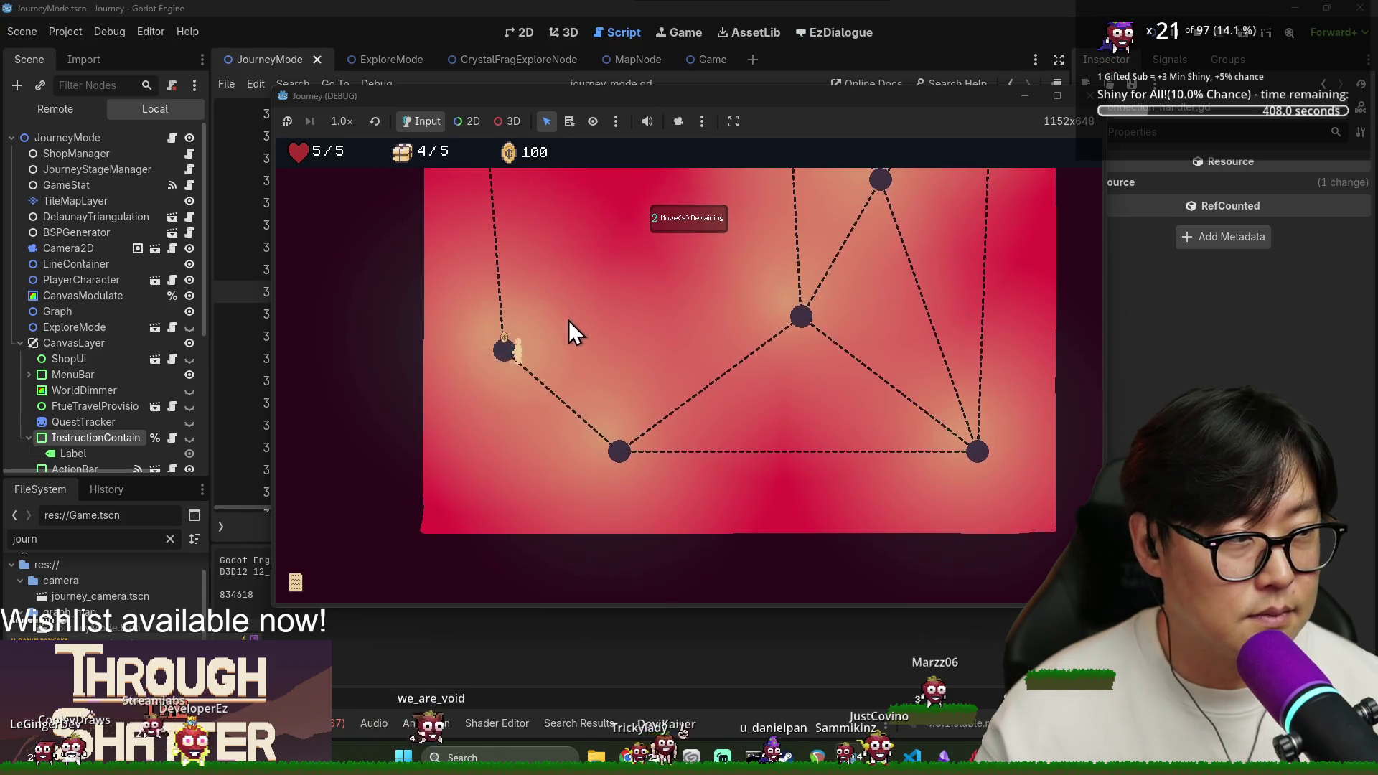
left_click(449, 176)
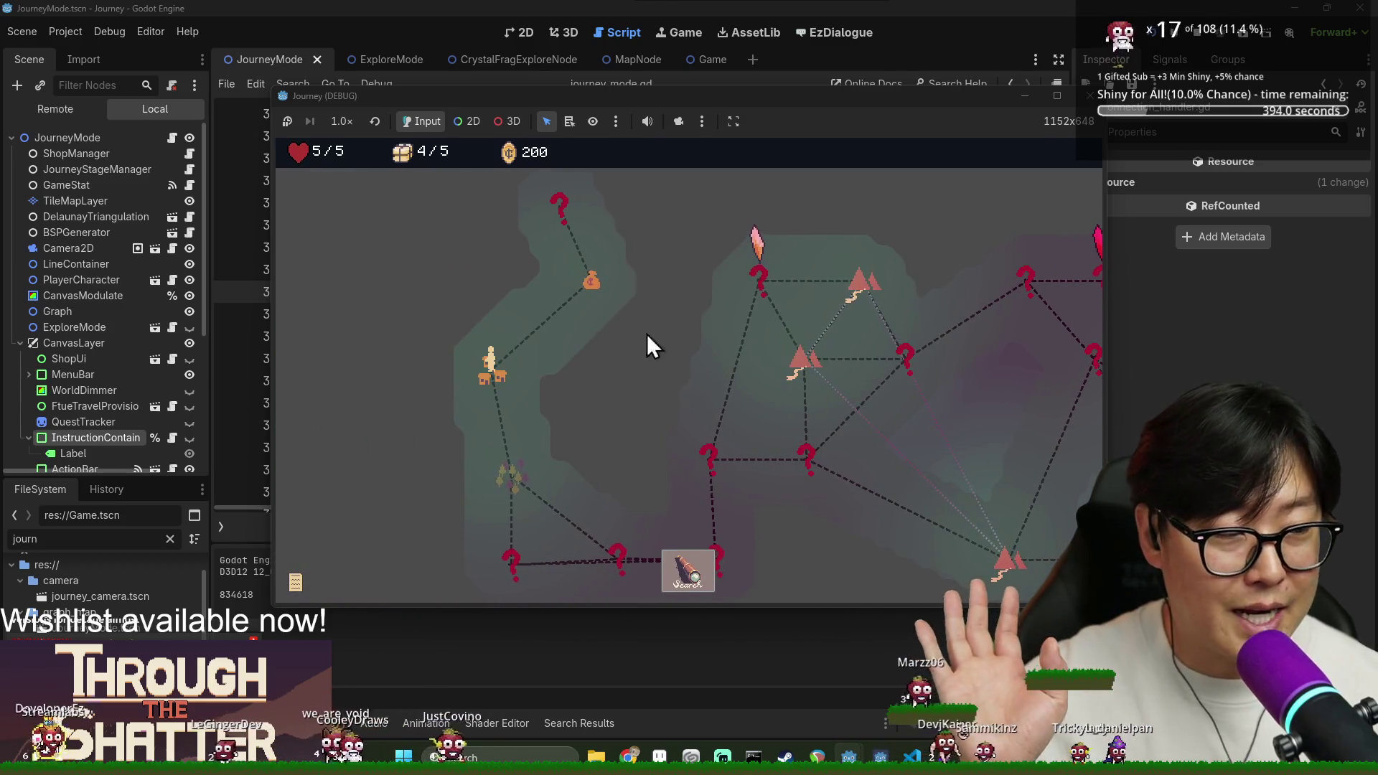
Travel the overworld past the travel tutorial through the money-bag, question-mark and right nodes.
left_click(594, 287)
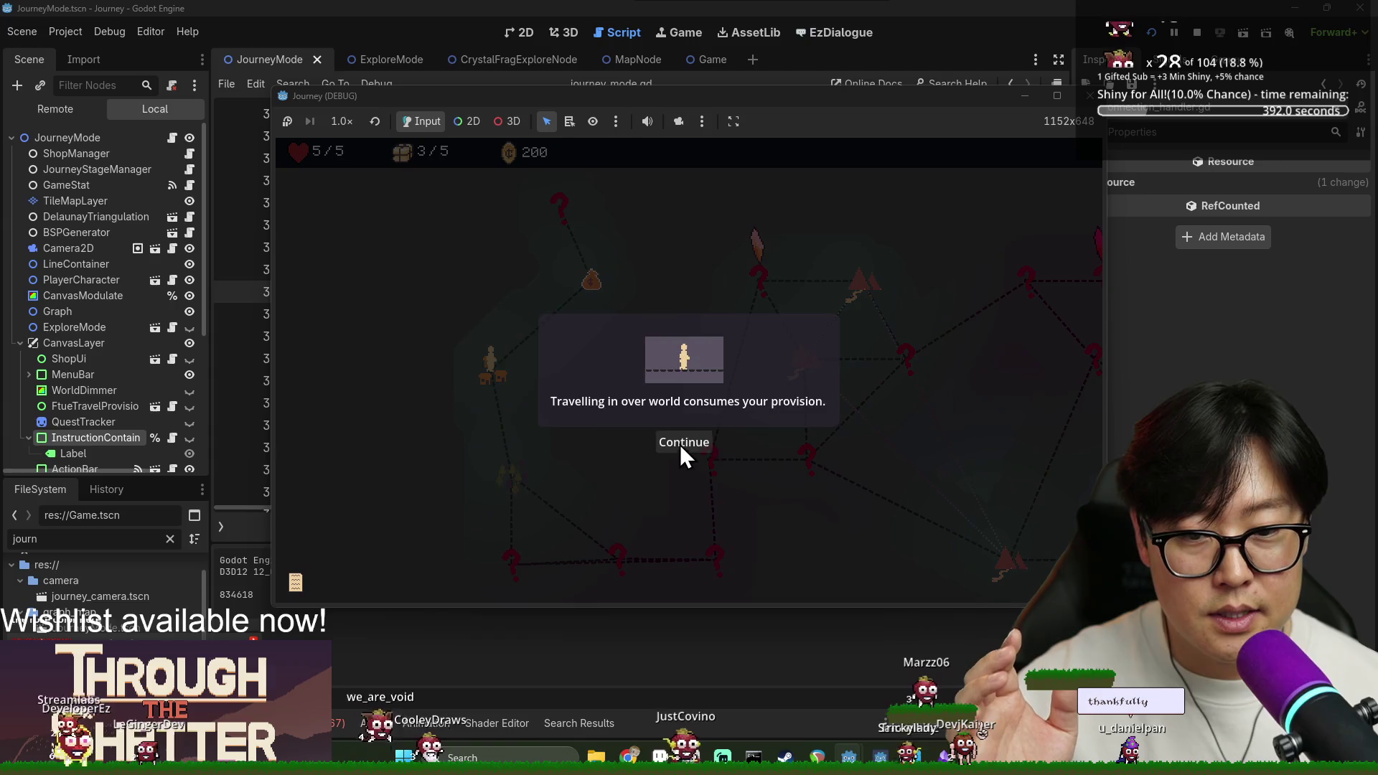
left_click(682, 444)
left_click(694, 438)
left_click(603, 293)
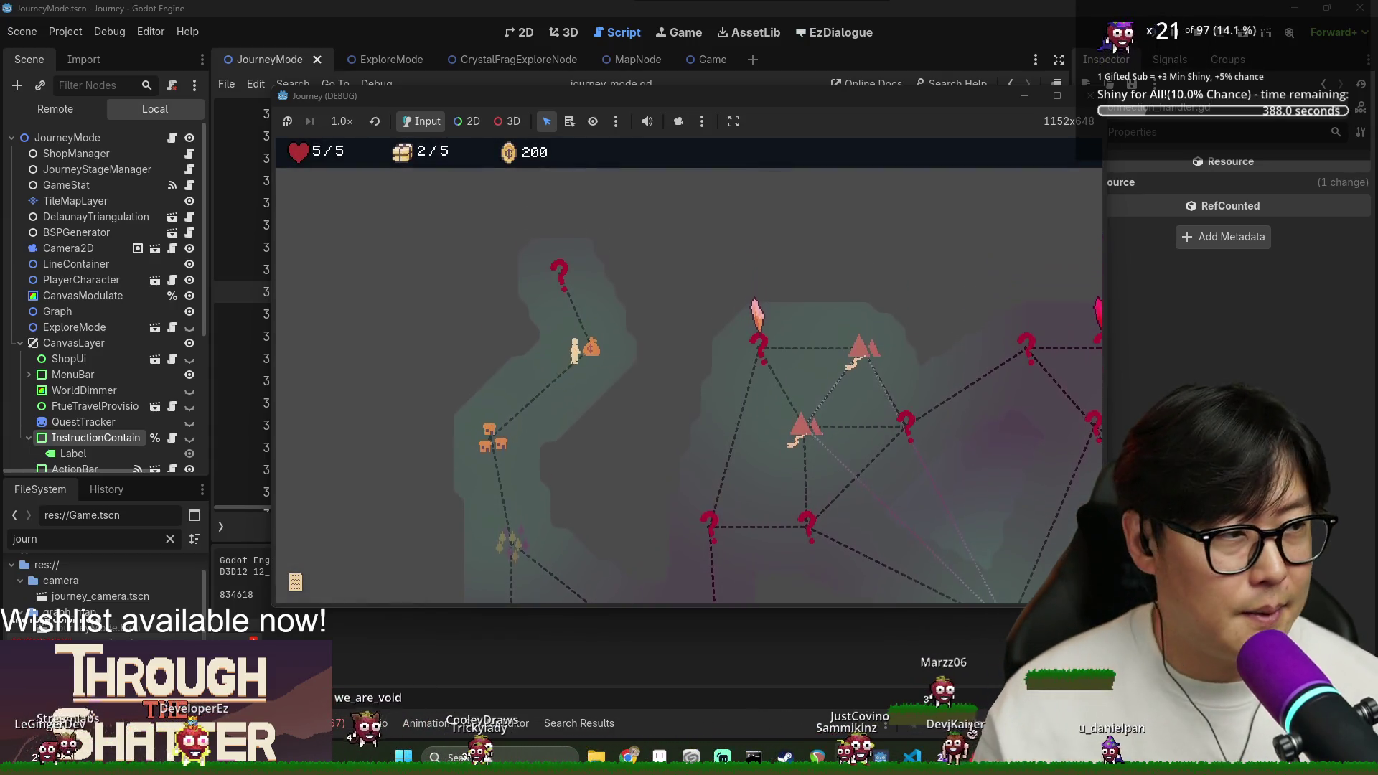
left_click(560, 272)
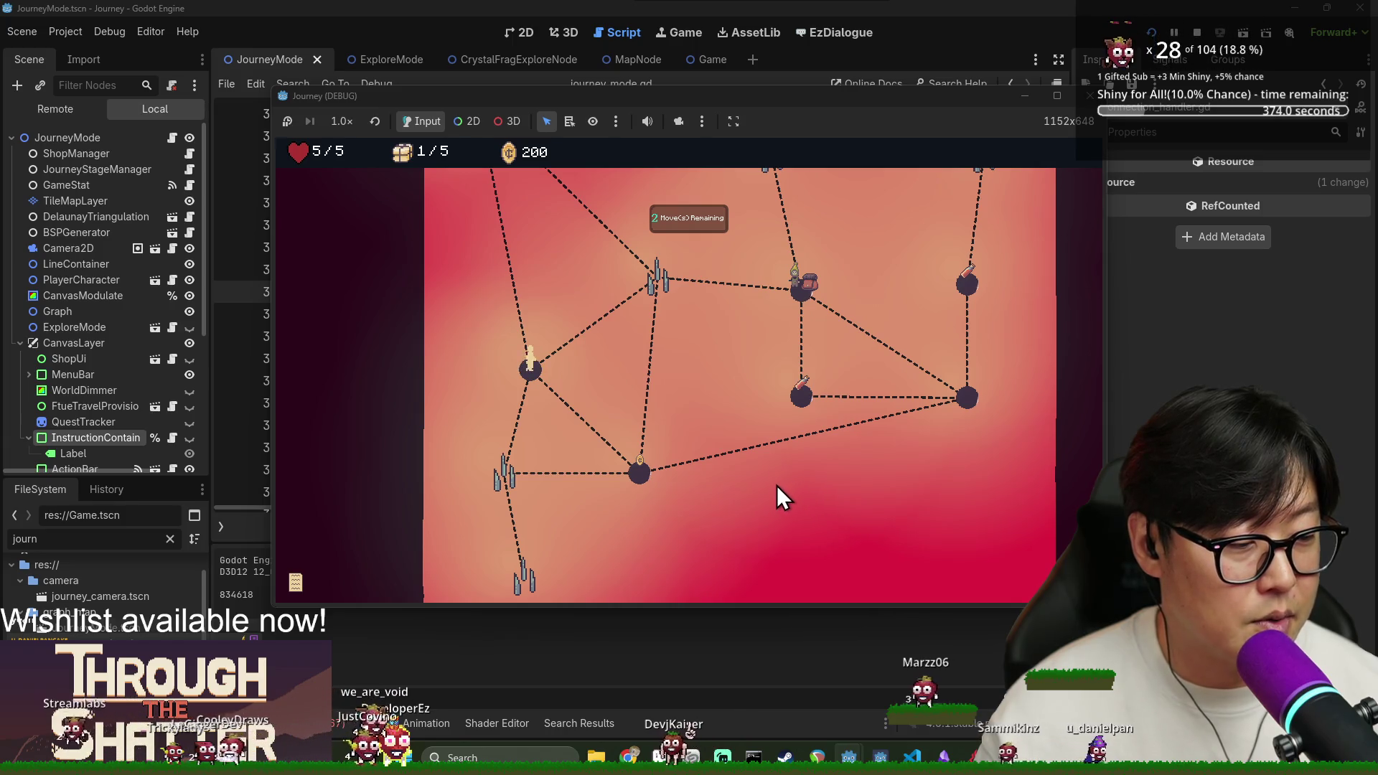
left_click(975, 410)
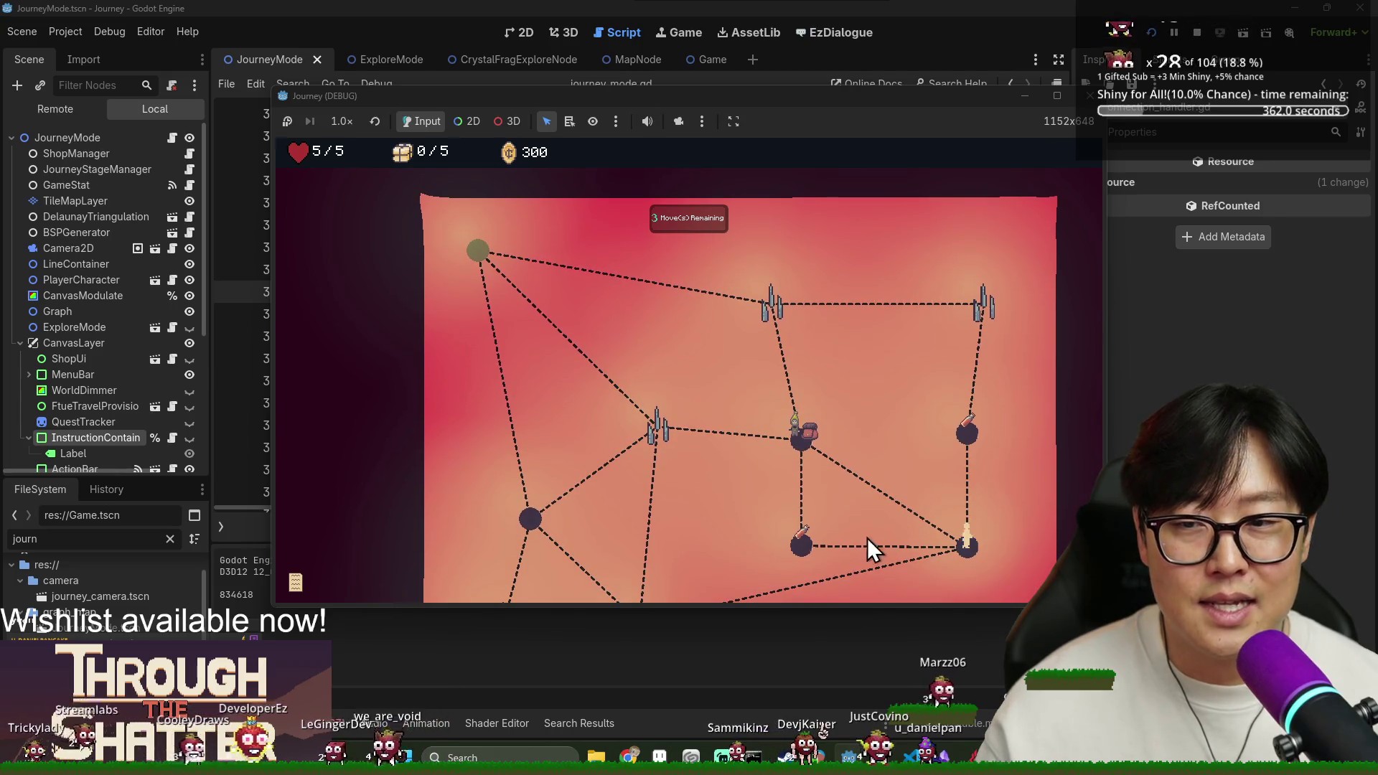
left_click(795, 440)
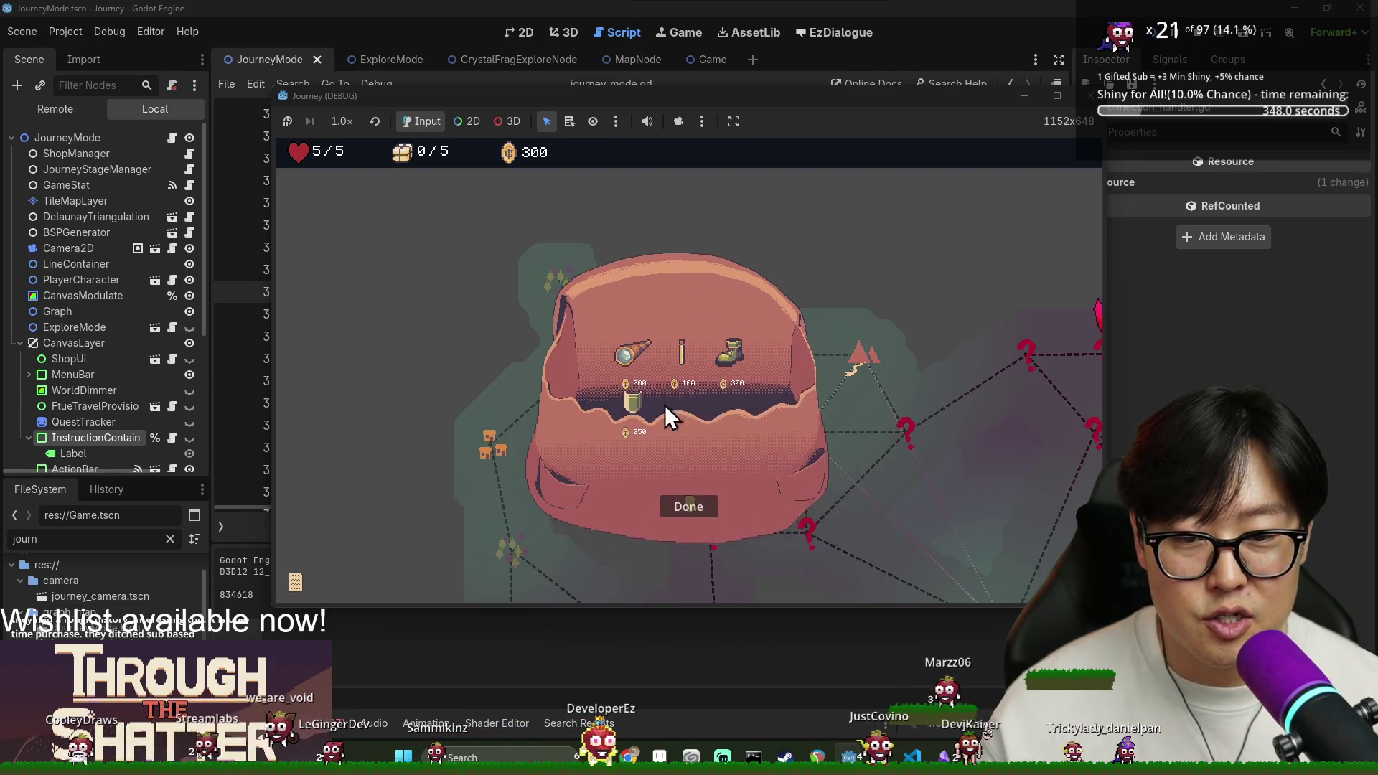
Buy the first shop item, then return to journey_mode.gd at _tunnel_to_poi.
left_click(639, 362)
left_click(686, 492)
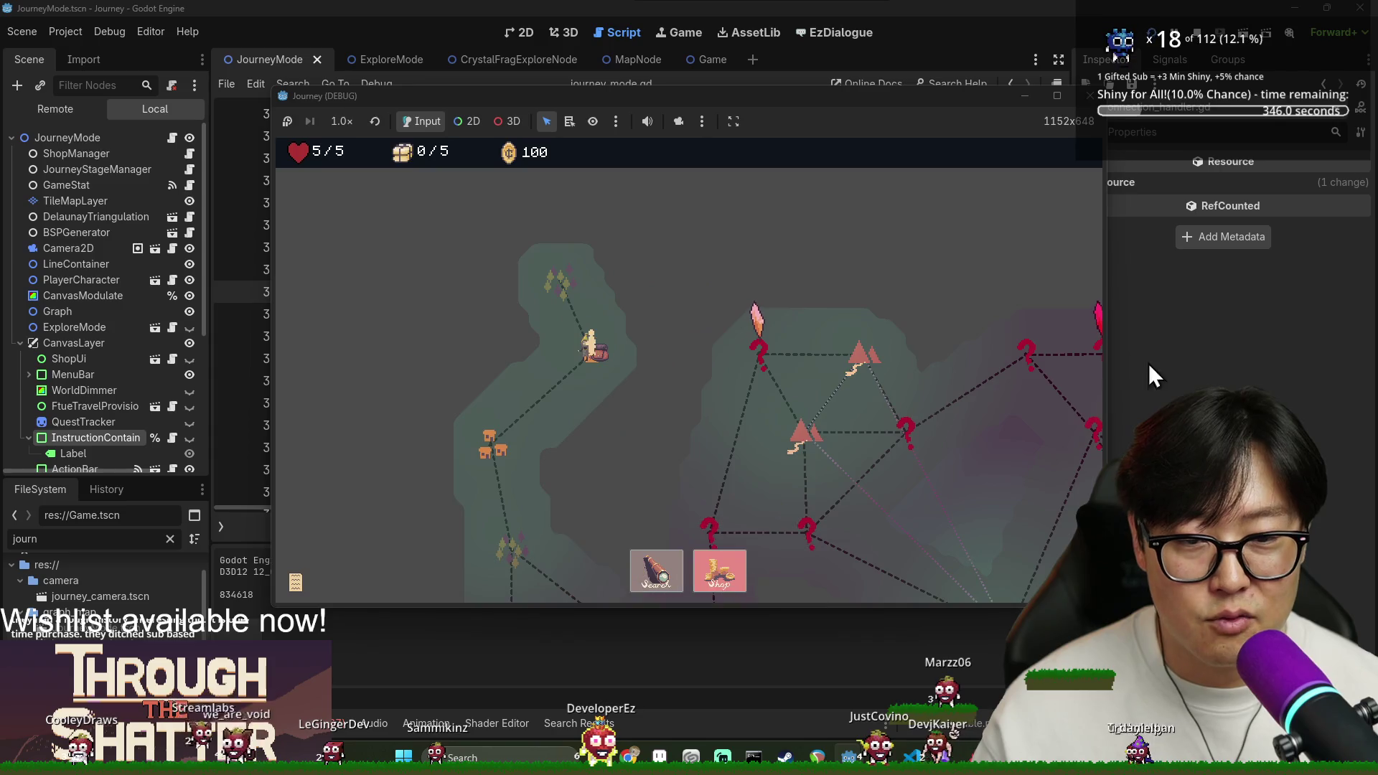
left_click(1148, 363)
left_click(514, 227)
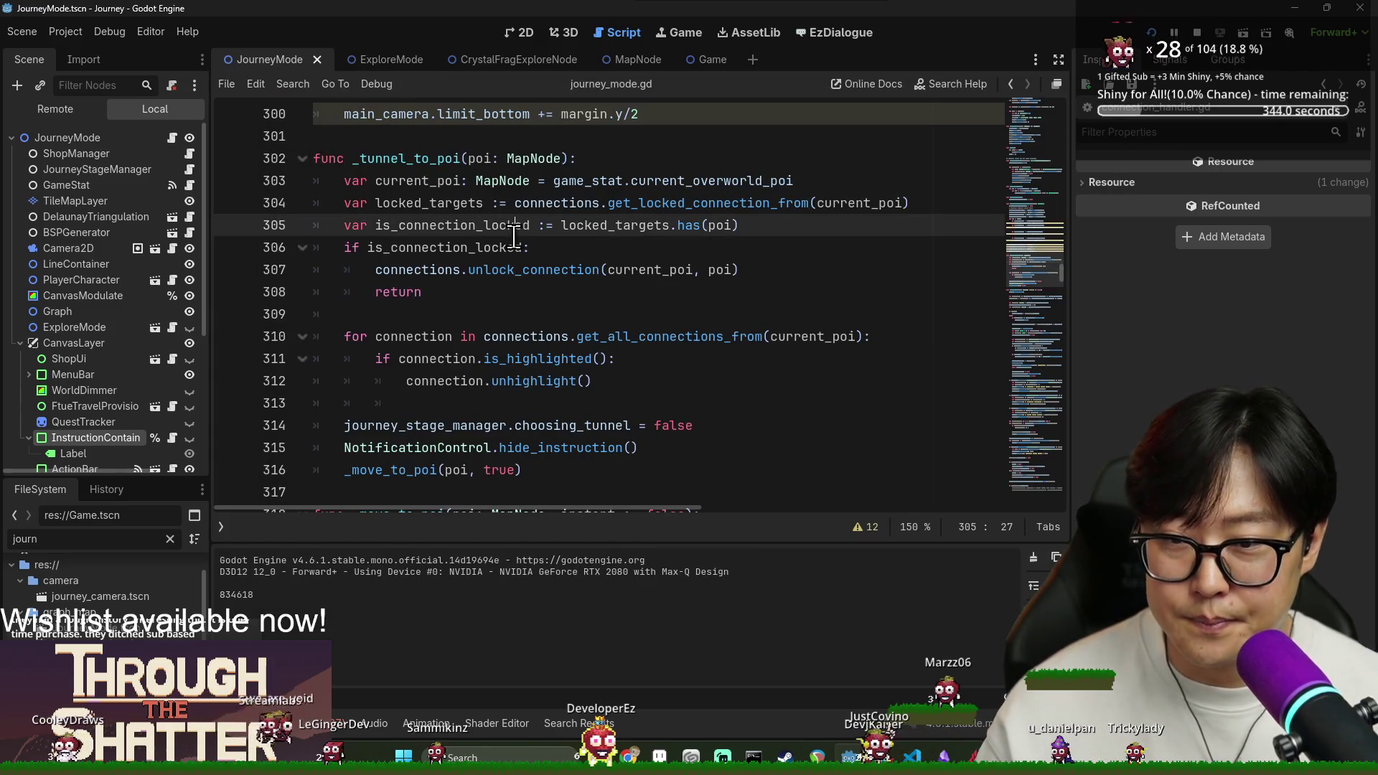
Search for enter_explo and jump to the _enter_explore_mode definition.
key("ctrl+f")
type("start_expl")
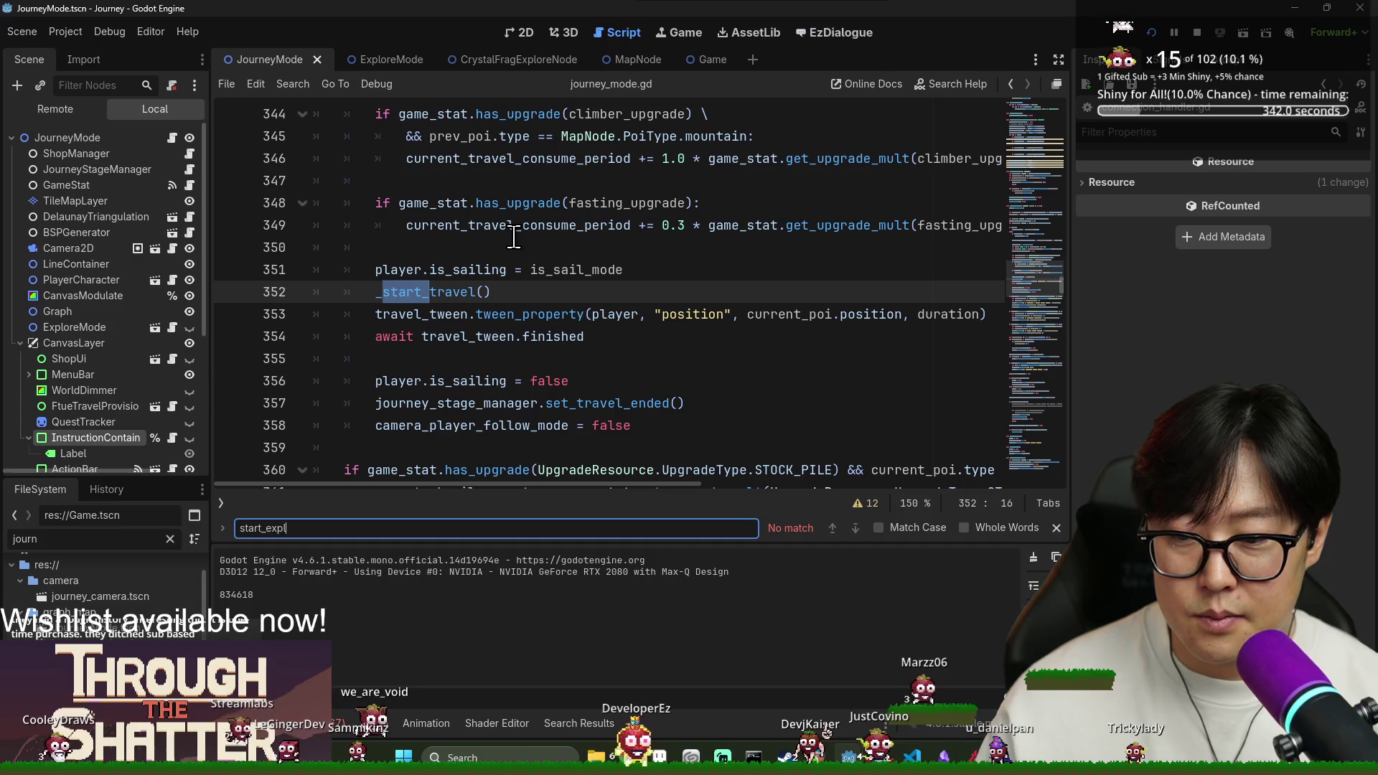
key("BackSpace")
key("BackSpace")
key("BackSpace")
type("ent")
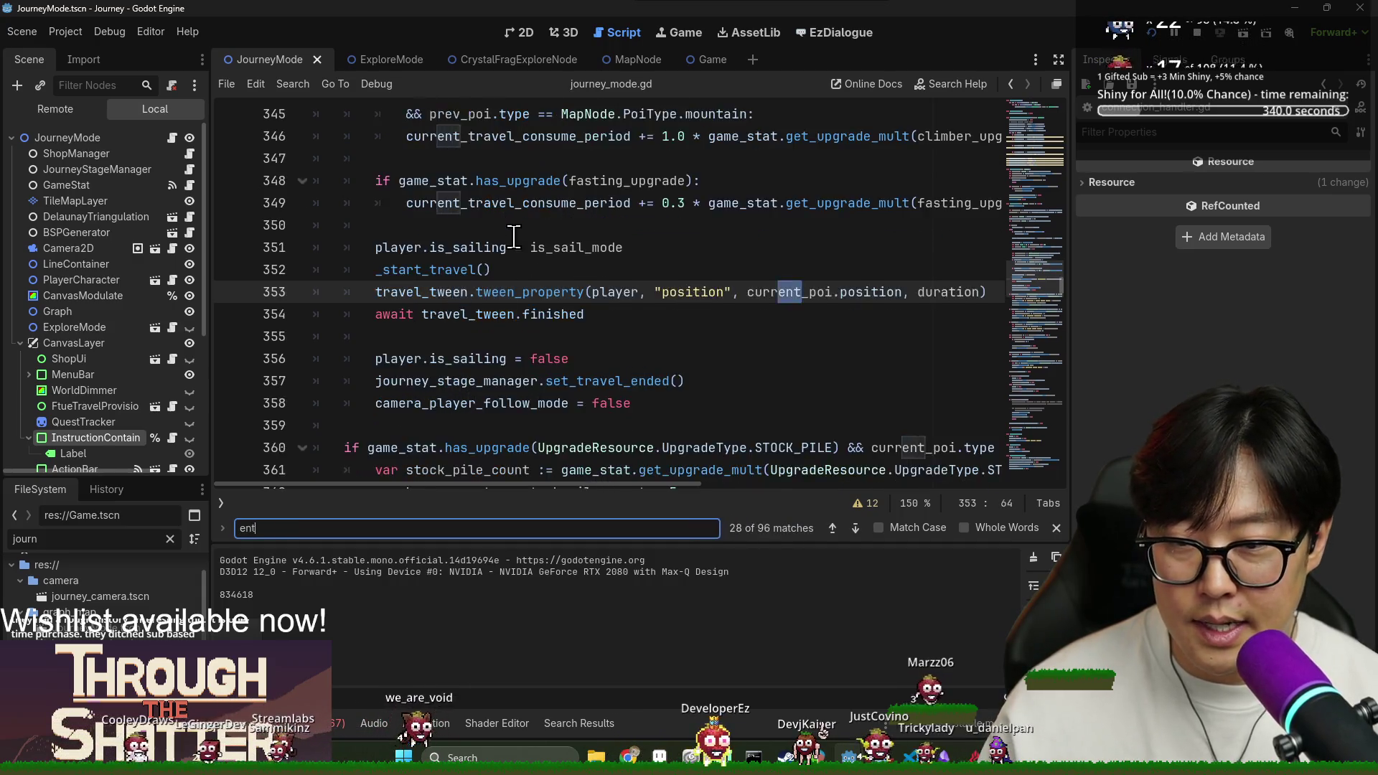
type("er_explo")
left_click(556, 292)
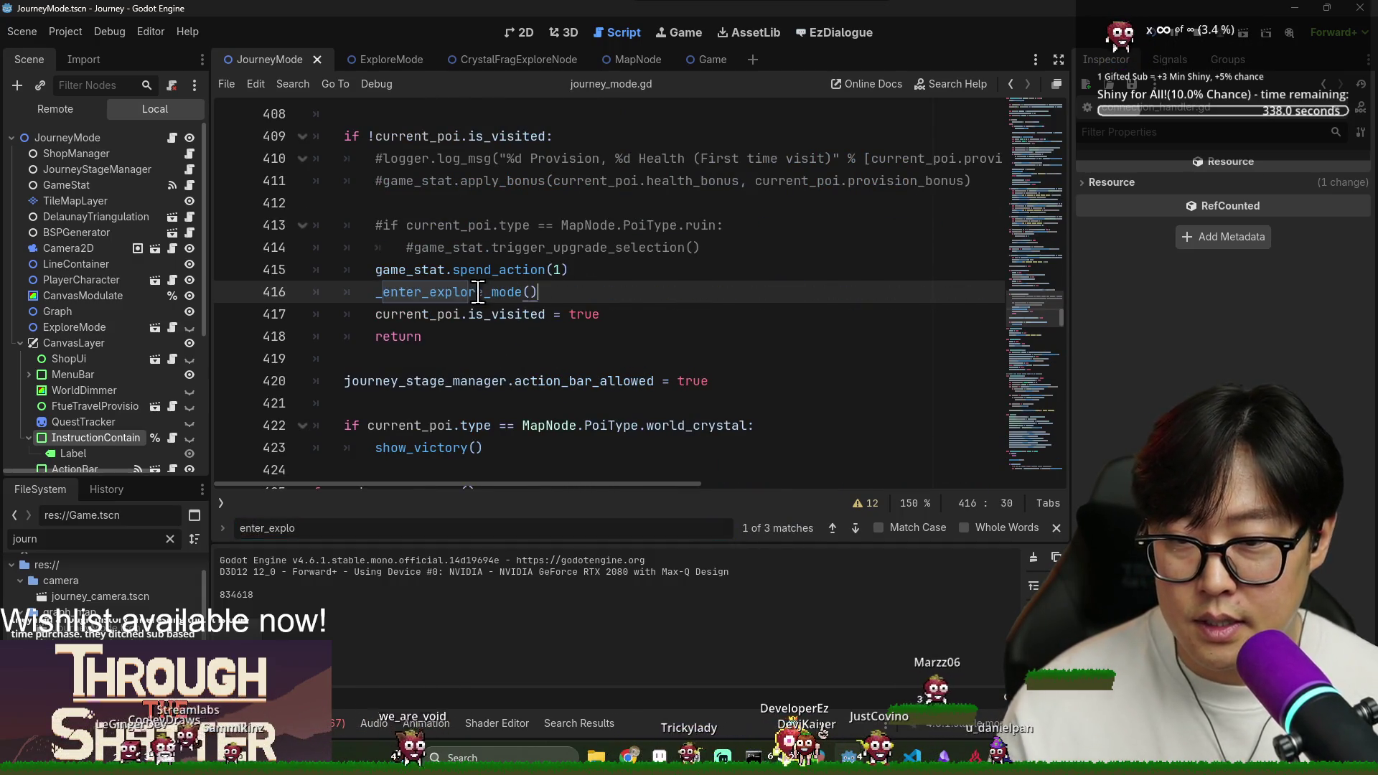
left_click(457, 297, "ctrl")
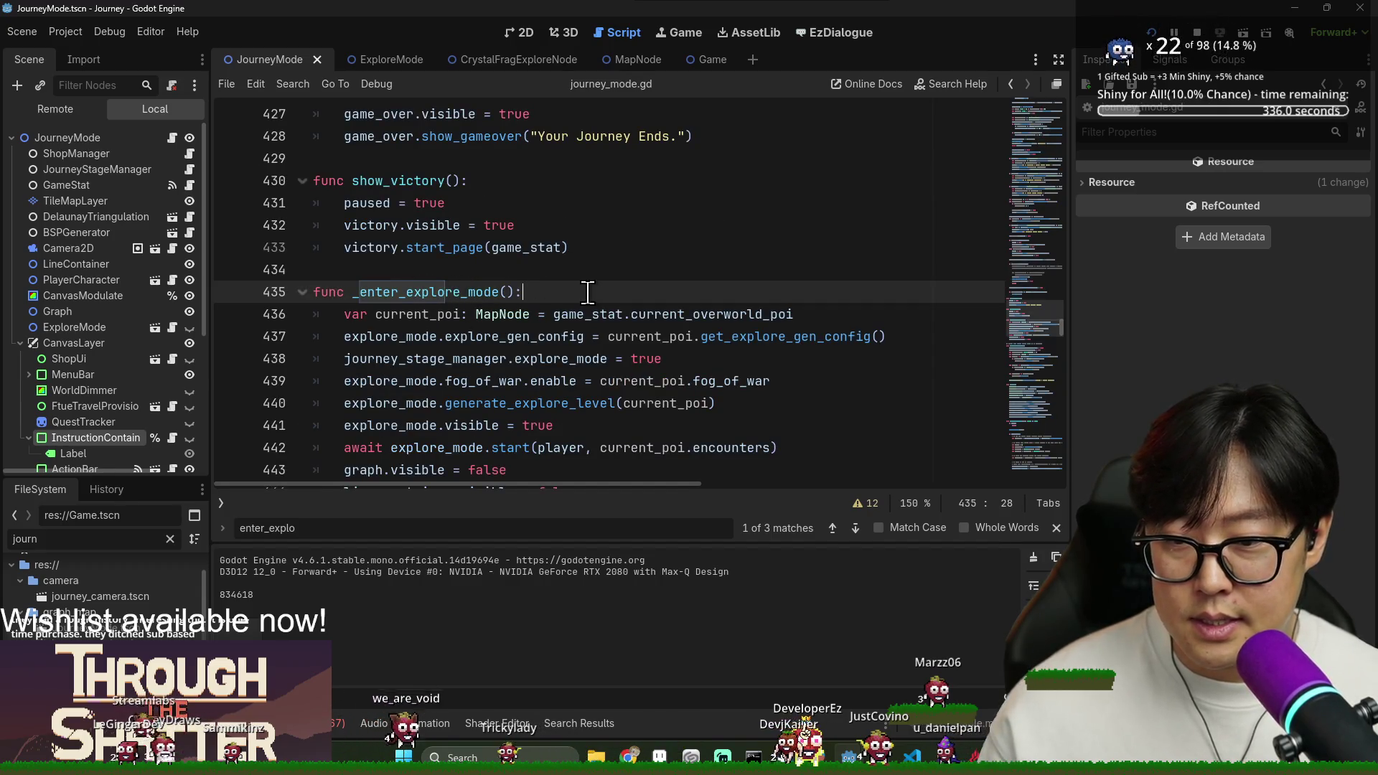
scroll(715, 325, "down", 1)
Open a blank line after line 442, where explore mode becomes visible.
key("Return")
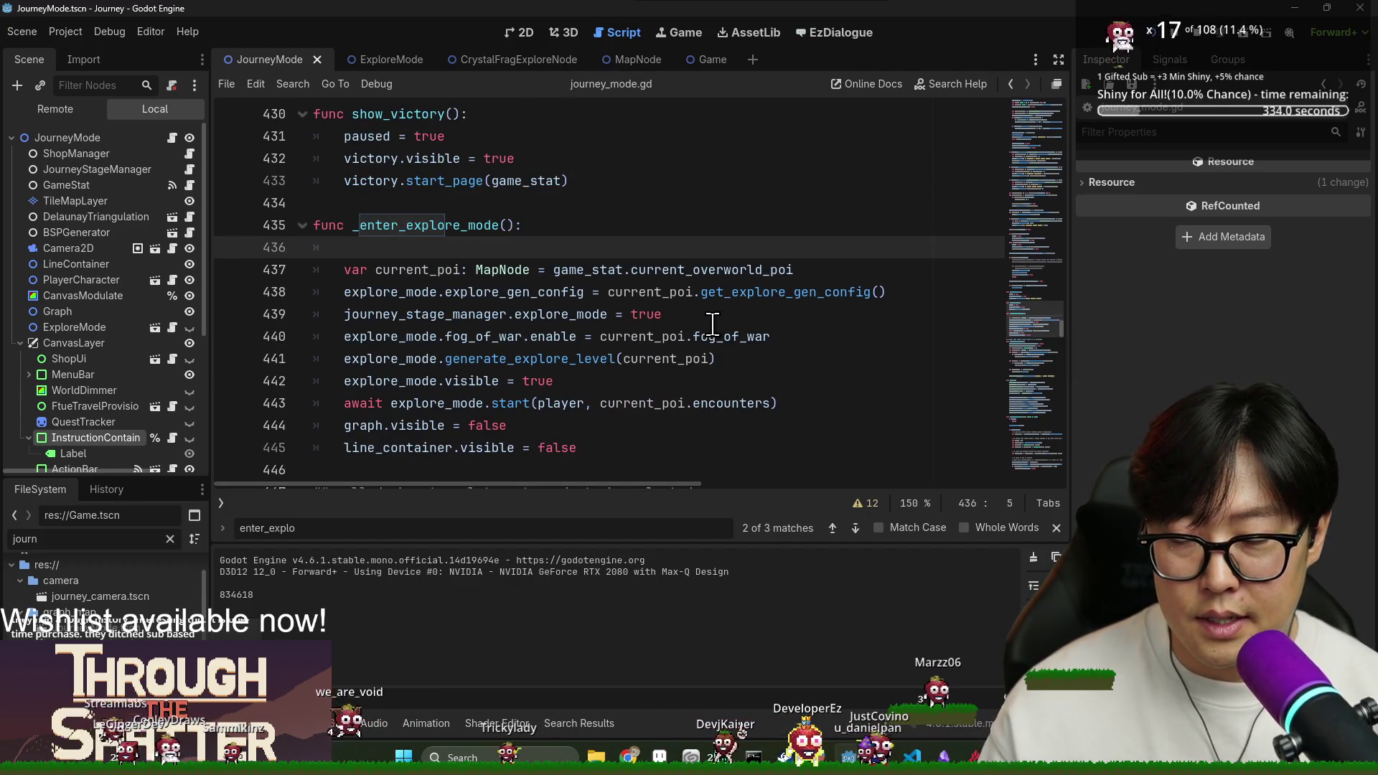
type("ca")
key("BackSpace")
key("BackSpace")
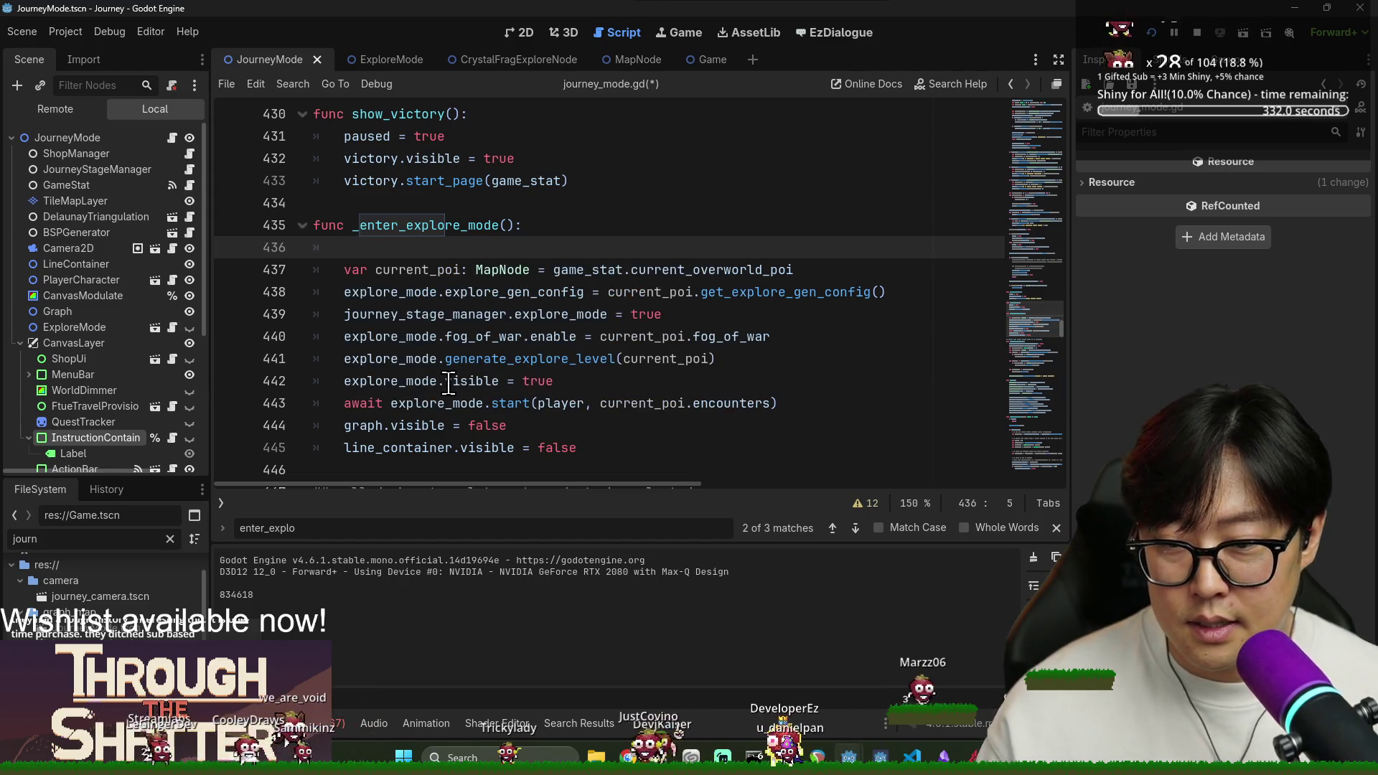
double_click(503, 359)
double_click(460, 381)
key("End")
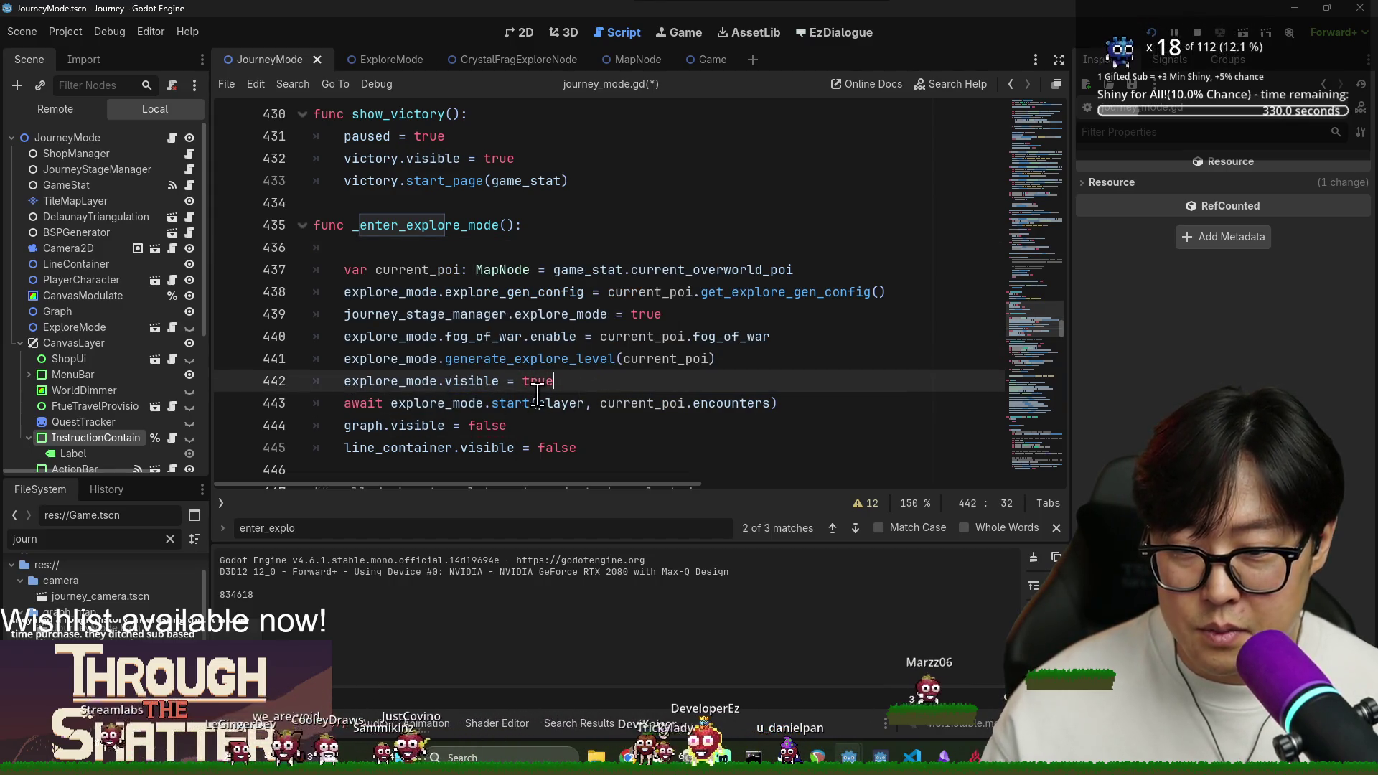
key("Return")
Write VfxControl.change_veil(Color.SKY_BLUE) on line 443 using autocomplete.
type("anva")
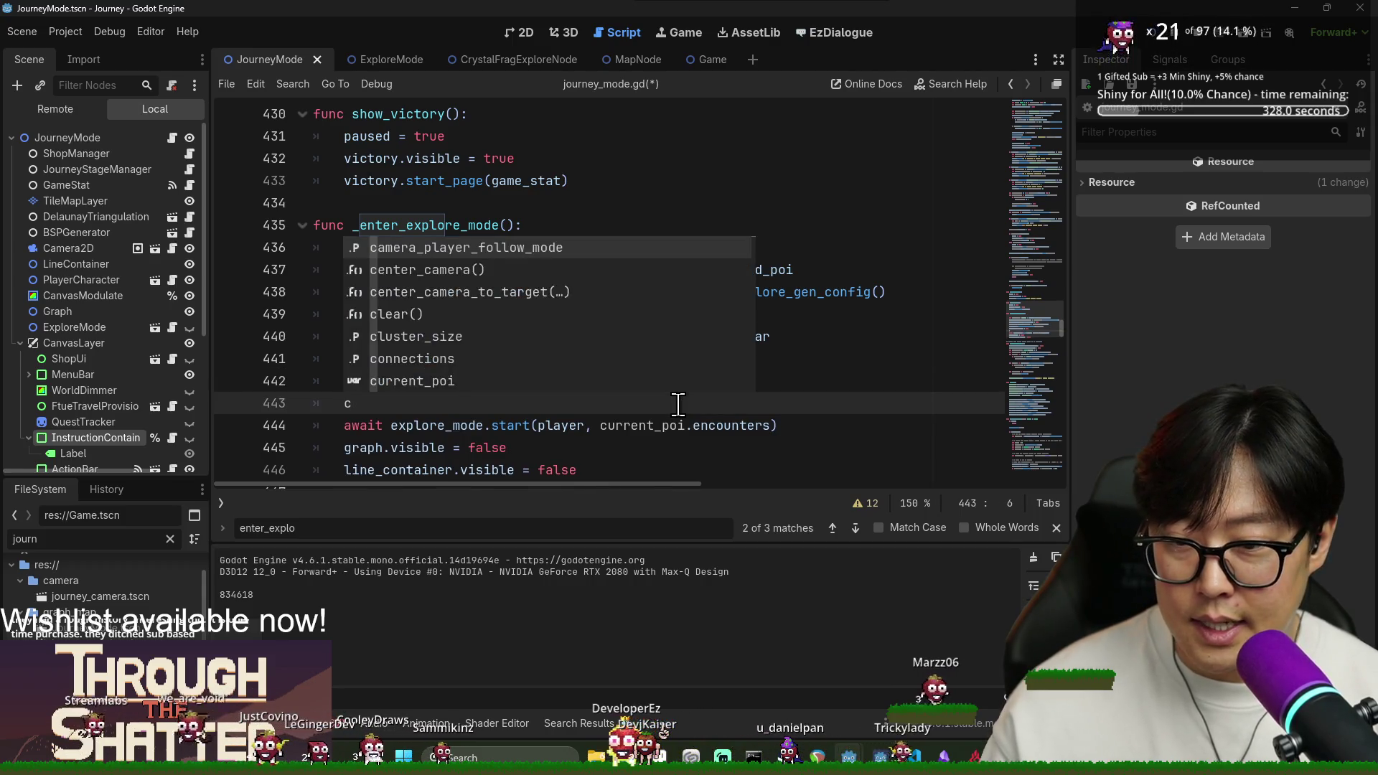
key("BackSpace")
key("BackSpace")
key("BackSpace")
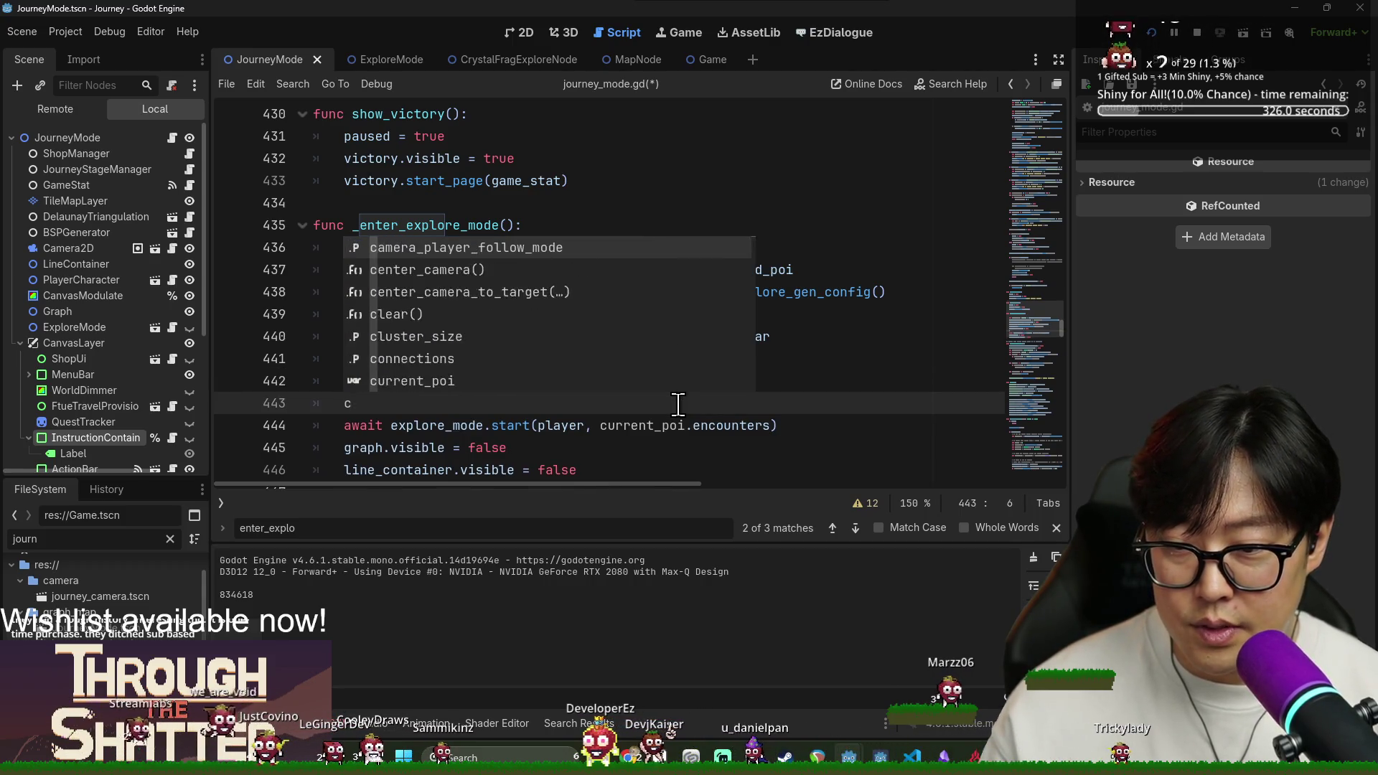
type("vfx")
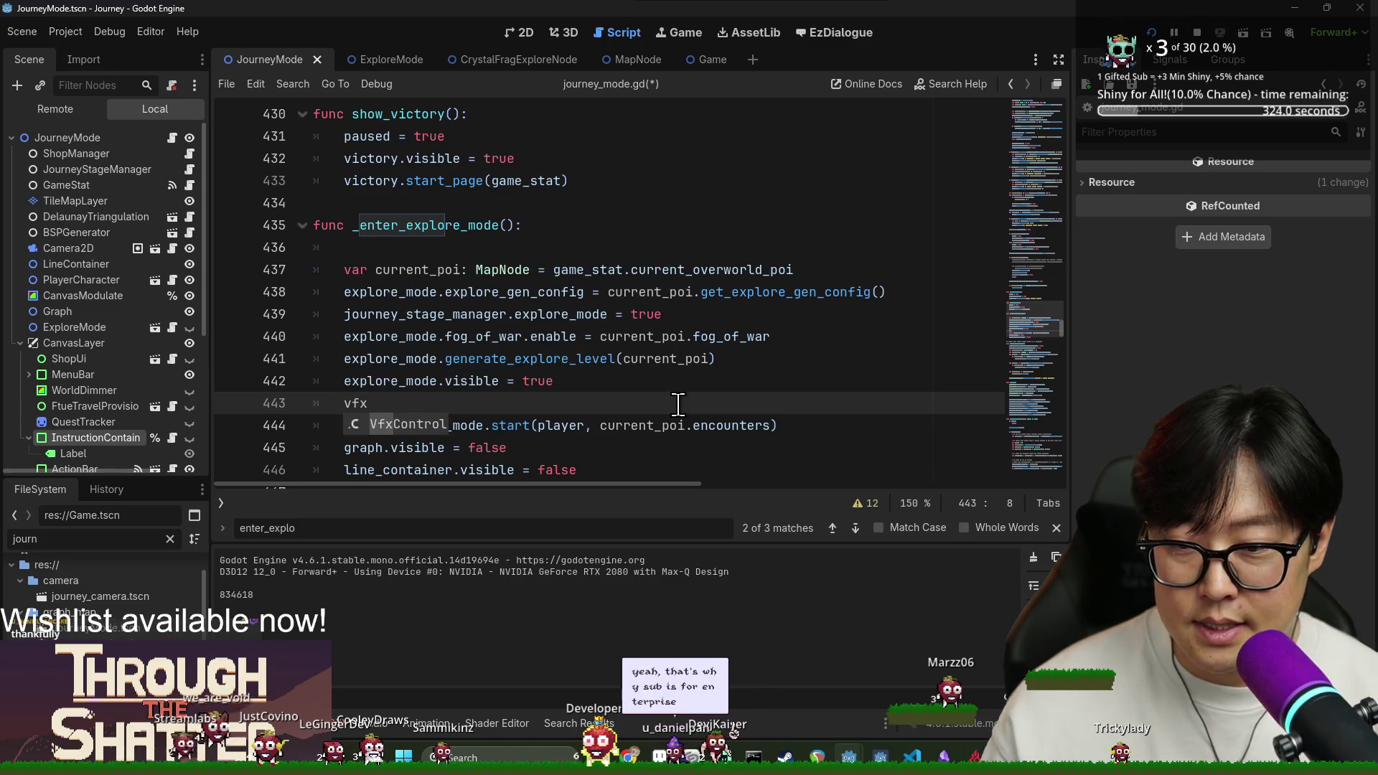
key("Return")
type(".")
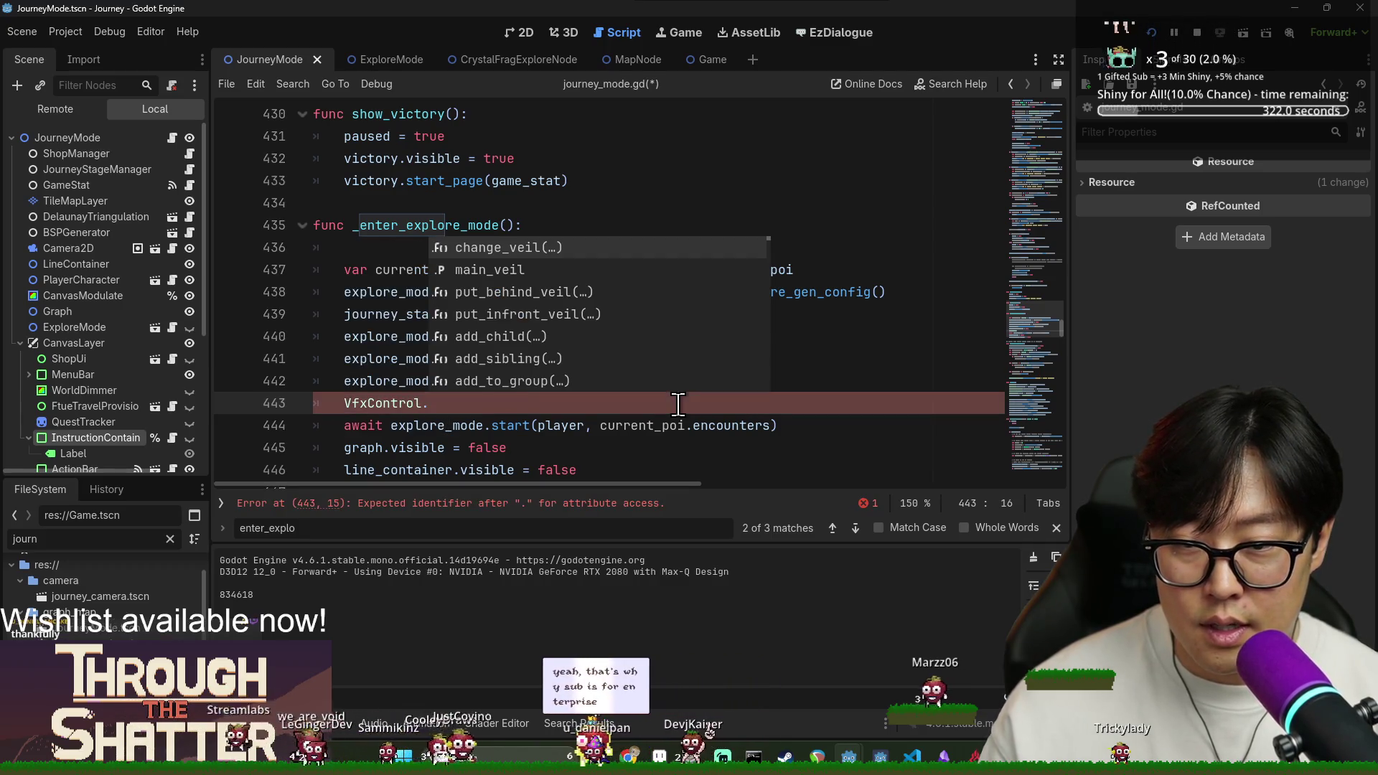
key("Return")
type("Color.")
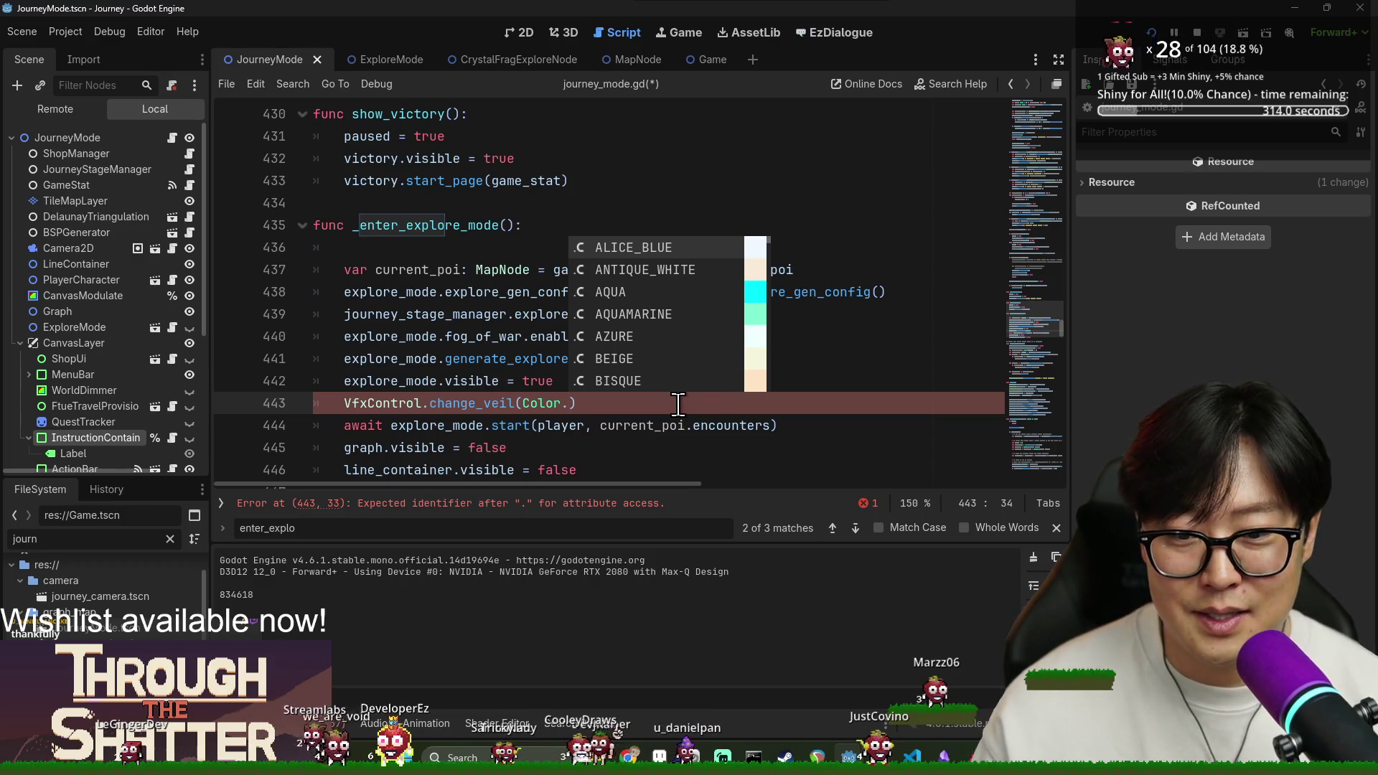
type("blu")
key("Down")
key("Down")
key("Down")
key("Up")
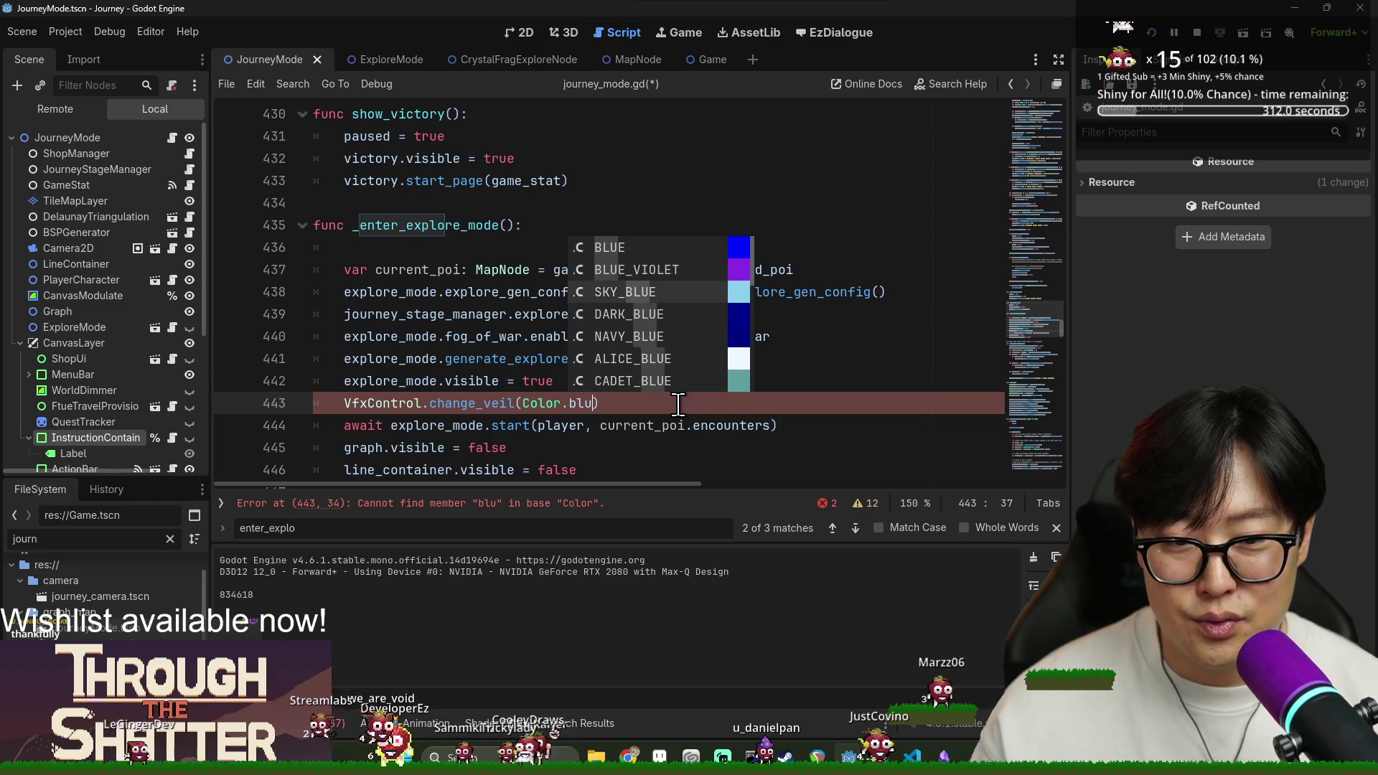
key("Return")
Check the CanvasModulate node, save, and select the change_veil statement on line 443.
left_click(87, 294)
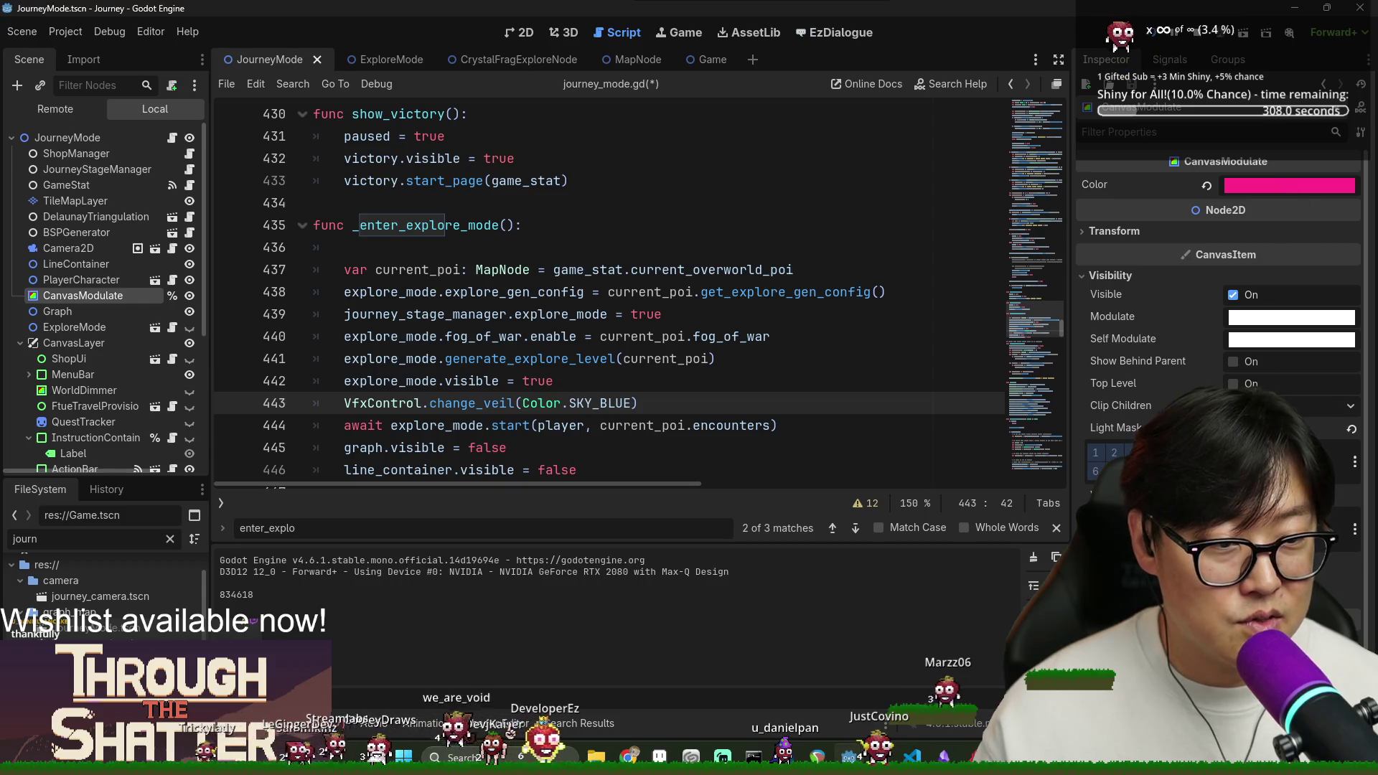
left_click(594, 405)
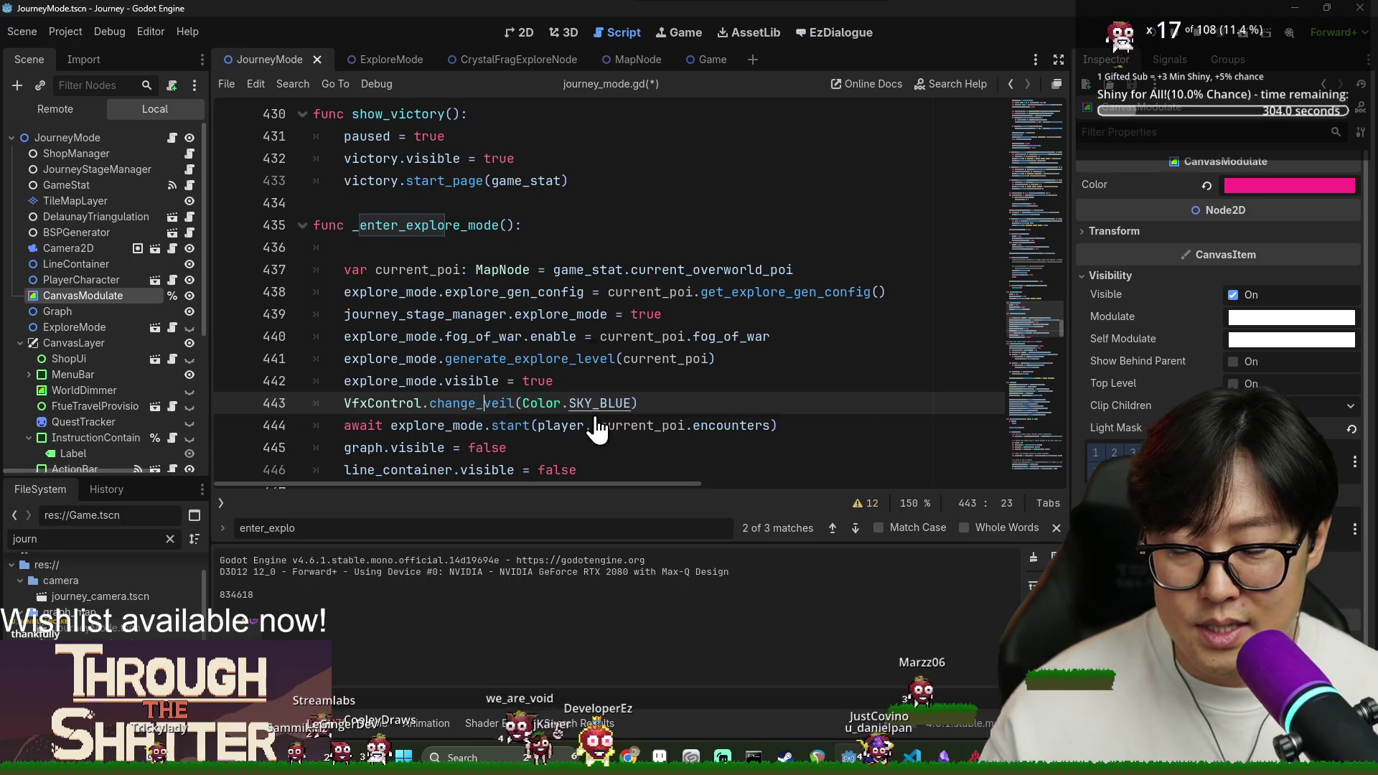
key("ctrl+s")
double_click(383, 403)
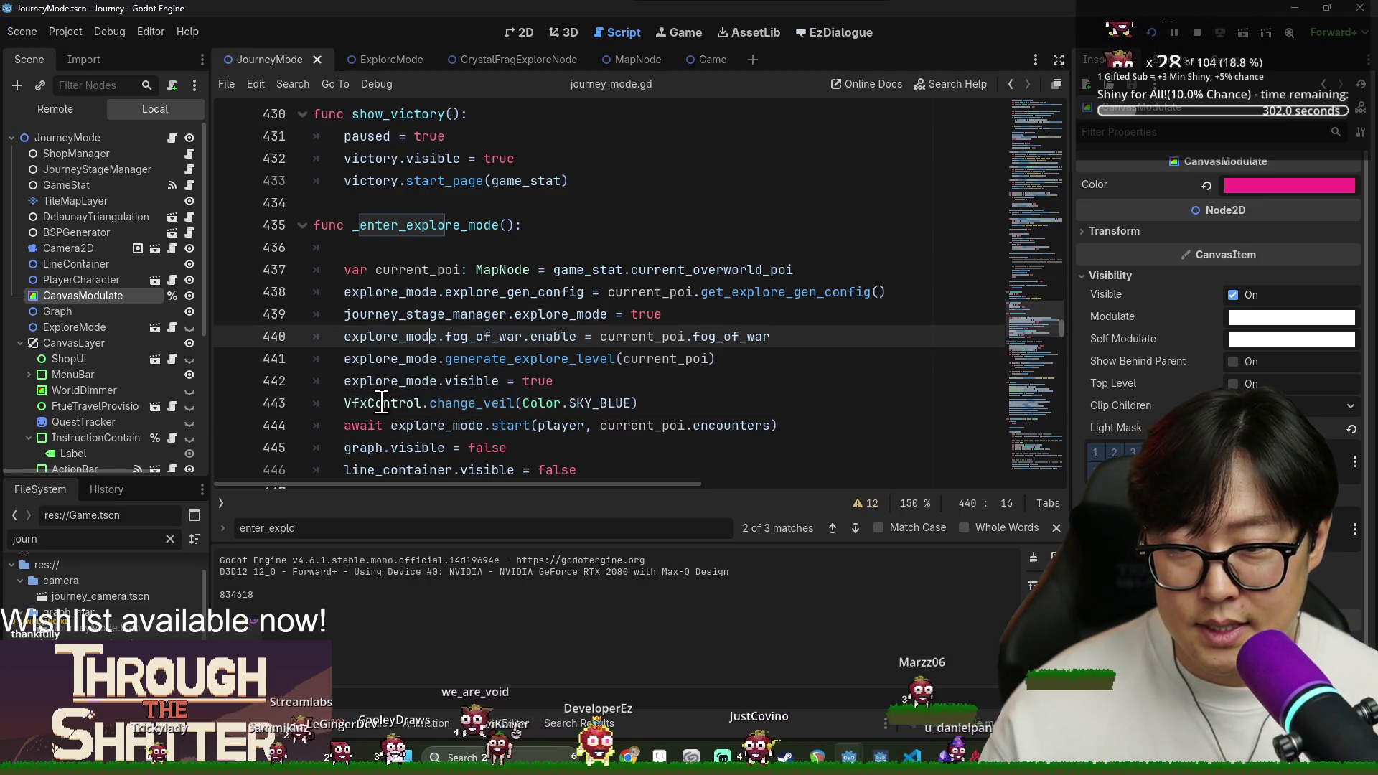
left_click(656, 404, "shift")
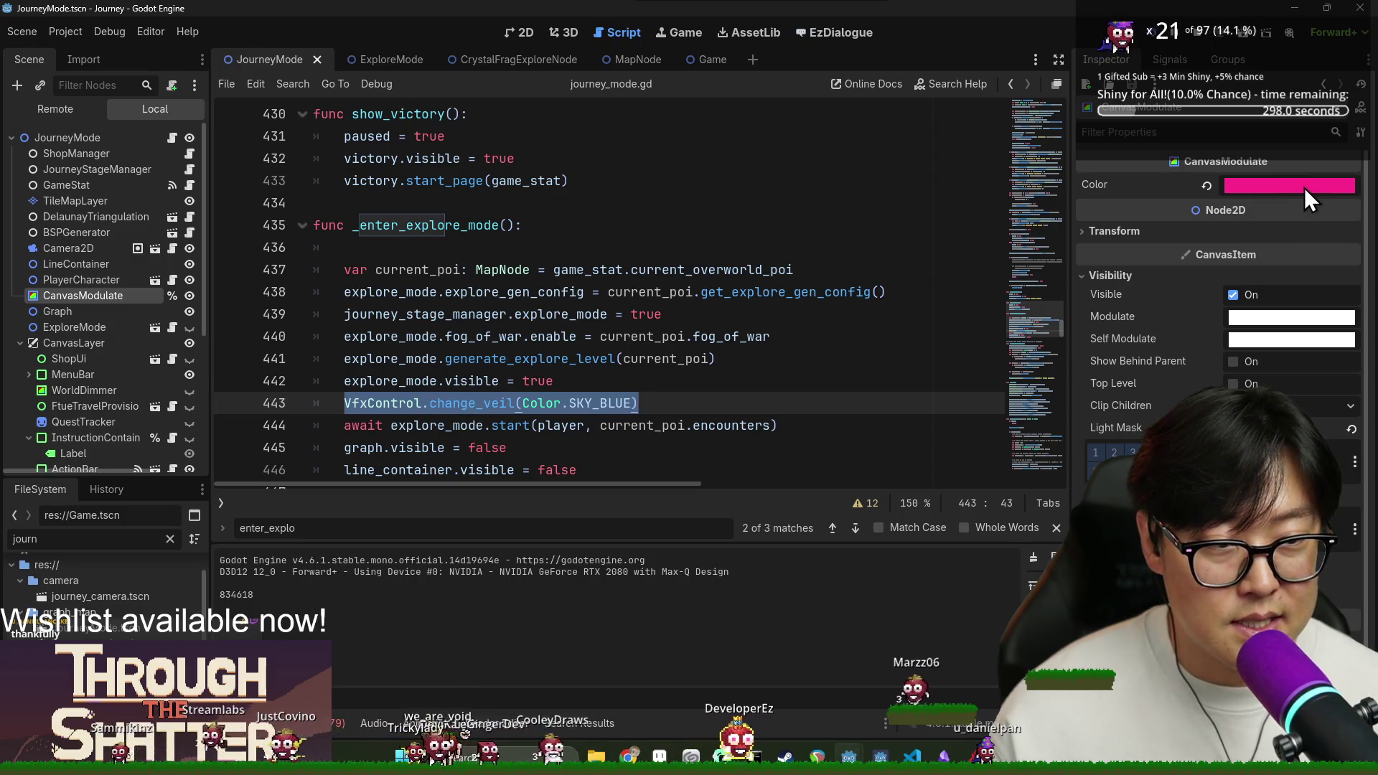
Filter the FileSystem dock for 'enum' to reveal the stage_managers folder.
left_click(121, 544)
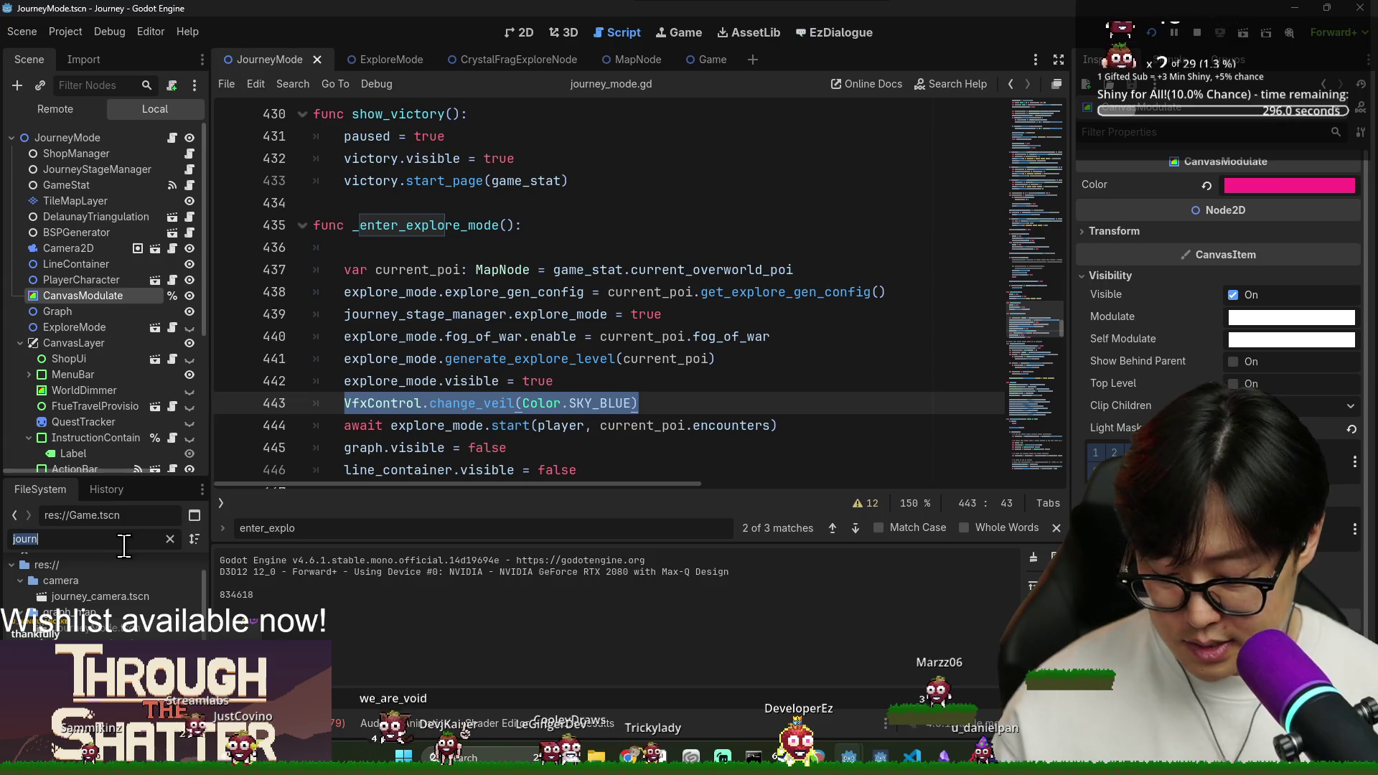
type("consta")
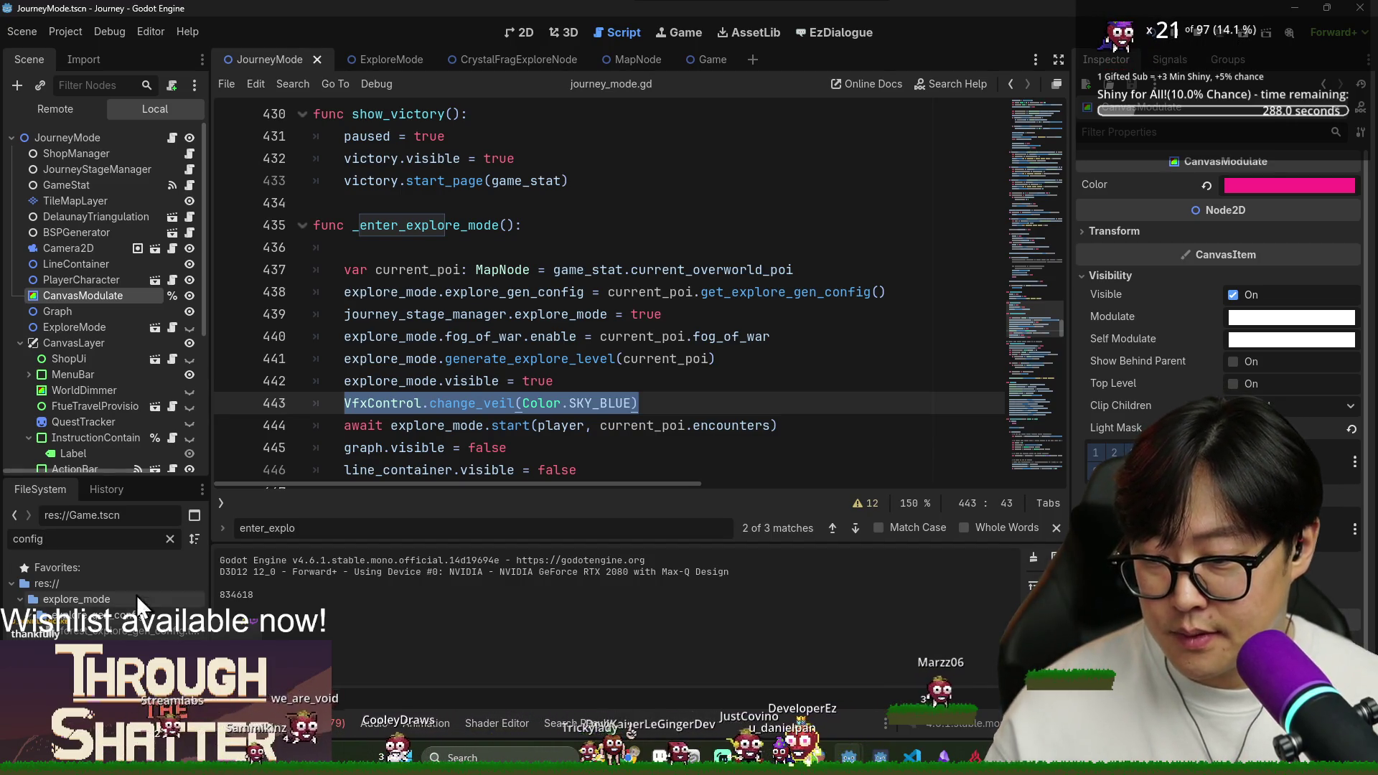
key("ctrl+a")
type("enu")
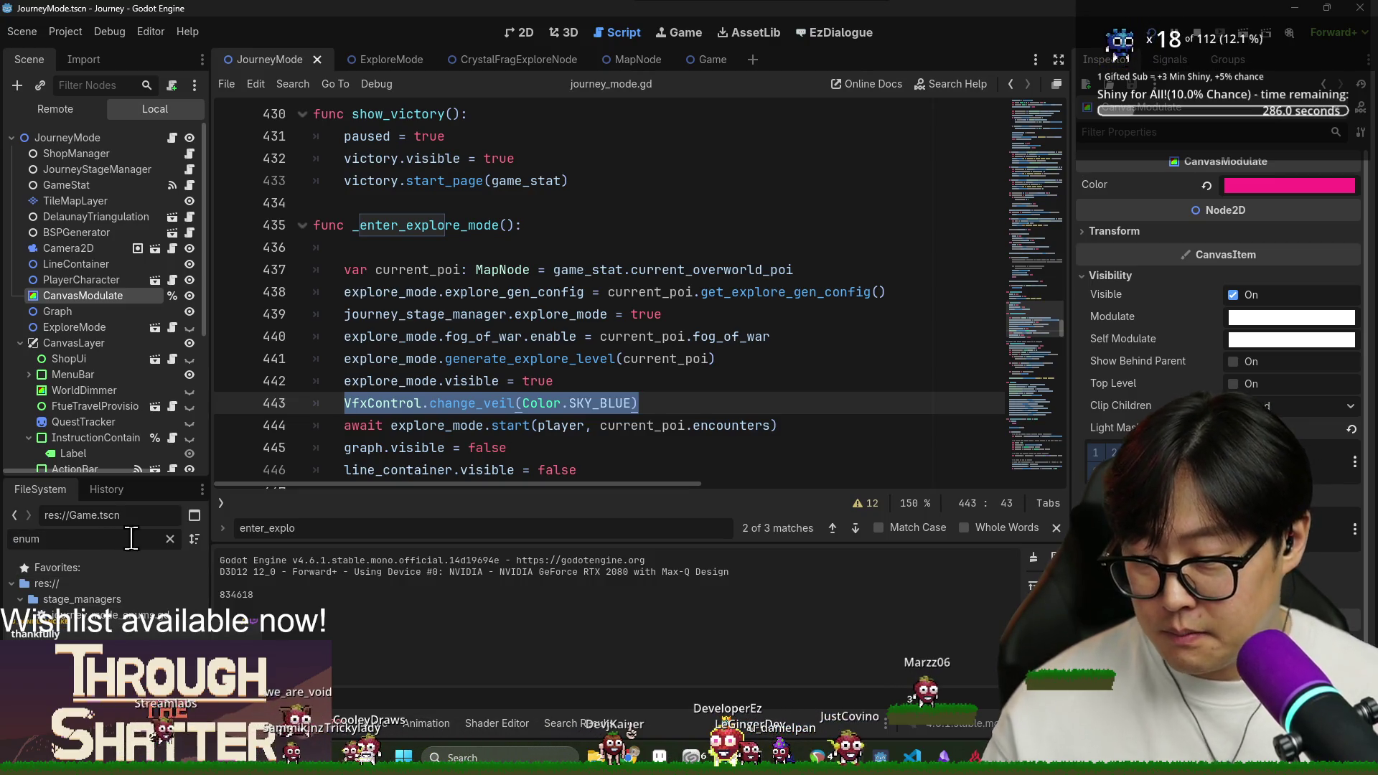
Open journey_mode_enums.gd and start a new constant line below the enum.
double_click(118, 619)
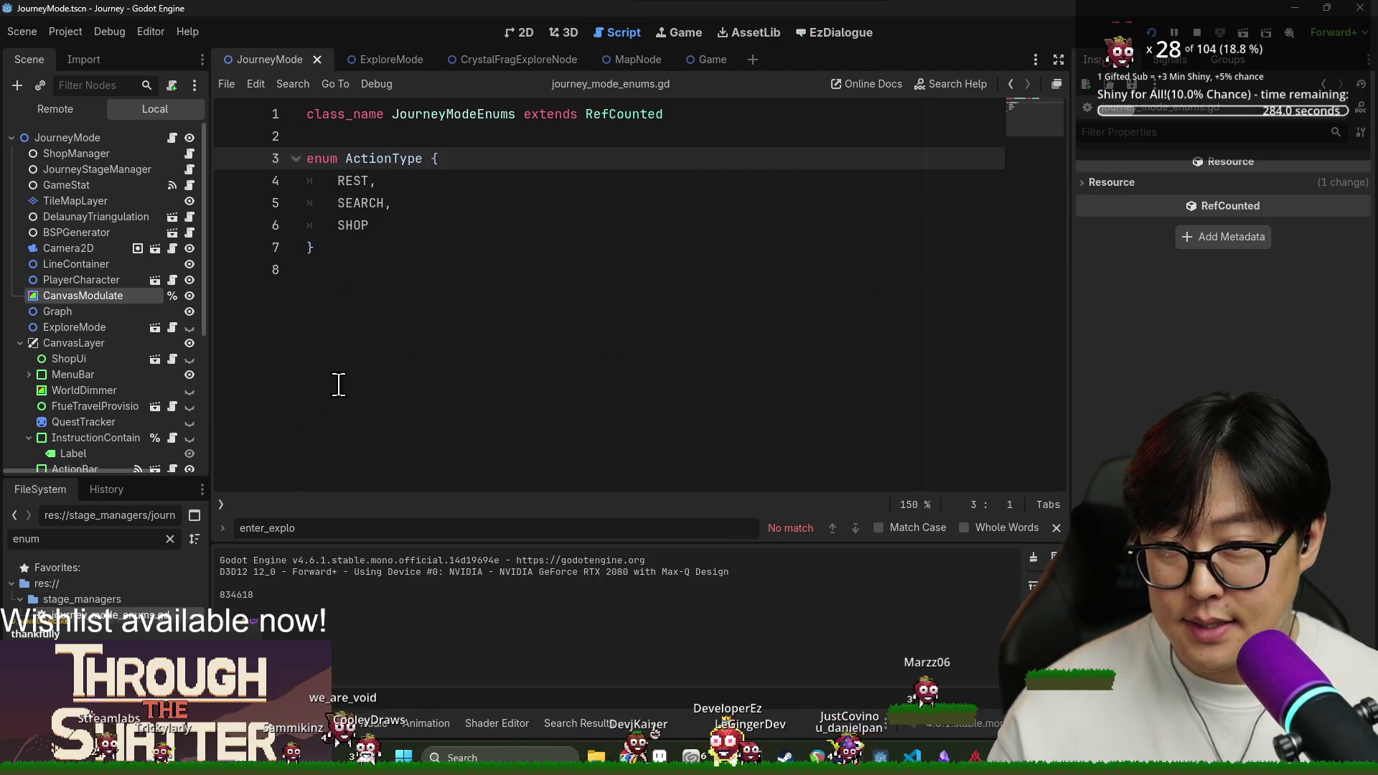
double_click(460, 114)
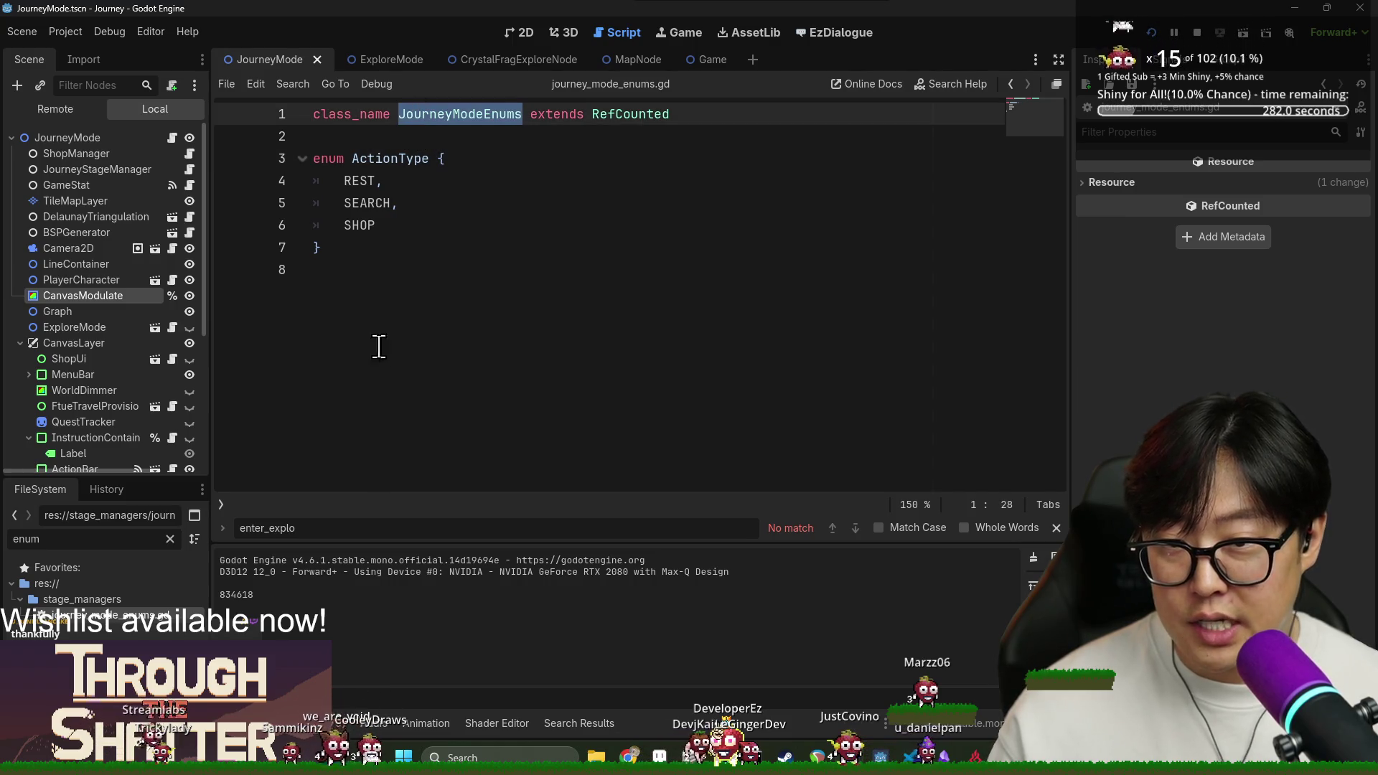
left_click(372, 287)
key("Return")
type("const OVERWORLD_VEIL_COLOR")
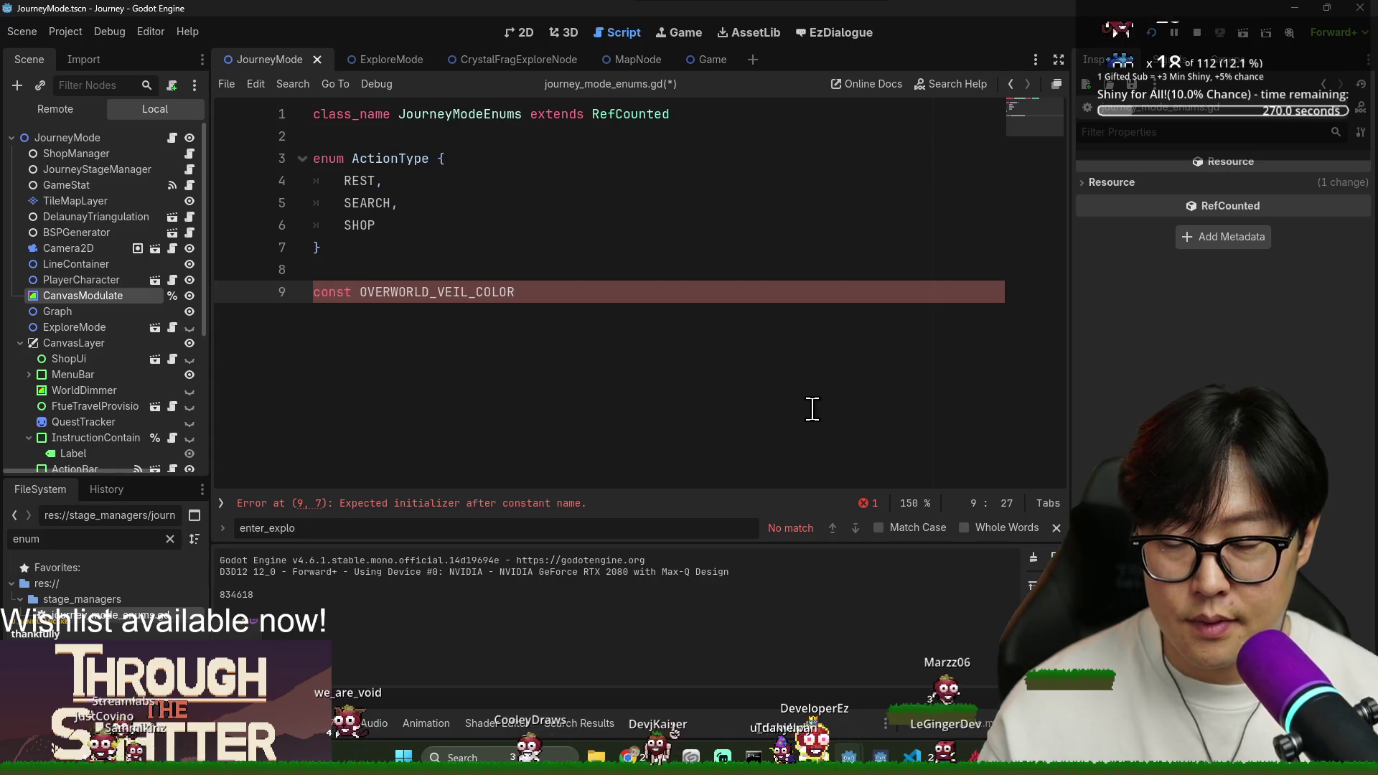
type("=")
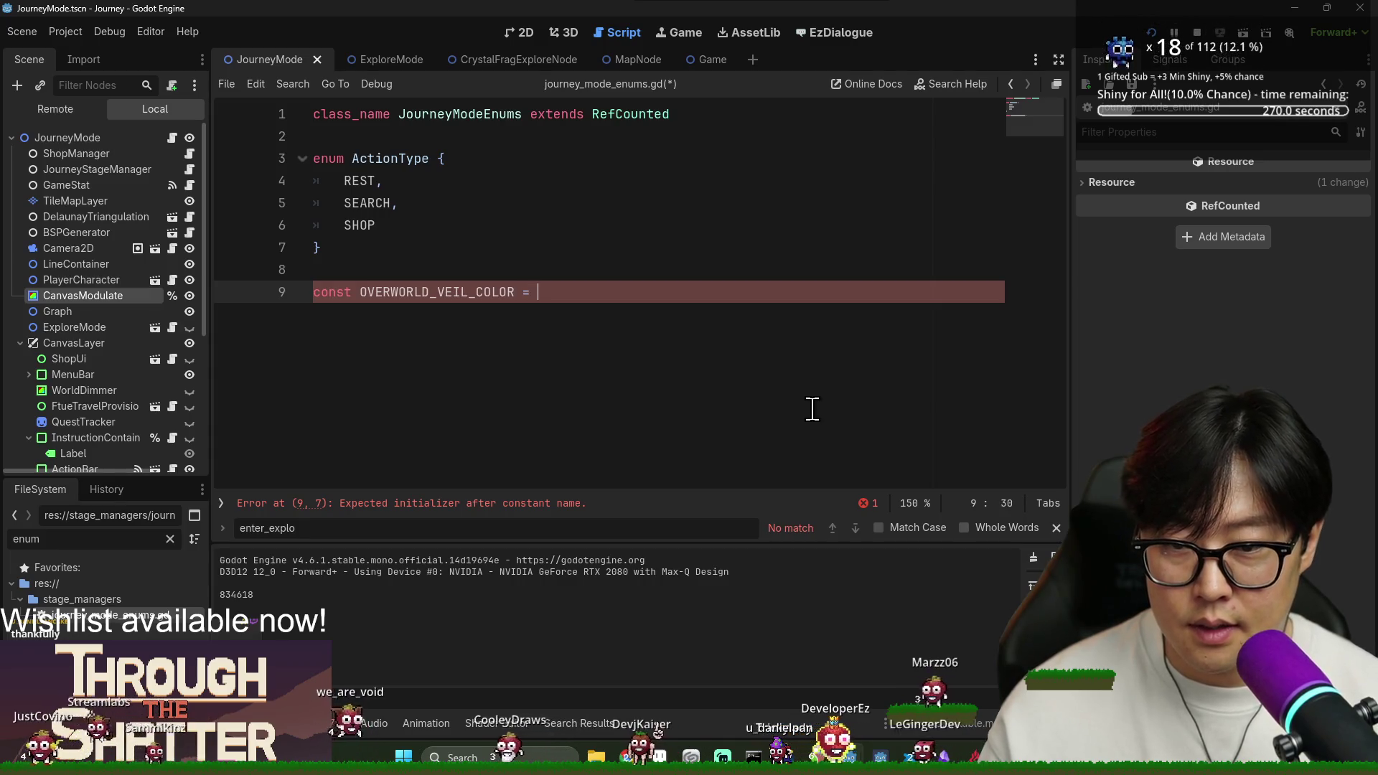
Define OVERWORLD_VEIL_COLOR as Color("ff2e8c"), matching the CanvasModulate pink, and save.
left_click(89, 297)
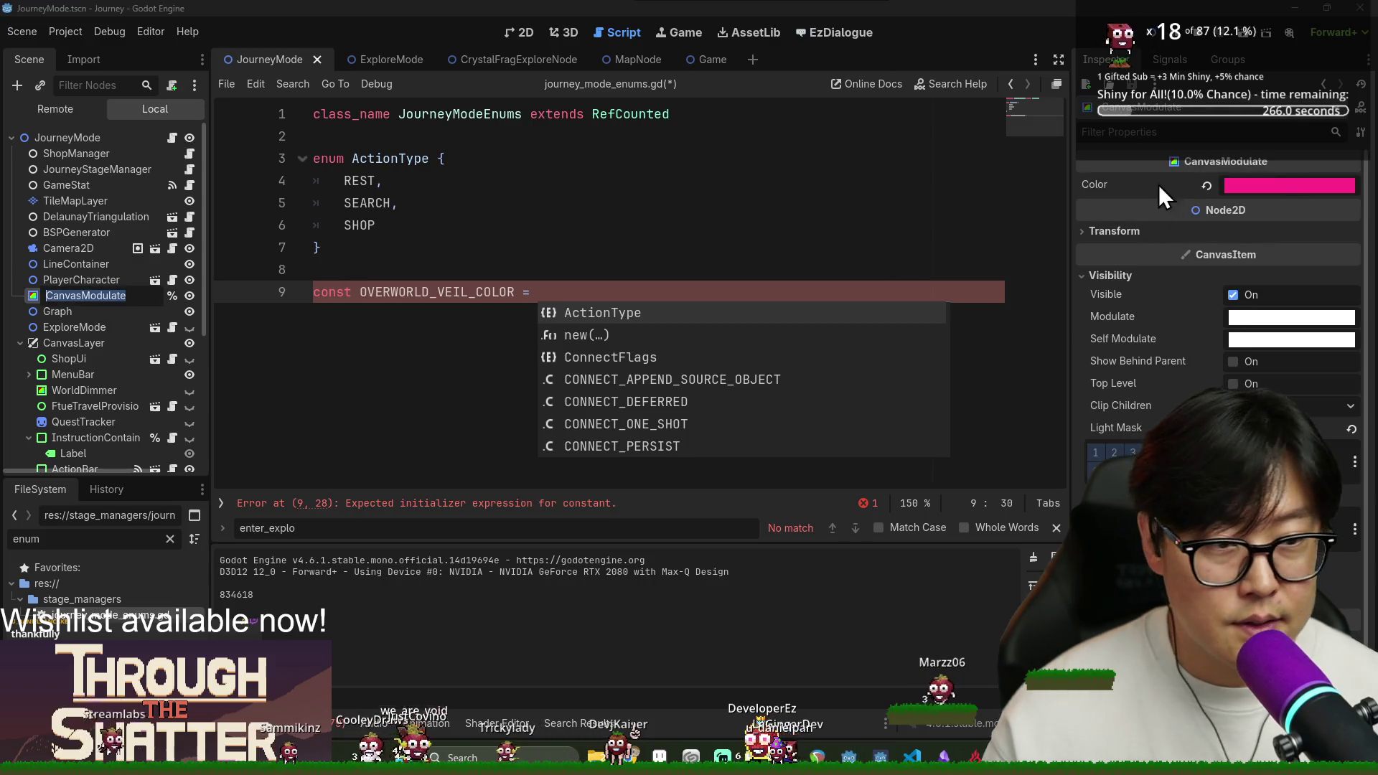
left_click(1278, 190)
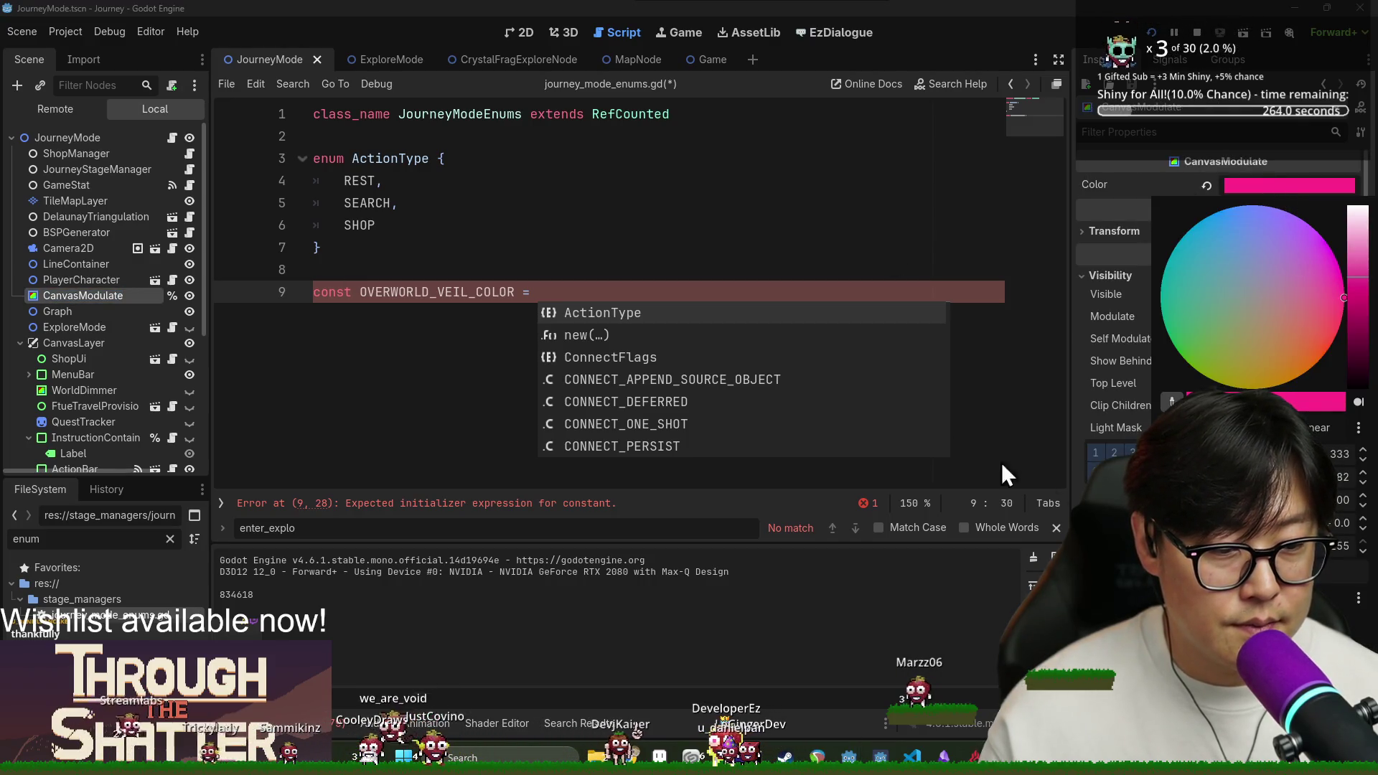
left_click(632, 288)
left_click(632, 287)
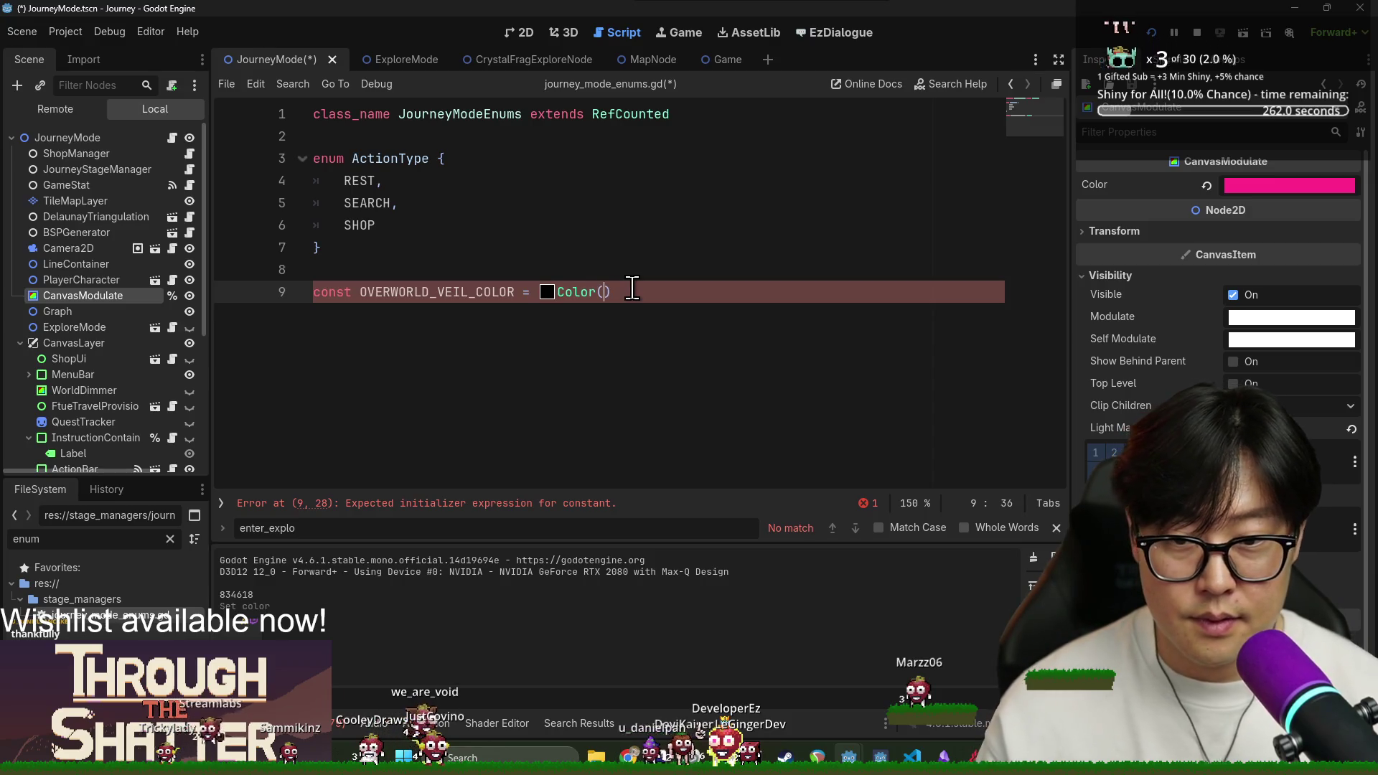
type("\"ff1e8c")
key("End")
key("ctrl+s")
Add const EXPLORE_VEIL_COLOR = Color.SKY_BLUE, save, and return to journey_mode.gd.
key("Return")
type("con")
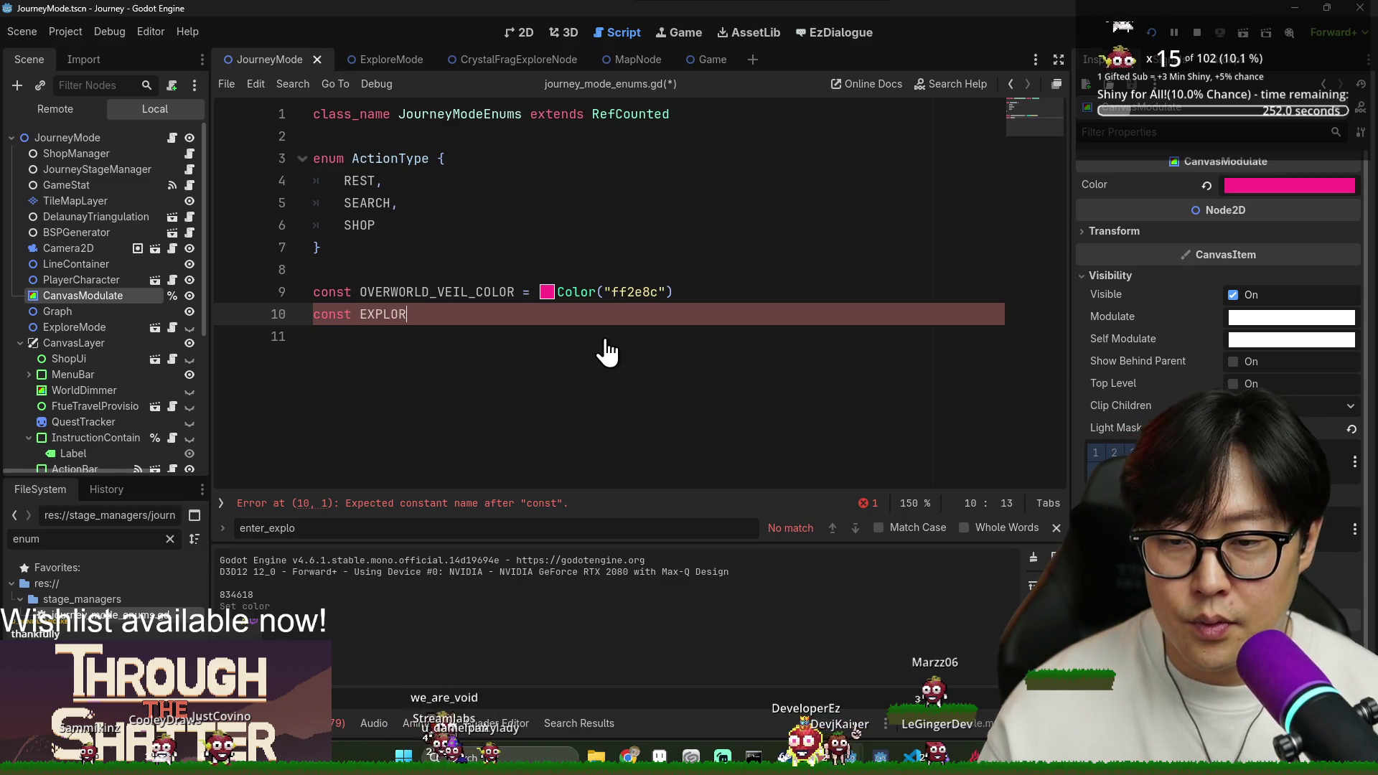
type("COLOR = Color.S")
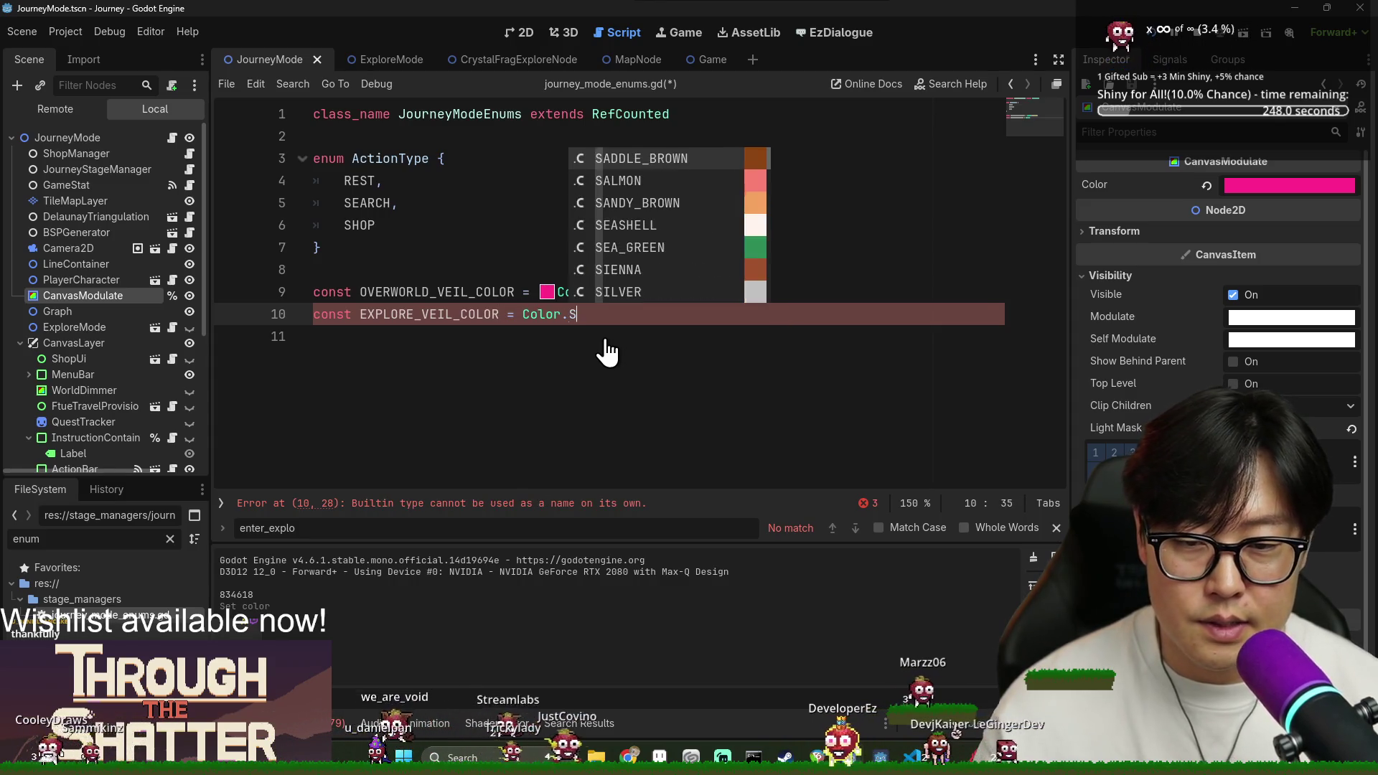
type("ky")
key("Return")
key("ctrl+s")
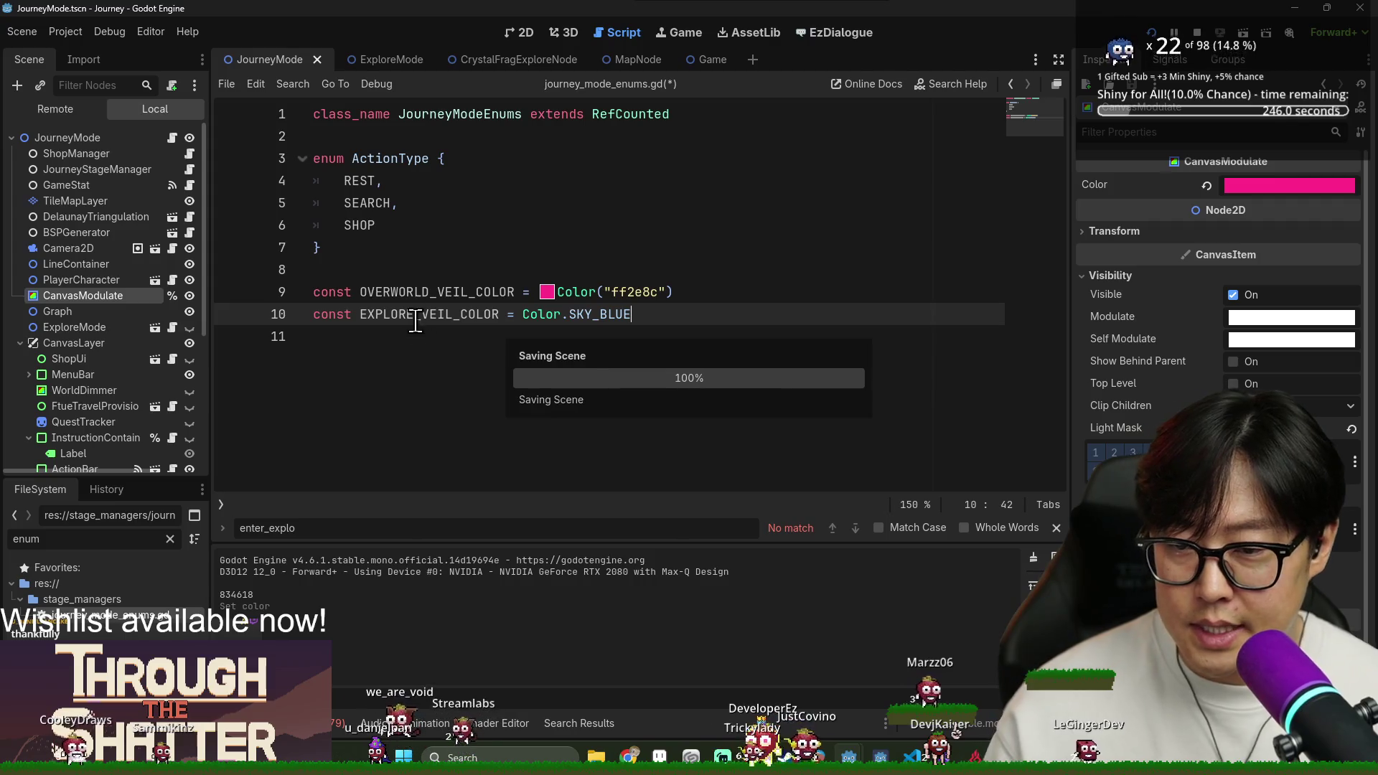
left_click(528, 203)
key("alt+Left")
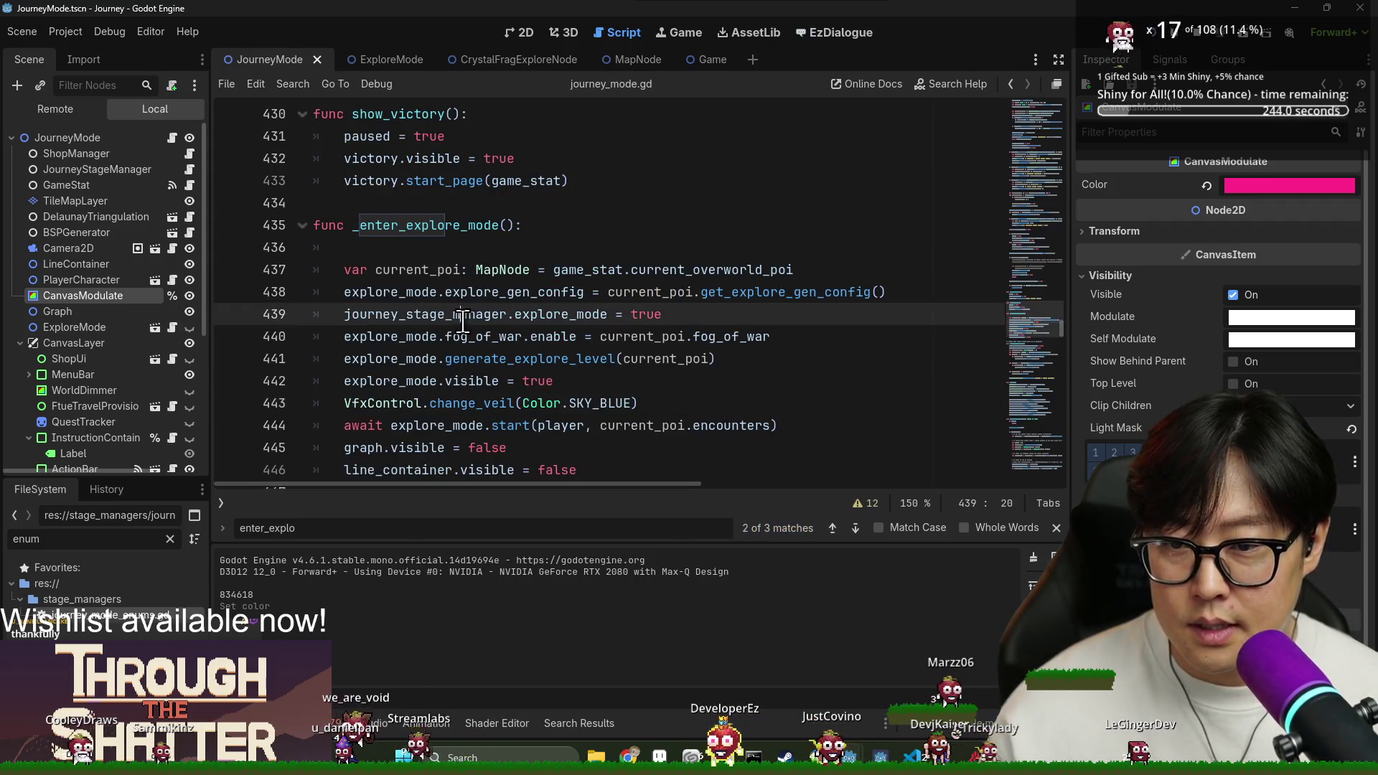
Replace Color.SKY_BLUE on line 443 with JourneyModeEnums.EXPLORE_VEIL_COLOR and copy that line.
key("ctrl+s")
double_click(541, 403)
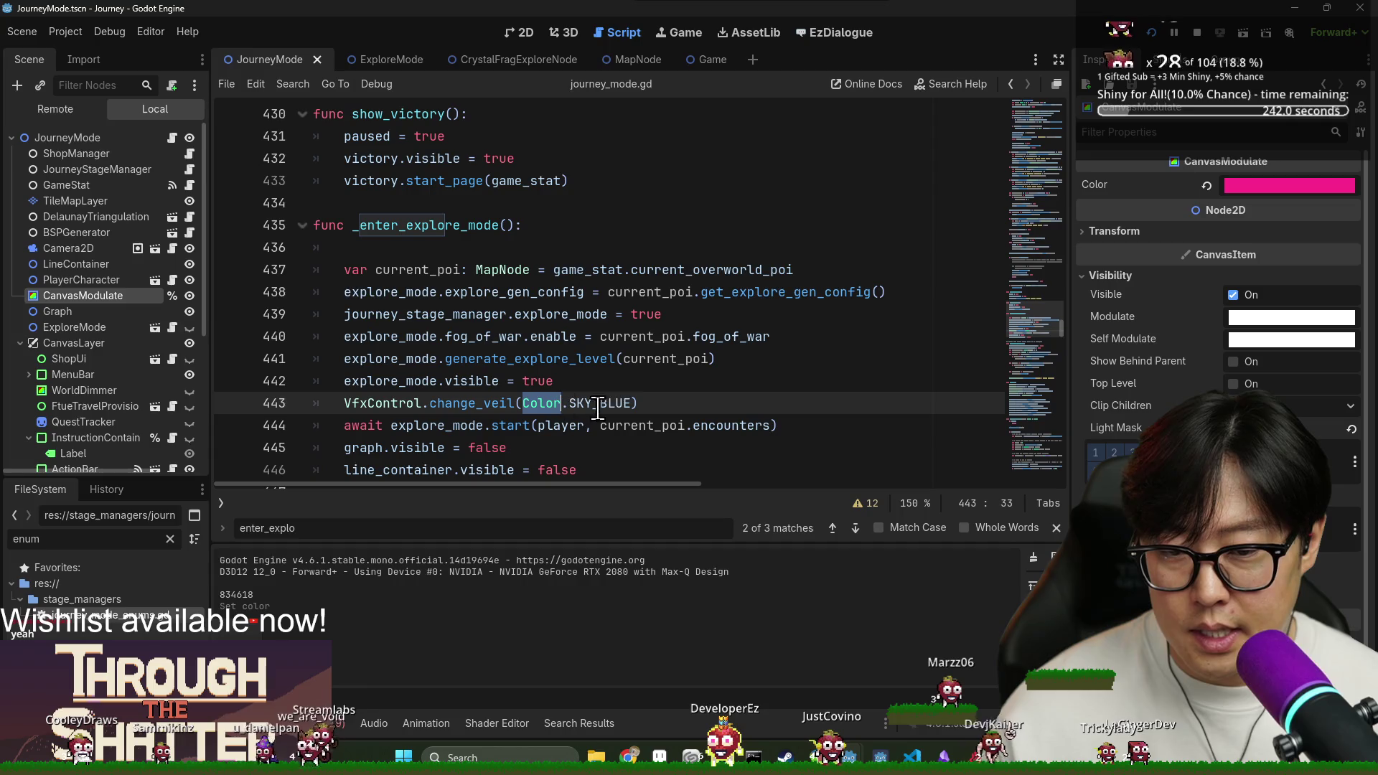
key("BackSpace")
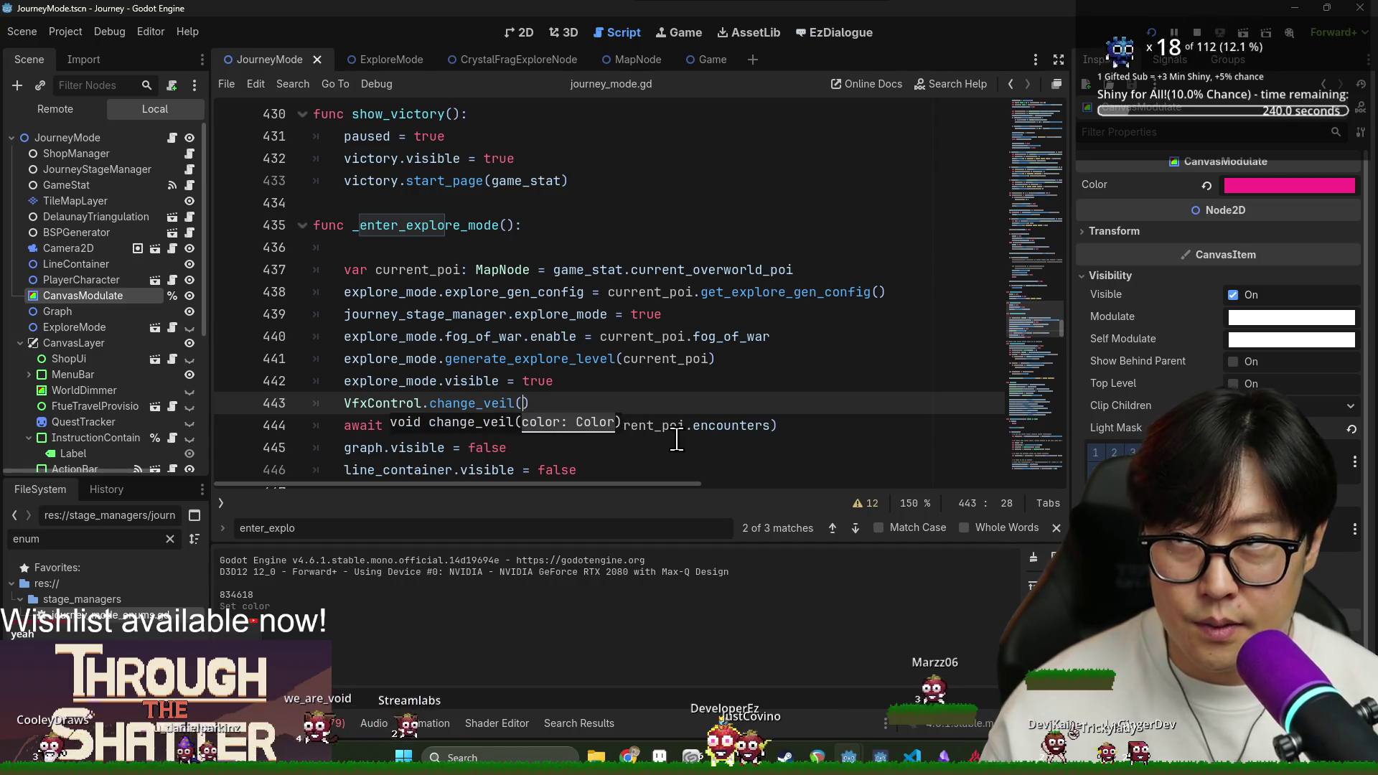
type("Jo")
type("urneyModeEnums.")
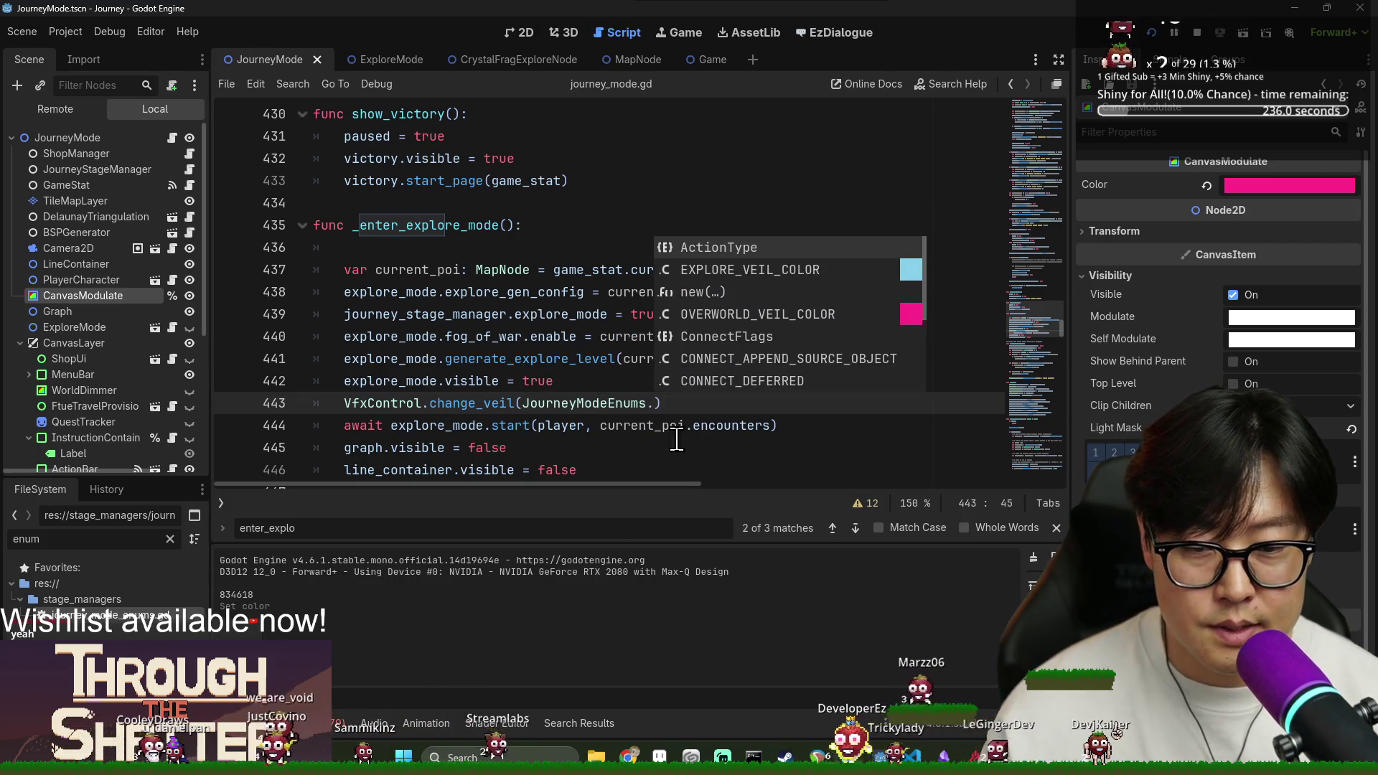
type("EXPLO")
key("Return")
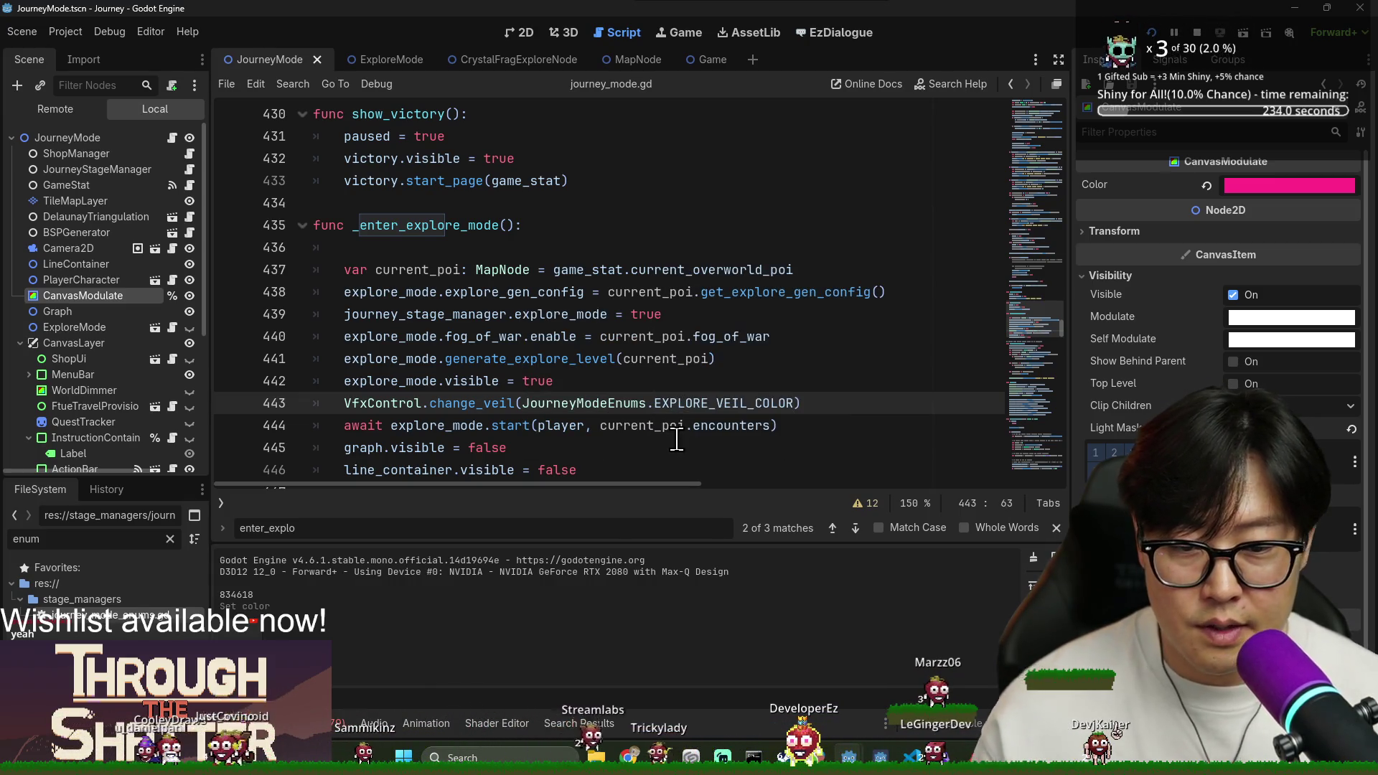
left_click(522, 403, "shift")
triple_click(380, 402)
key("ctrl+c")
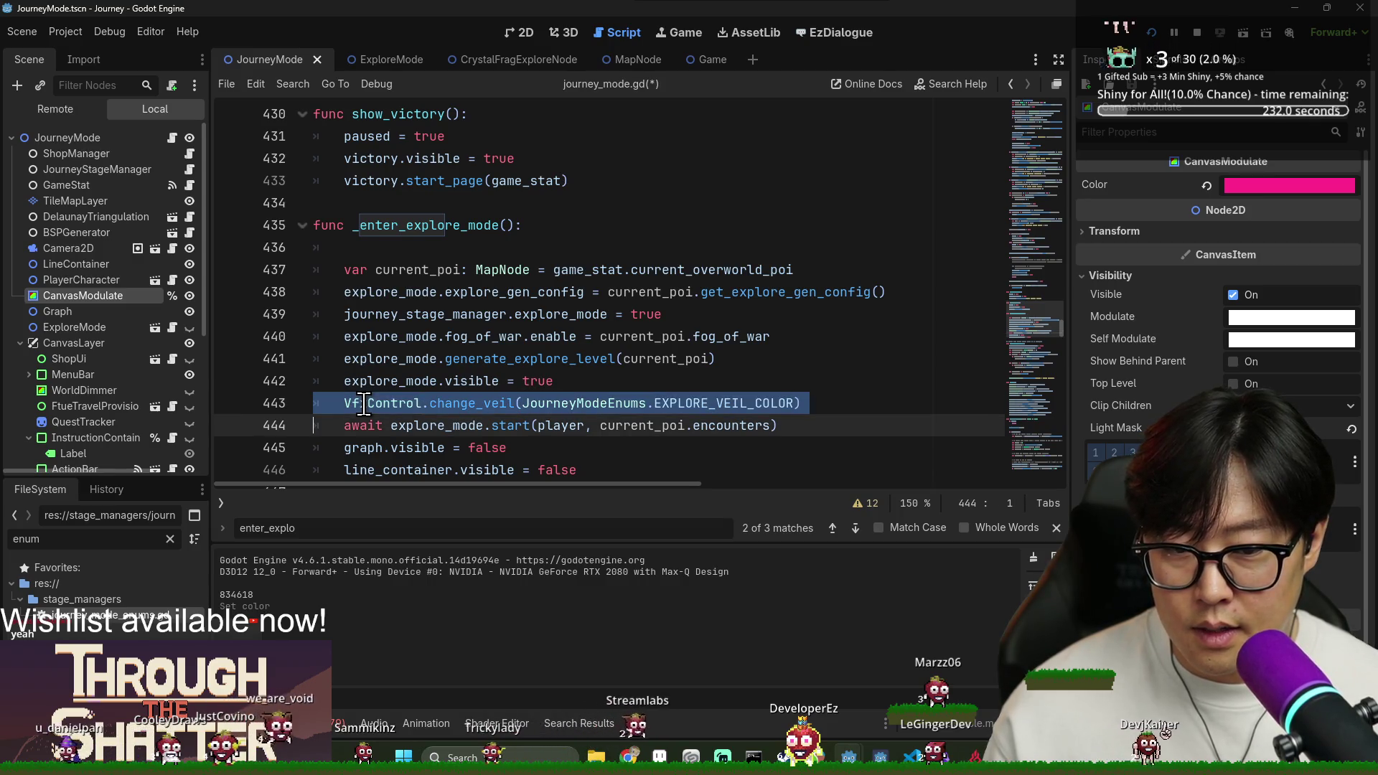
Find _on_explore_exit and paste the change_veil line below line 670.
scroll(494, 416, "down", 3)
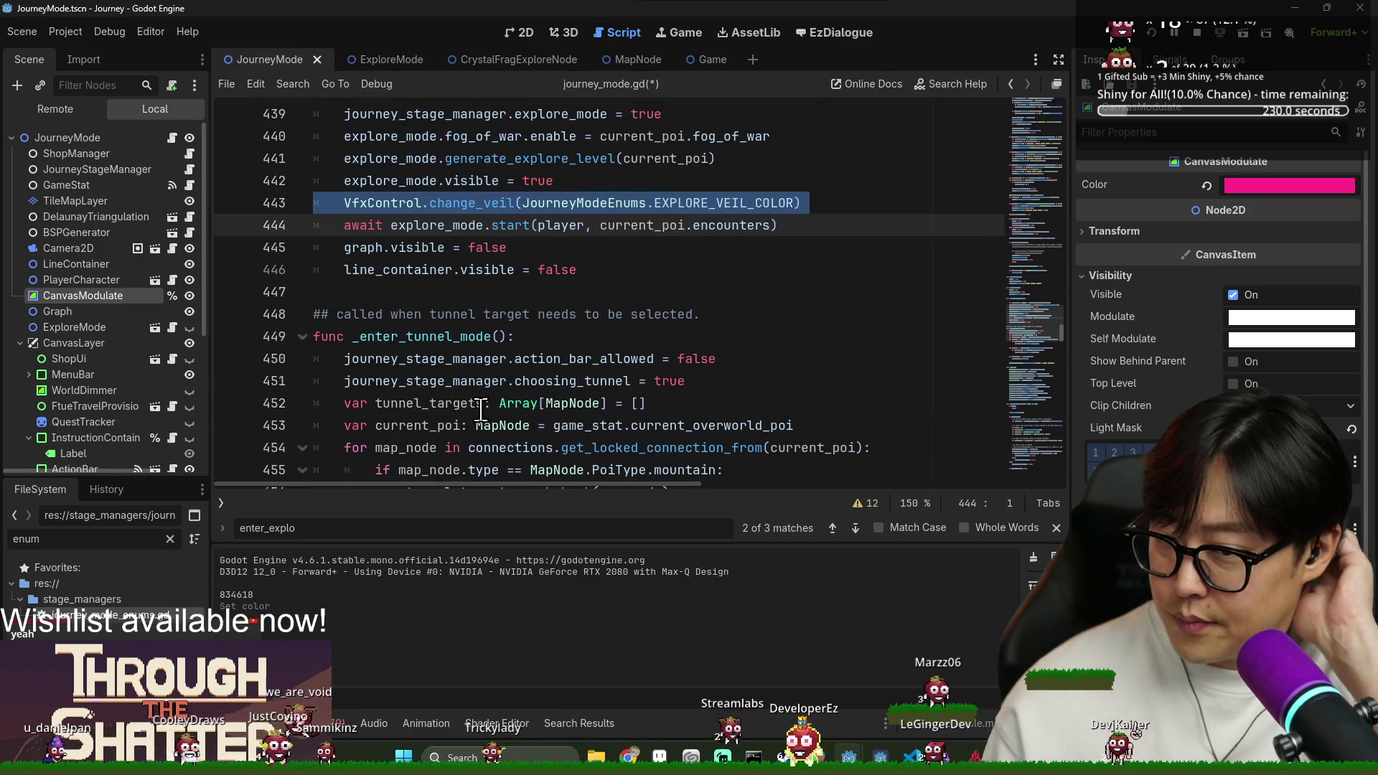
key("ctrl+f")
type("on_exit")
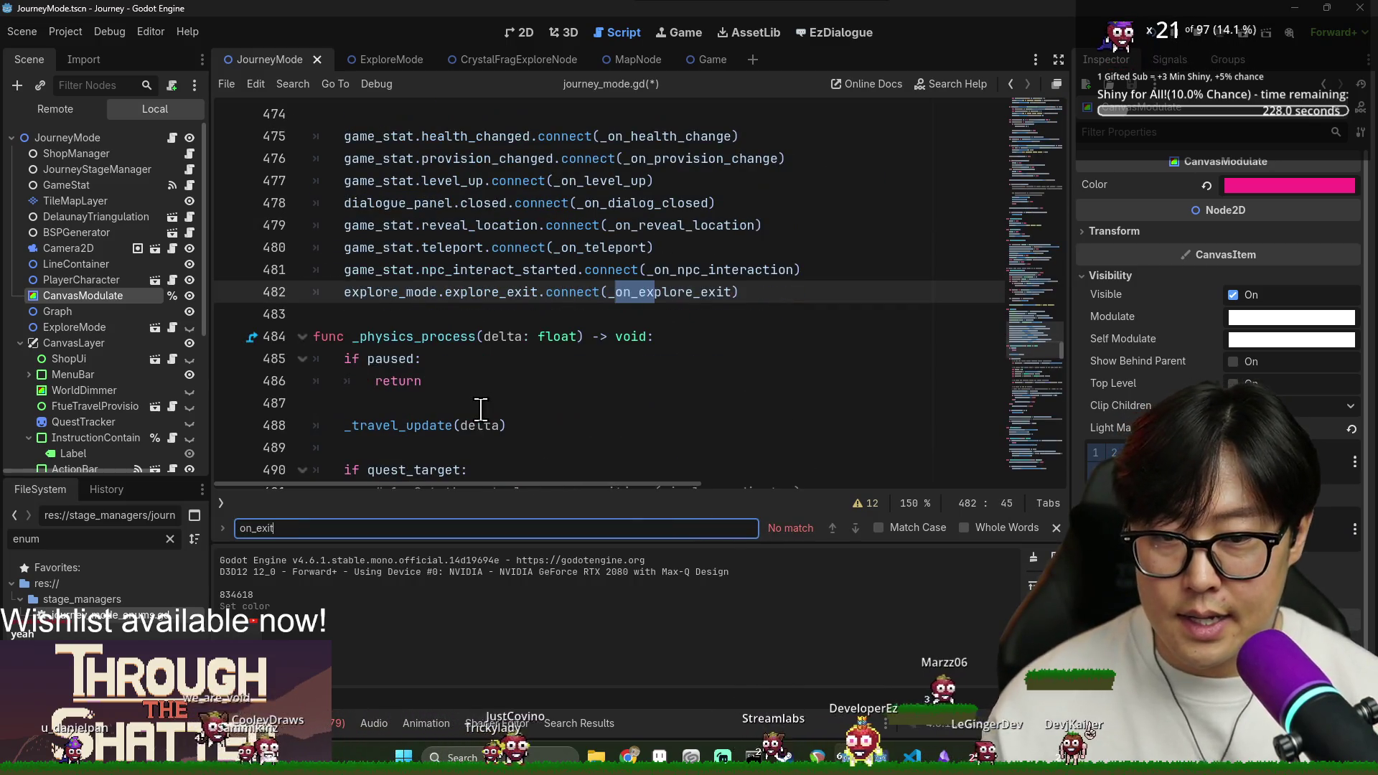
left_click(643, 292, "ctrl")
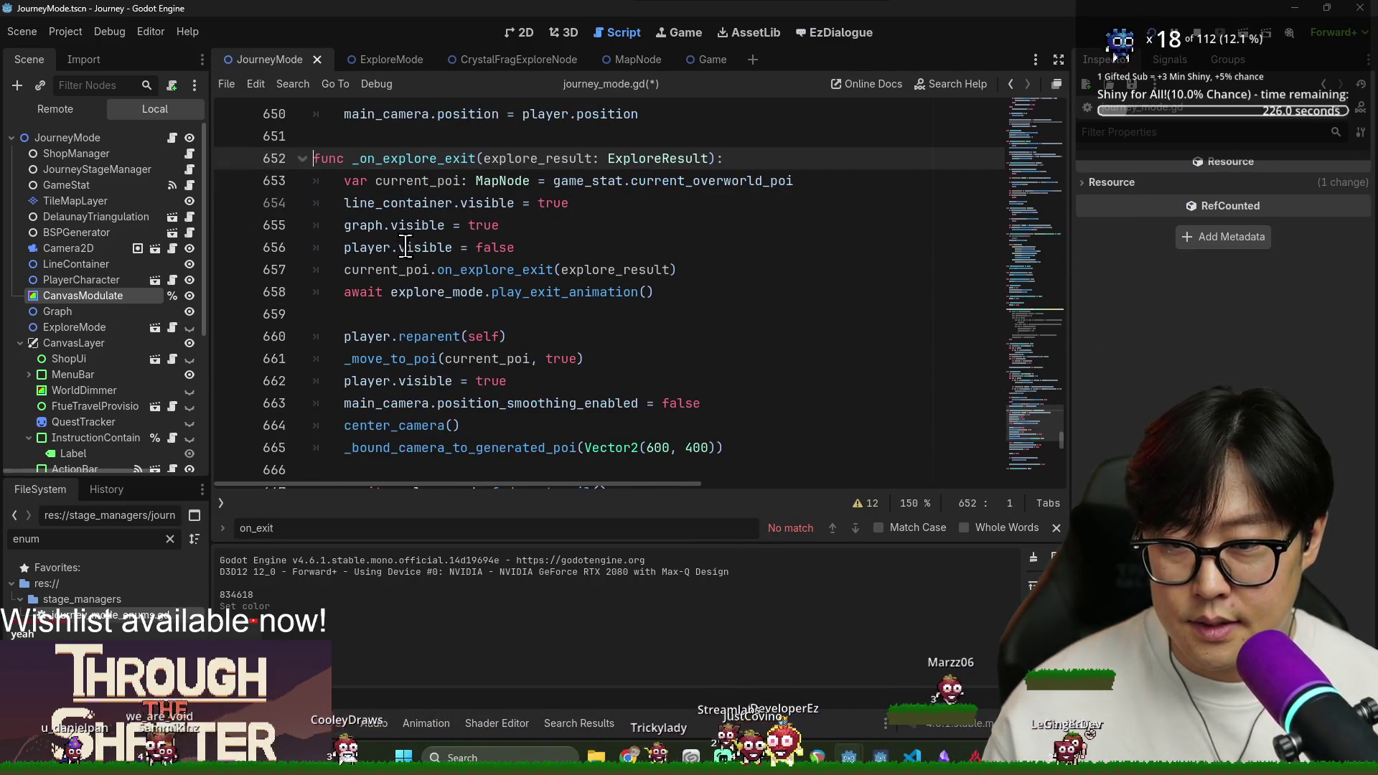
scroll(406, 246, "down", 4)
scroll(400, 259, "up", 2)
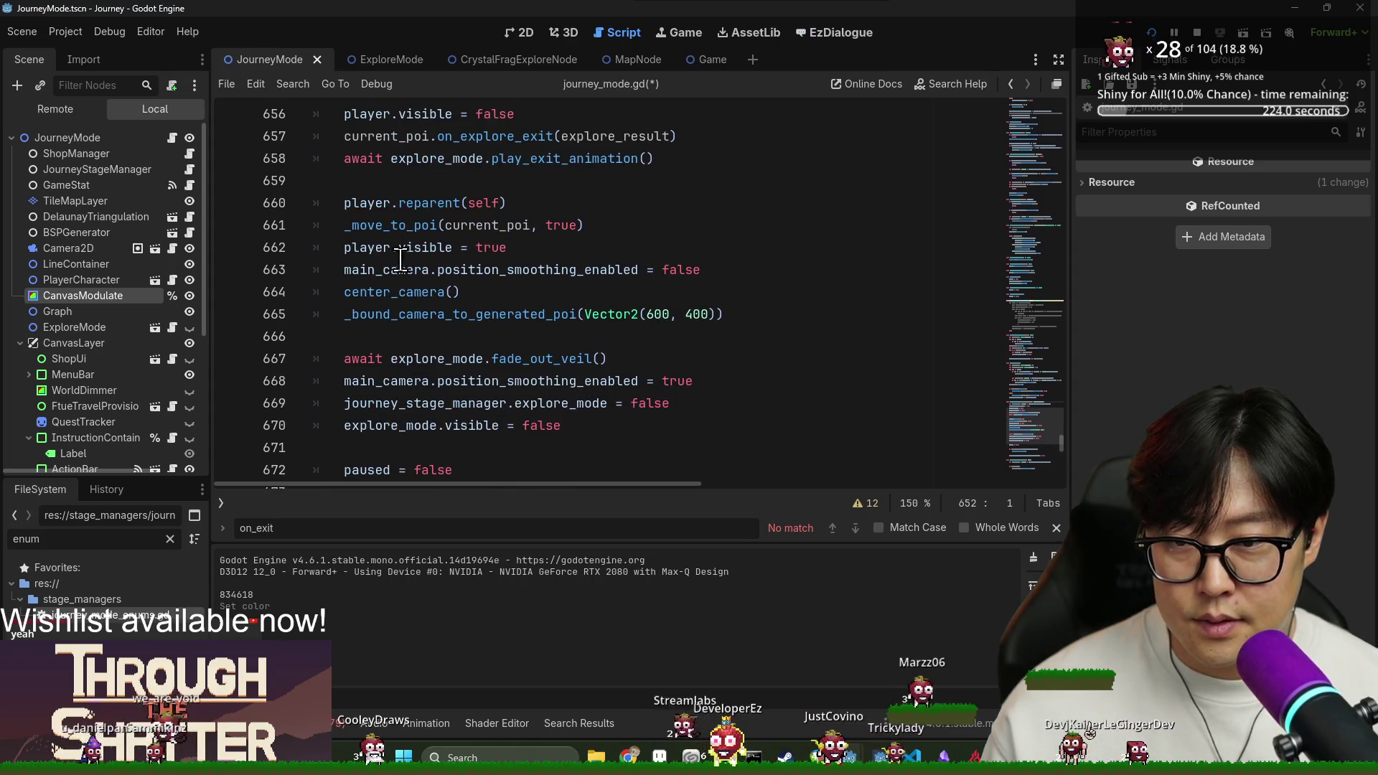
scroll(519, 392, "down", 4)
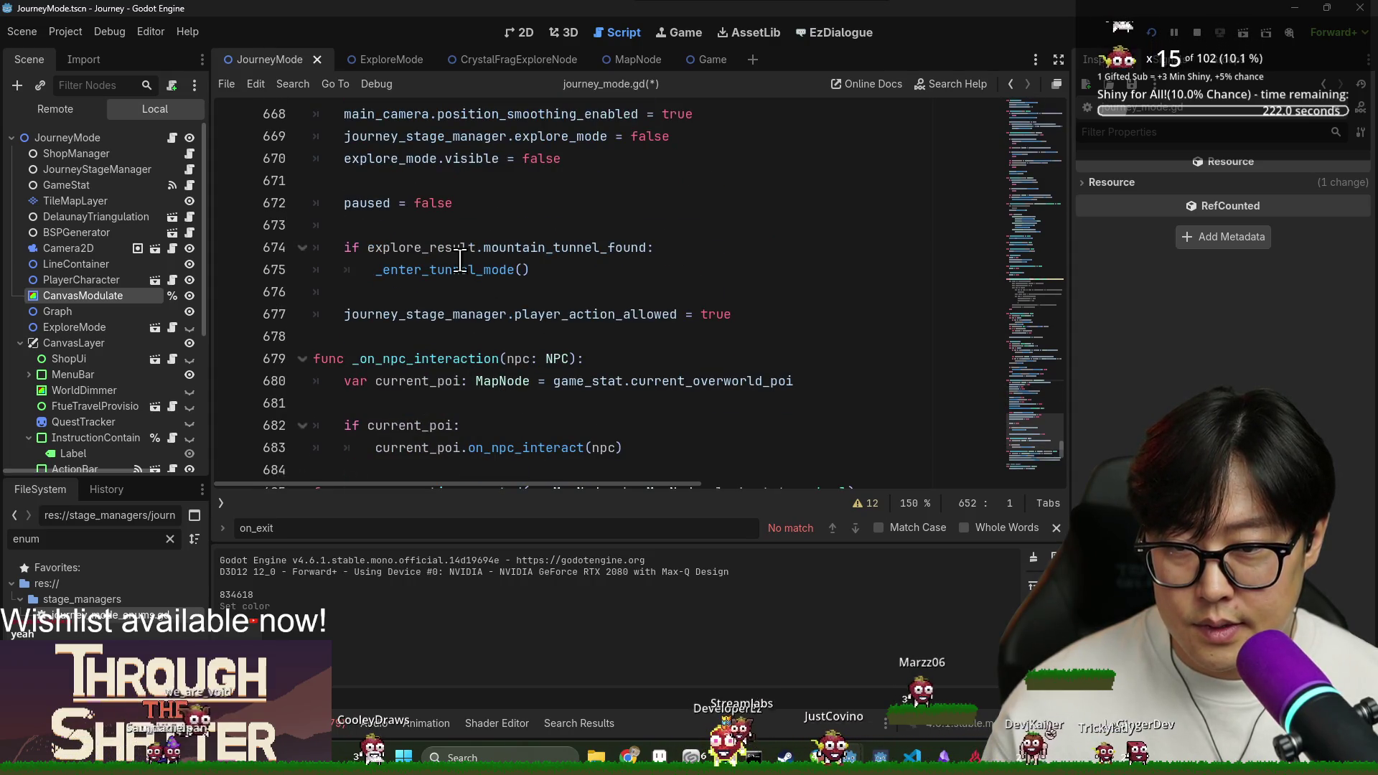
scroll(460, 260, "up", 2)
left_click(414, 357)
left_click(539, 323)
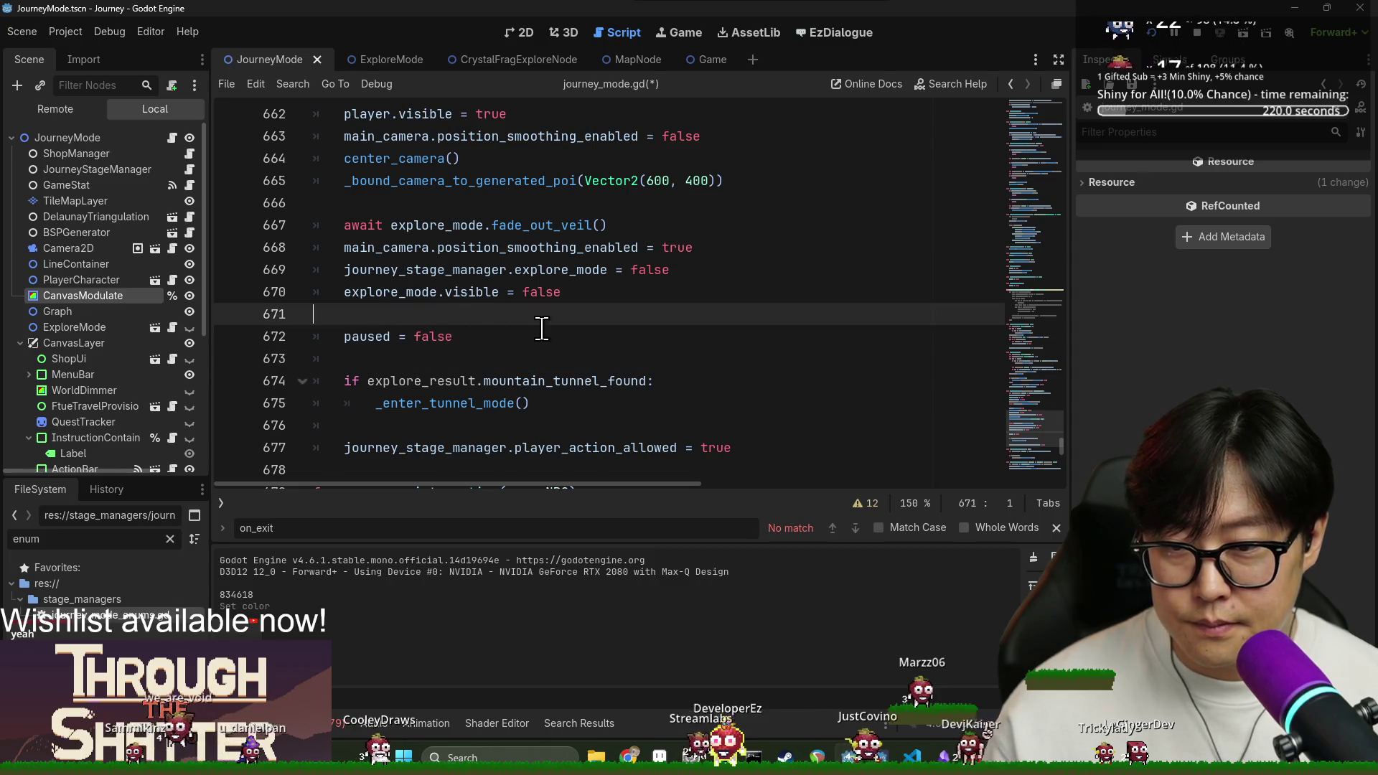
key("ctrl+v")
Change the pasted line's colour to JourneyModeEnums.OVERWORLD_VEIL_COLOR and save.
left_click(745, 316)
double_click(745, 316)
key("BackSpace")
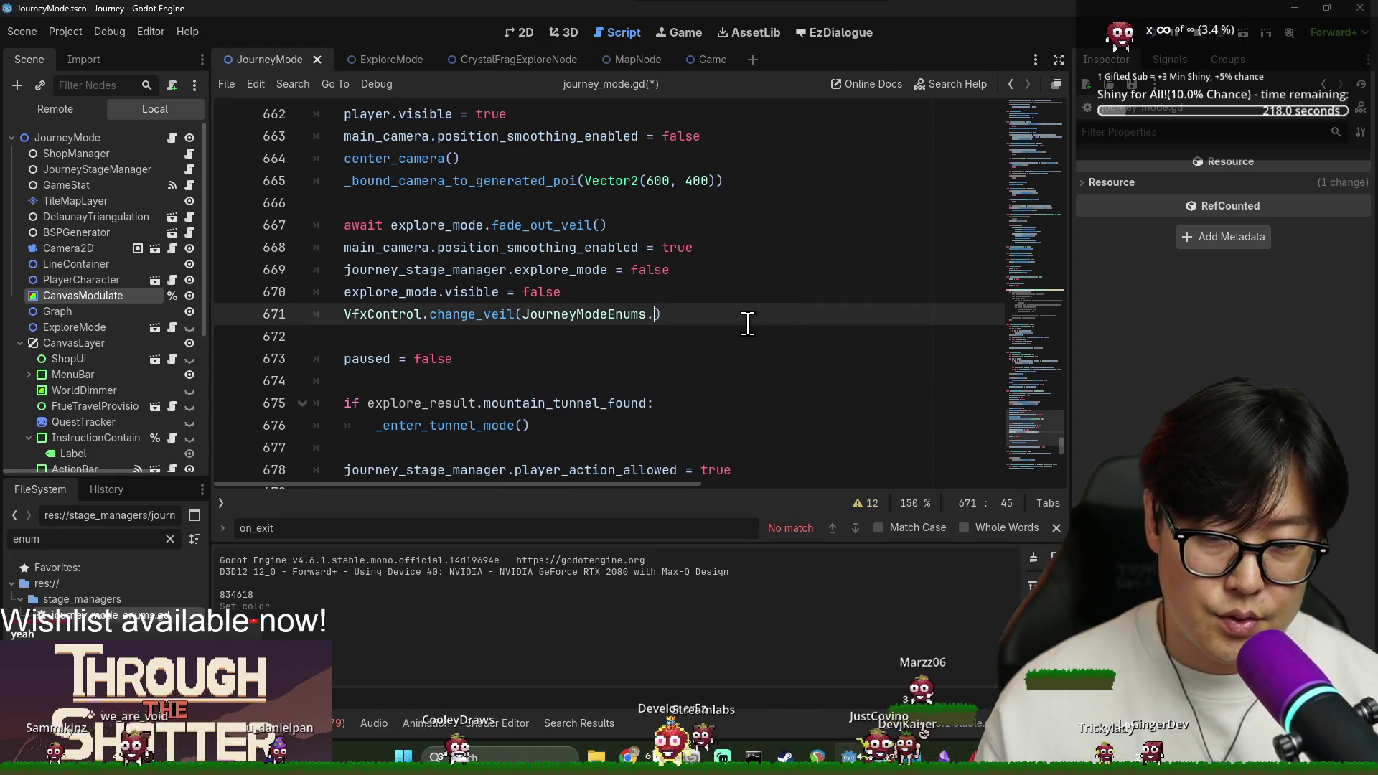
type("J")
key("BackSpace")
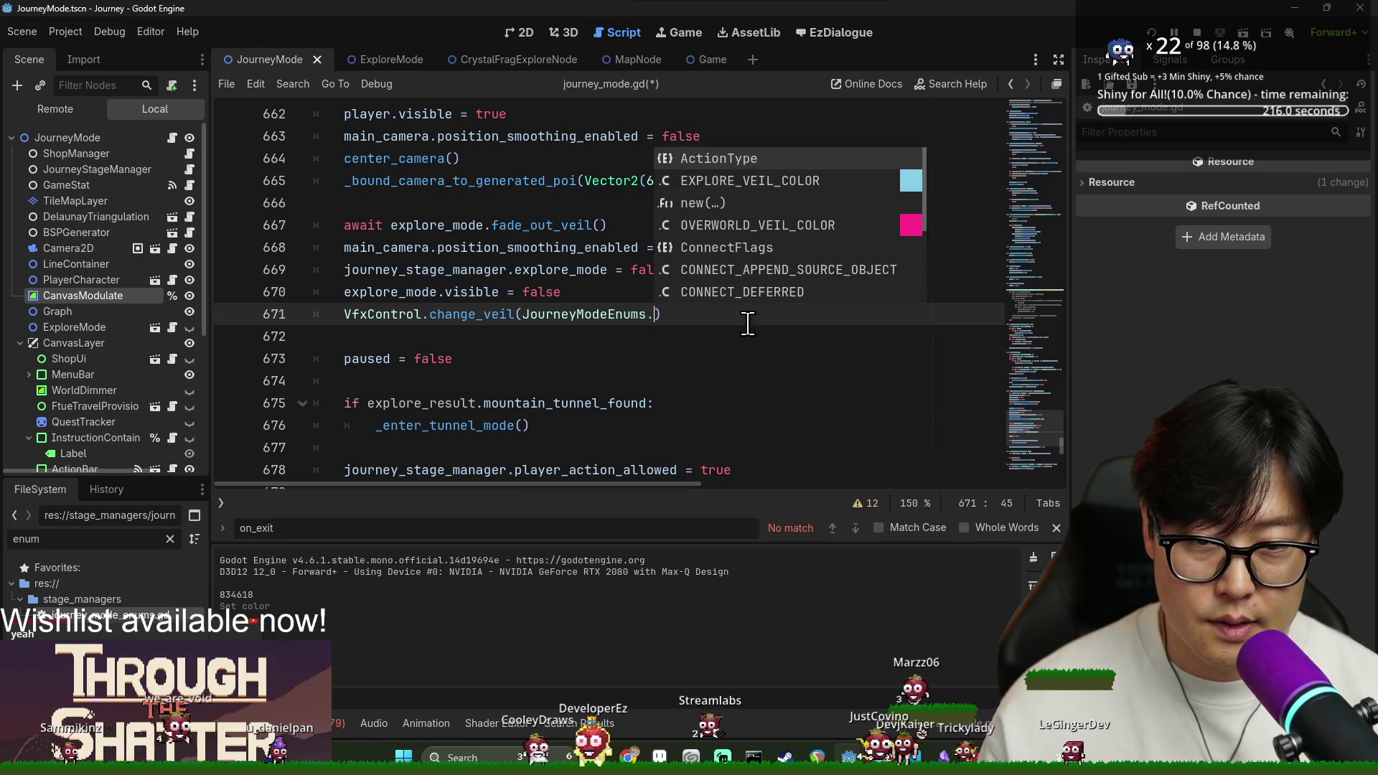
type("OV")
key("Return")
key("ctrl+s")
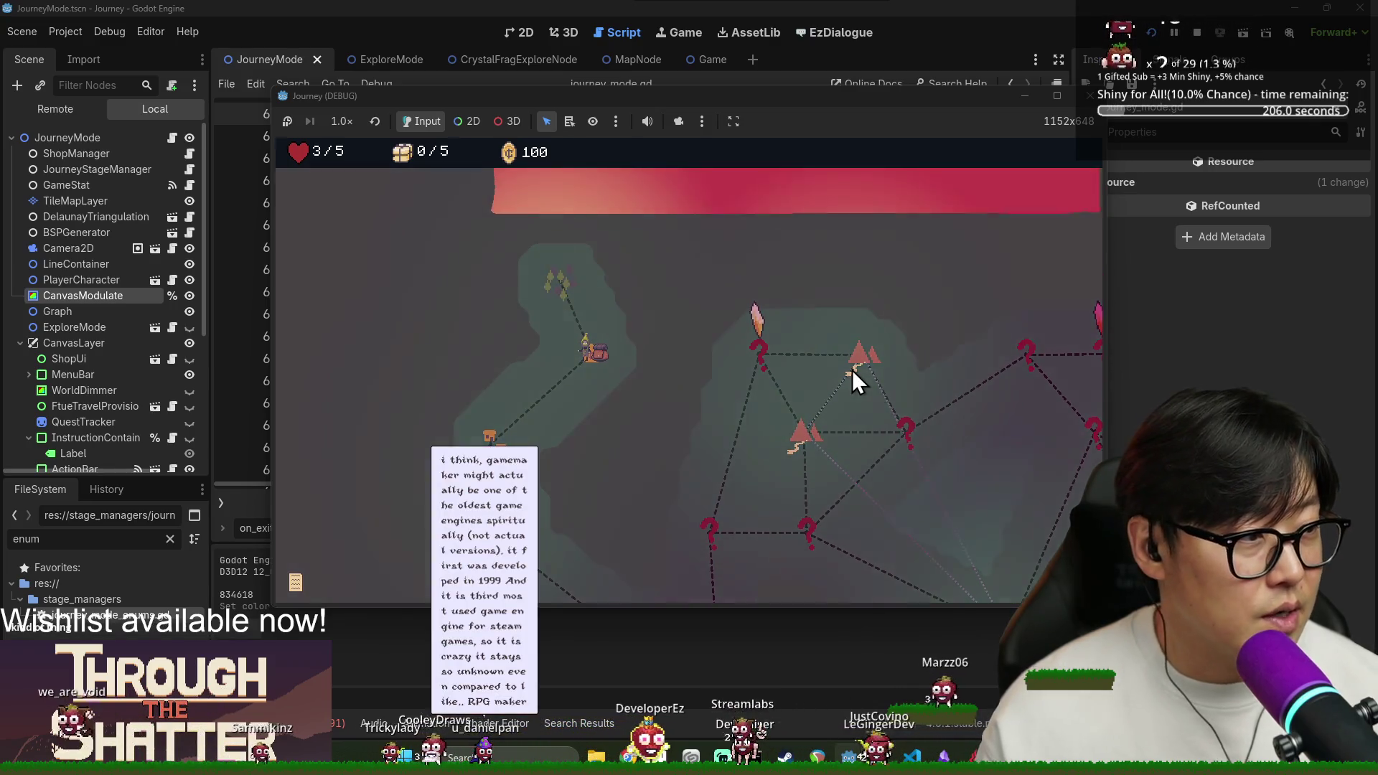
Enter the stage from the overworld and walk the first explore nodes under the blue veil.
left_click(852, 369)
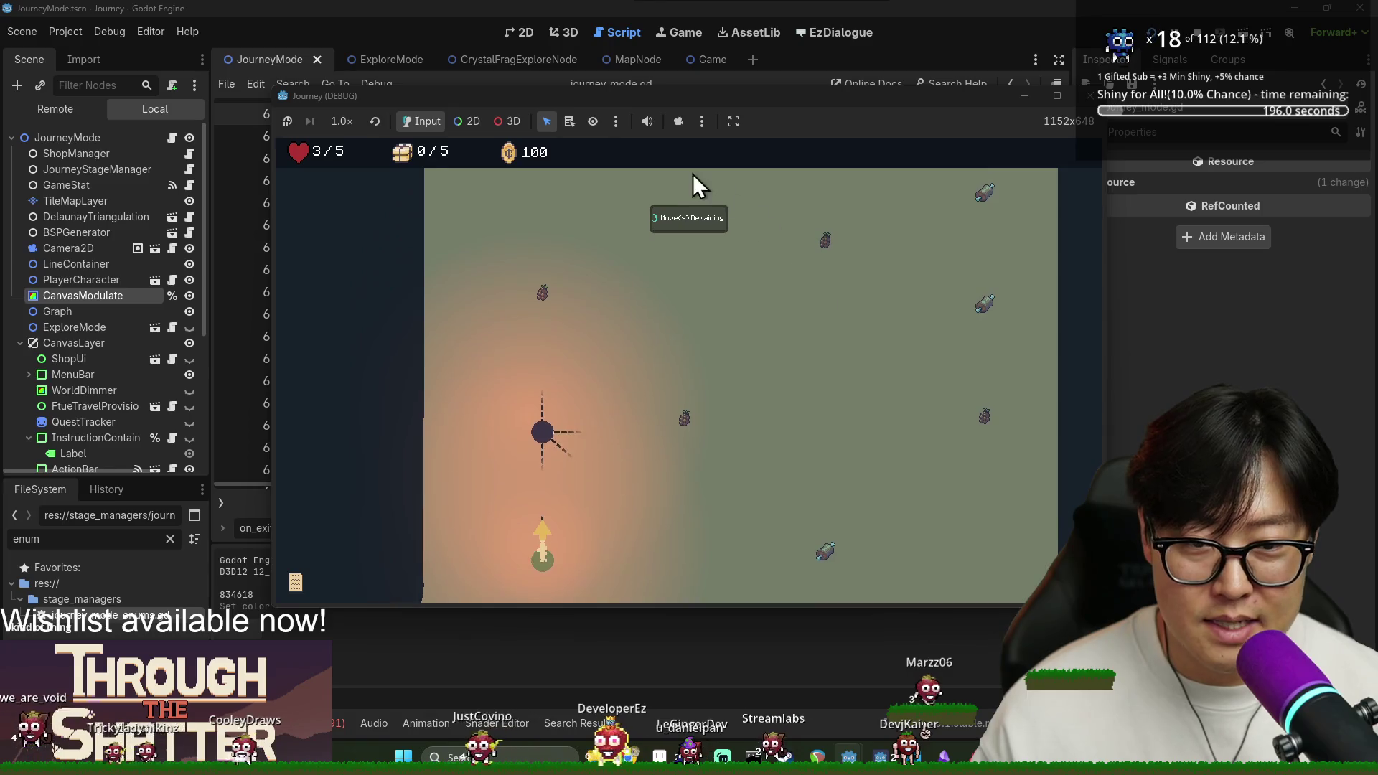
left_click(542, 433)
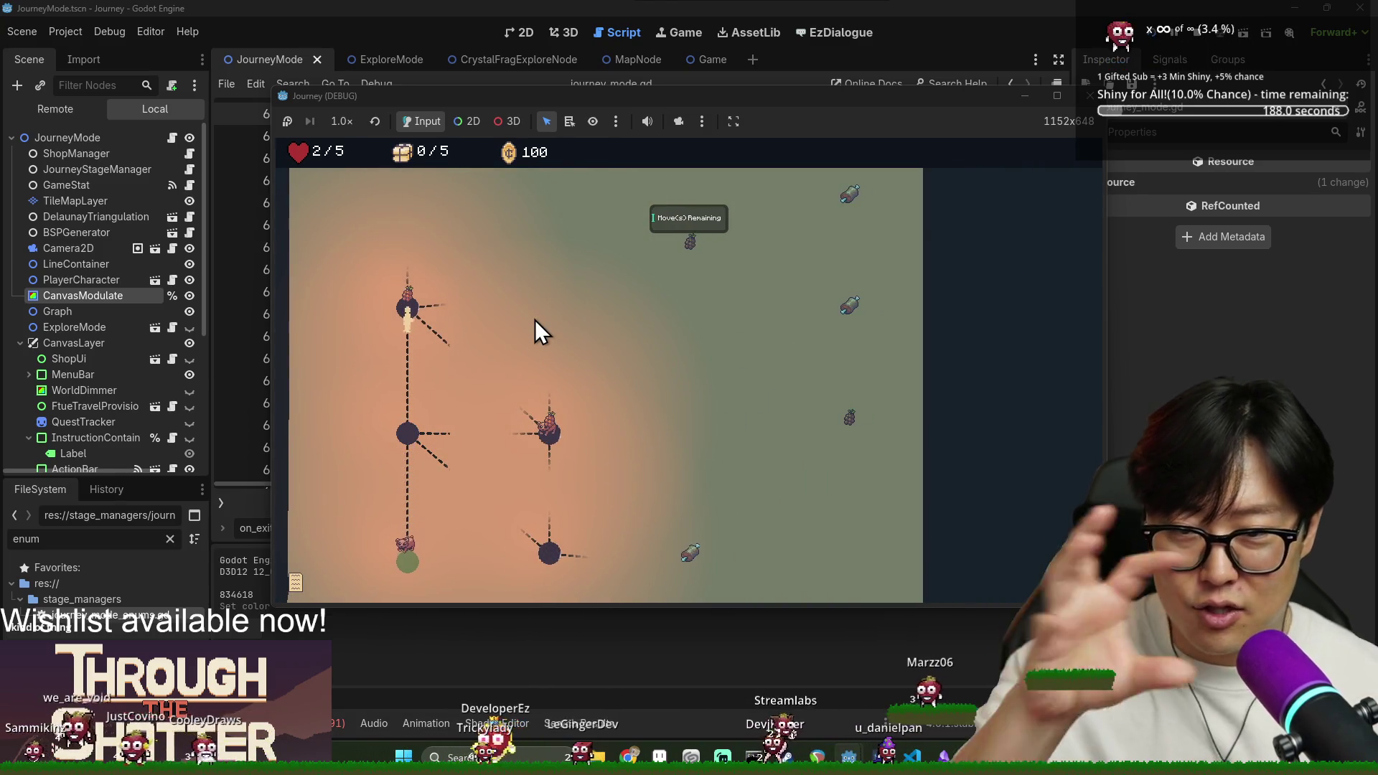
left_click(545, 302)
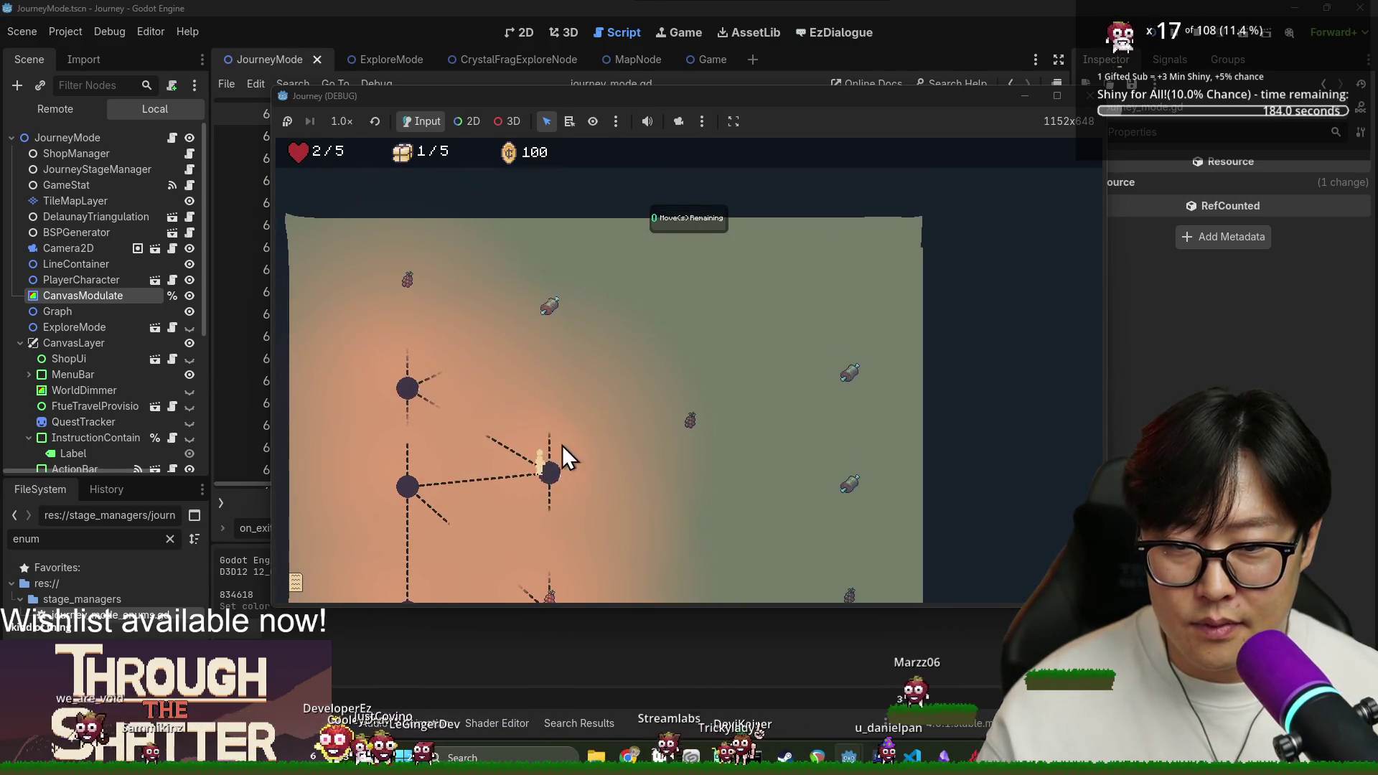
left_click(549, 331)
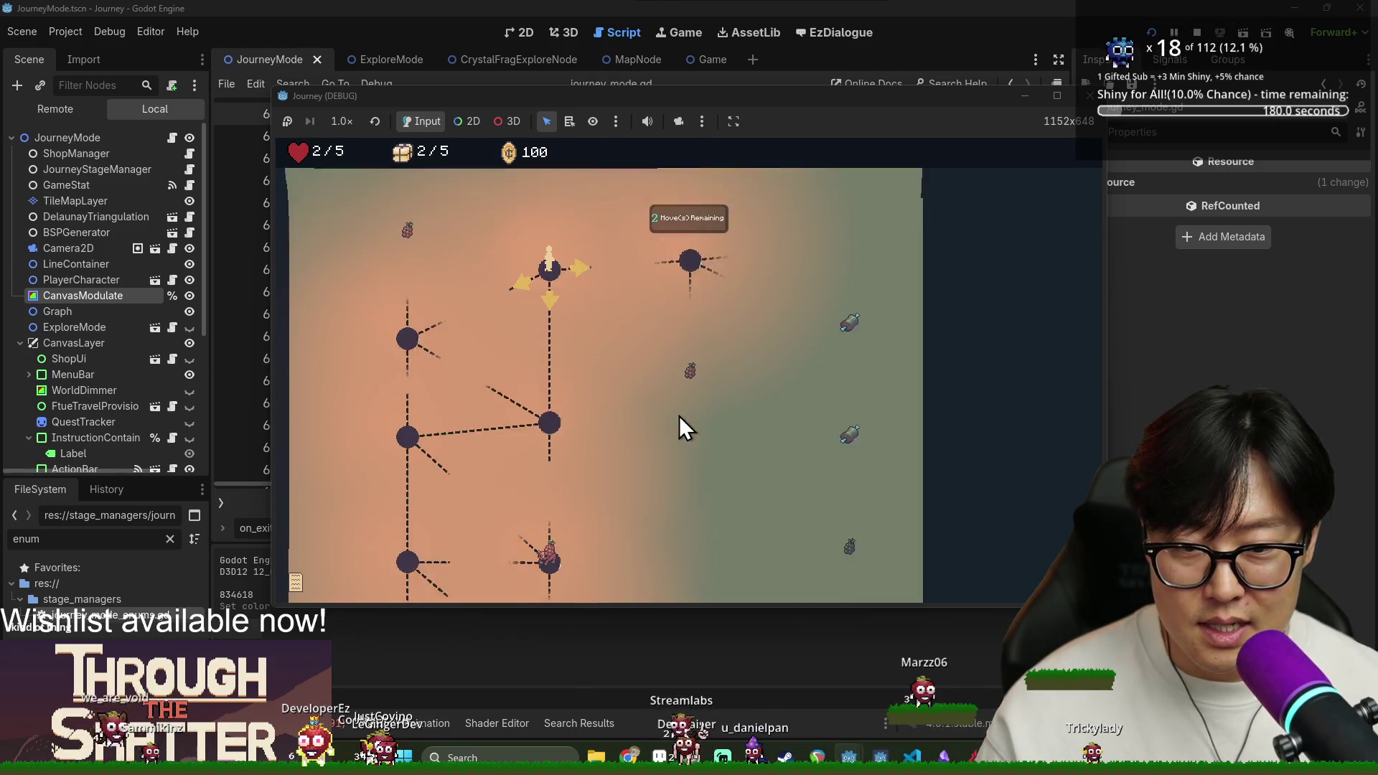
left_click(683, 290)
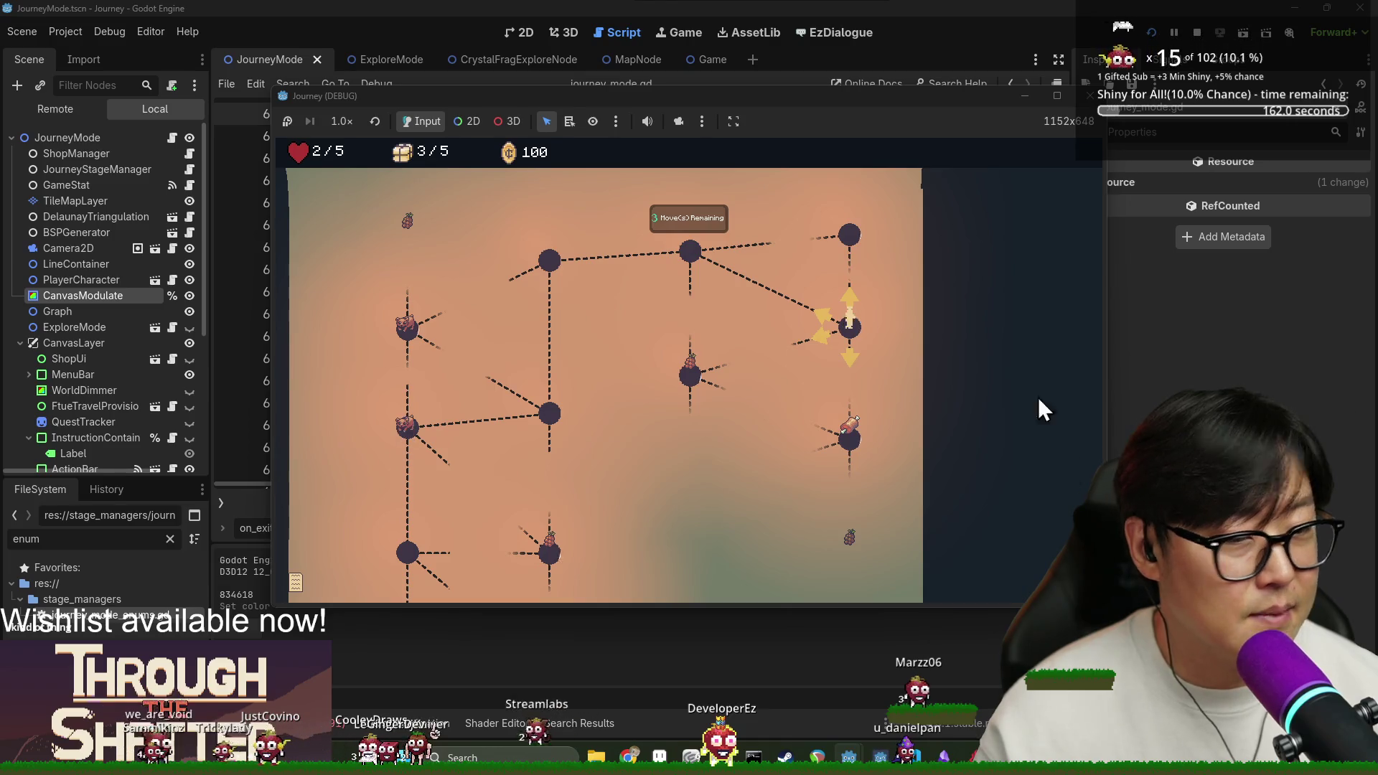
Continue down and left through the nodes, collecting an item, to the green exit node.
left_click(846, 437)
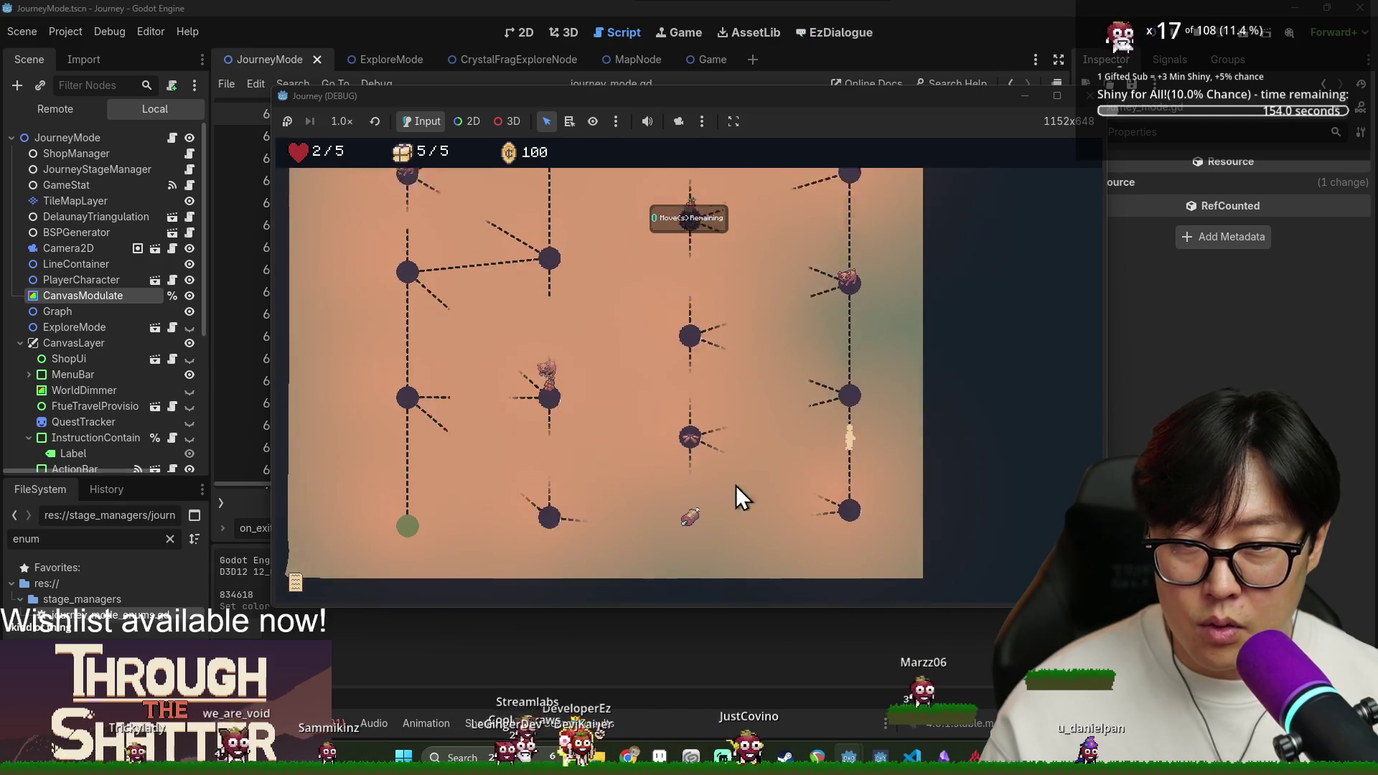
left_click(683, 359)
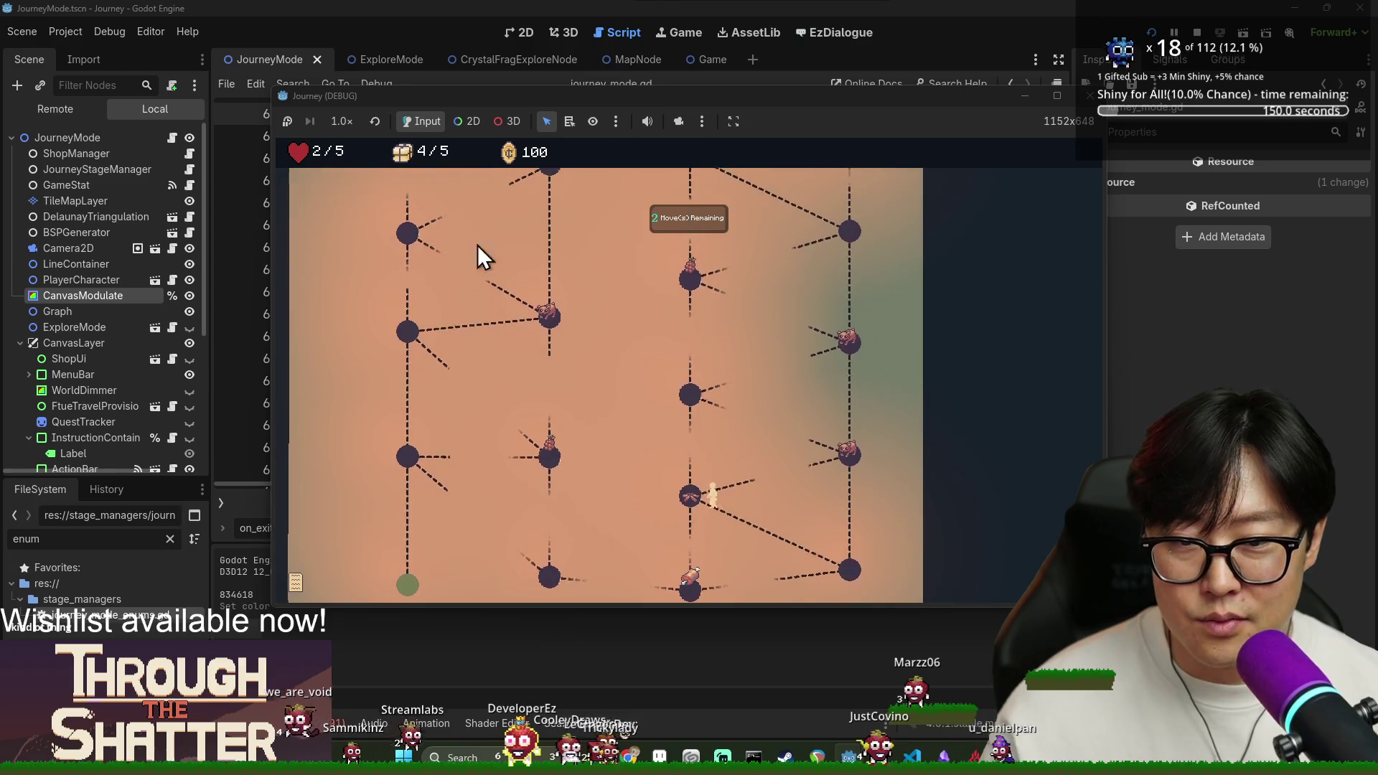
left_click(695, 479)
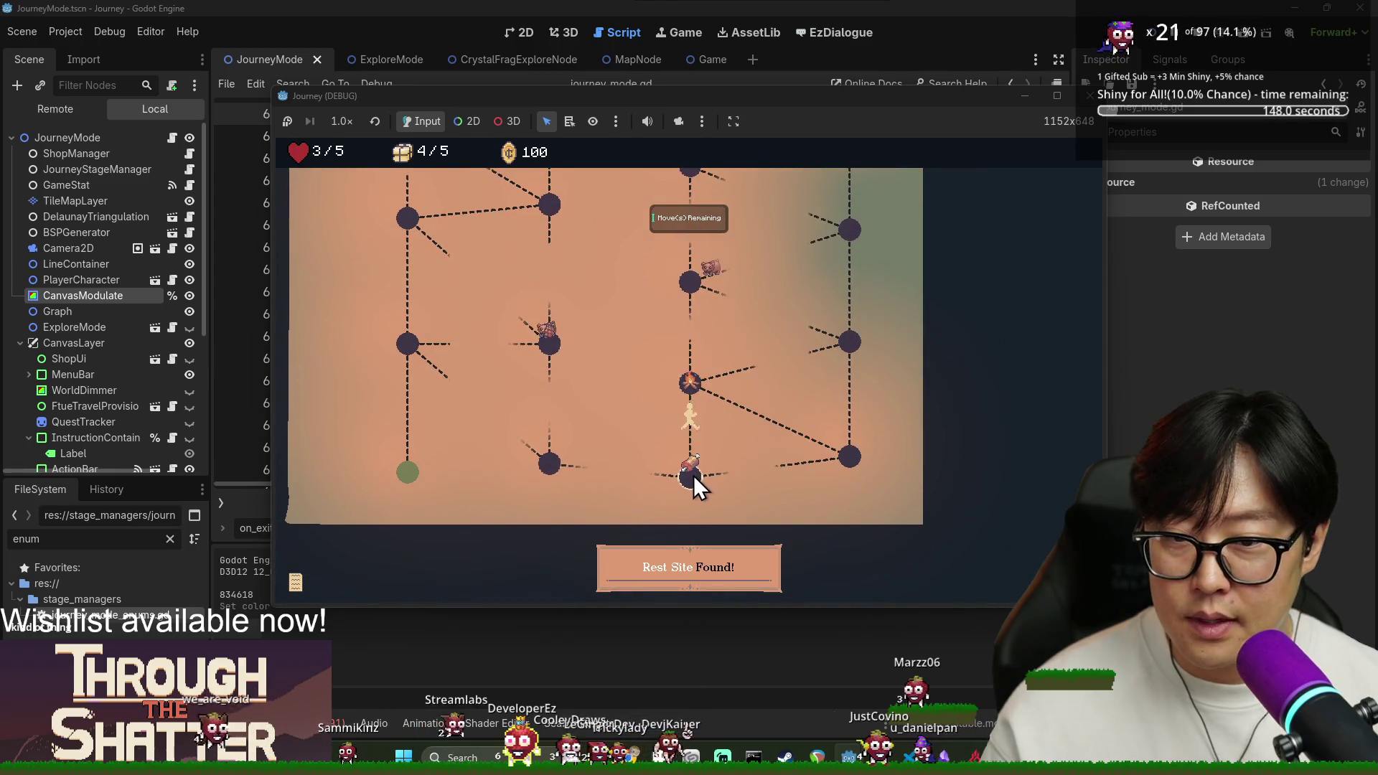
left_click(550, 466)
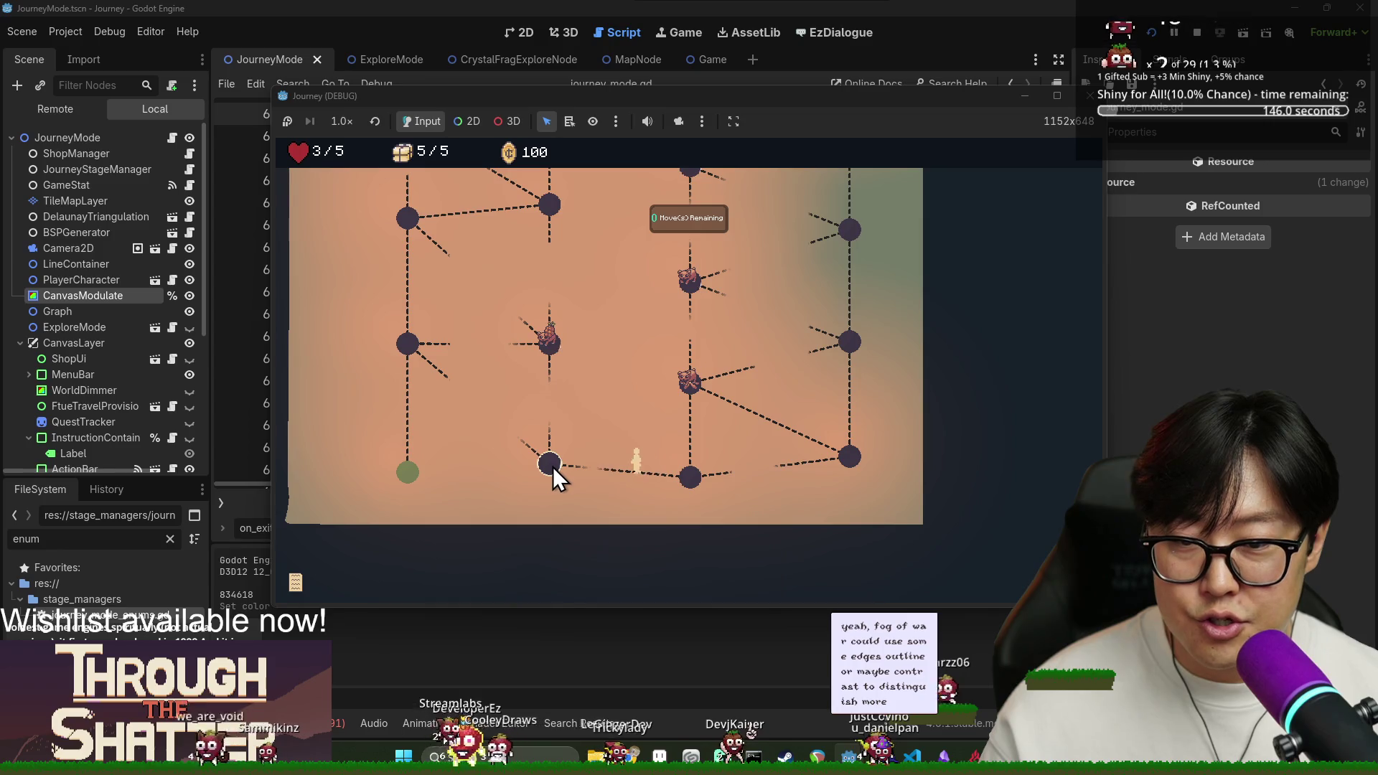
left_click(545, 343)
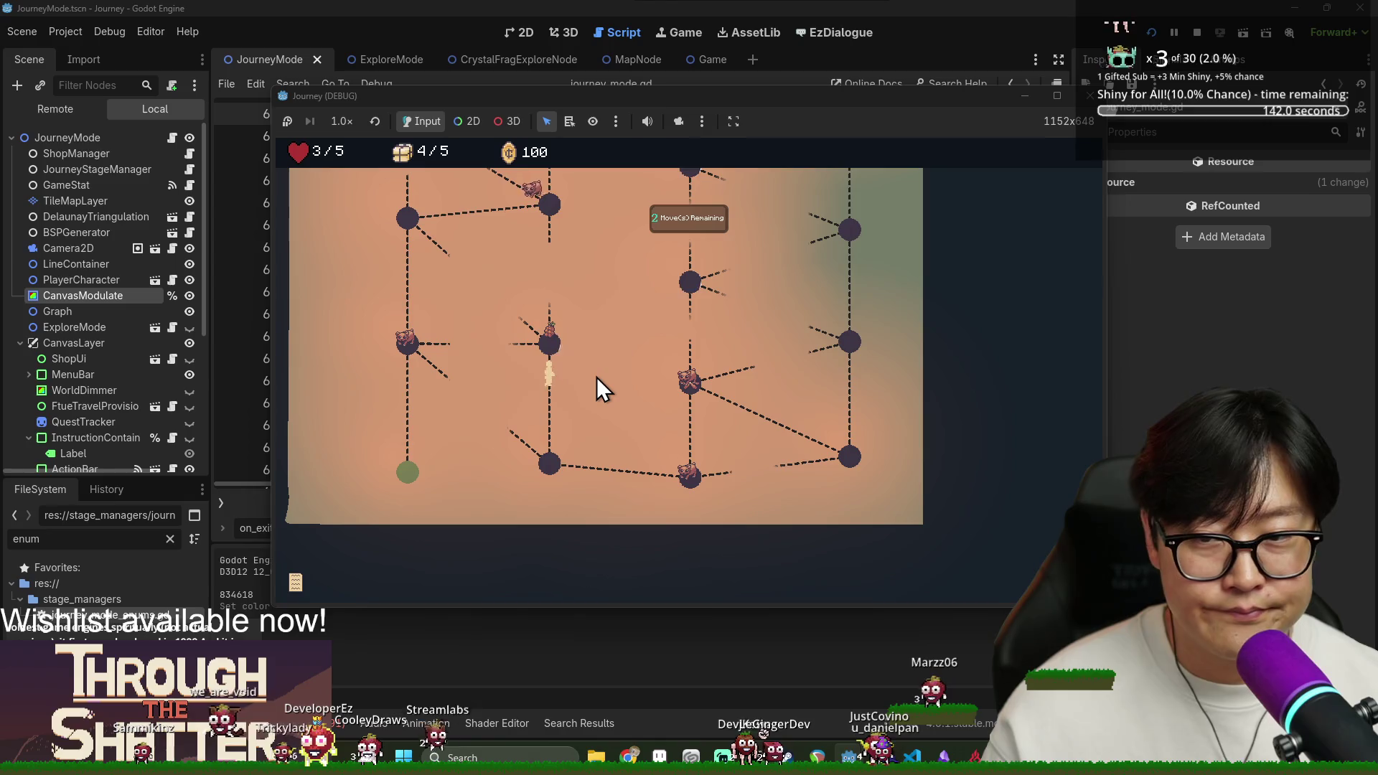
left_click(508, 358)
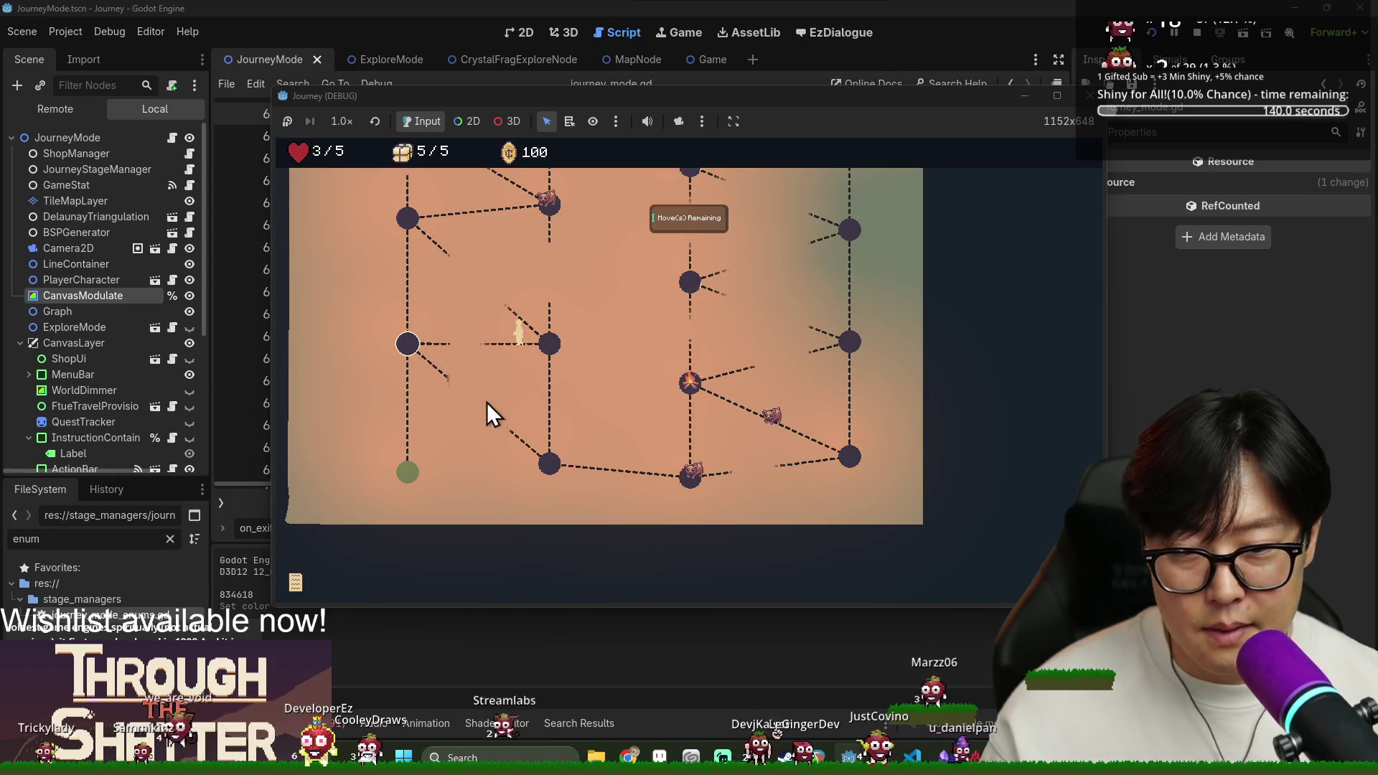
left_click(408, 474)
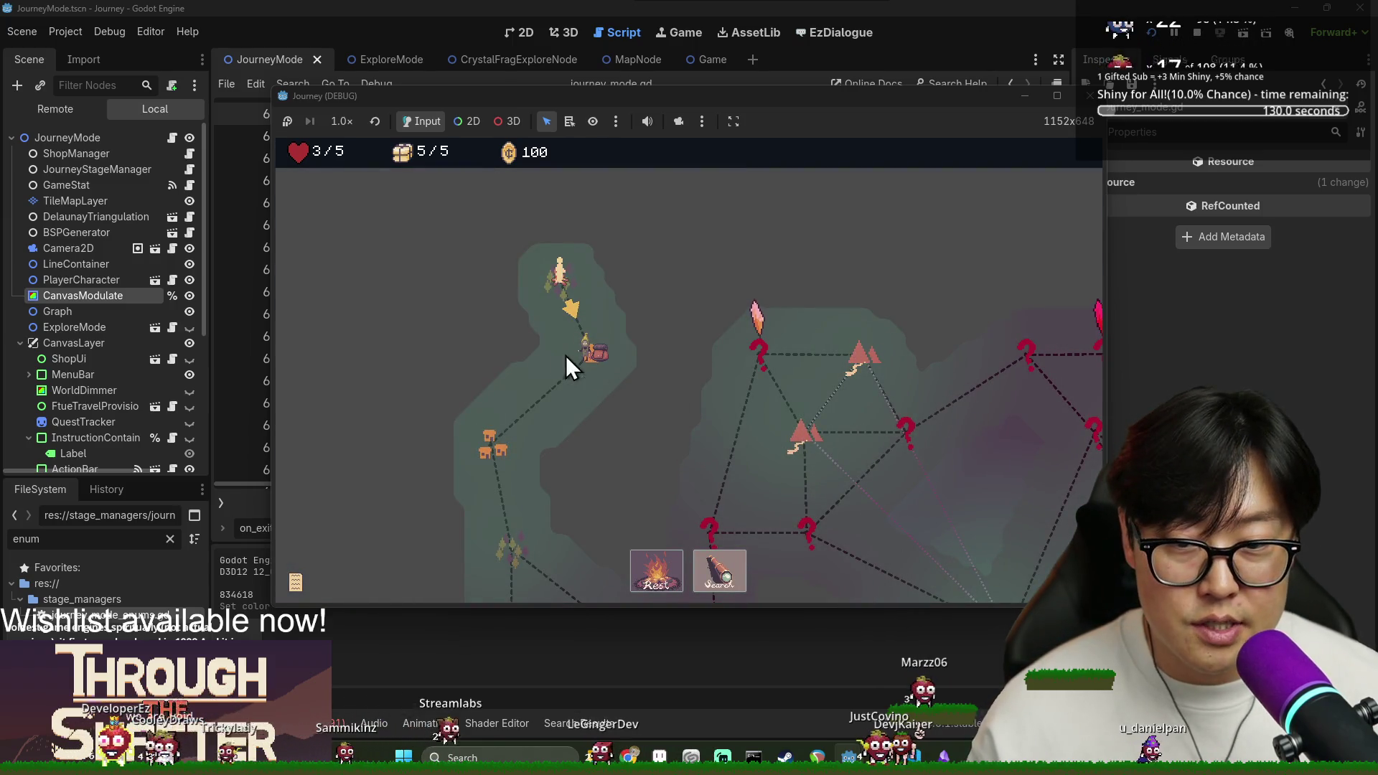
Rest at the camp, leave the village shop without buying, and travel on to the tree node.
left_click(587, 353)
left_click(712, 573)
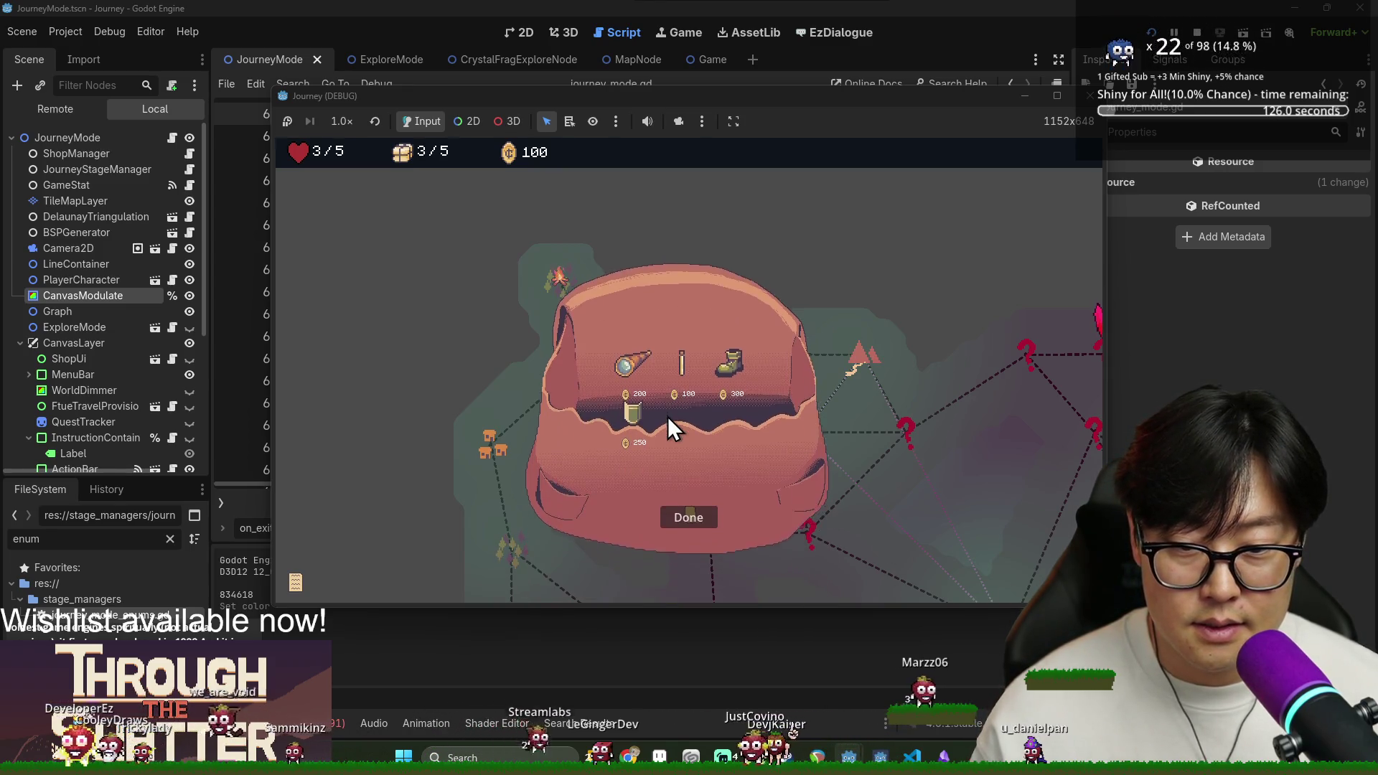
mouse_move(622, 338)
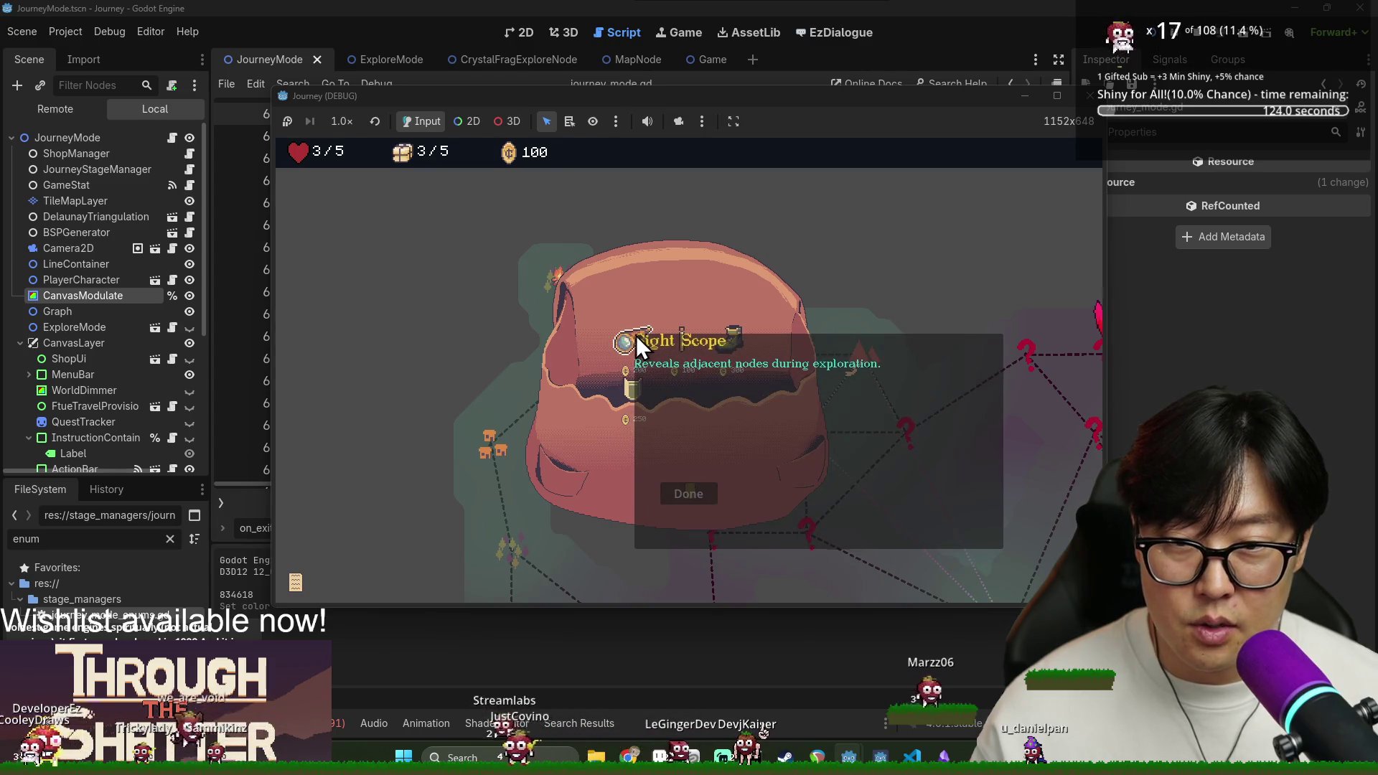
left_click(690, 490)
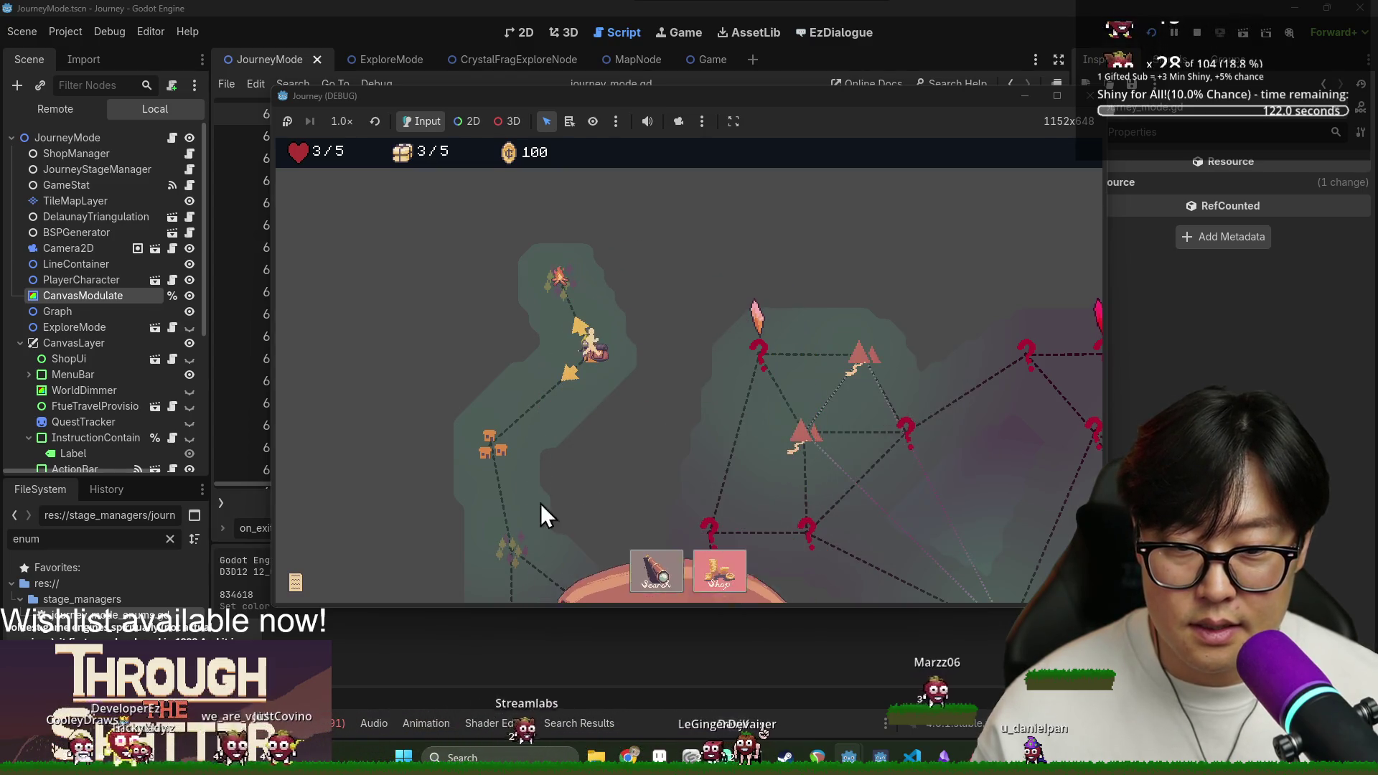
left_click(511, 446)
left_click(589, 338)
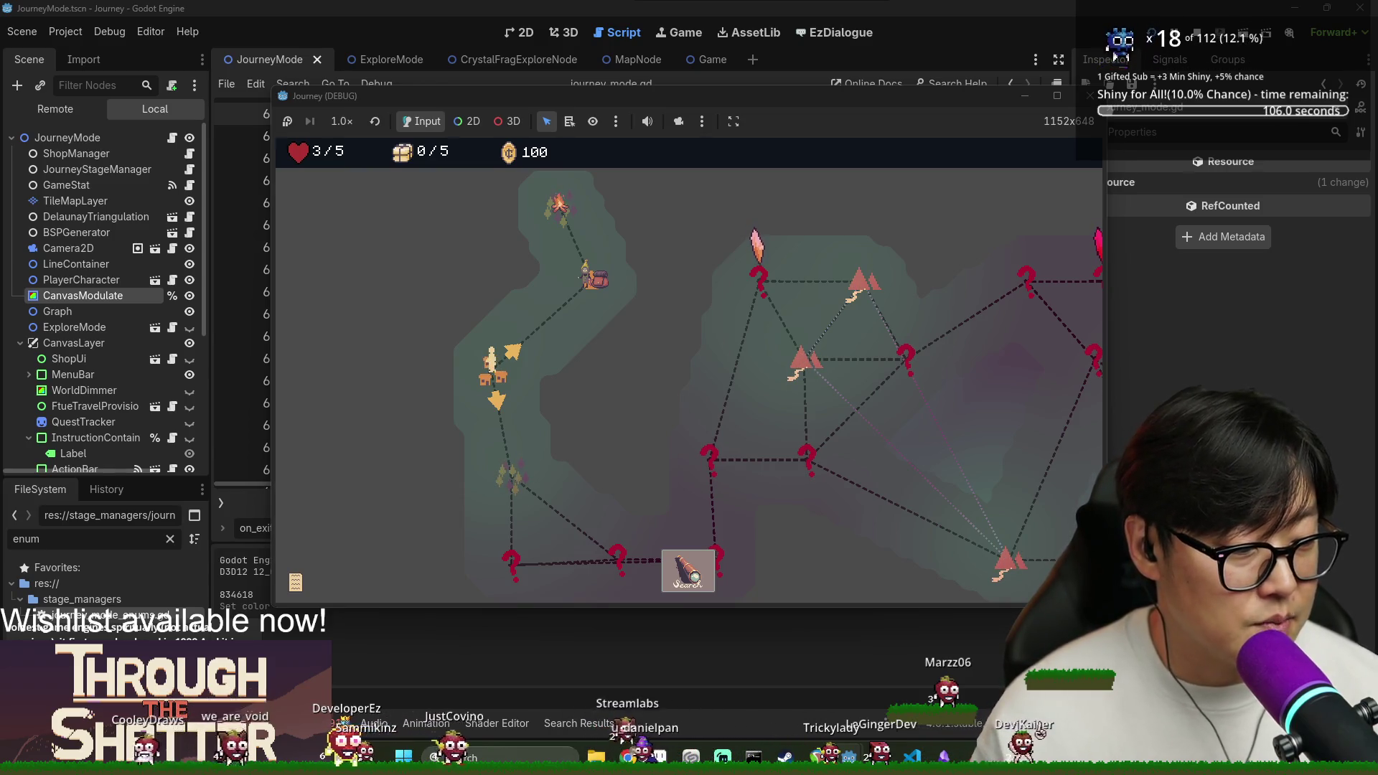
left_click(511, 480)
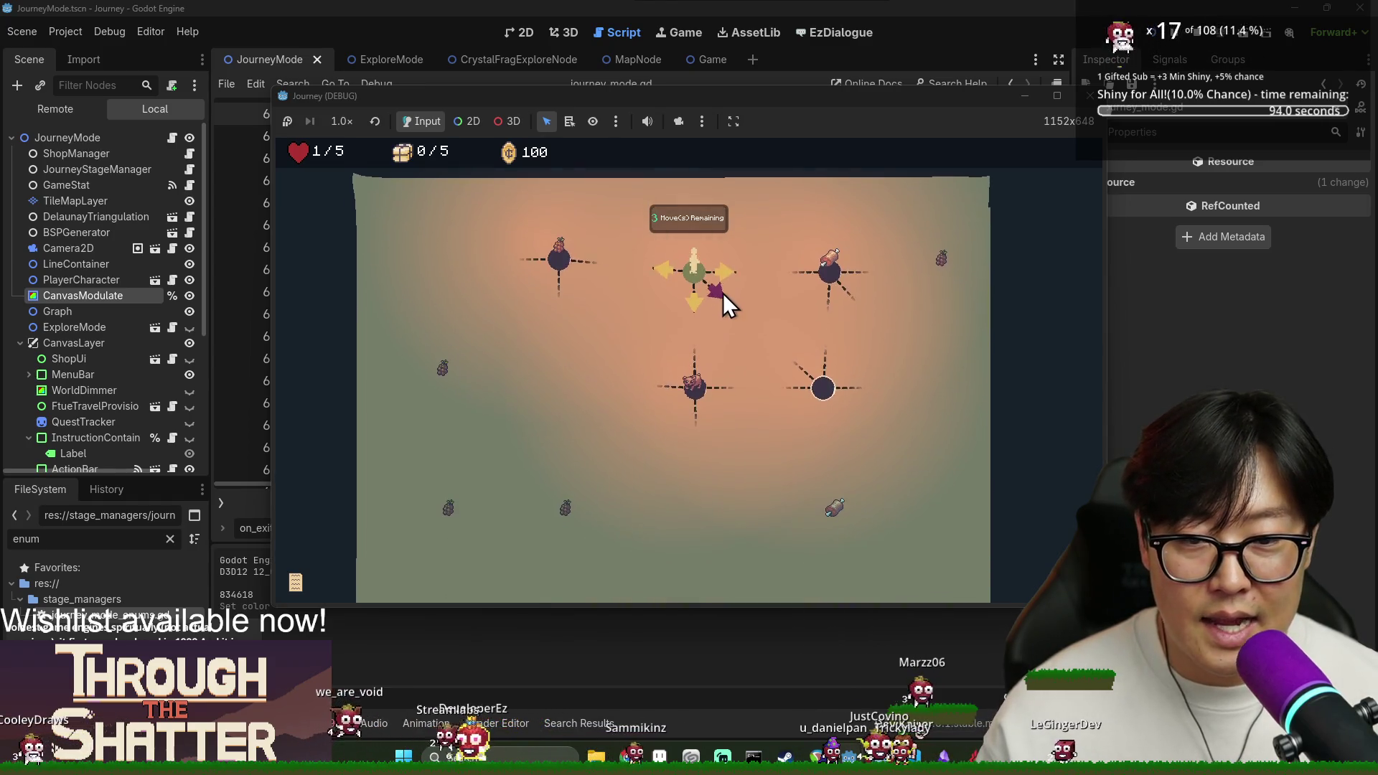
Walk the explore nodes to the rest site and on toward the green exit.
left_click(726, 266)
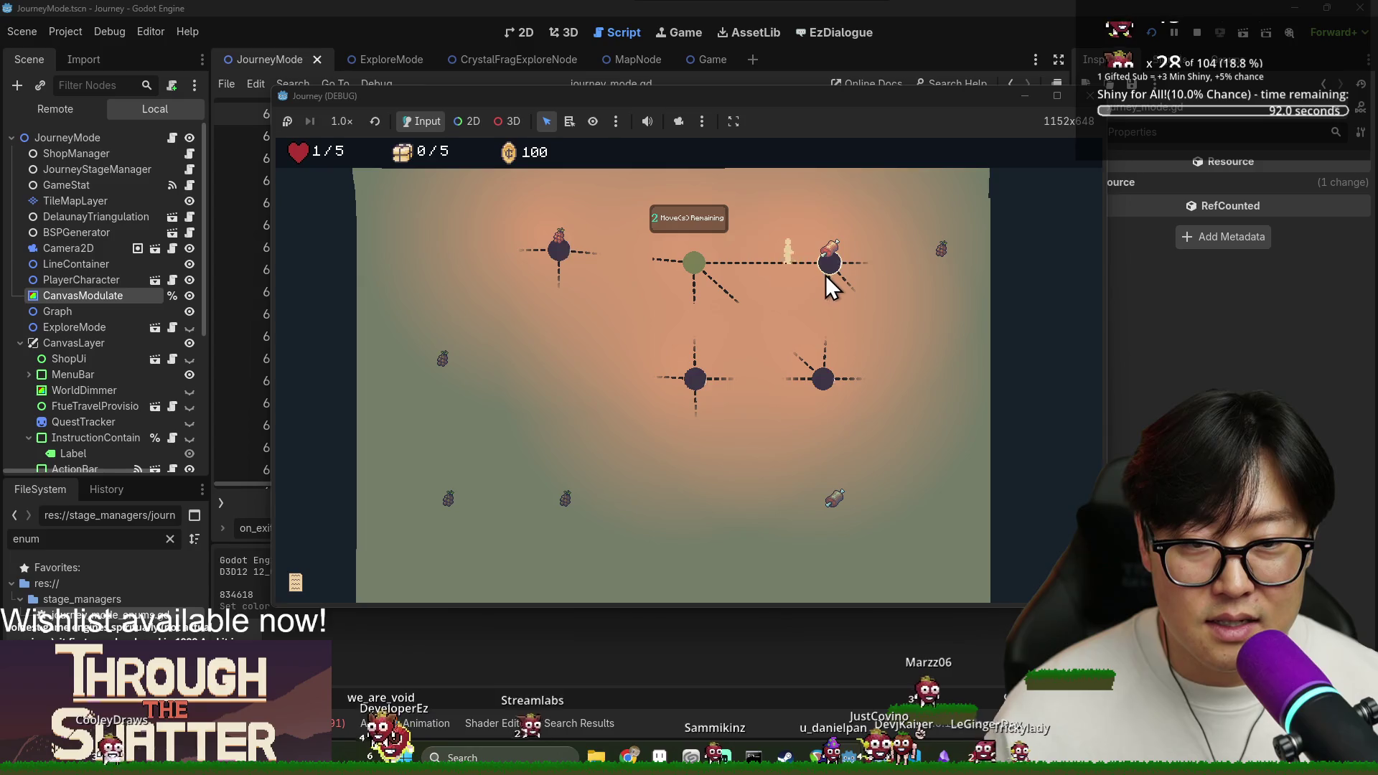
left_click(898, 269)
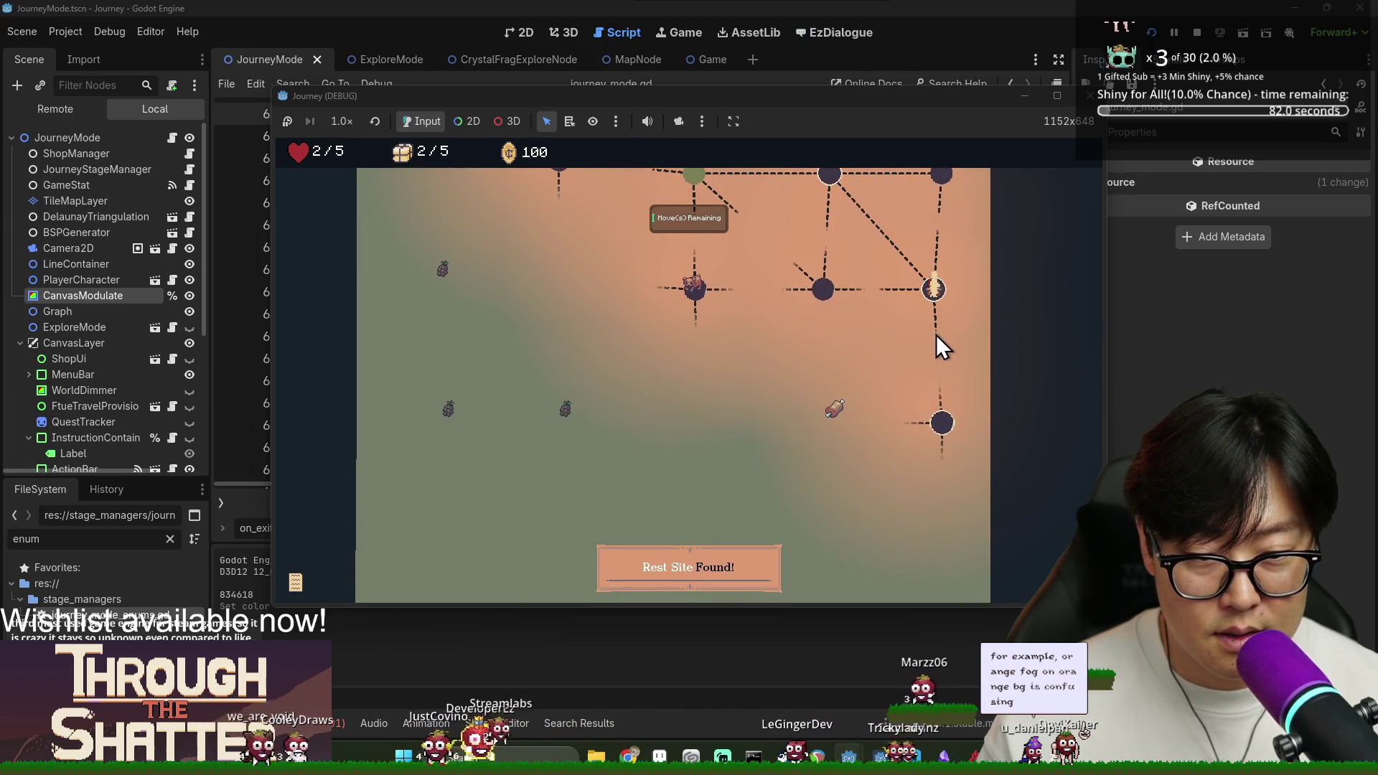
left_click(933, 389)
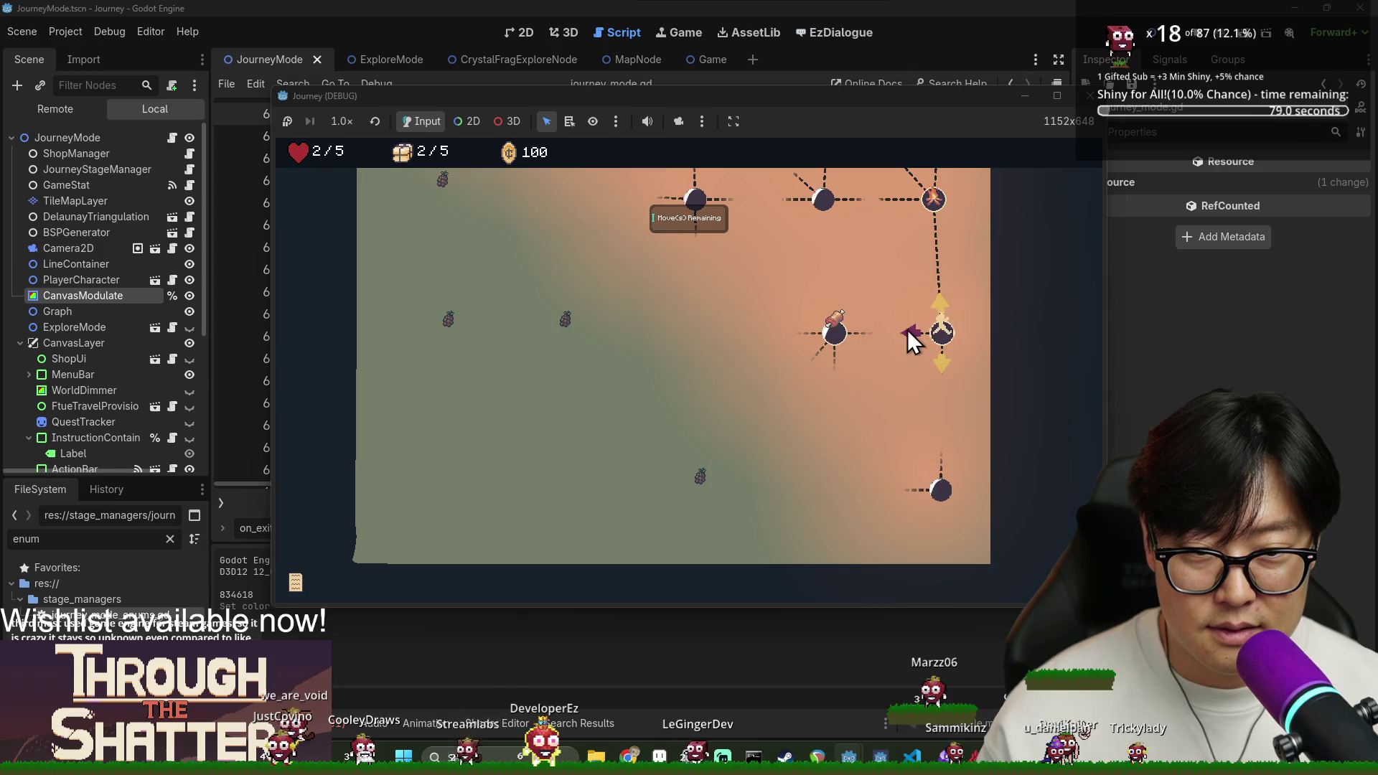
left_click(907, 330)
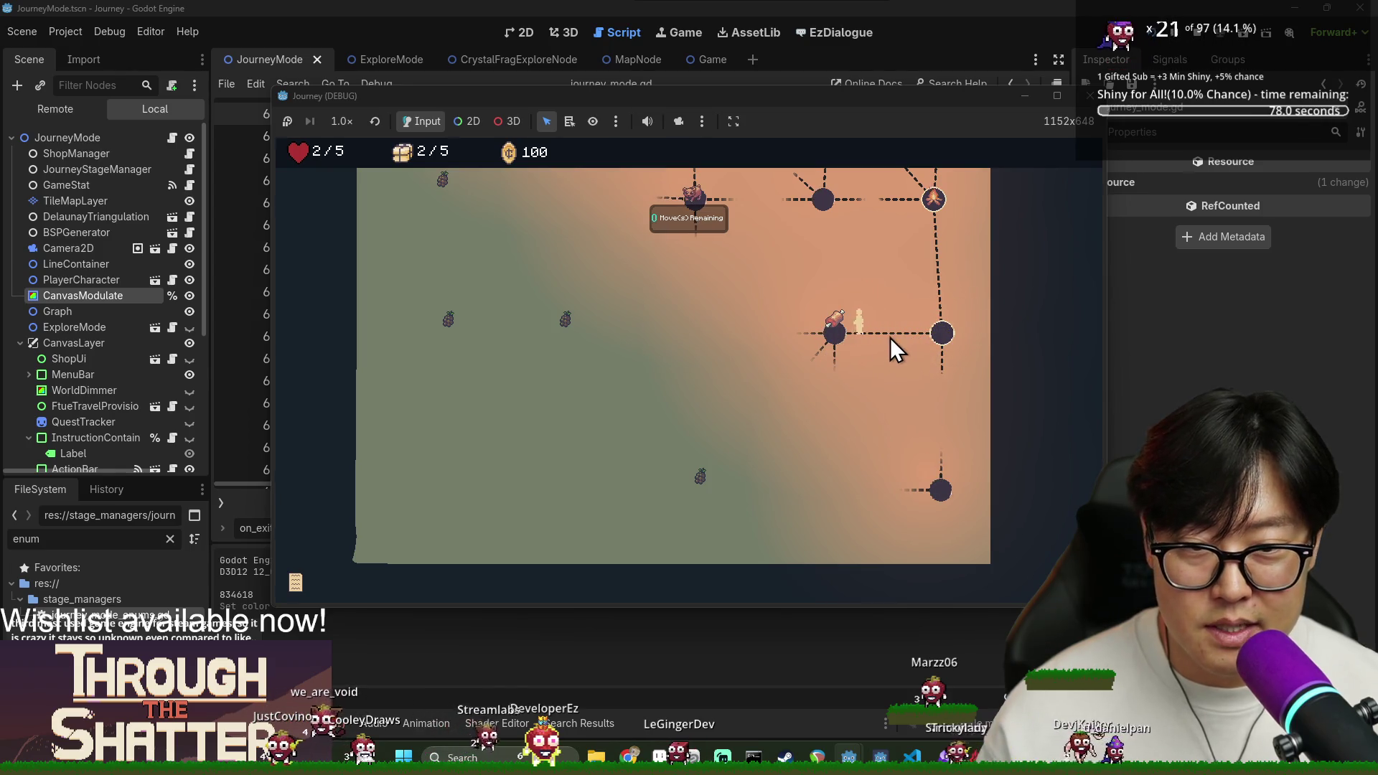
left_click(865, 336)
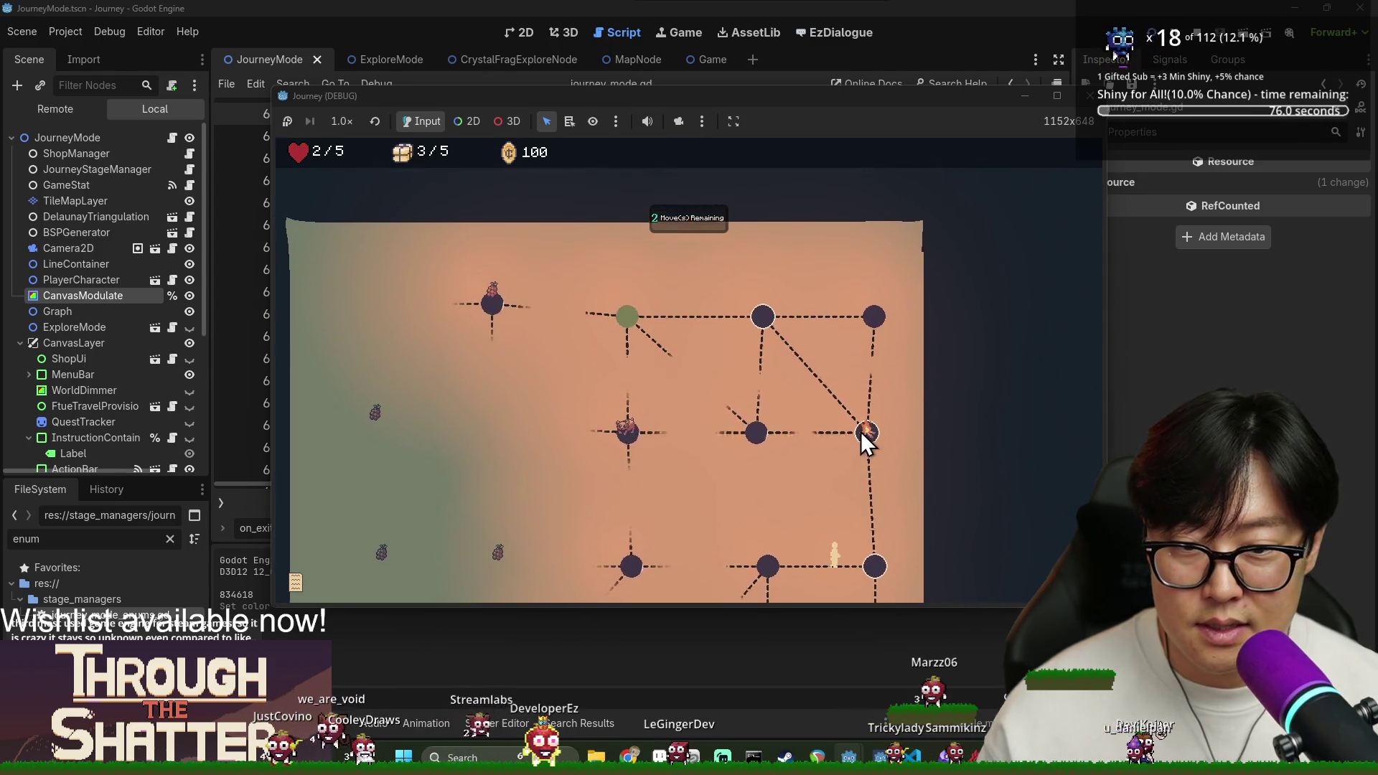
left_click(873, 496)
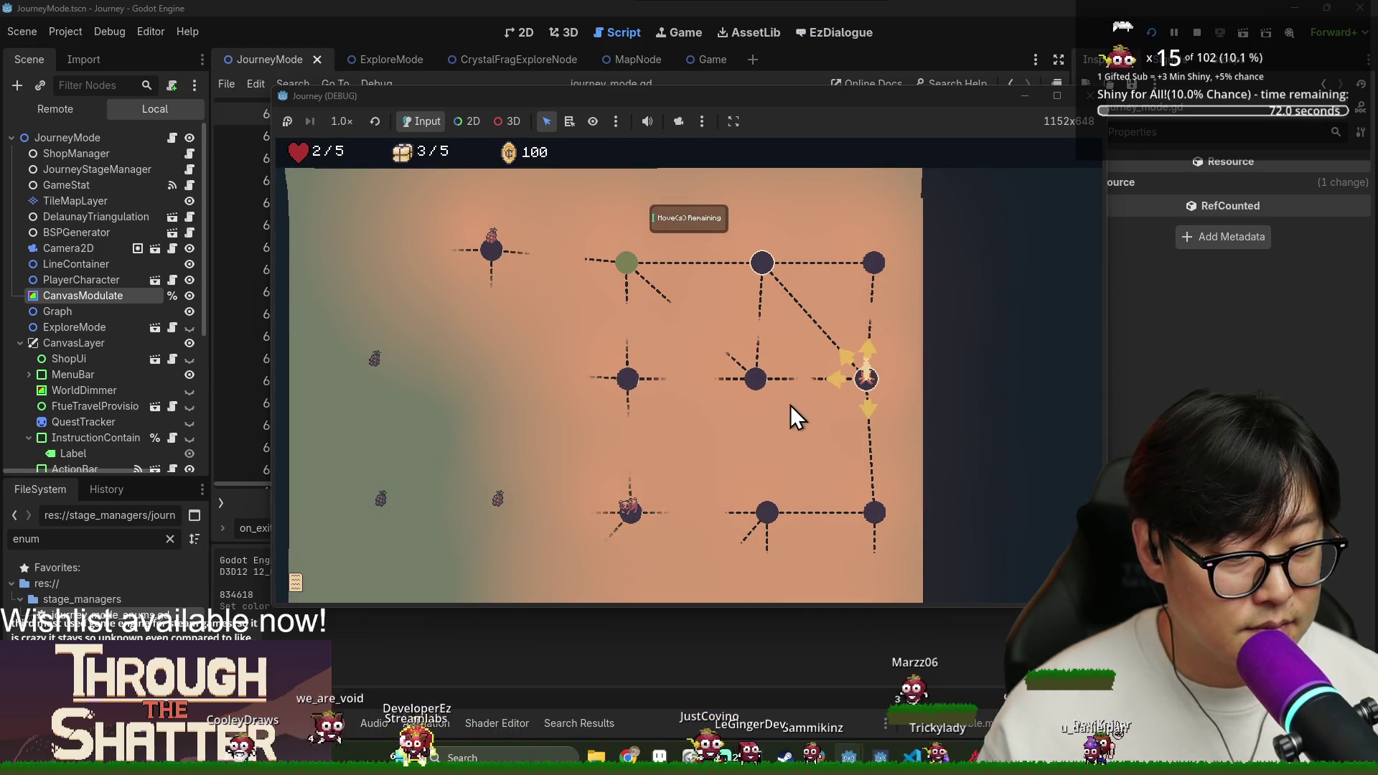
left_click(841, 353)
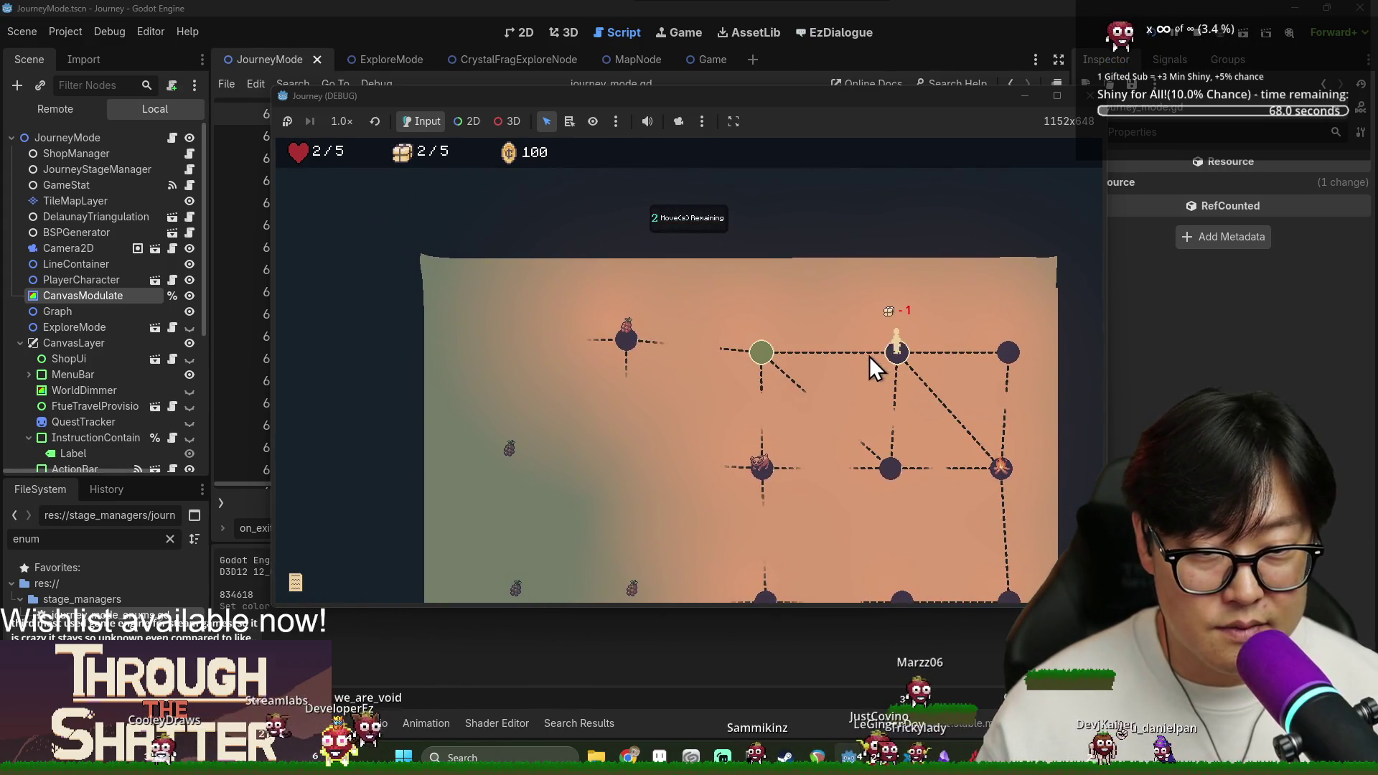
left_click(870, 364)
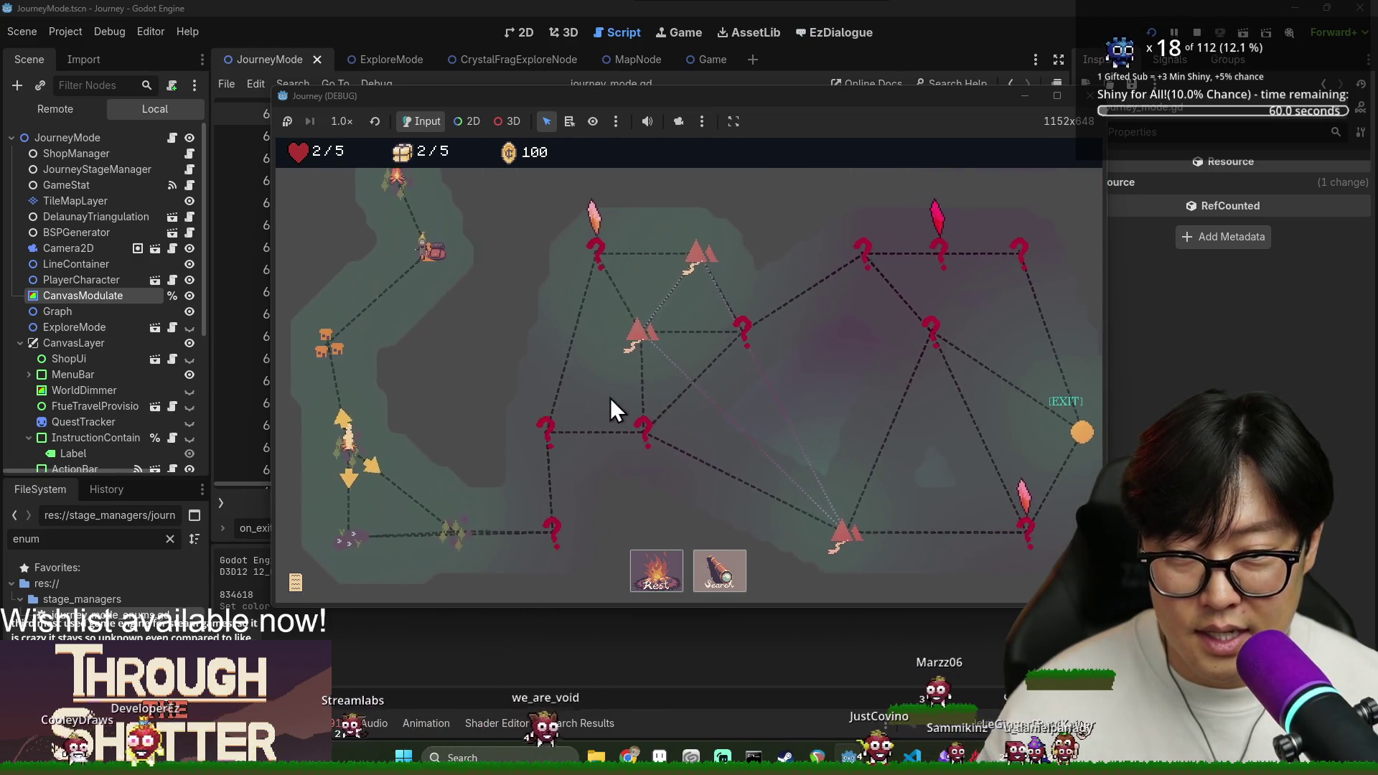
Travel to the green overworld node and explore the new area until the journey ends.
left_click(446, 542)
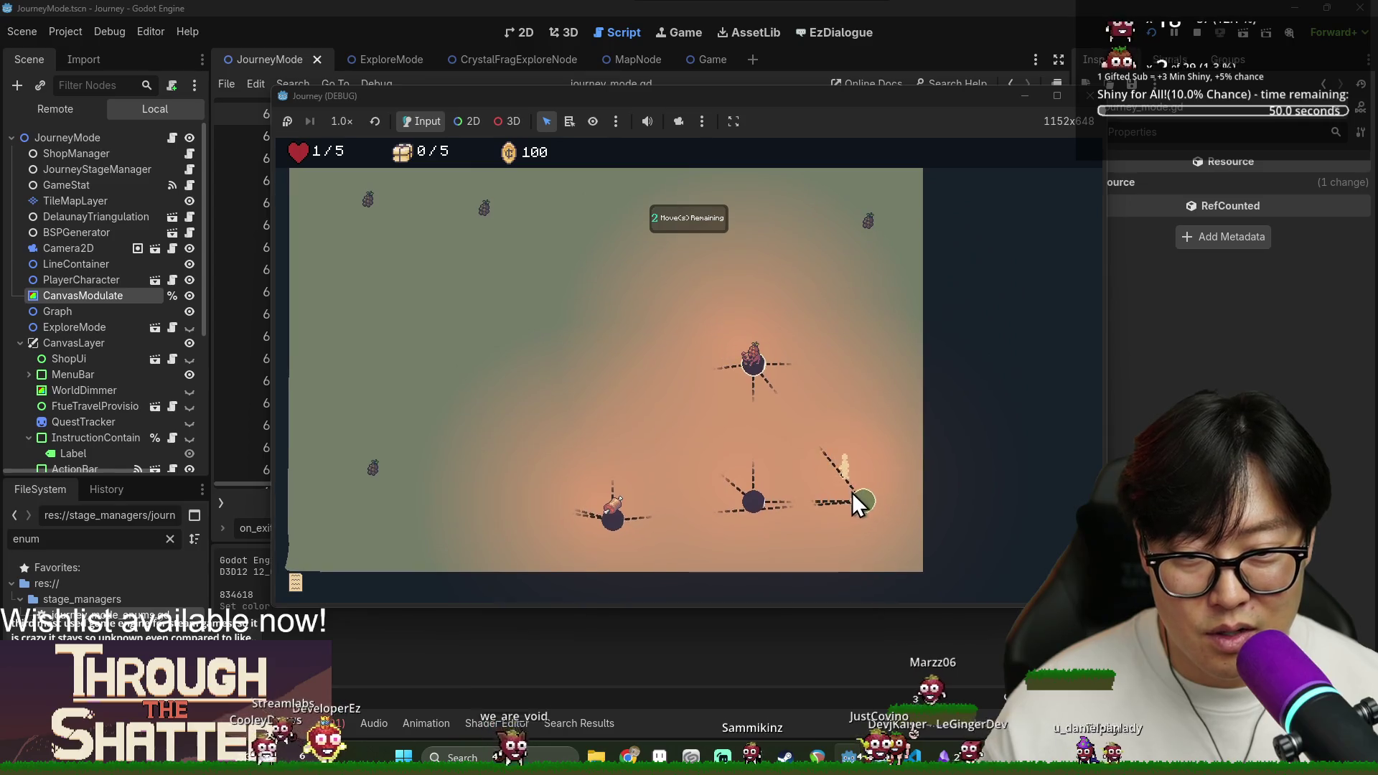
left_click(850, 494)
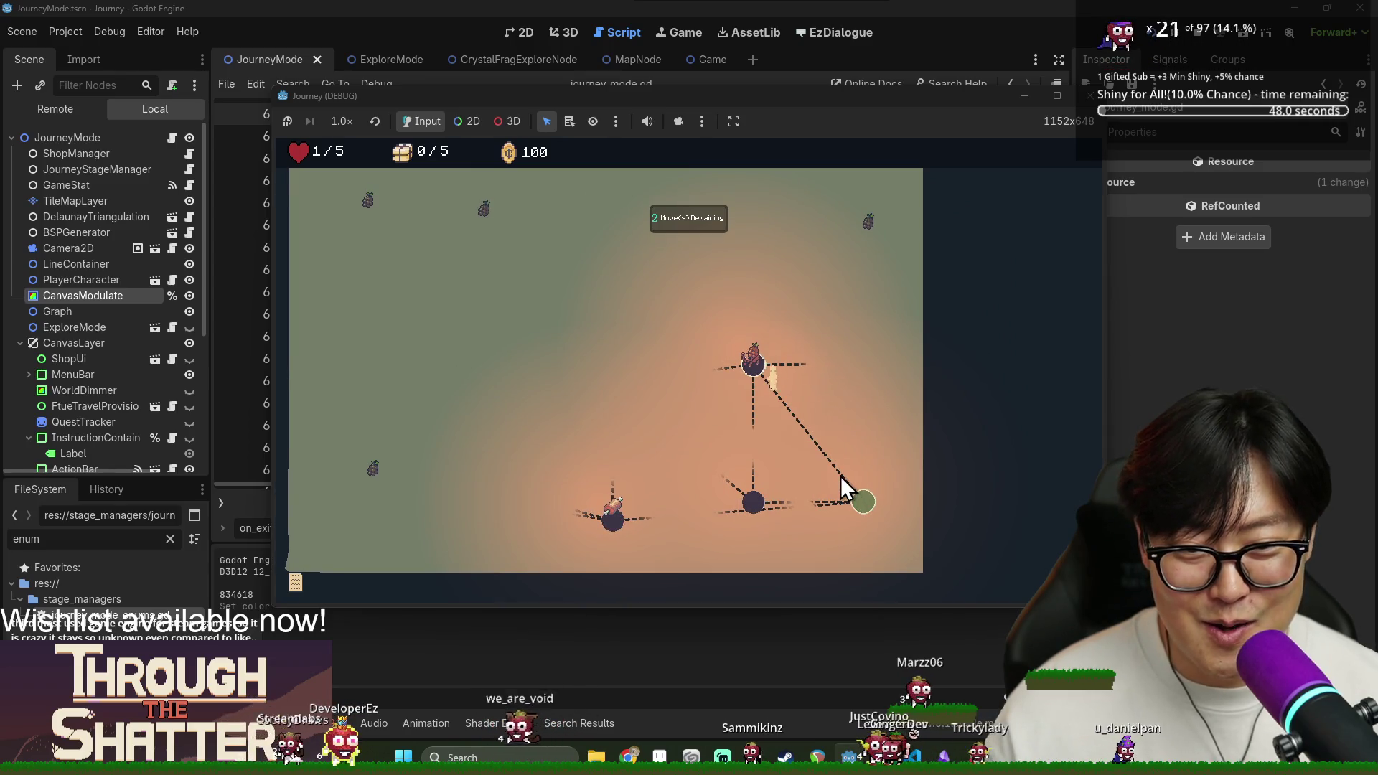
left_click(780, 370)
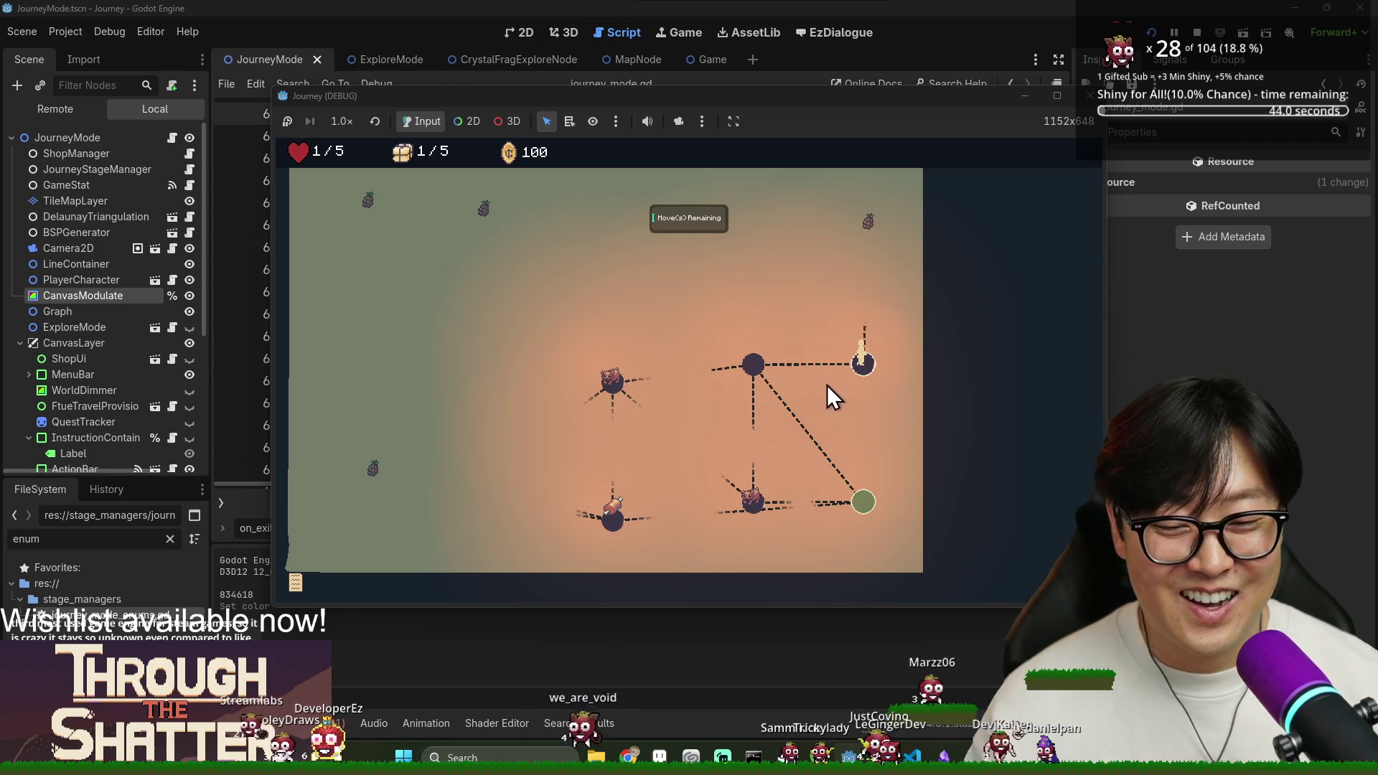
left_click(863, 343)
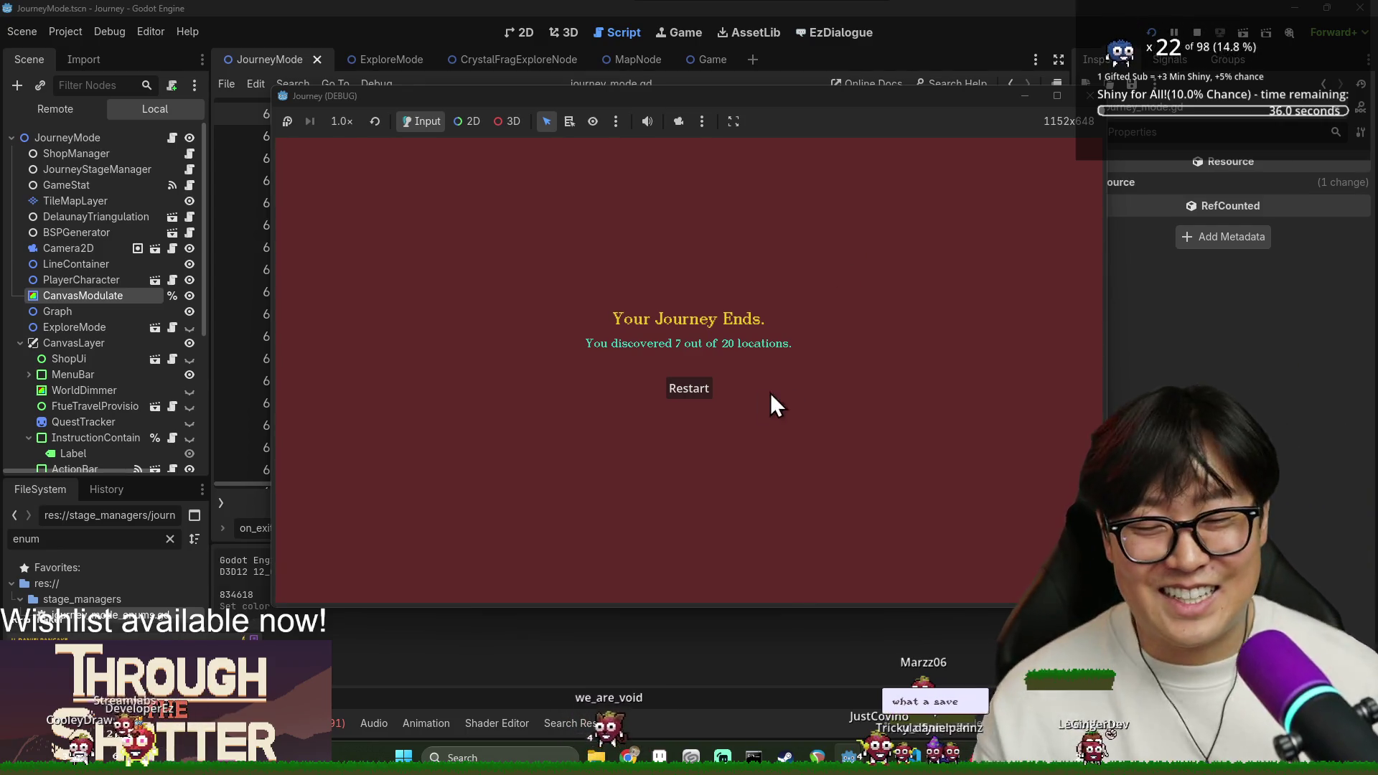
Restart the ended journey, then bring Aseprite's Home screen to the front.
left_click(703, 387)
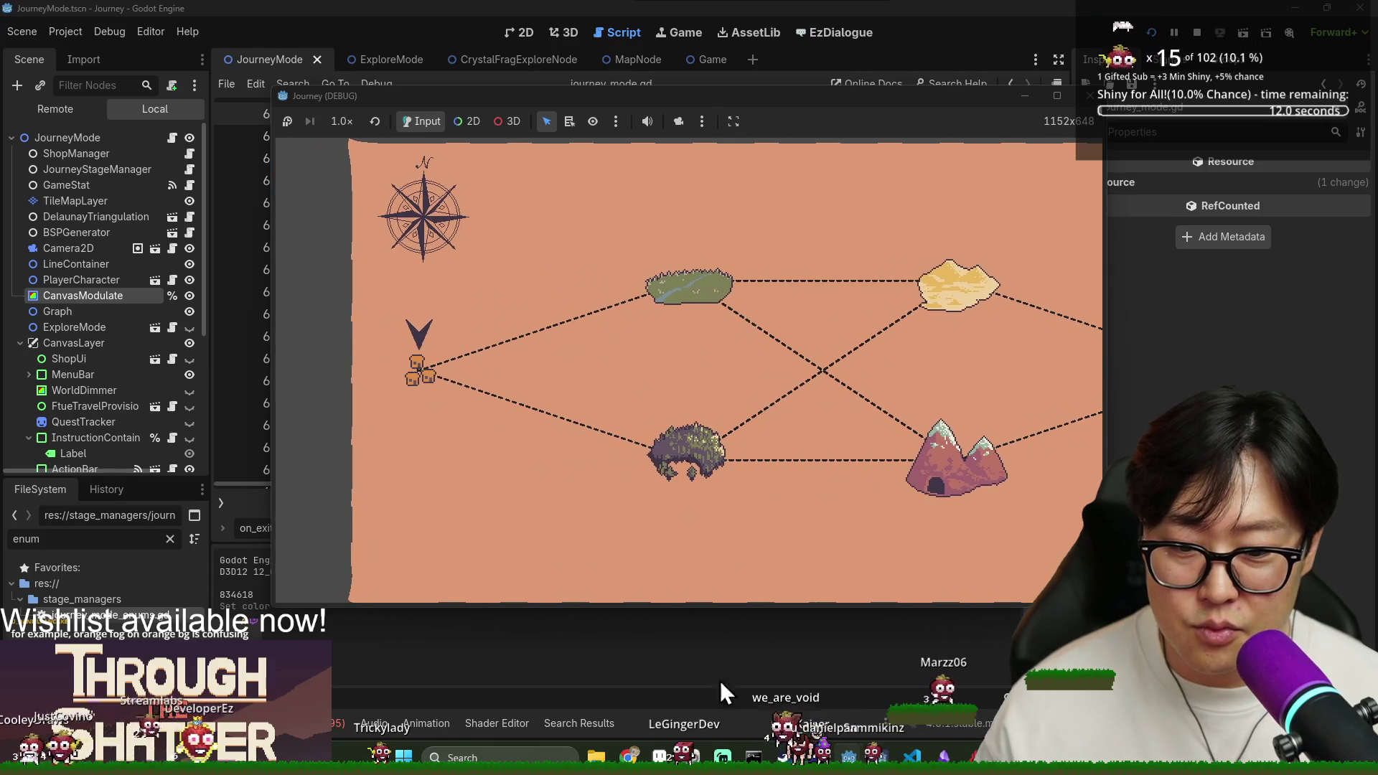
left_click(847, 756)
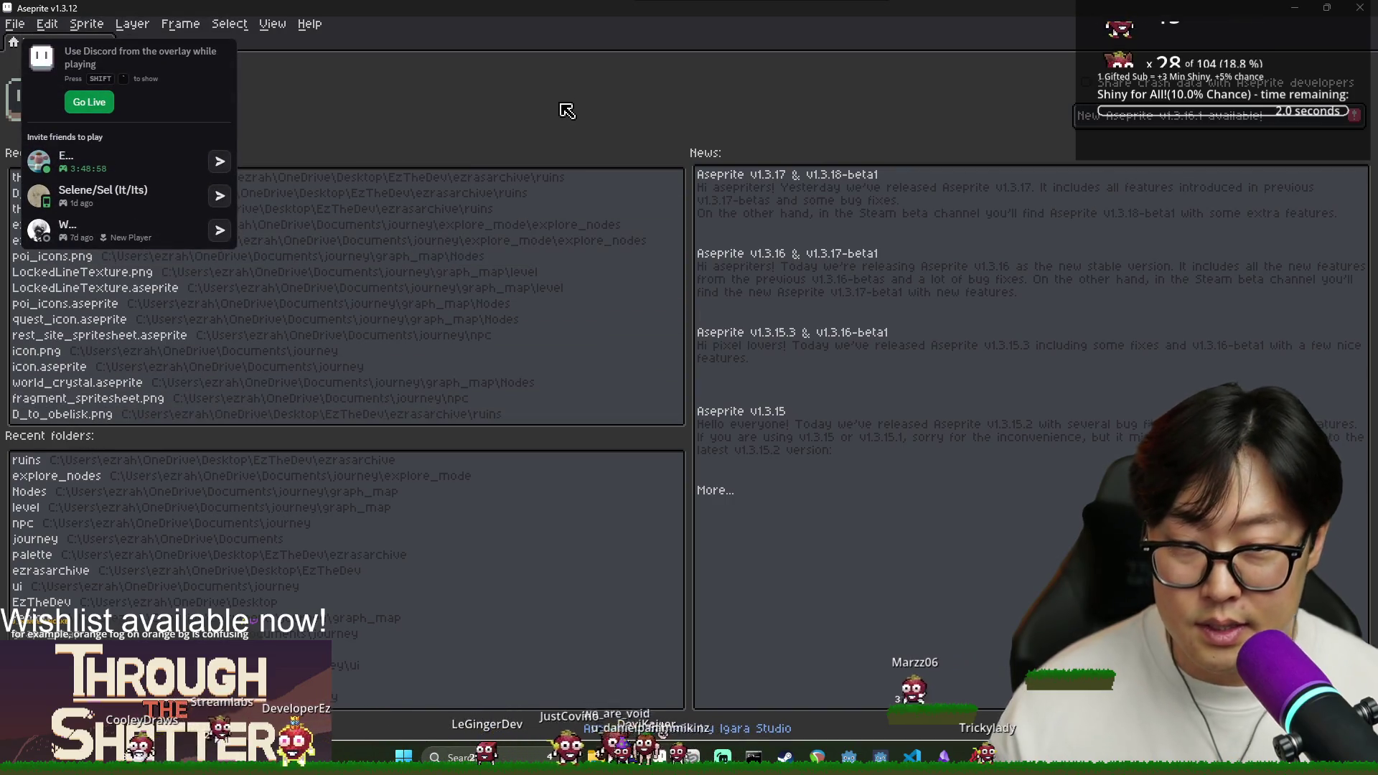
In the Open dialog, navigate up to journey and into the graph_map/region folder.
key("ctrl+o")
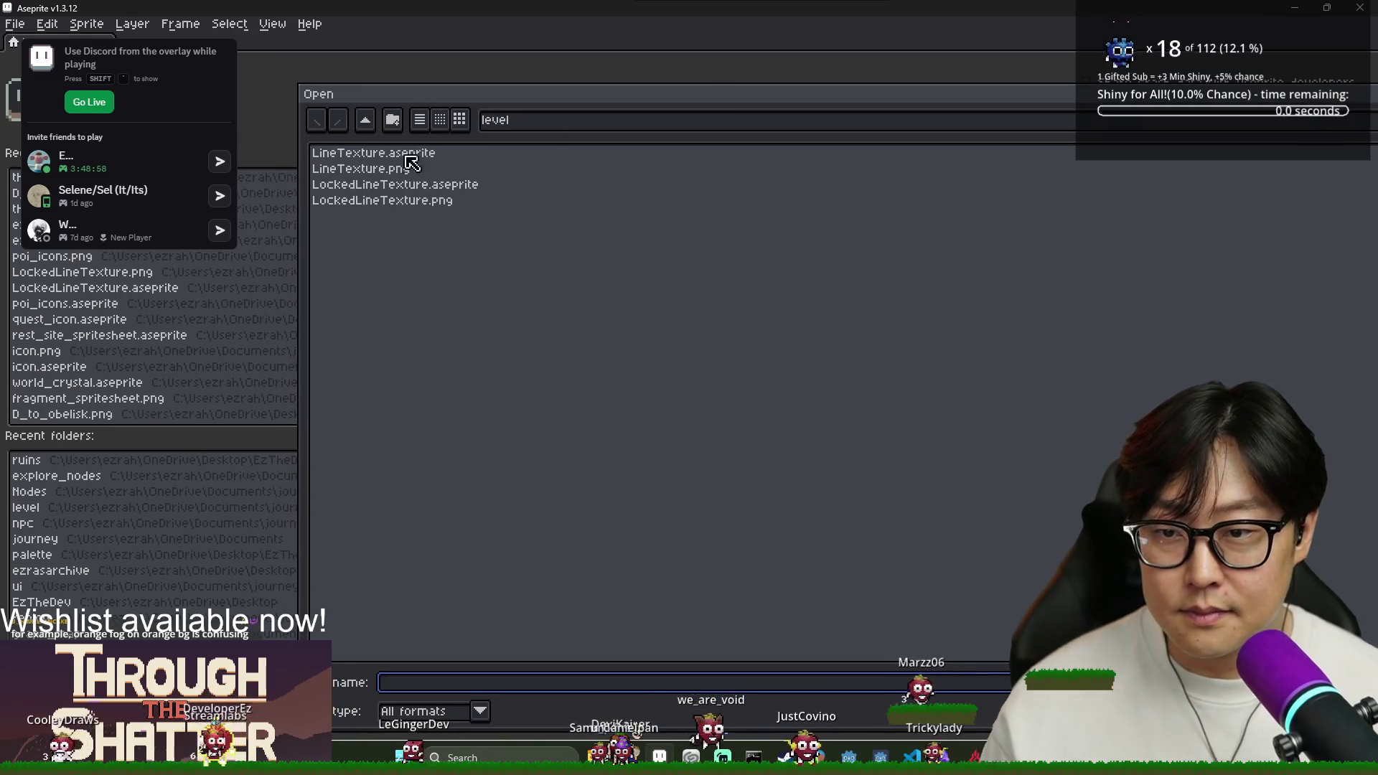
left_click(365, 122)
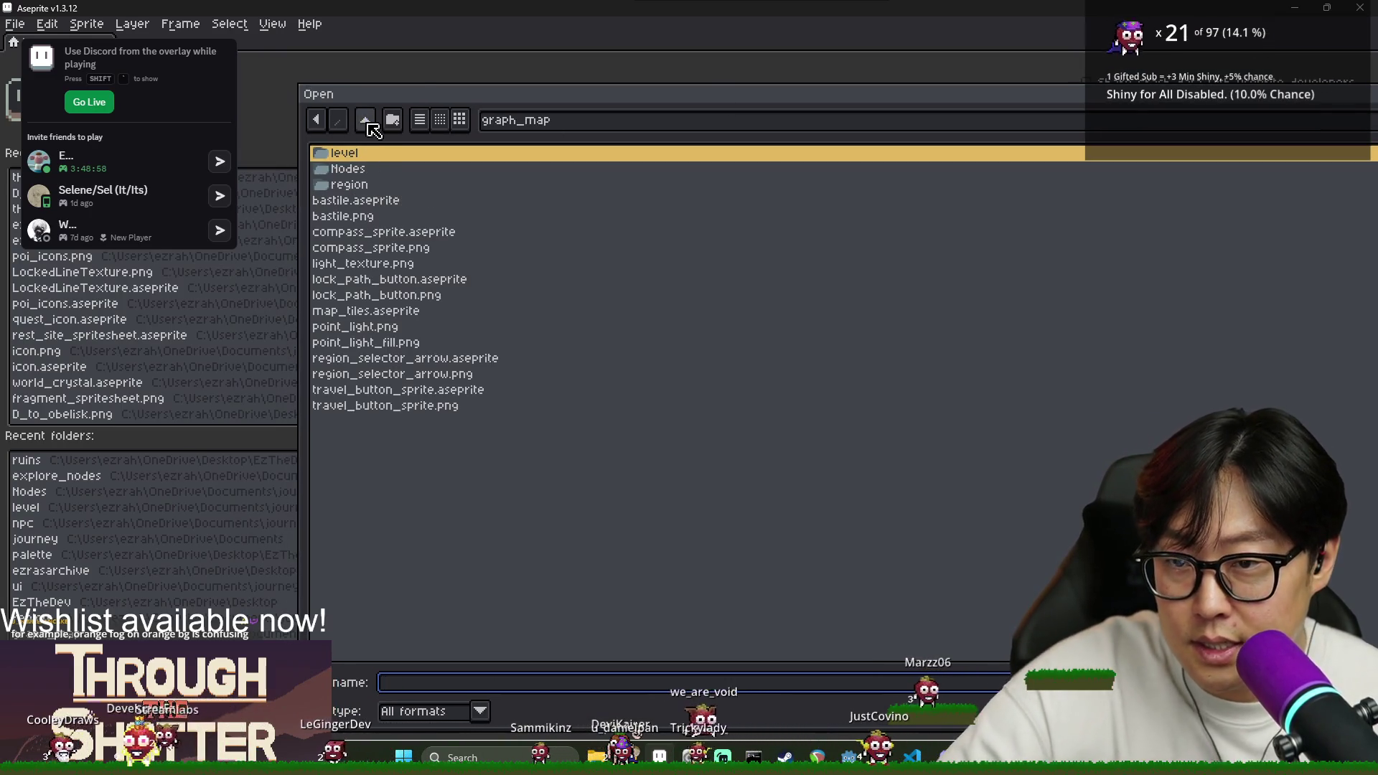
left_click(365, 120)
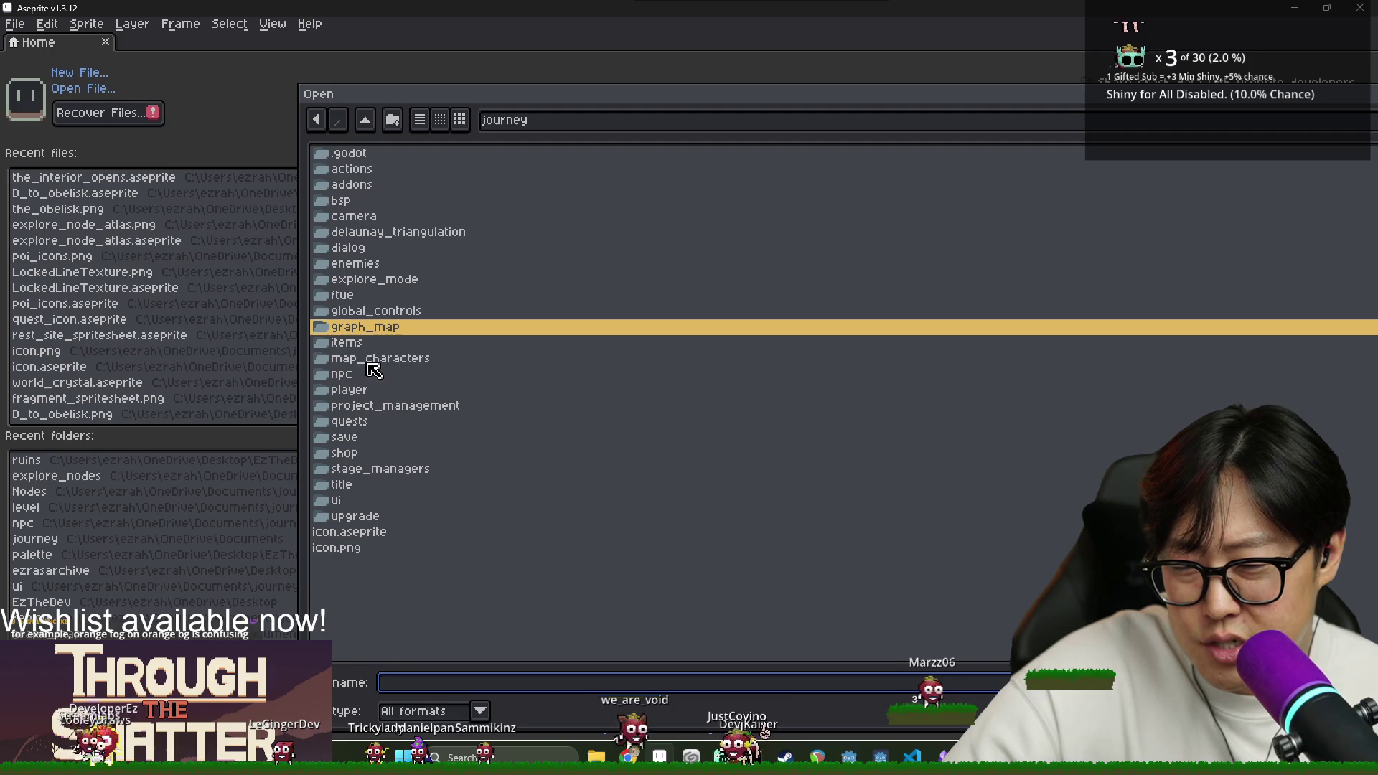
double_click(362, 328)
double_click(359, 186)
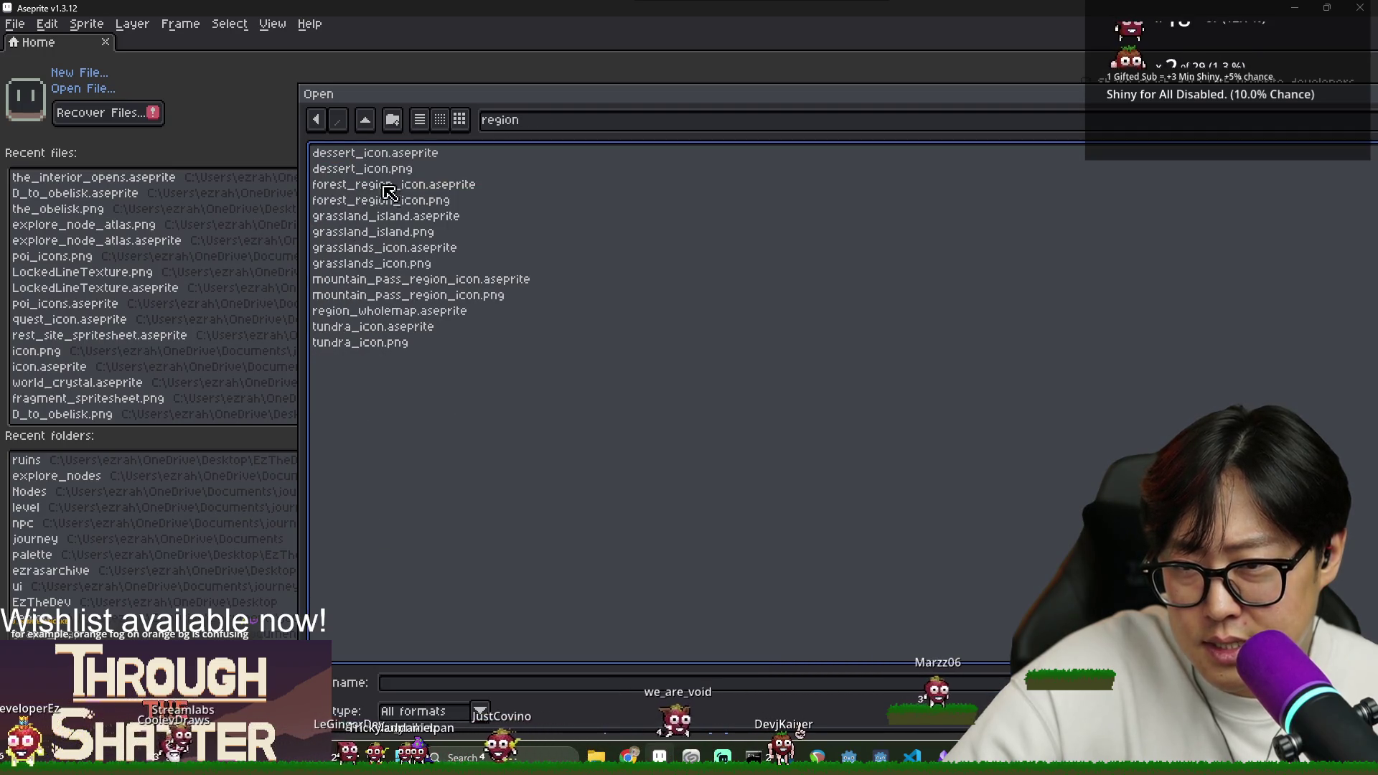
left_click(375, 156)
mouse_move(652, 100)
left_mouse_down()
mouse_move(77, 91)
mouse_move(395, 207)
mouse_move(369, 203)
mouse_move(287, 128)
left_mouse_up()
left_click(348, 384)
Preview the region icons, open region_wholemap.aseprite and pan its canvas.
left_click(377, 352)
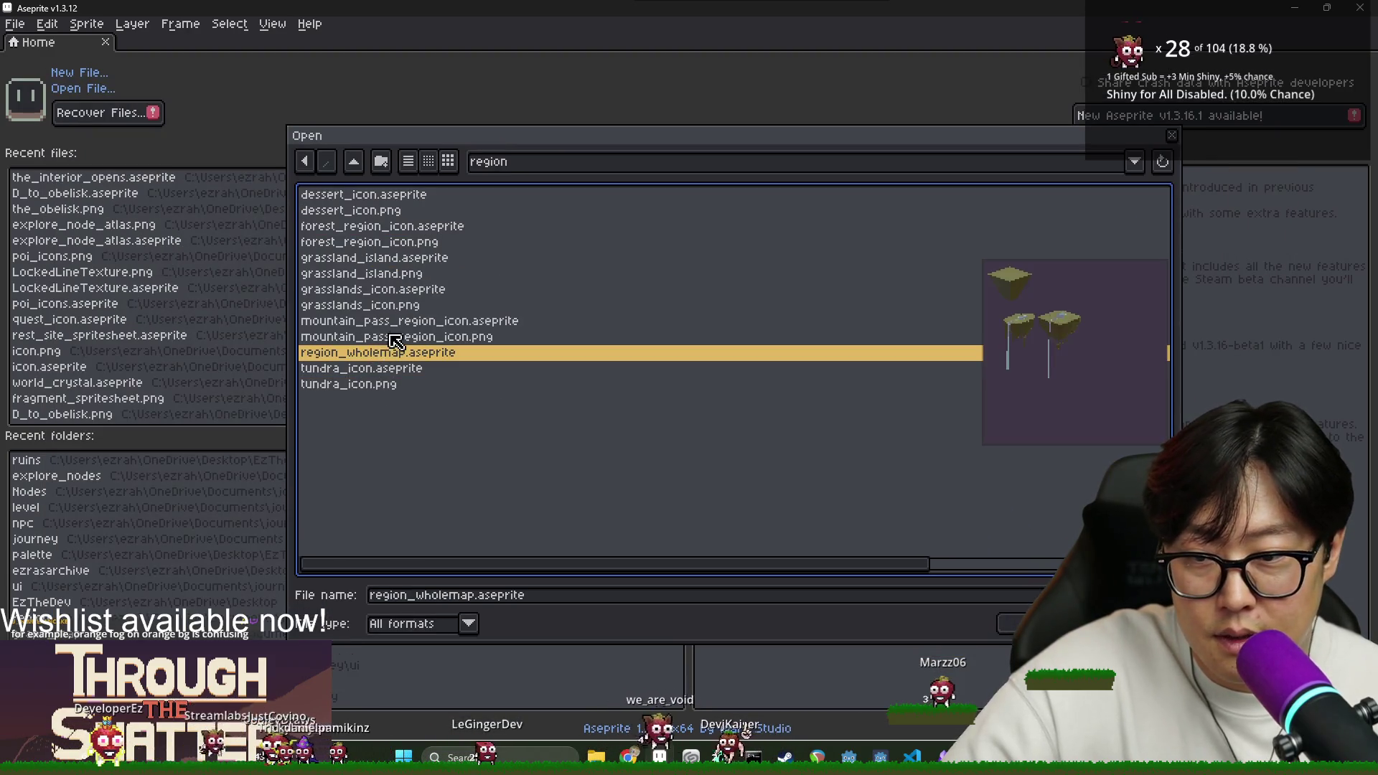
left_click(399, 322)
left_click(397, 368)
key("Up")
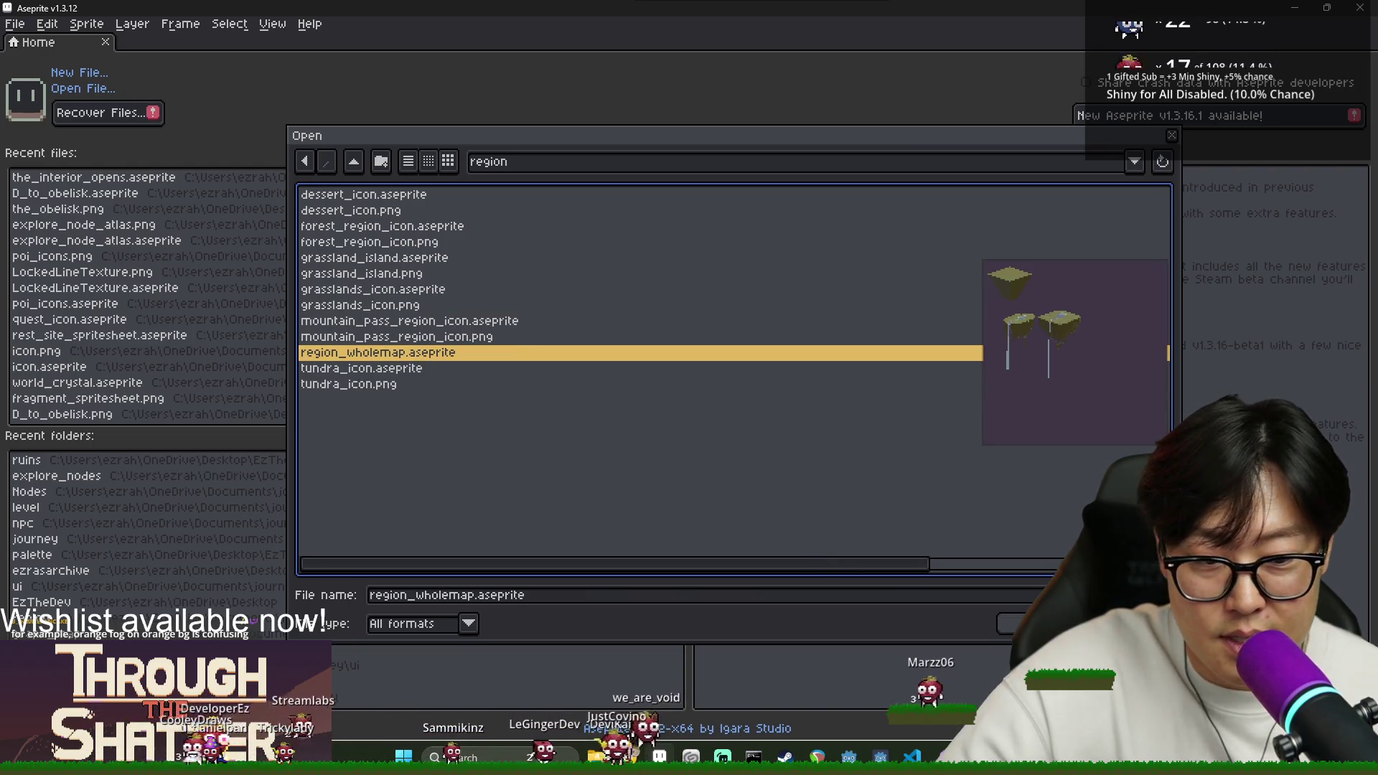
key("Return")
left_click_drag(680, 166, 677, 388)
key("alt+Tab")
key("alt+Tab")
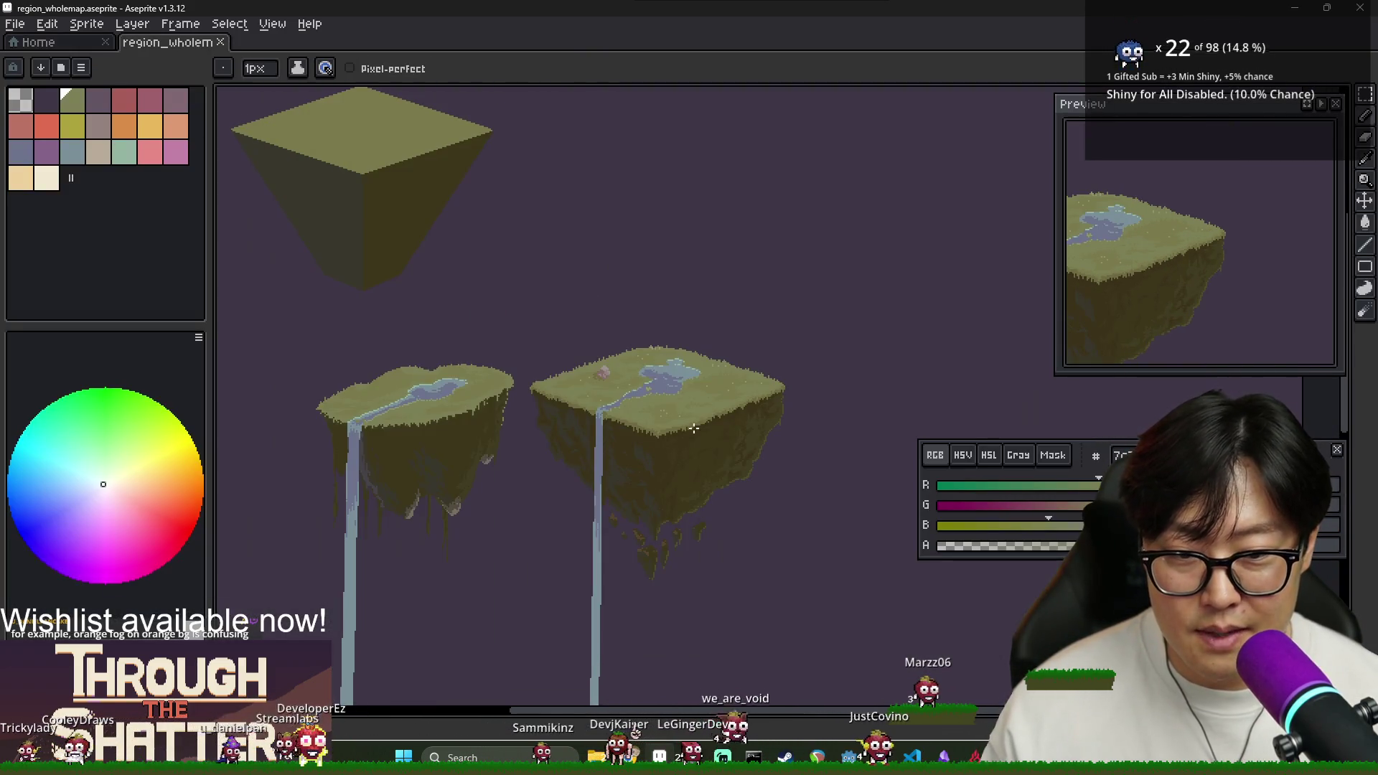
Pan around the floating-island artwork, then bring the Journey (DEBUG) window forward.
mouse_move(794, 480)
left_mouse_down()
mouse_move(741, 504)
mouse_move(695, 476)
mouse_move(683, 523)
mouse_move(666, 328)
left_mouse_up()
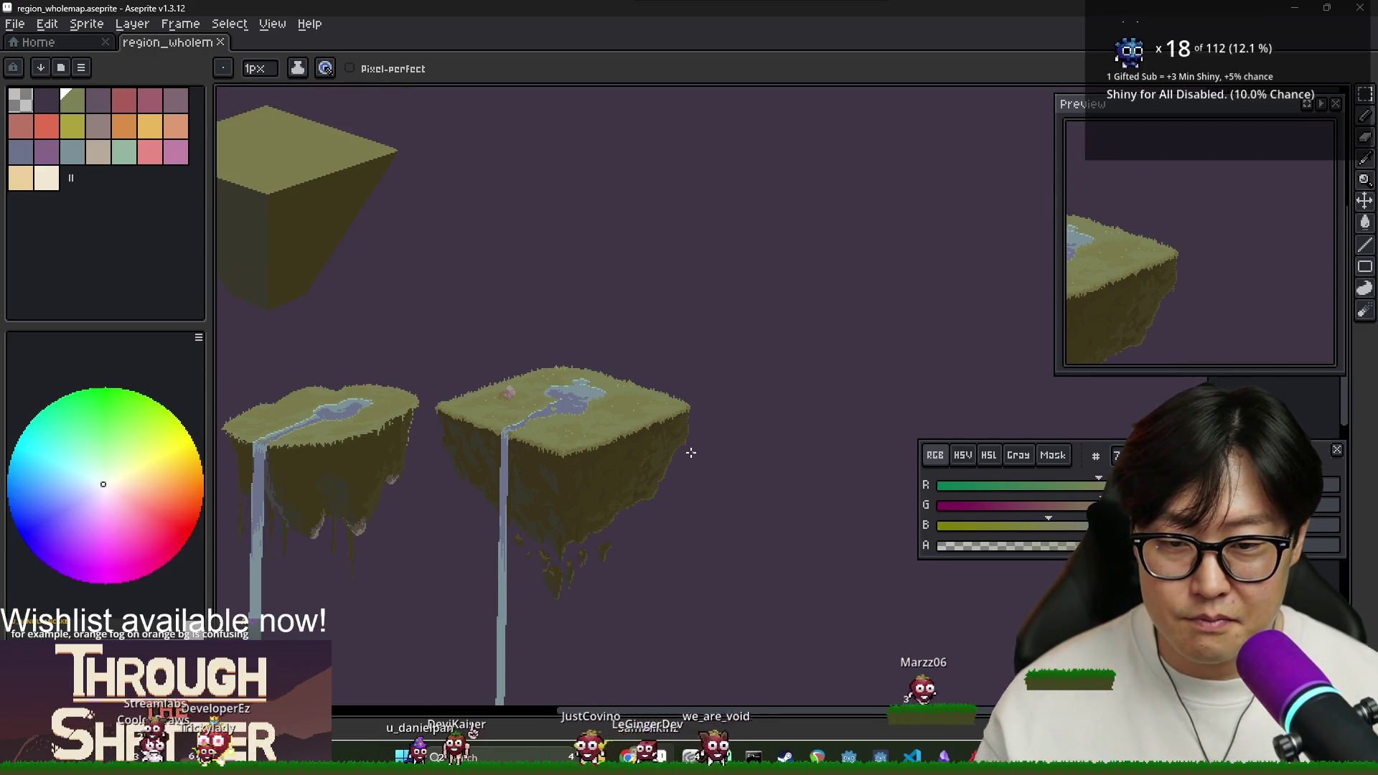
left_click_drag(531, 381, 668, 390)
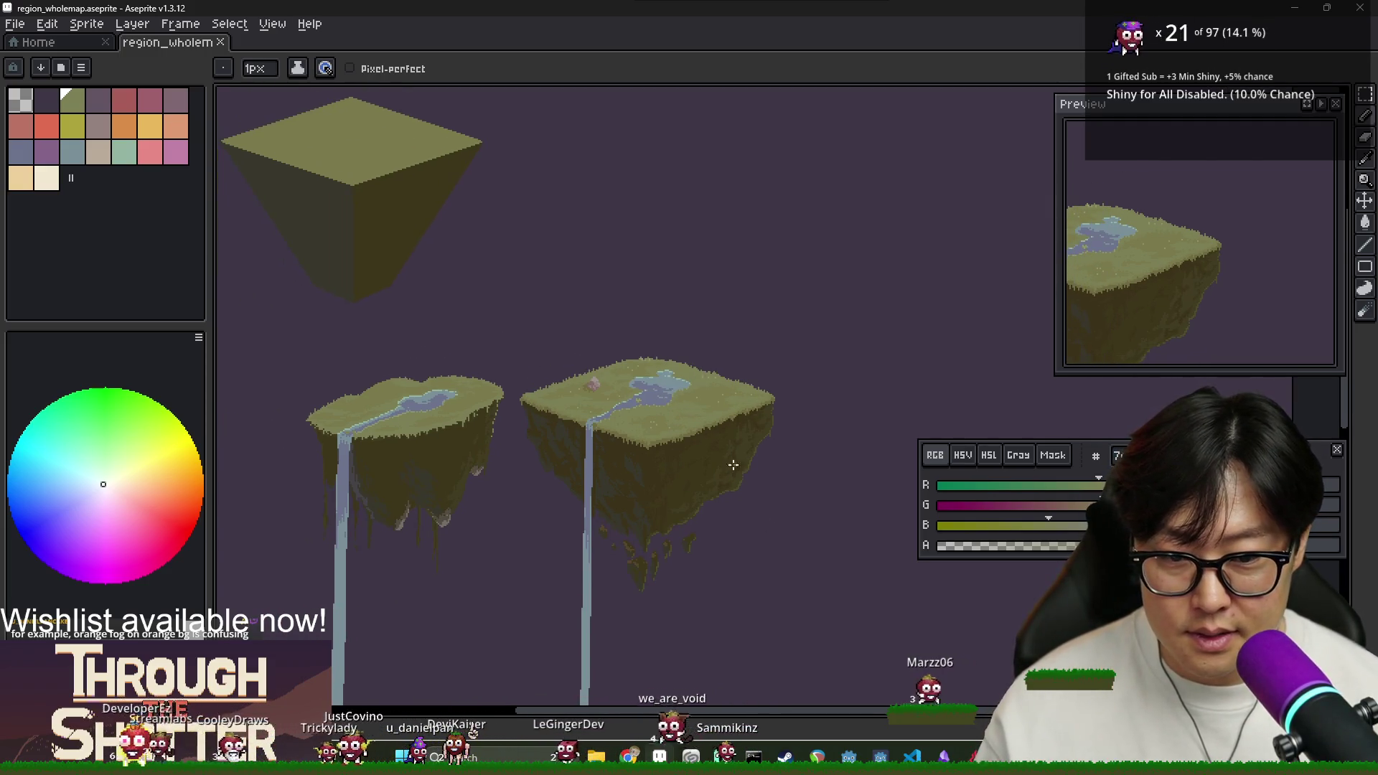
scroll(748, 459, "up", 1)
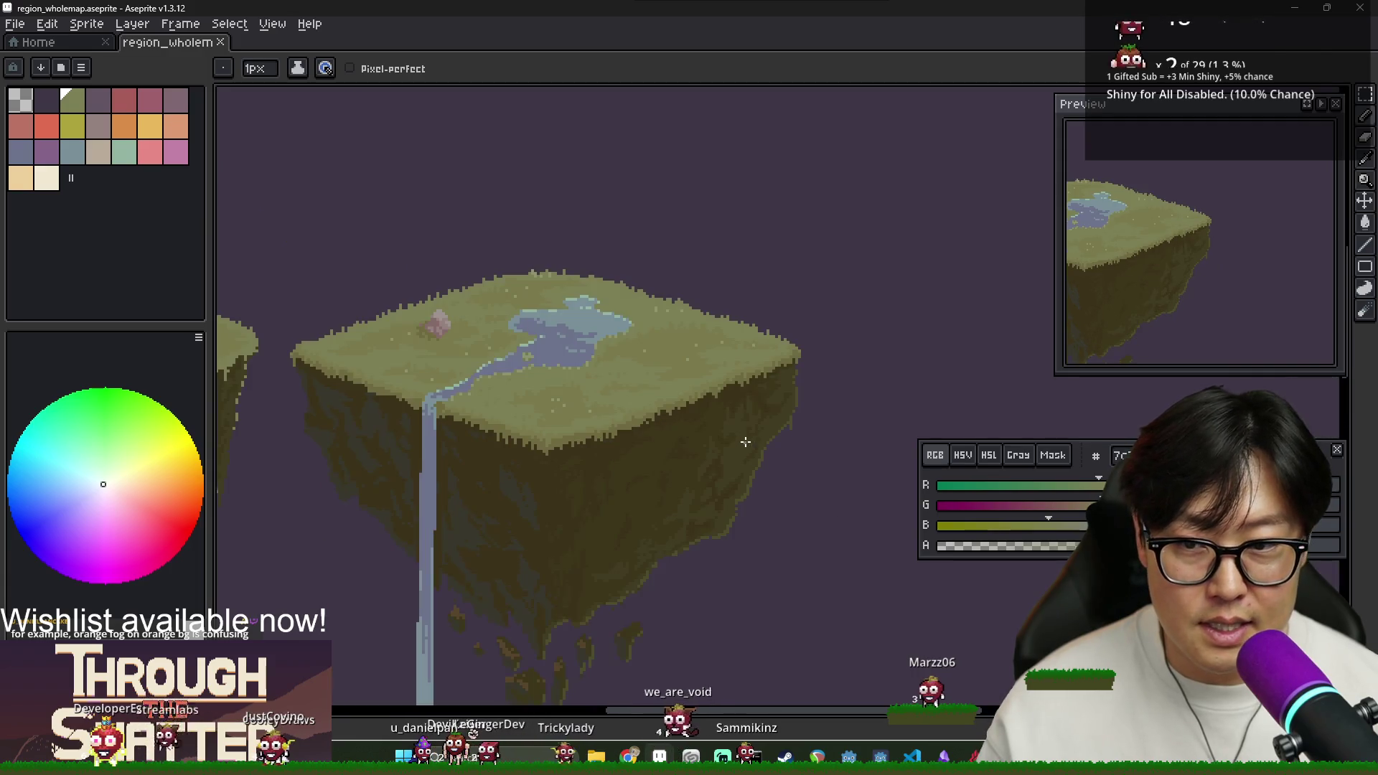
scroll(747, 459, "down", 1)
key("alt+Tab")
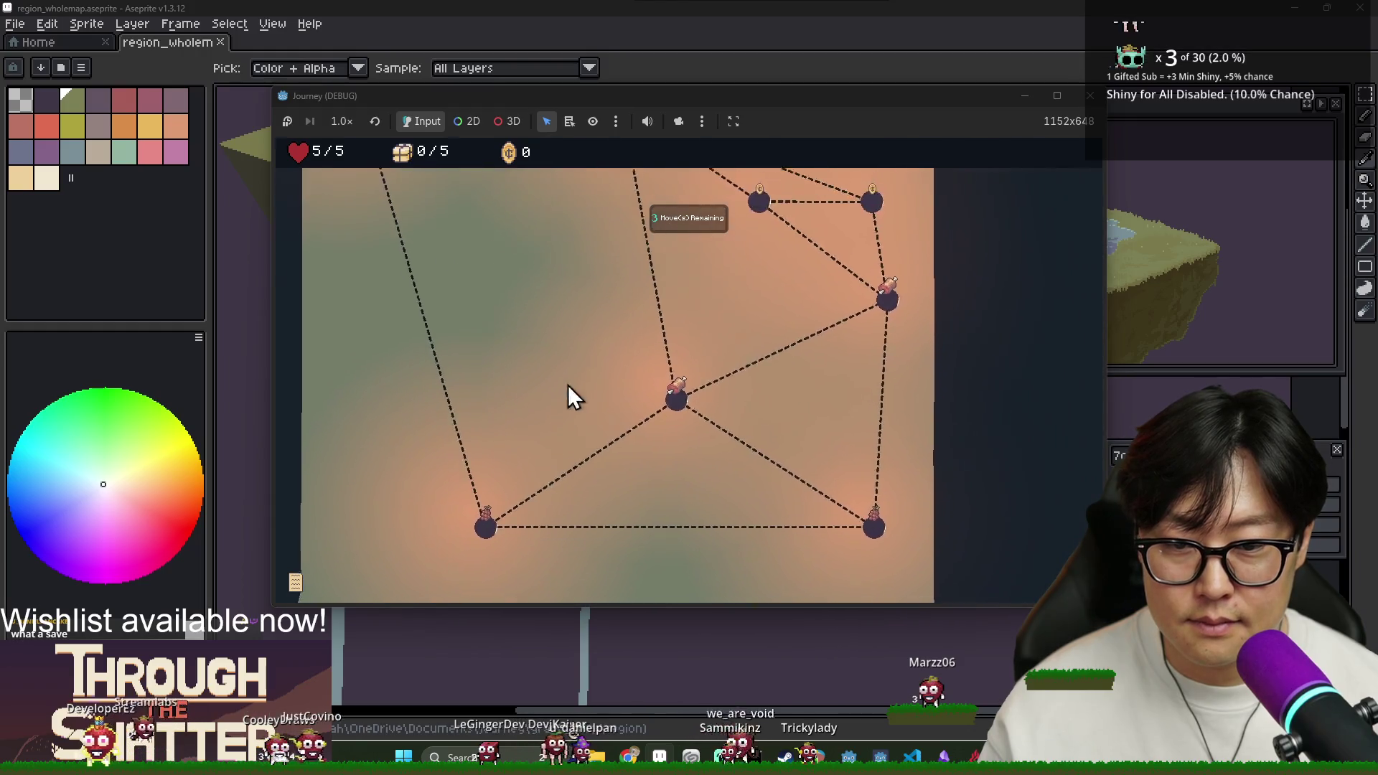
Move the character to the next node, then cycle windows back to the game.
left_click(607, 290)
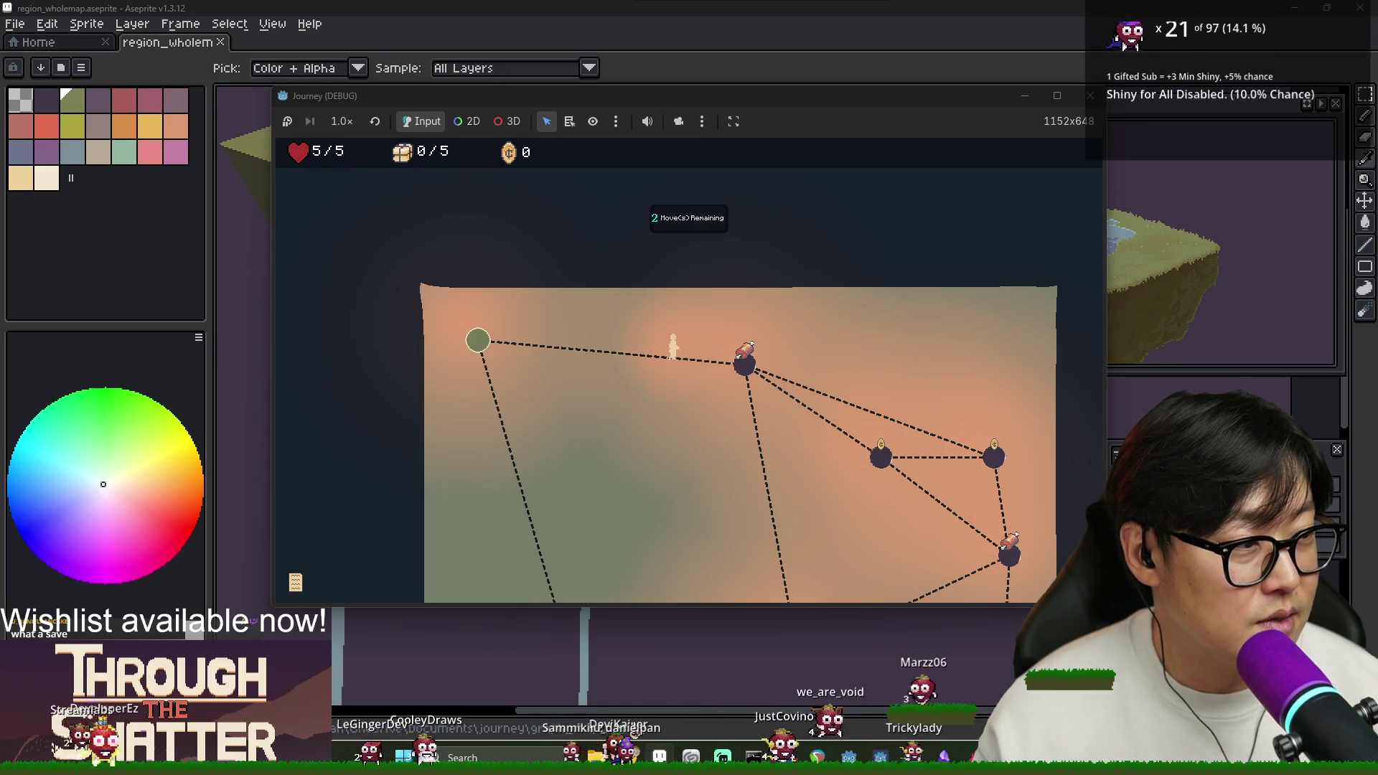
key("alt+Tab")
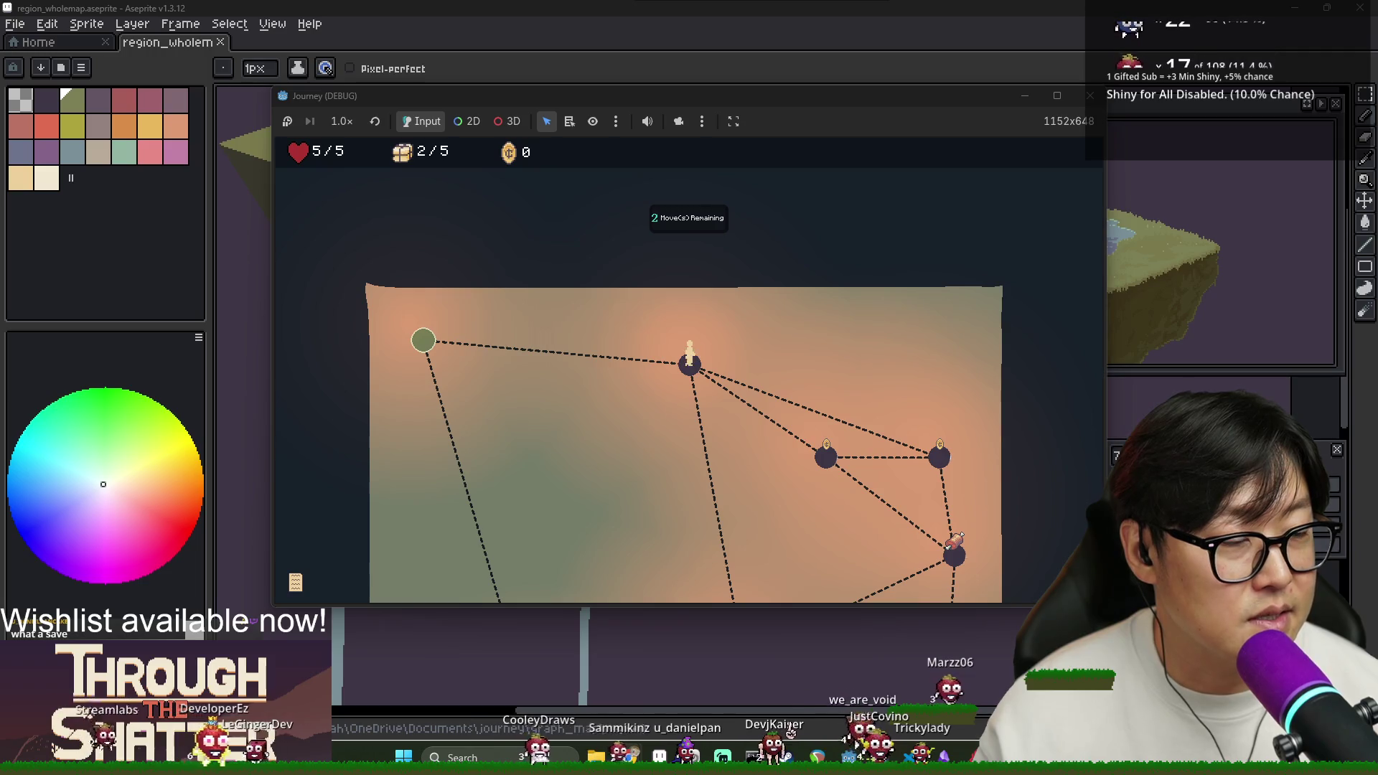
key("alt+Tab")
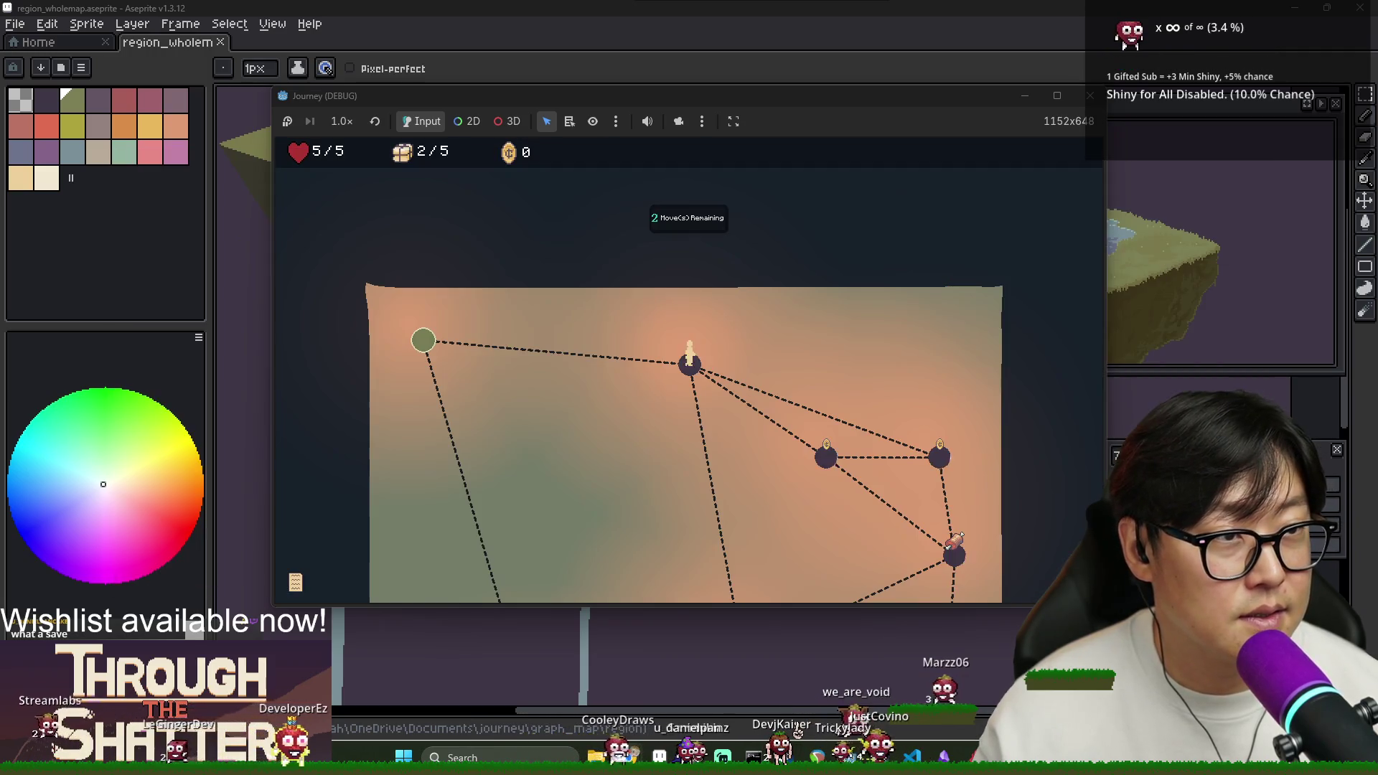
key("alt+Tab")
key("Escape")
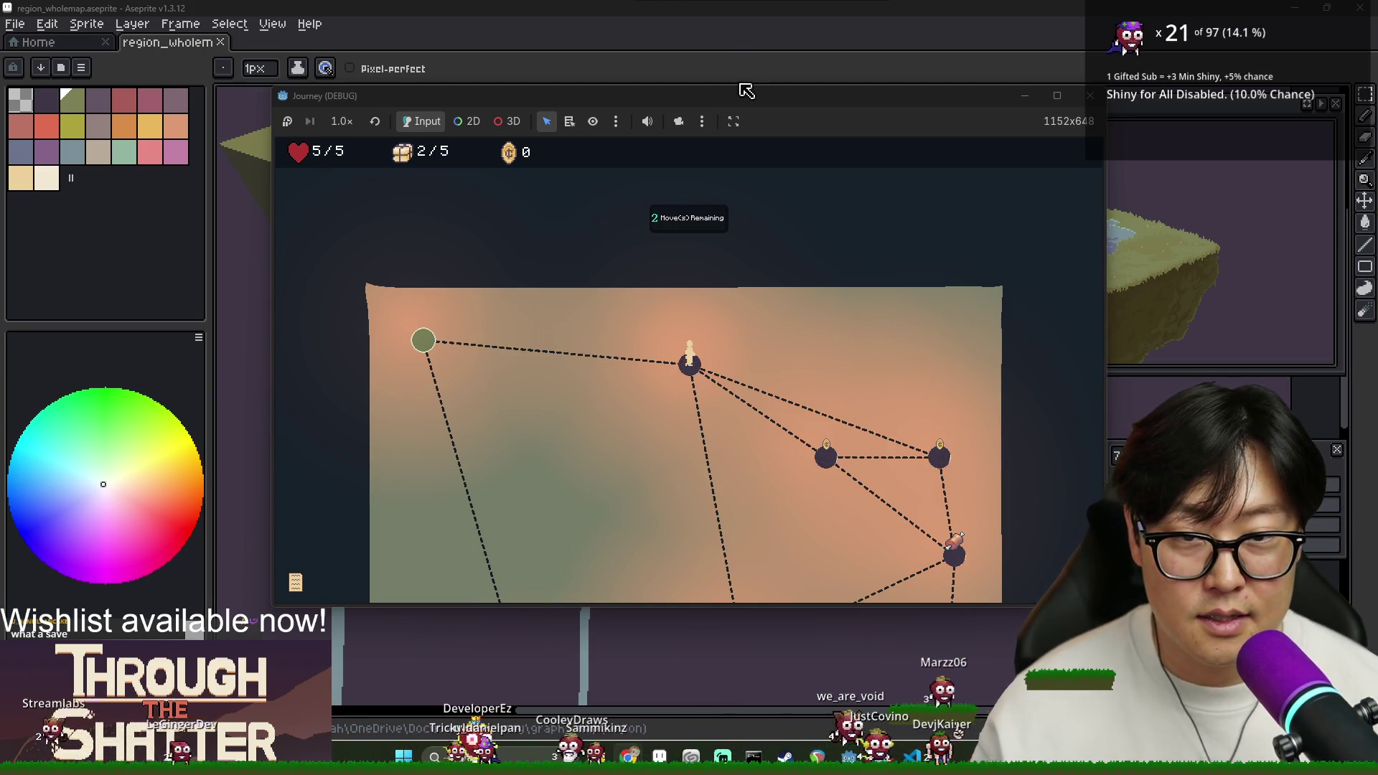
Walk the right, lower-right, lower-left and top nodes, ending at the green exit.
left_click(809, 450)
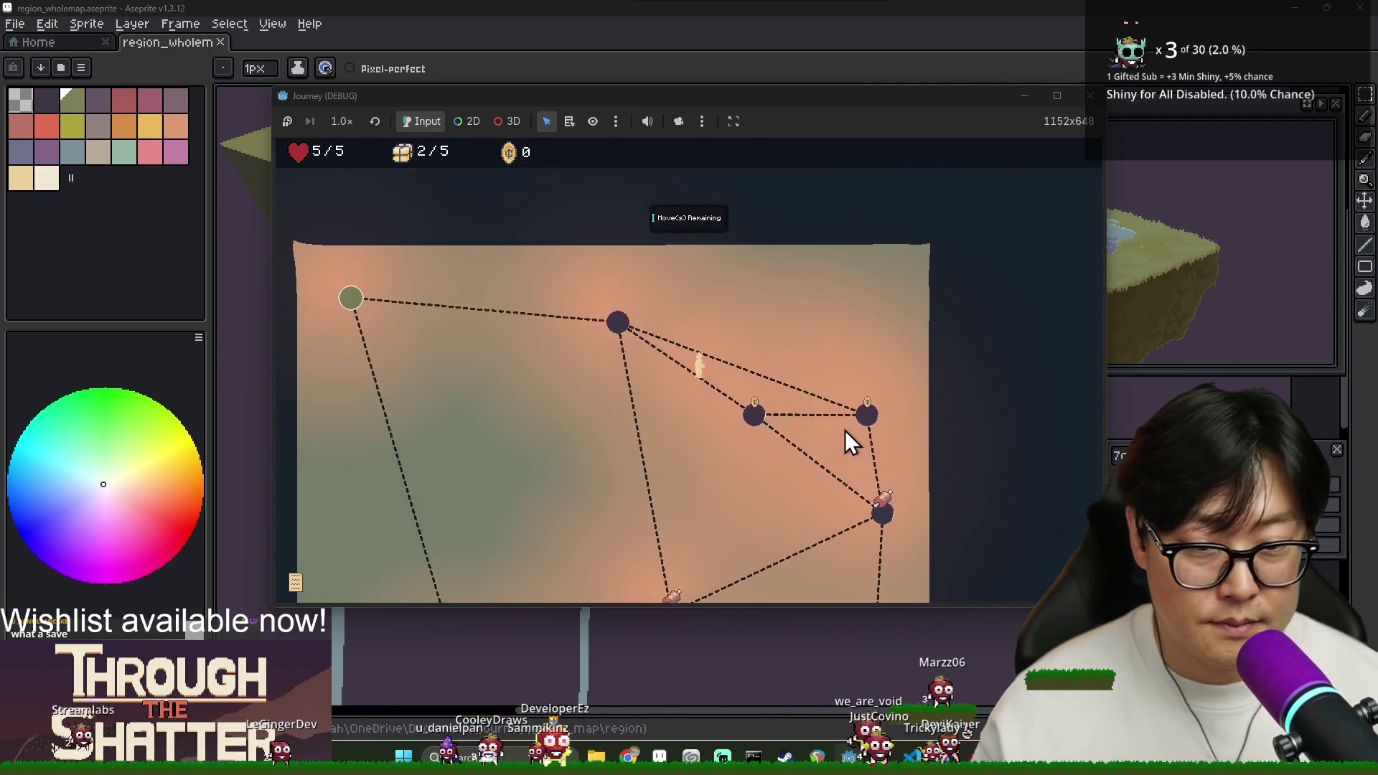
left_click(861, 379)
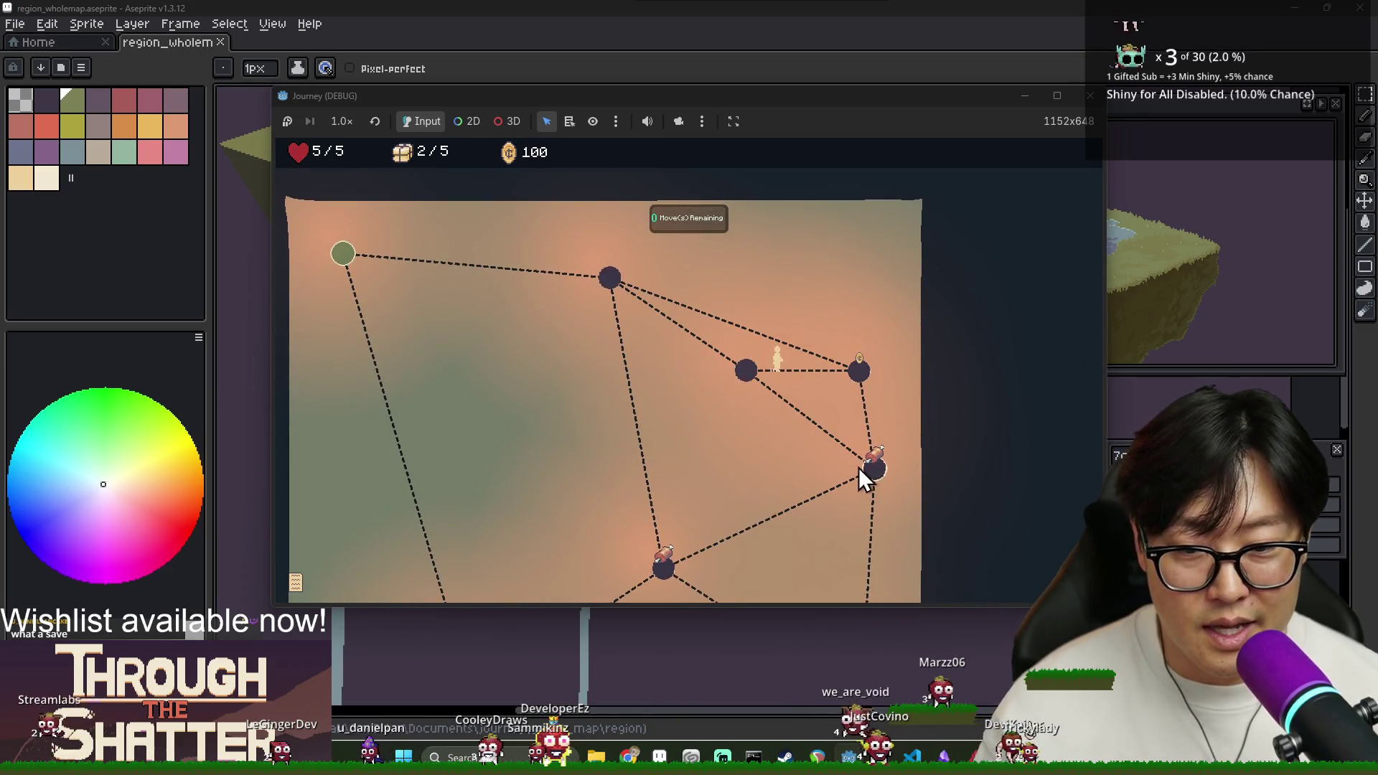
left_click(877, 470)
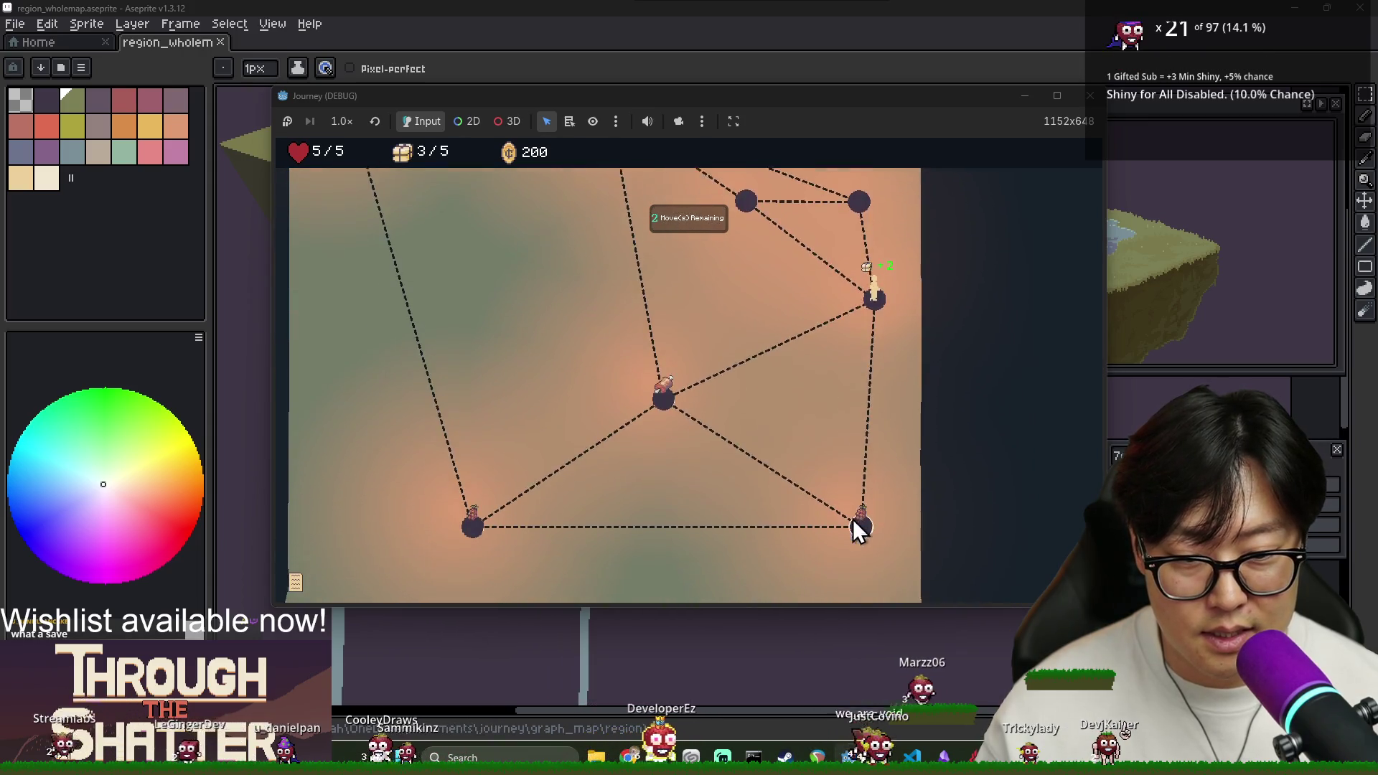
left_click(863, 515)
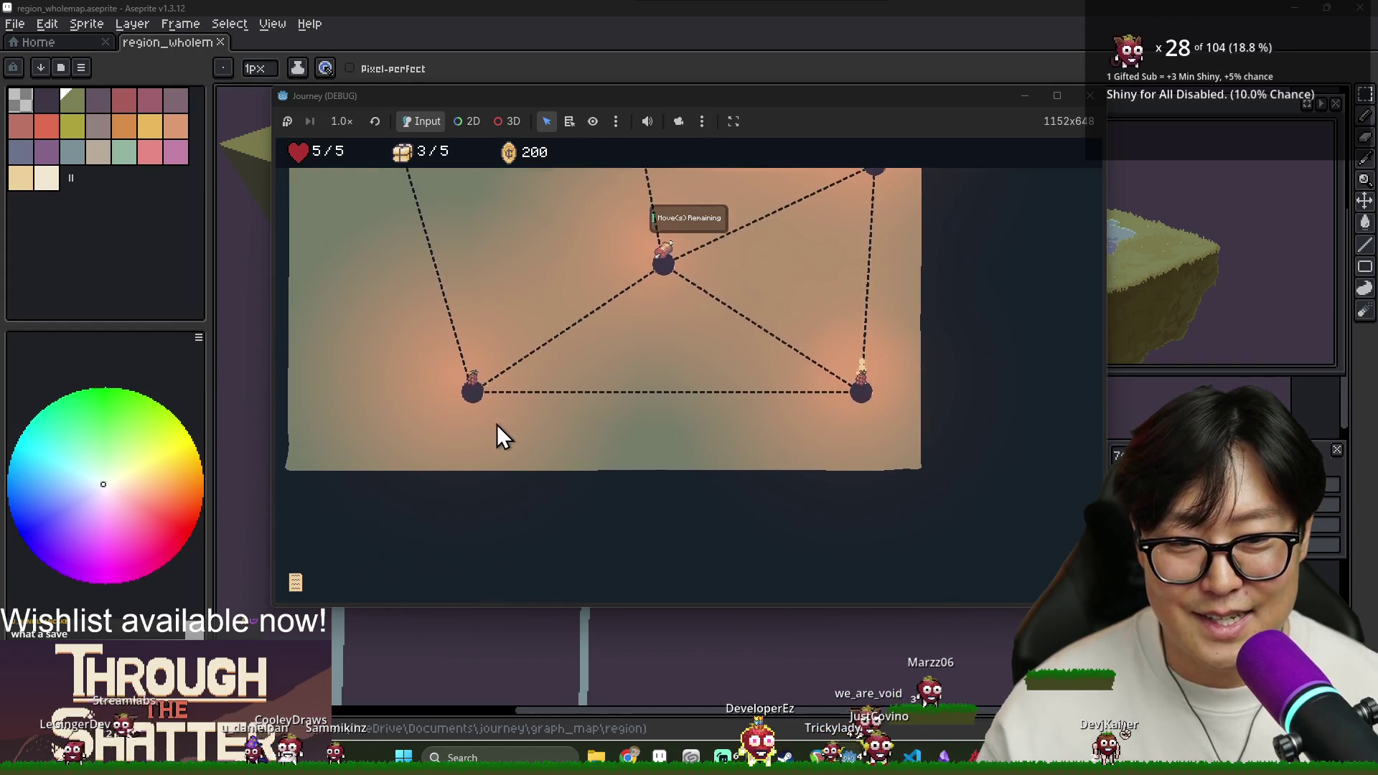
left_click(478, 383)
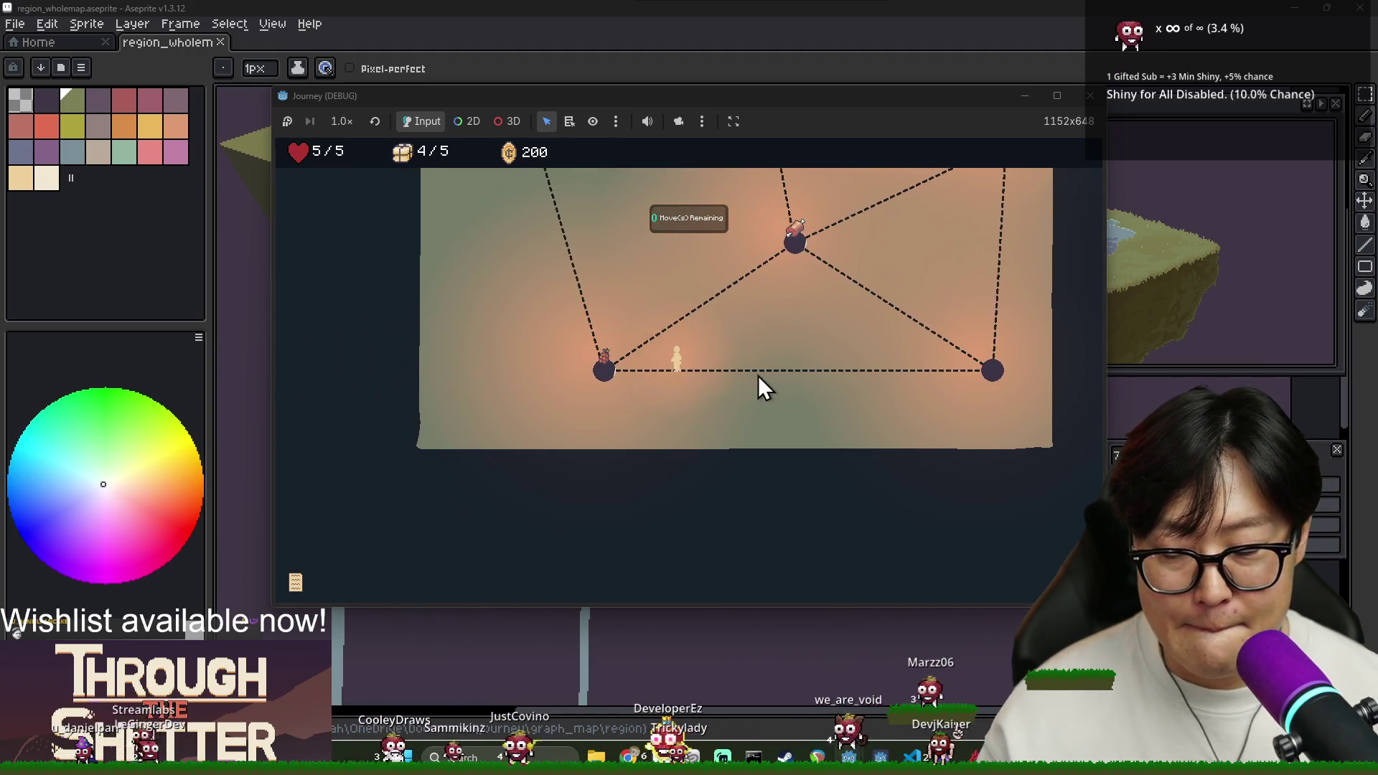
left_click(807, 257)
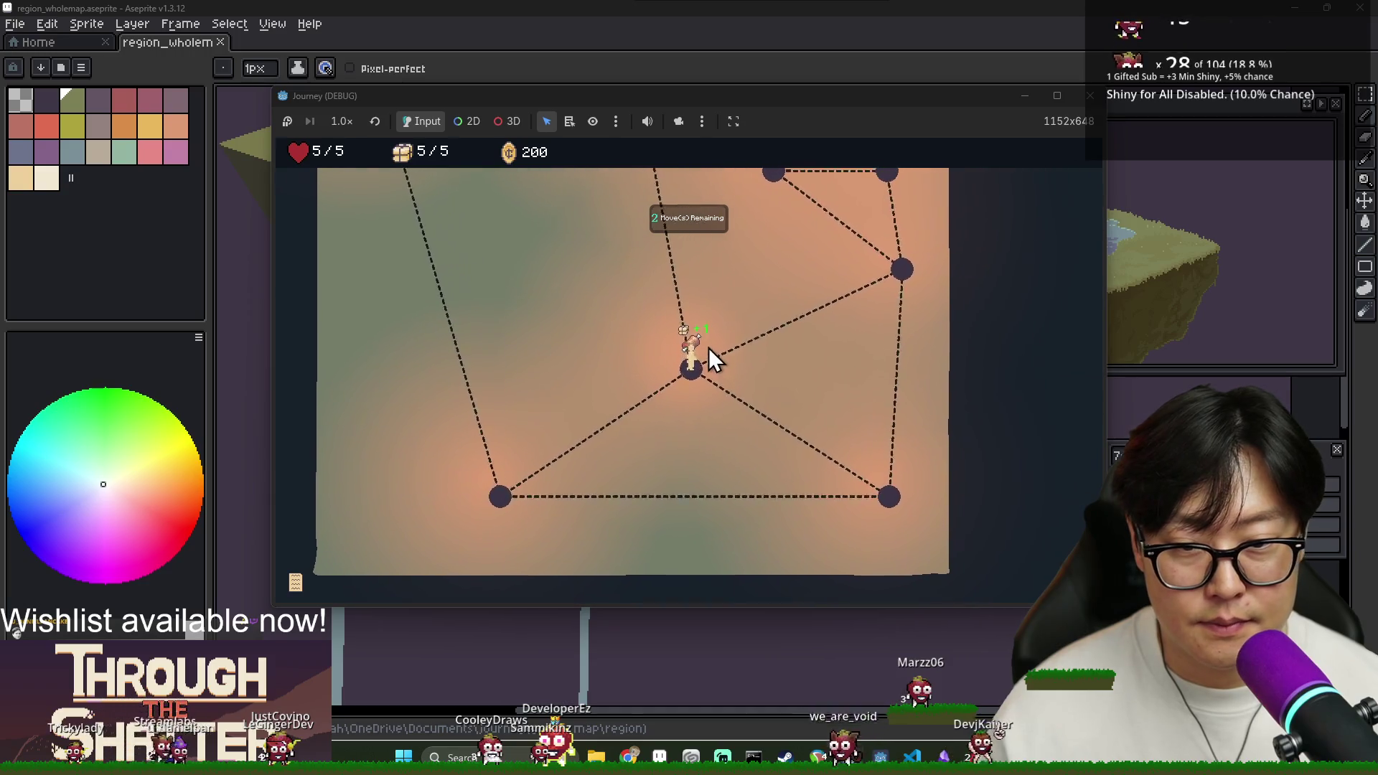
left_click(645, 280)
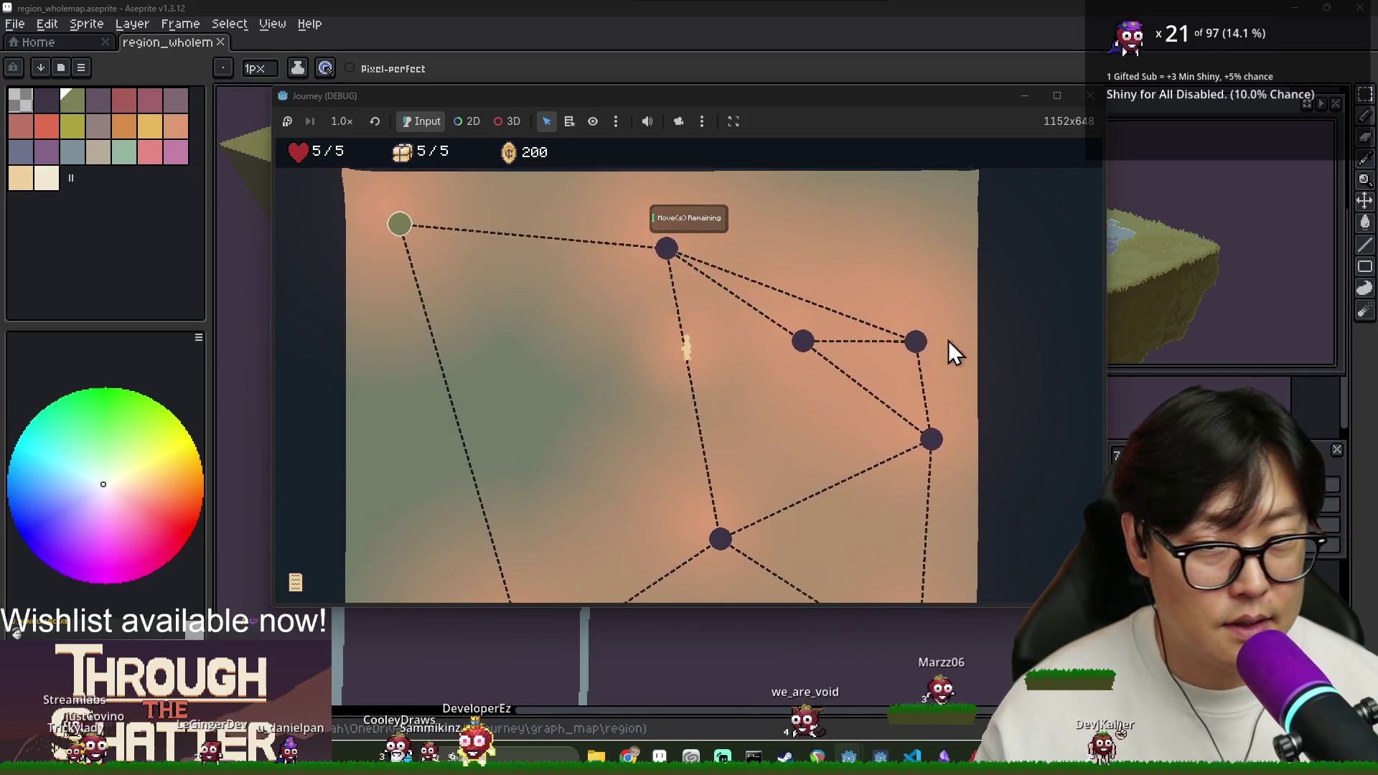
left_click(437, 351)
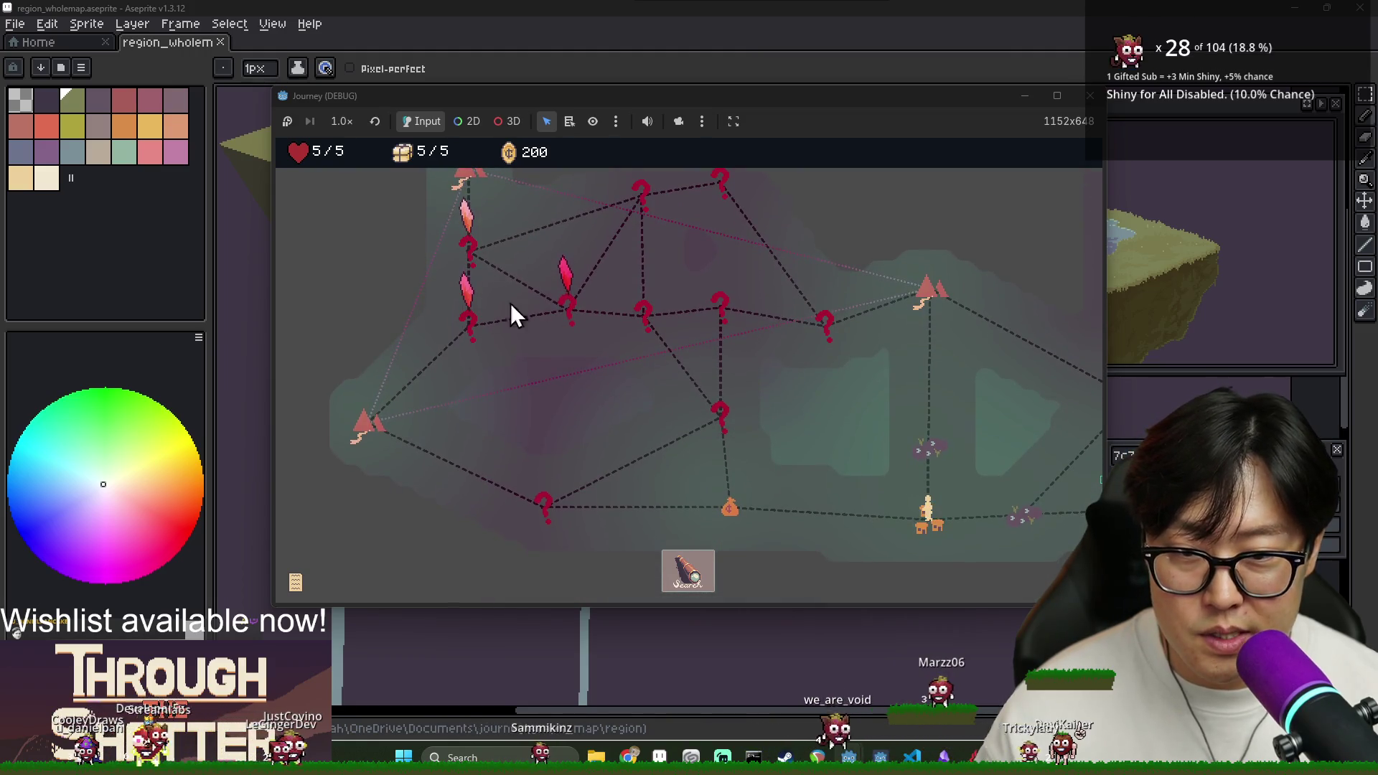
Enter the enemy-node region, walk past the bottle node back to start, then take the mountain node.
left_click(928, 446)
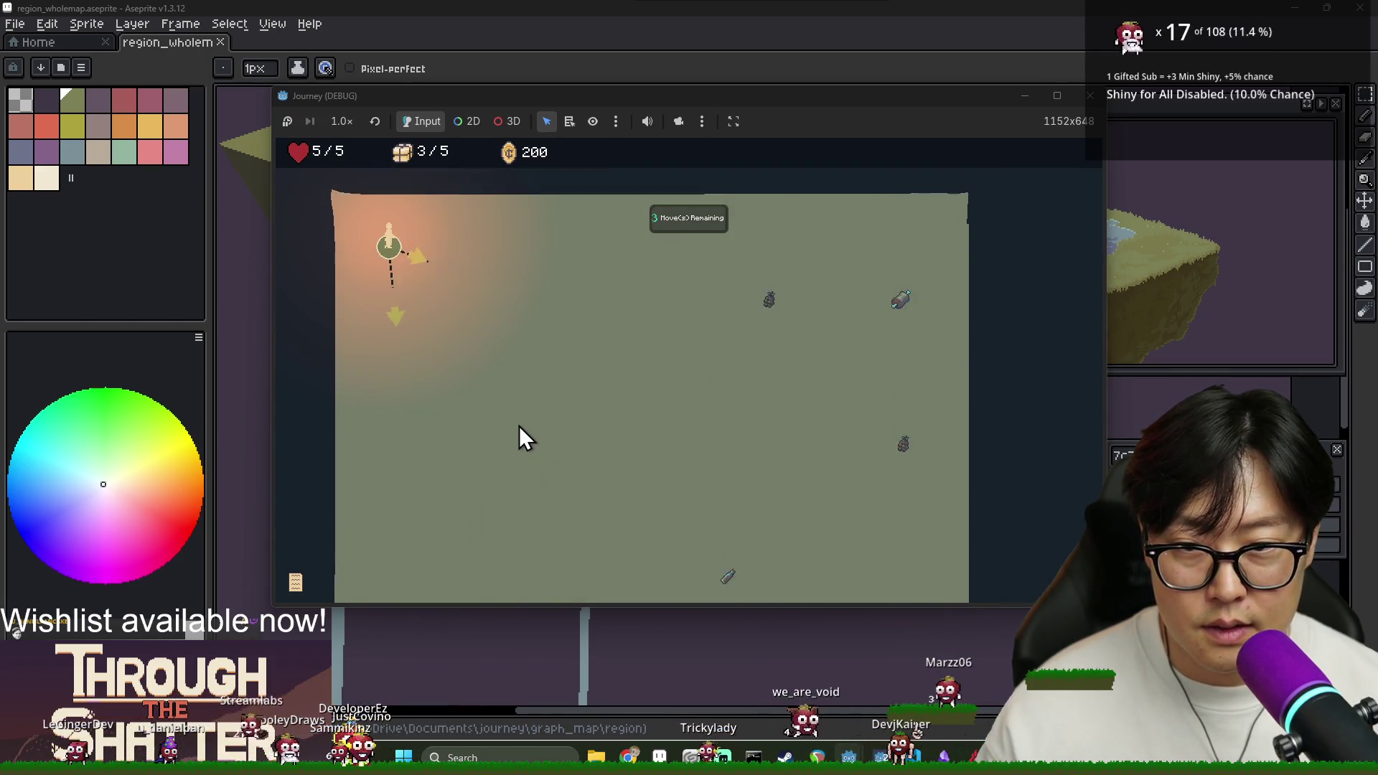
left_click(476, 381)
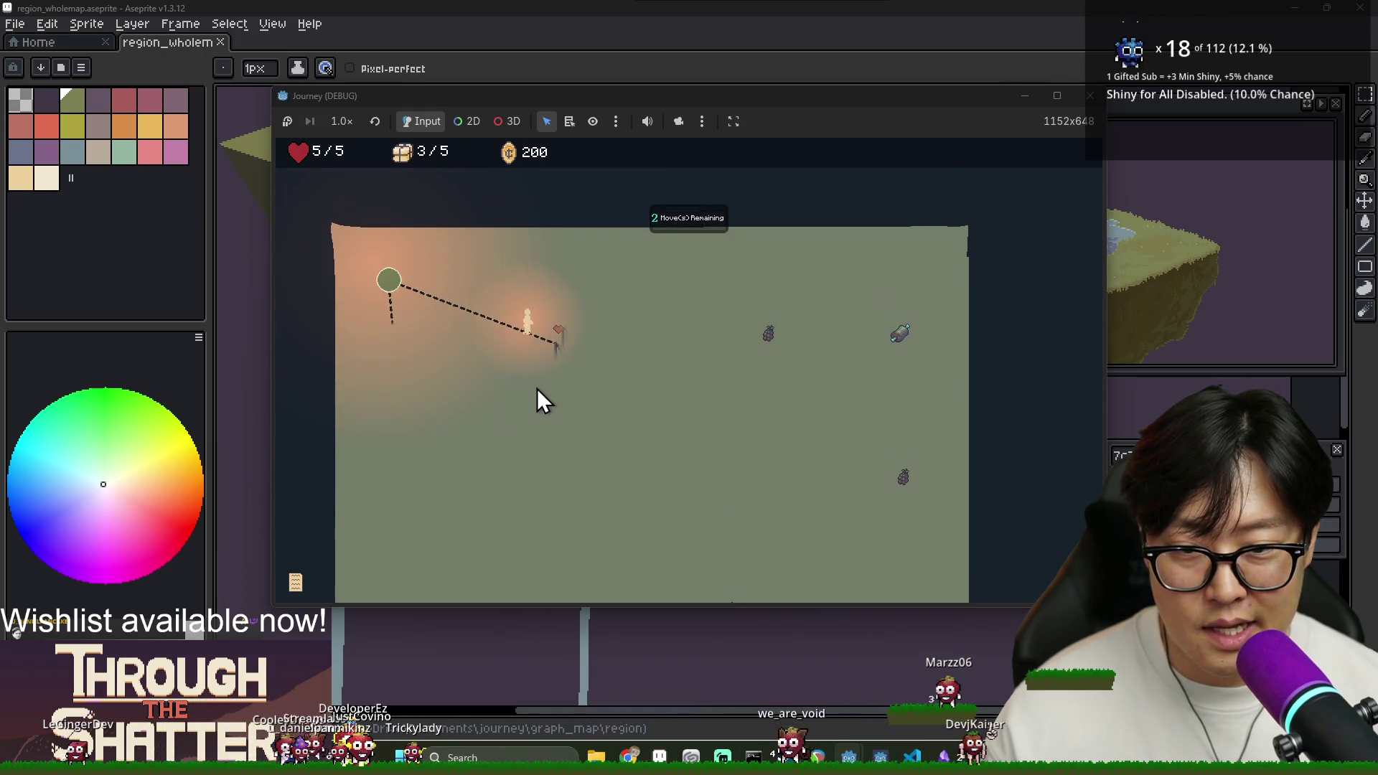
left_click(618, 348)
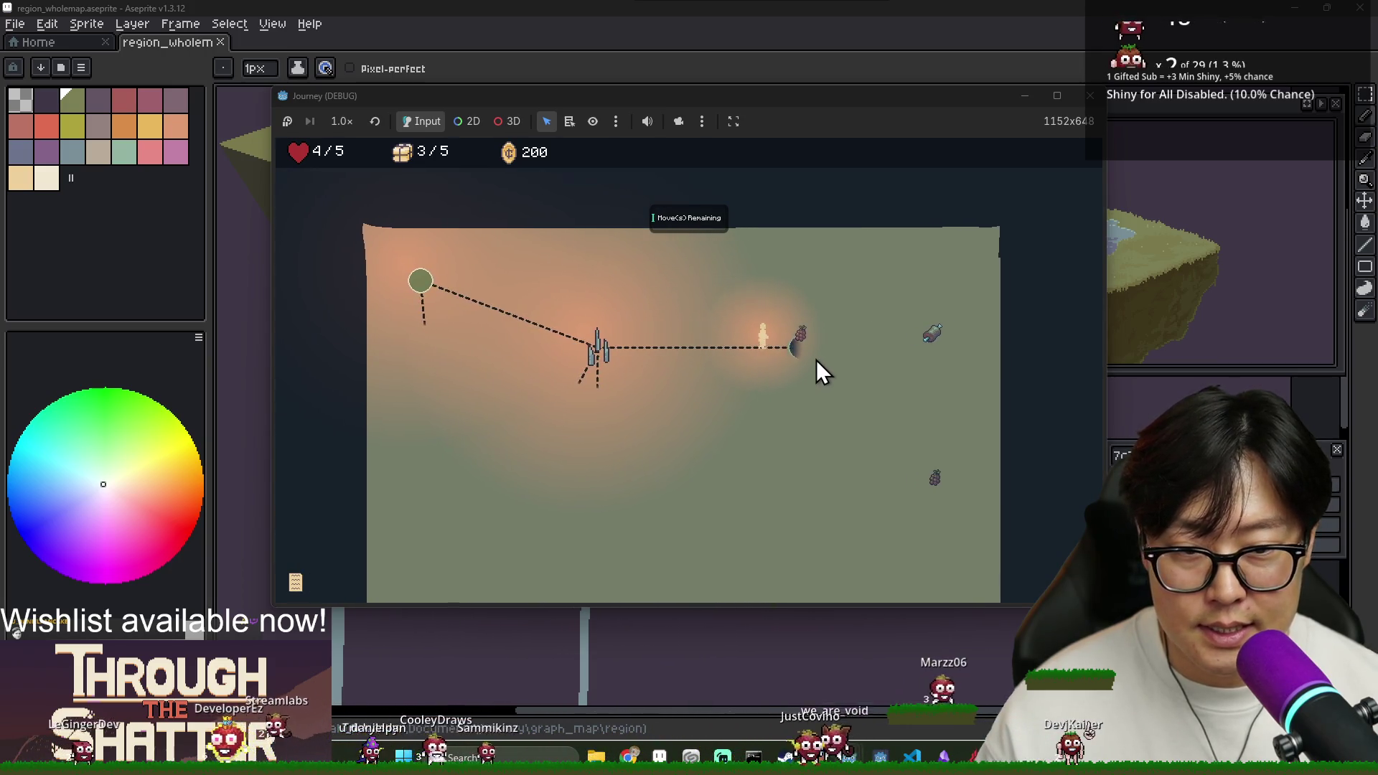
left_click(890, 390)
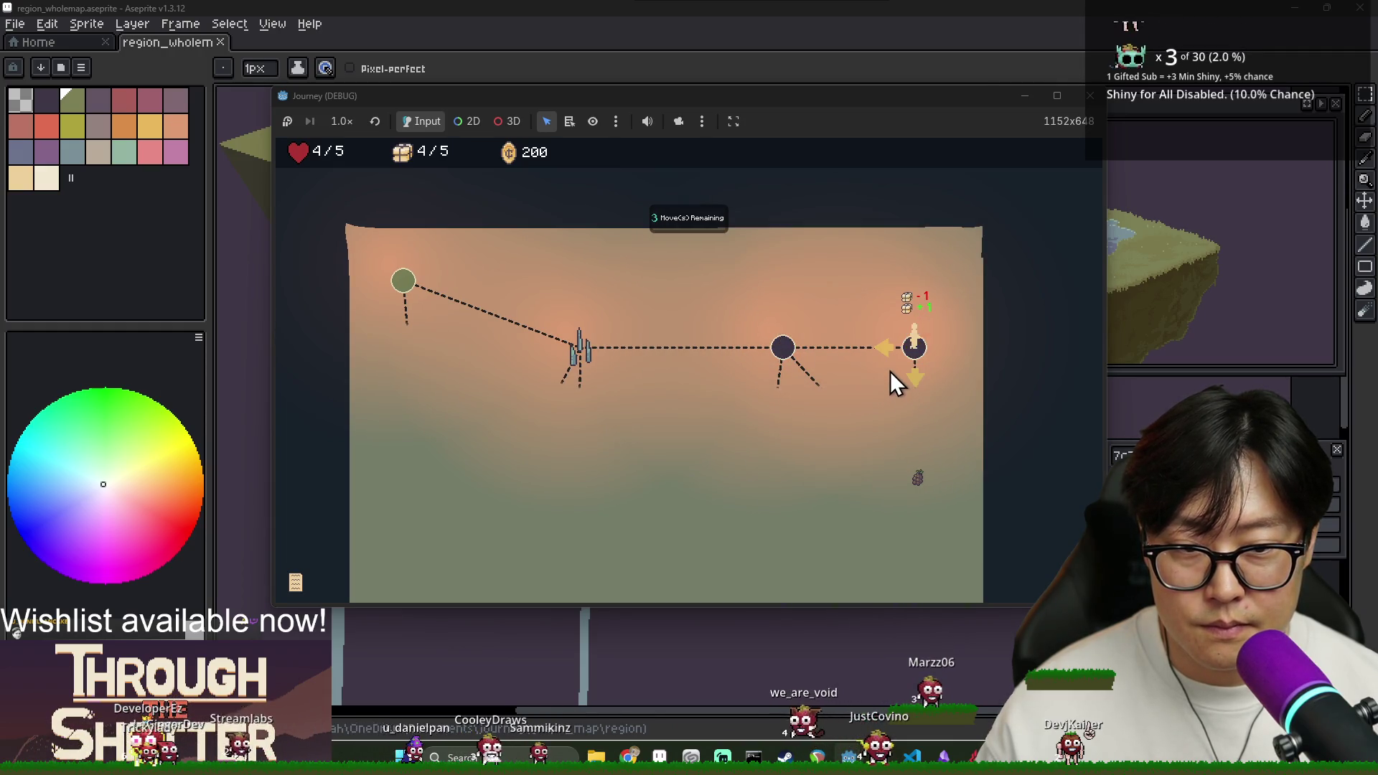
left_click(884, 349)
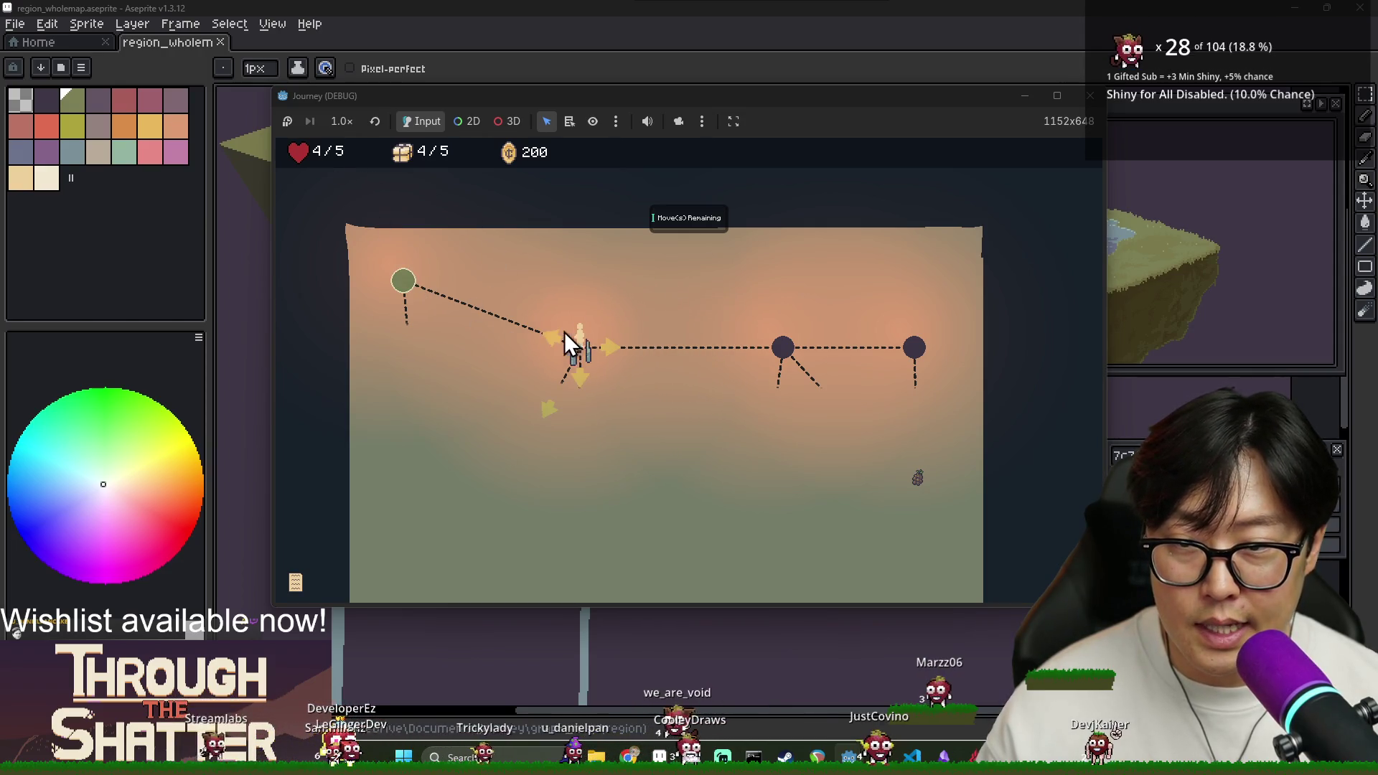
left_click(403, 280)
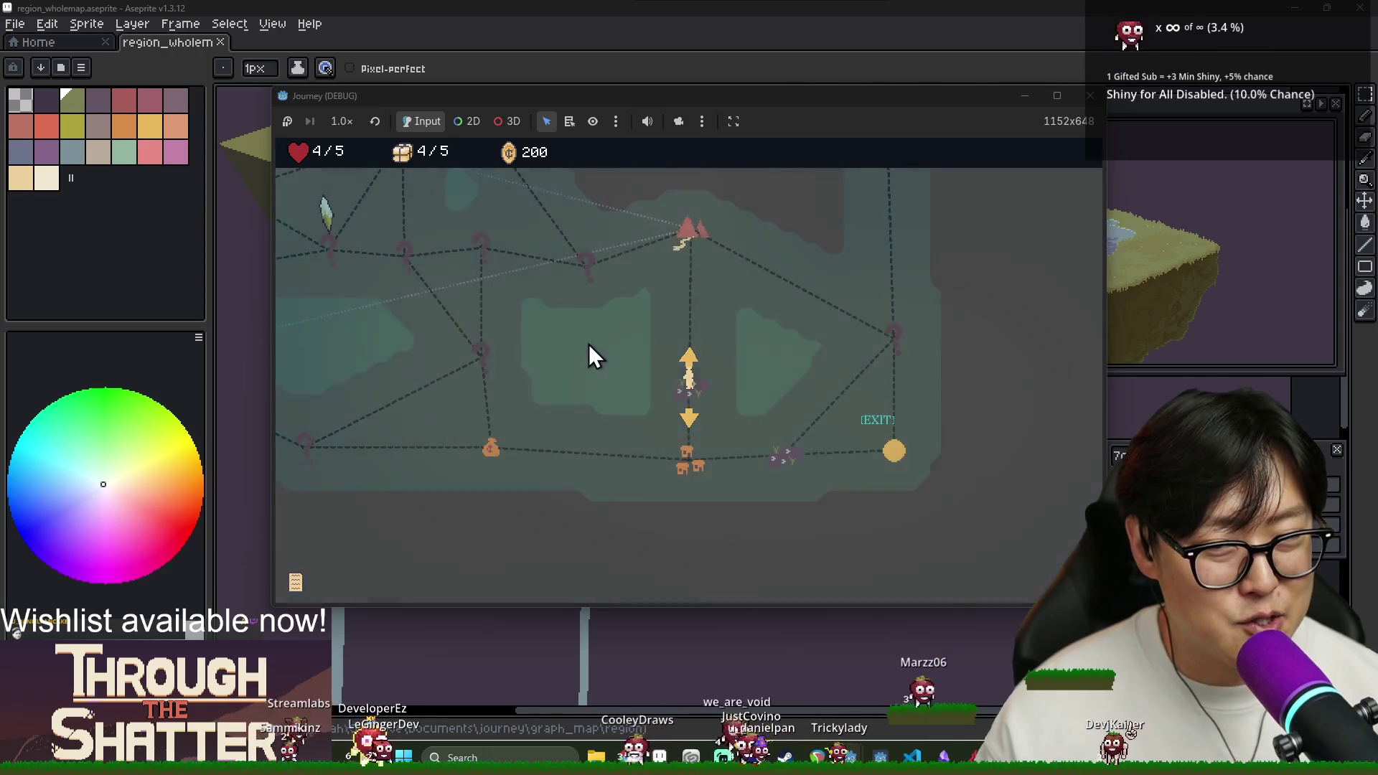
scroll(693, 429, "up", 2)
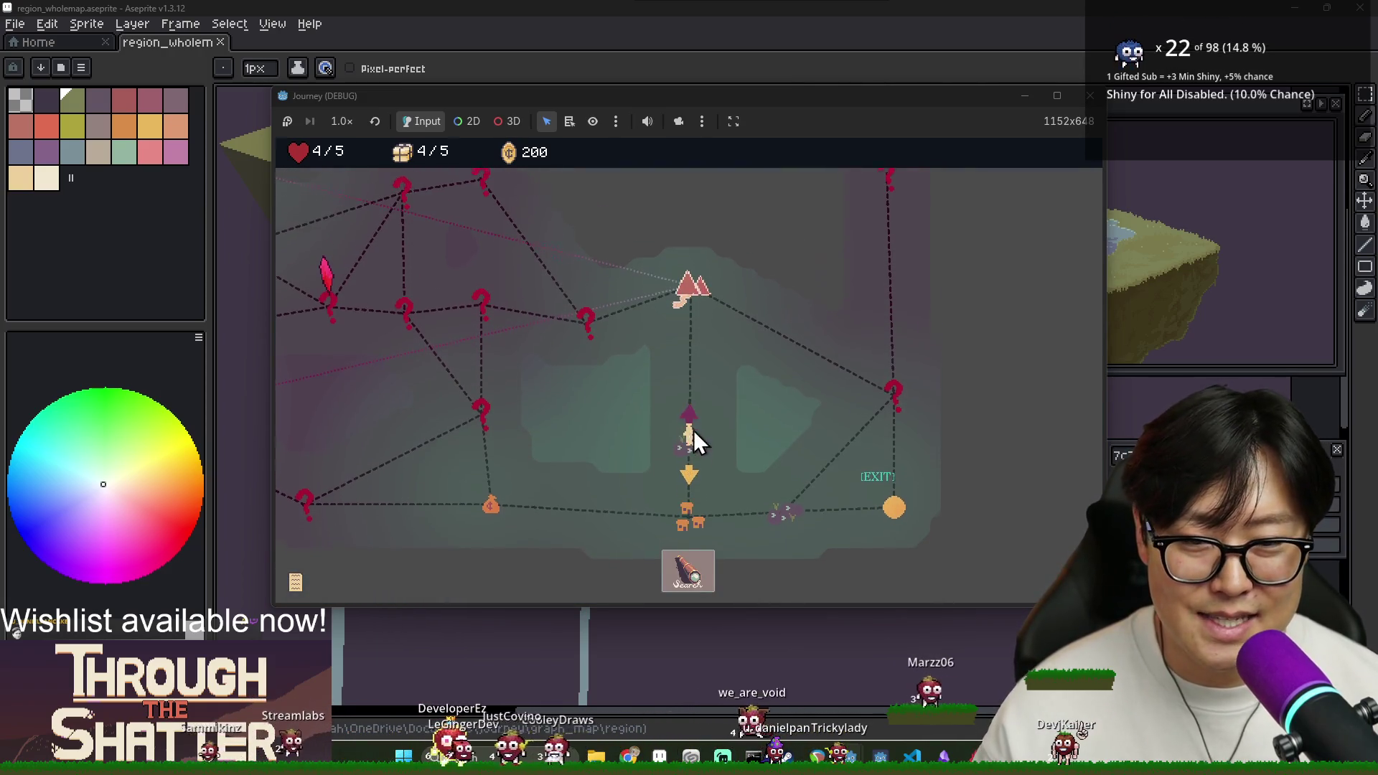
left_click(689, 330)
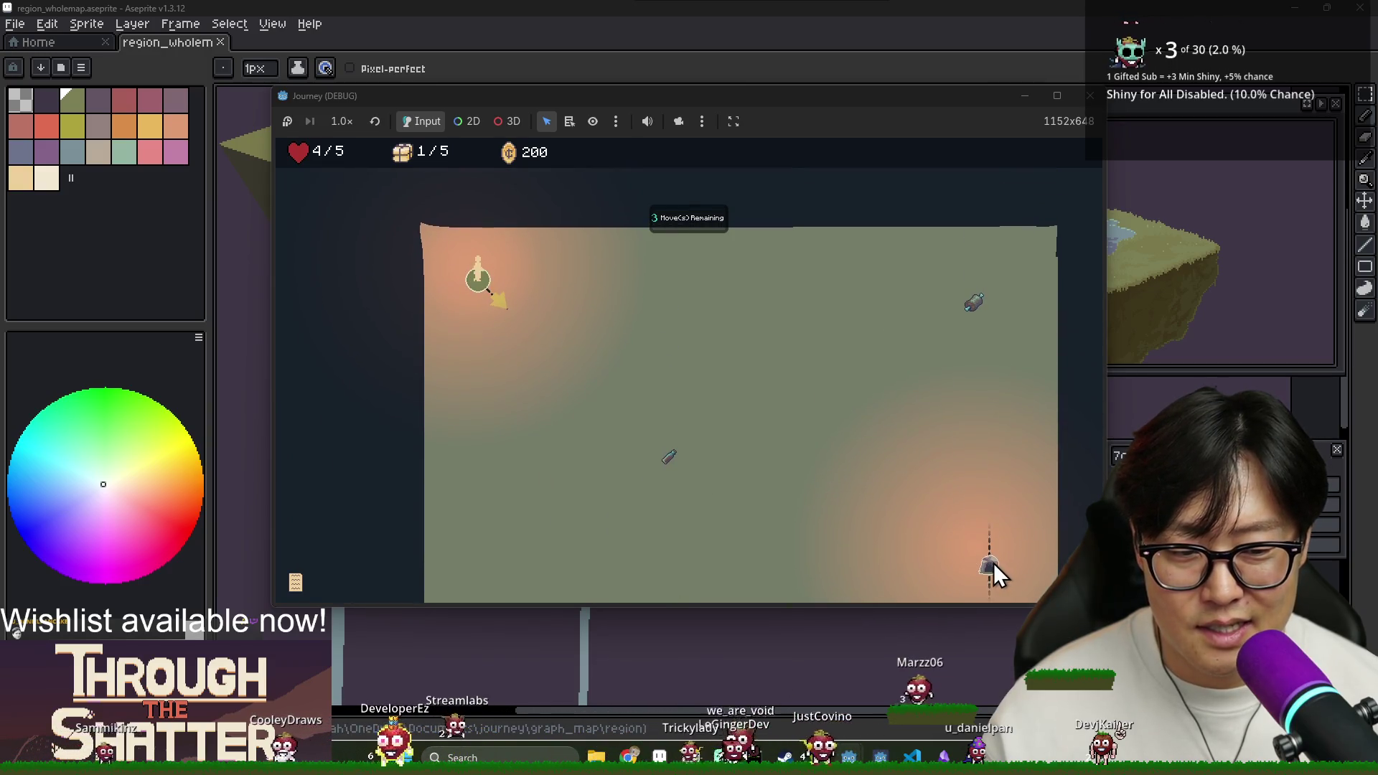
Walk toward the rock node, then tunnel the traveller to the crystal node.
left_click(501, 275)
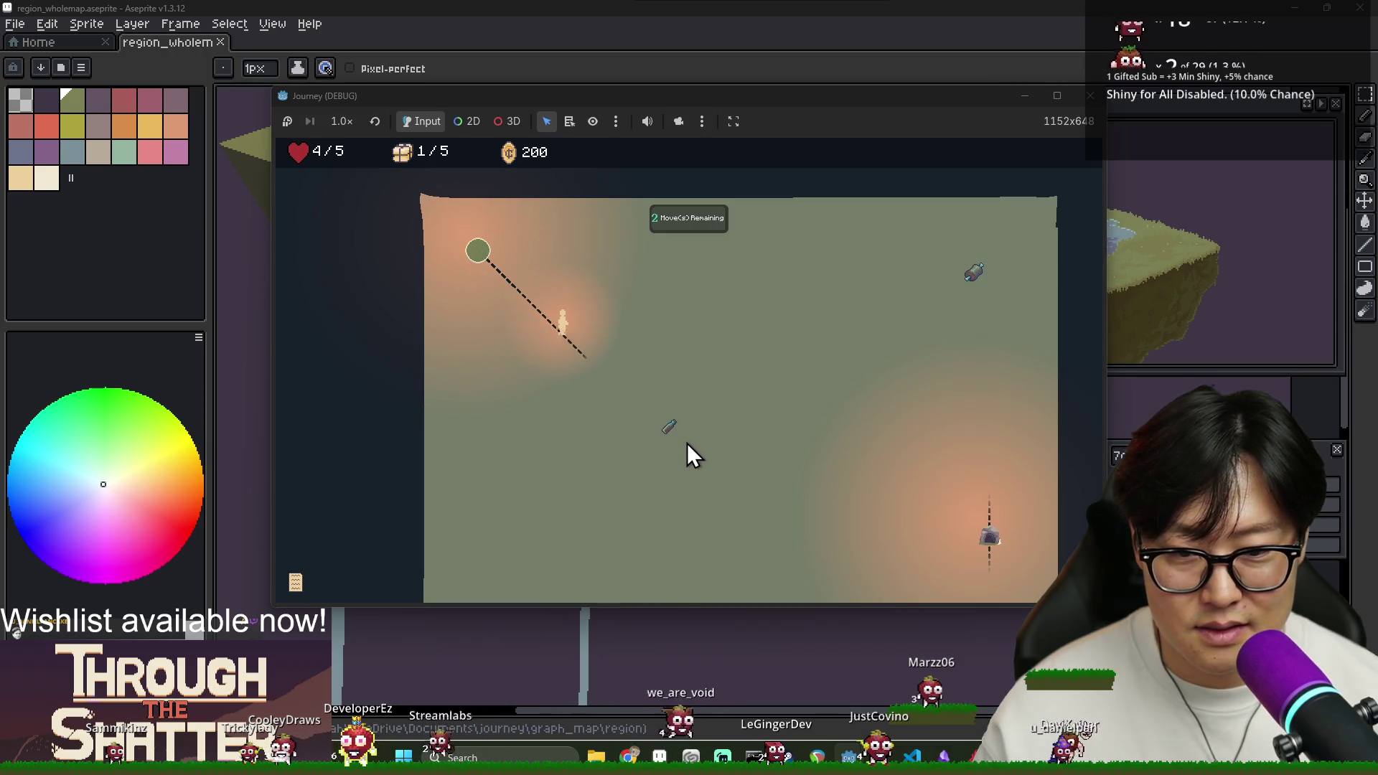
scroll(681, 424, "down", 3)
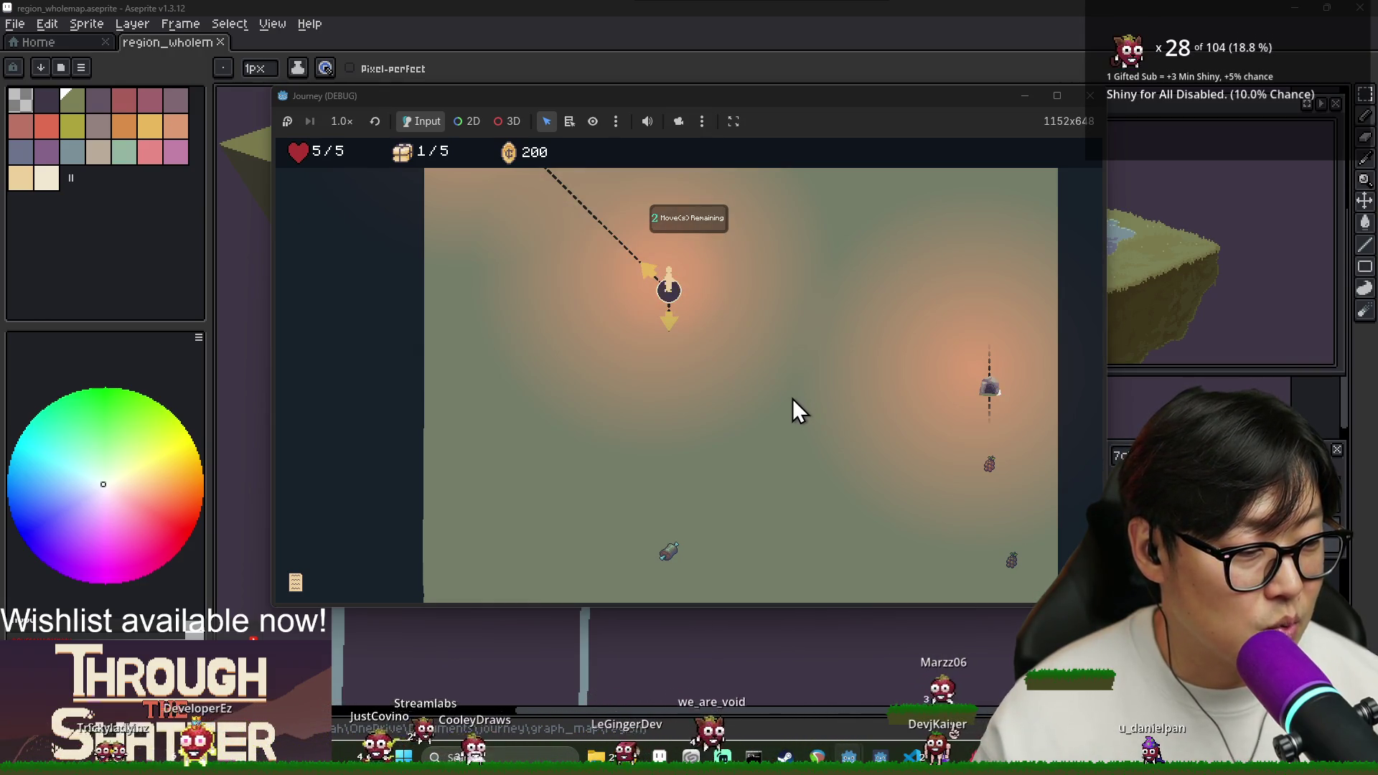
scroll(727, 386, "up", 1)
scroll(727, 386, "up", 1)
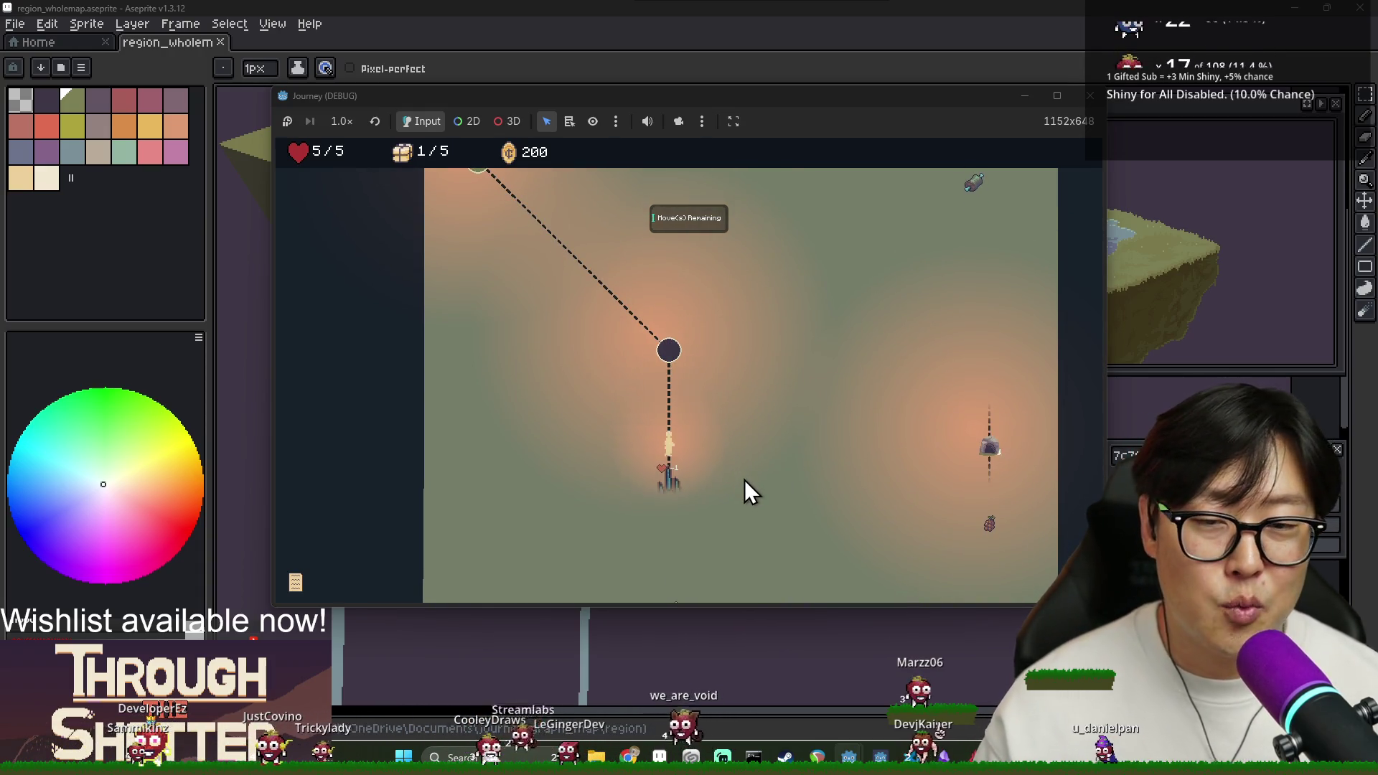
scroll(712, 511, "down", 4)
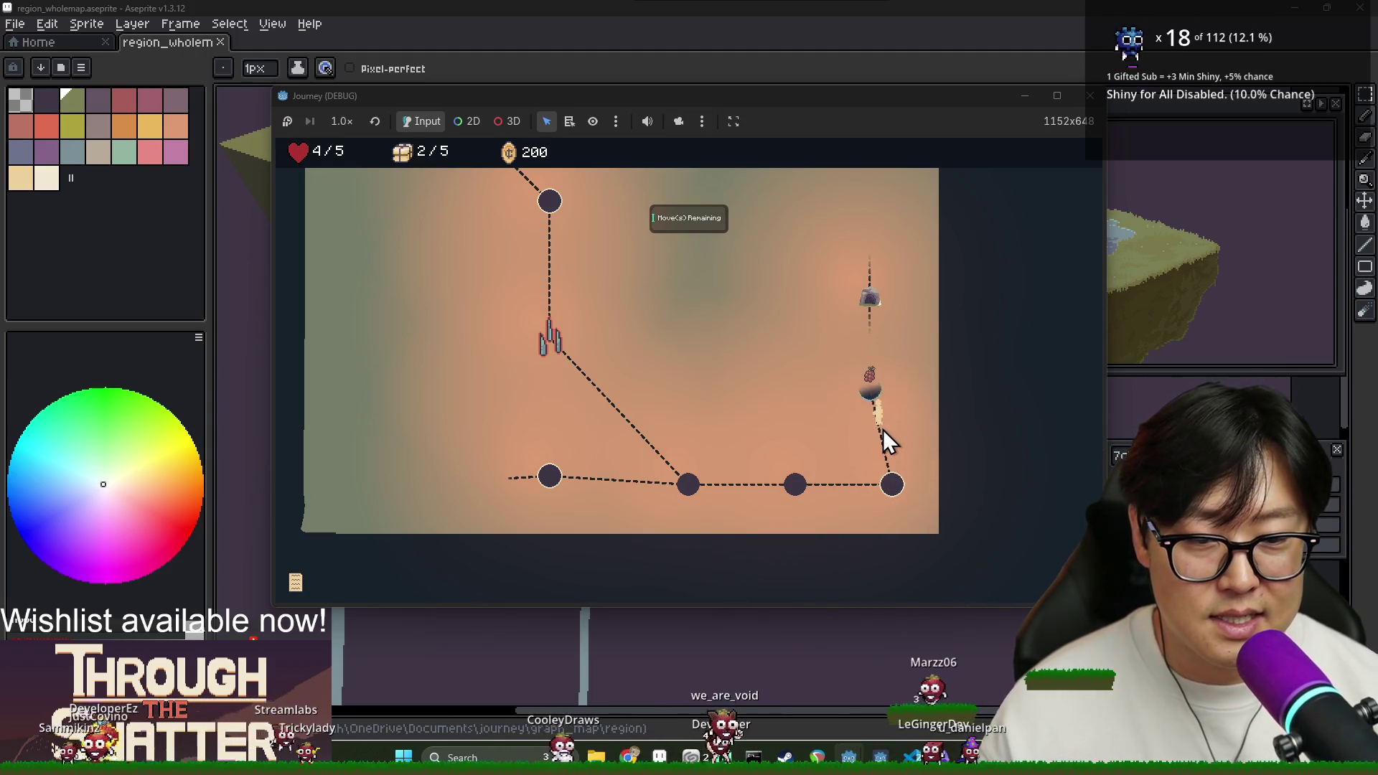
left_click(873, 360)
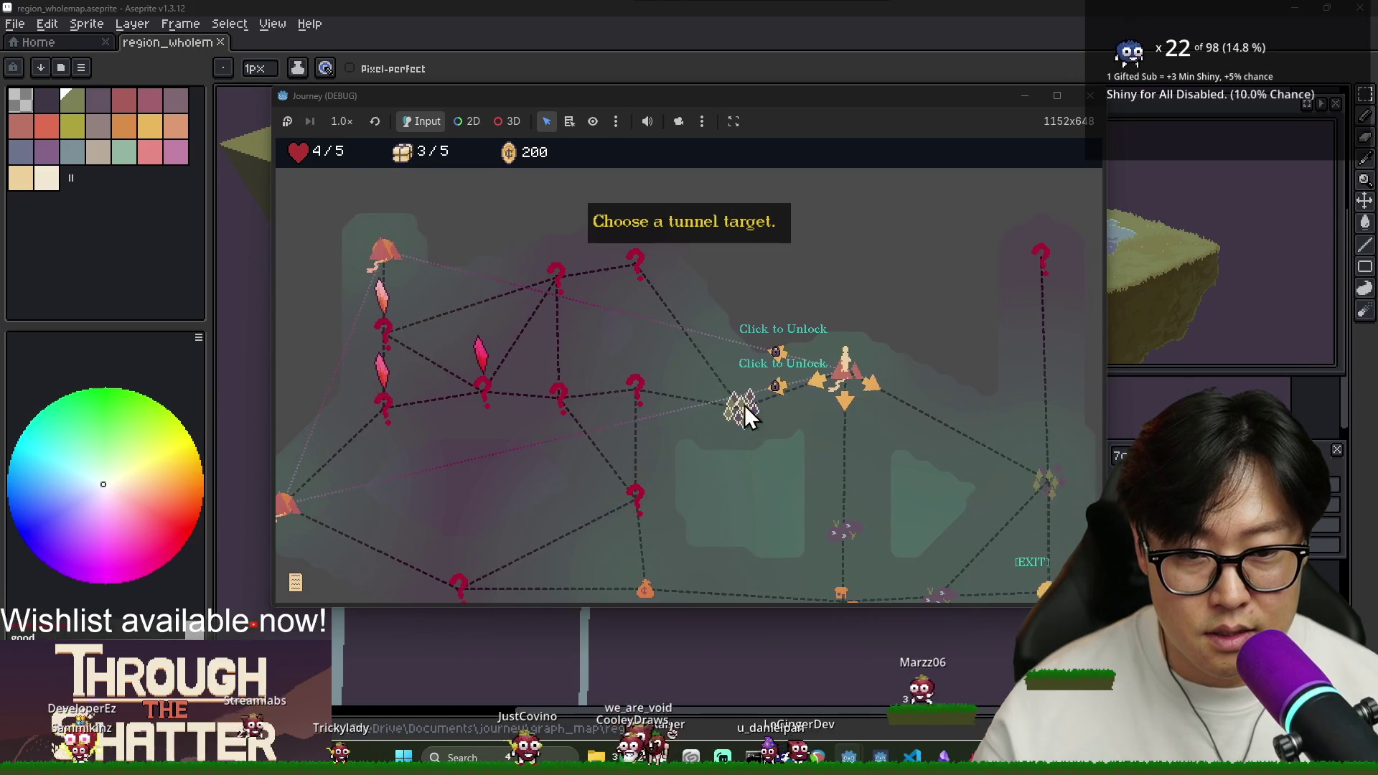
left_click(744, 405)
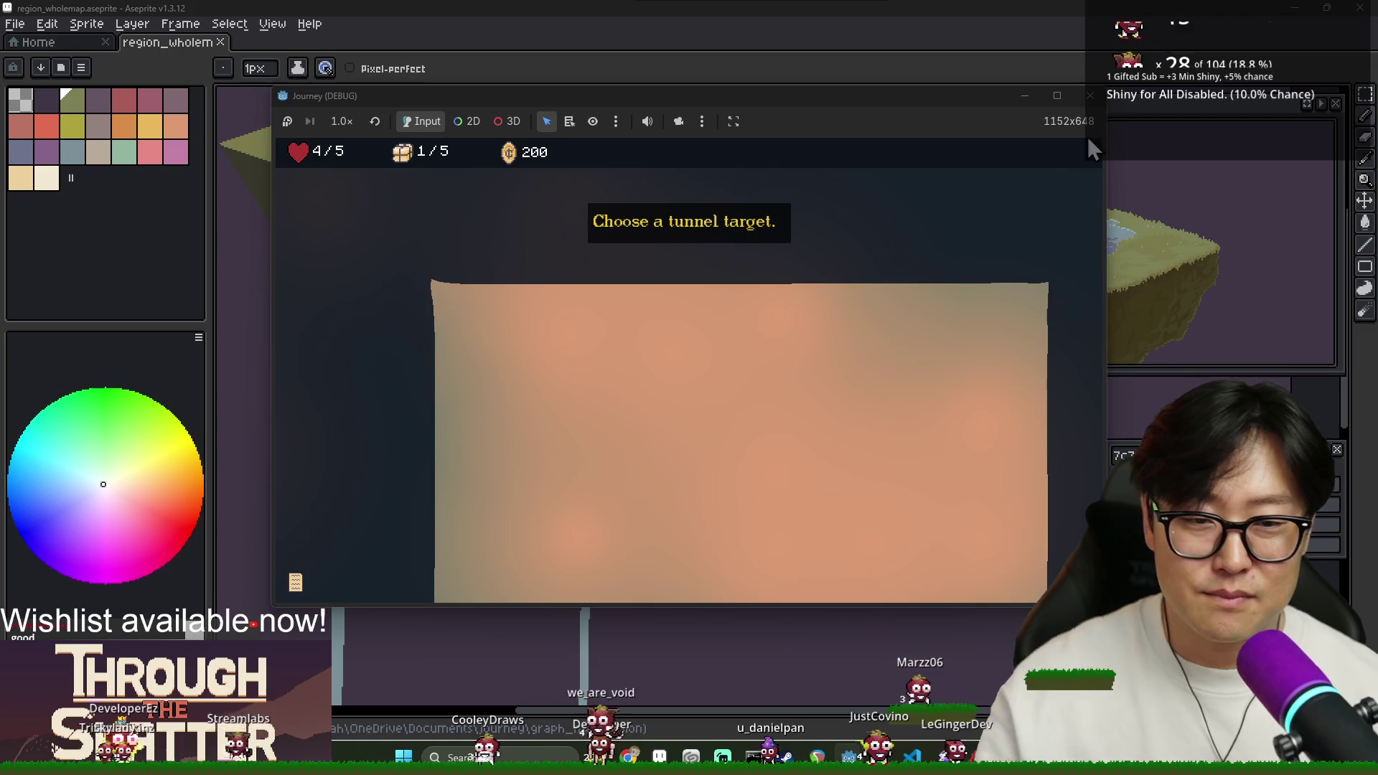
key("alt+Tab")
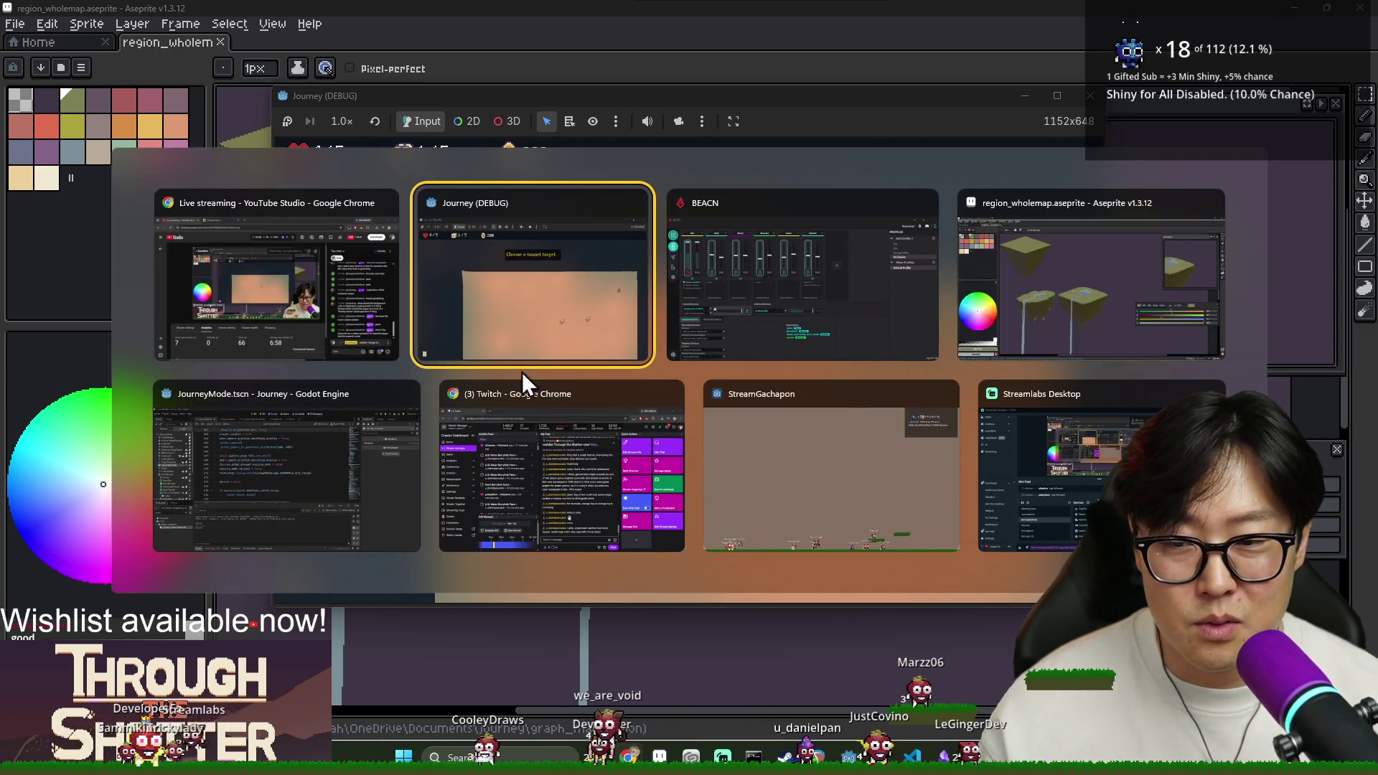
Return to the Godot script editor and save.
left_click(343, 470)
left_click(546, 313)
key("ctrl+s")
scroll(327, 336, "up", 2)
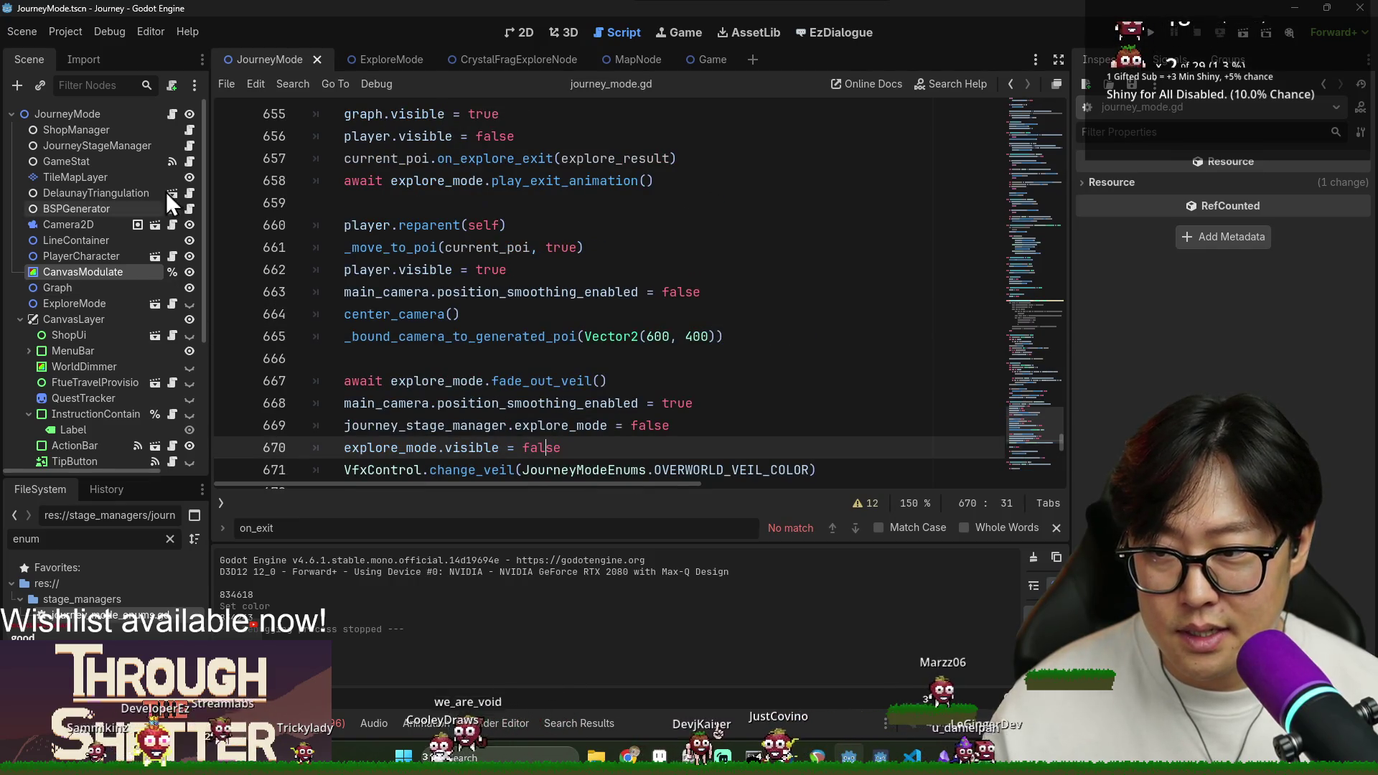
scroll(444, 317, "up", 2)
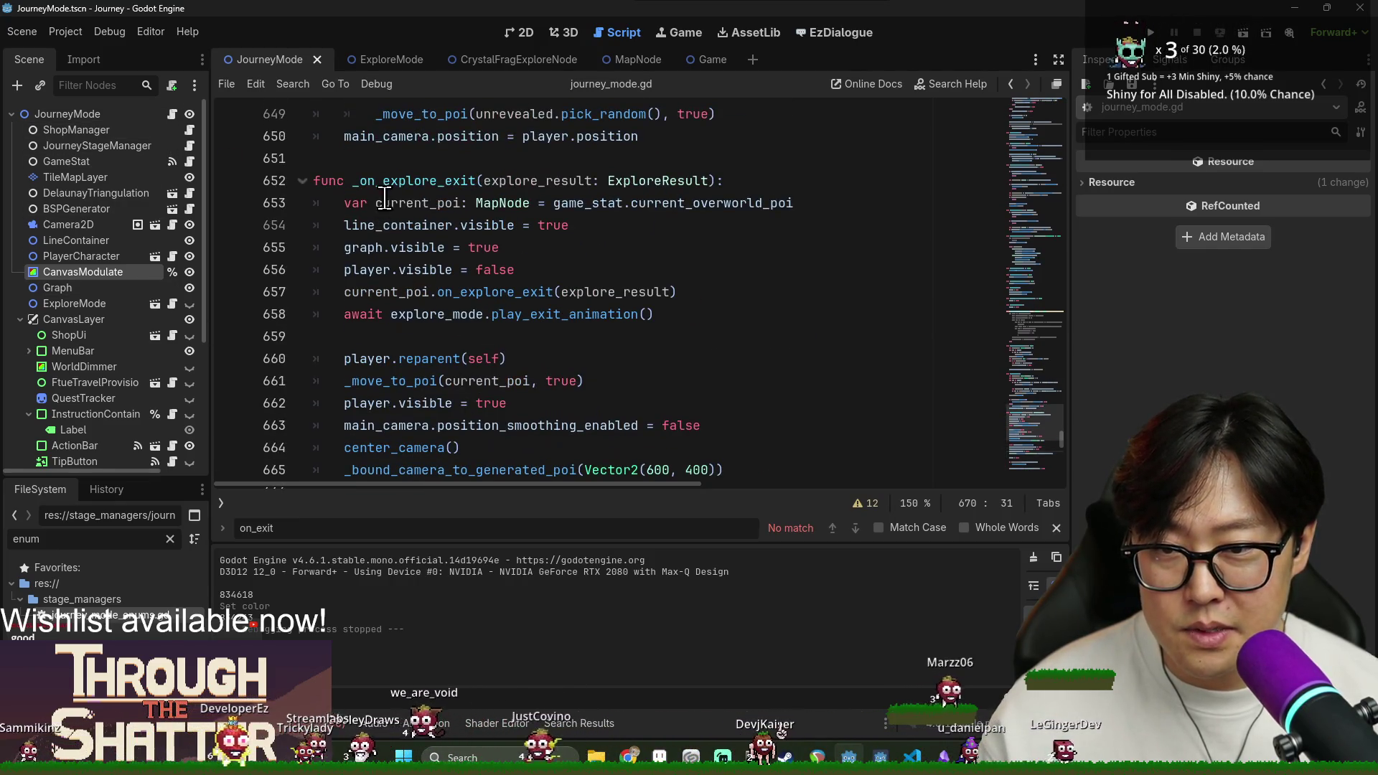
Search journey_mode.gd for 'travel_reques'.
double_click(413, 180)
key("ctrl+f")
type("d")
key("BackSpace")
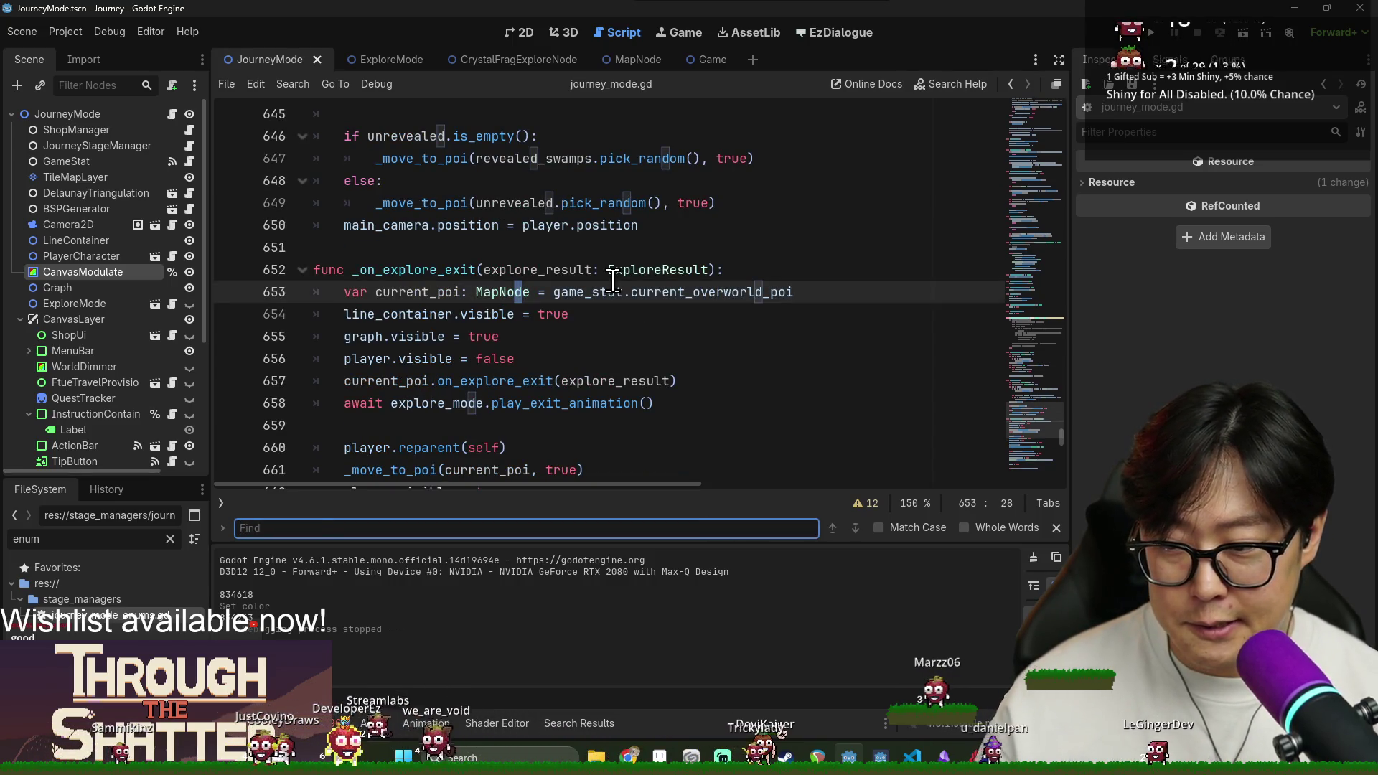
type("travel_")
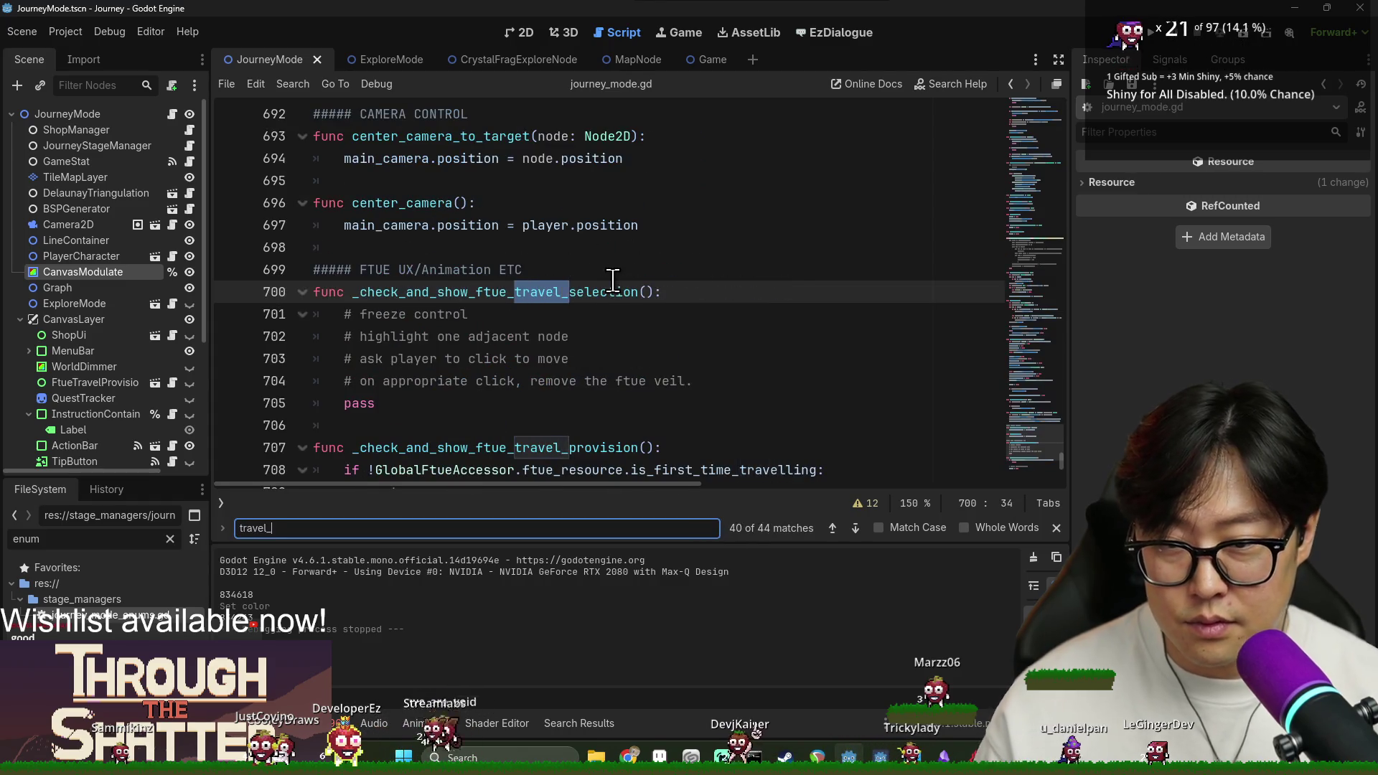
type("reques")
left_click(496, 293)
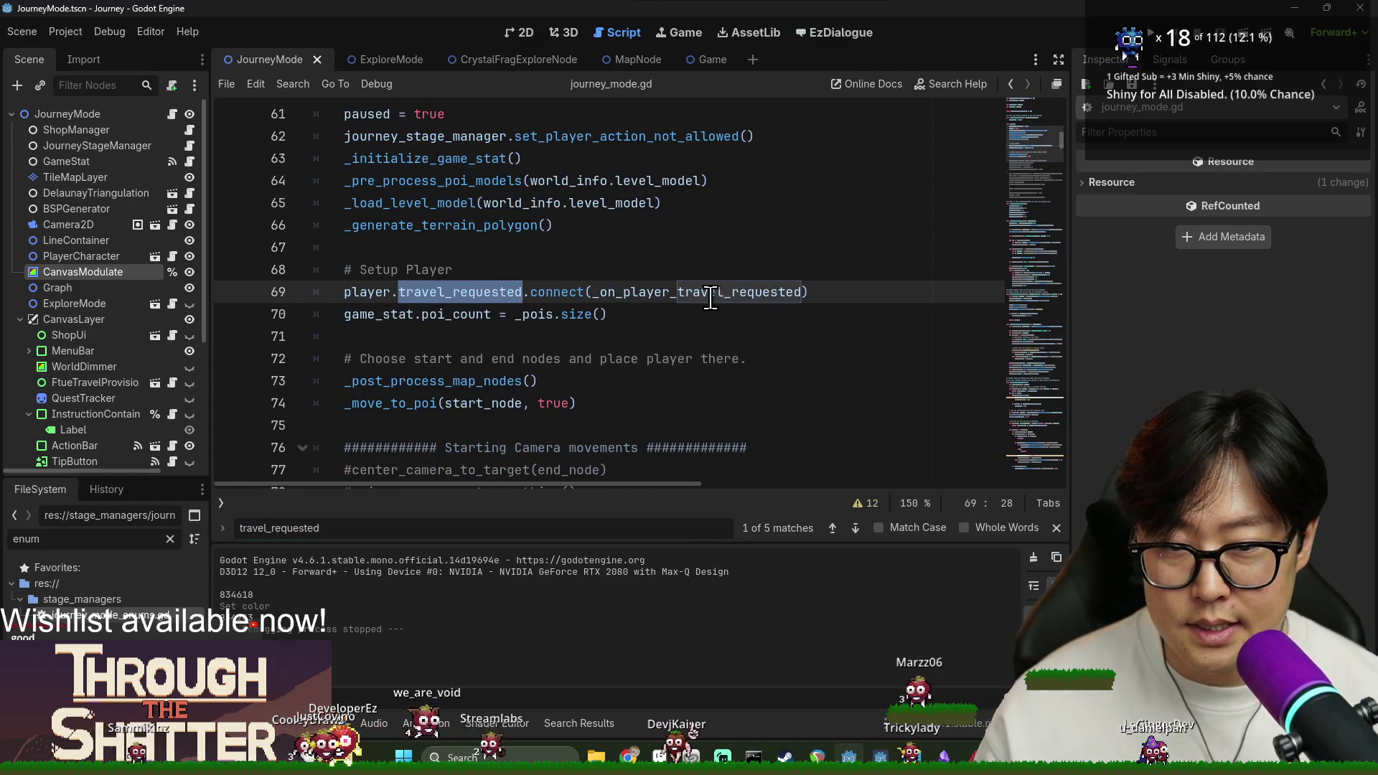
Step through the _on_player_travel_requested calls on lines 541 and 568.
left_click(711, 294, "ctrl")
double_click(478, 305)
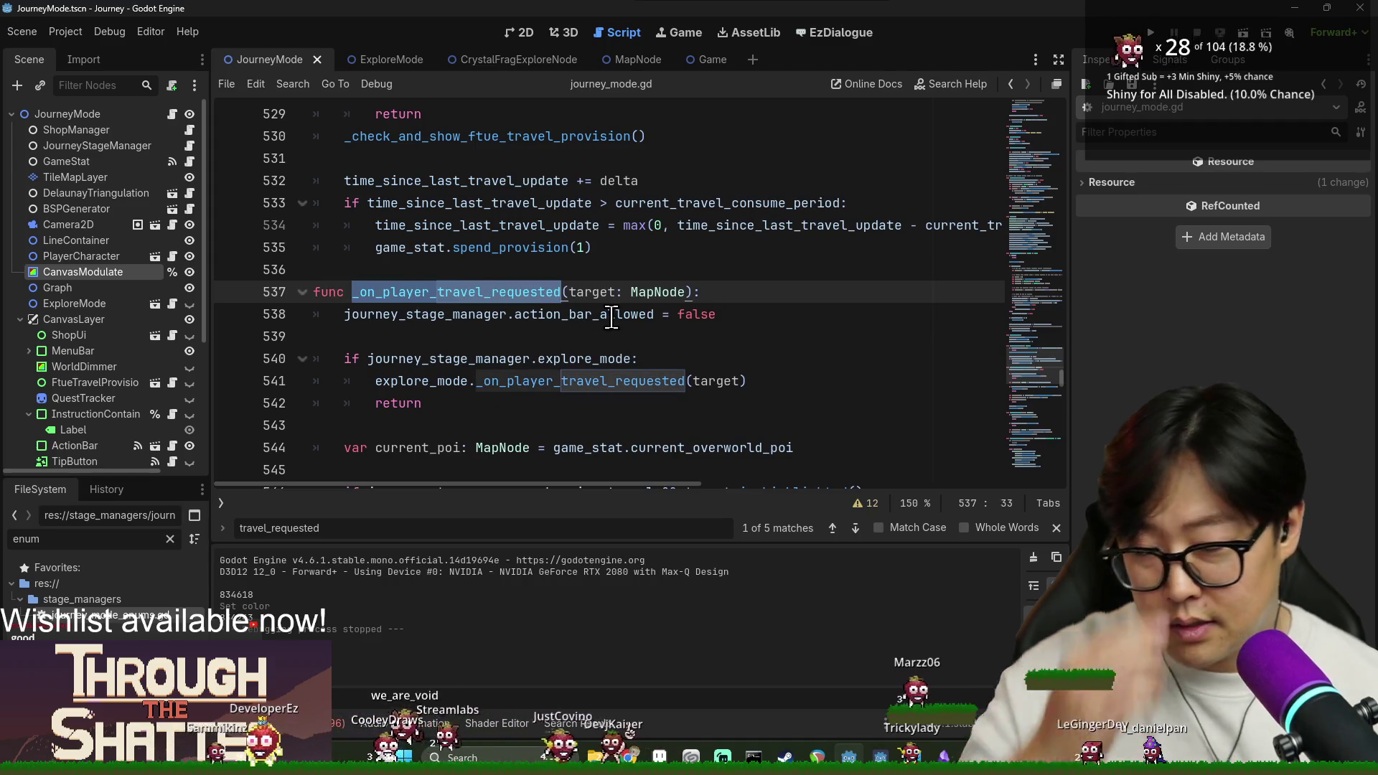
left_click(502, 316)
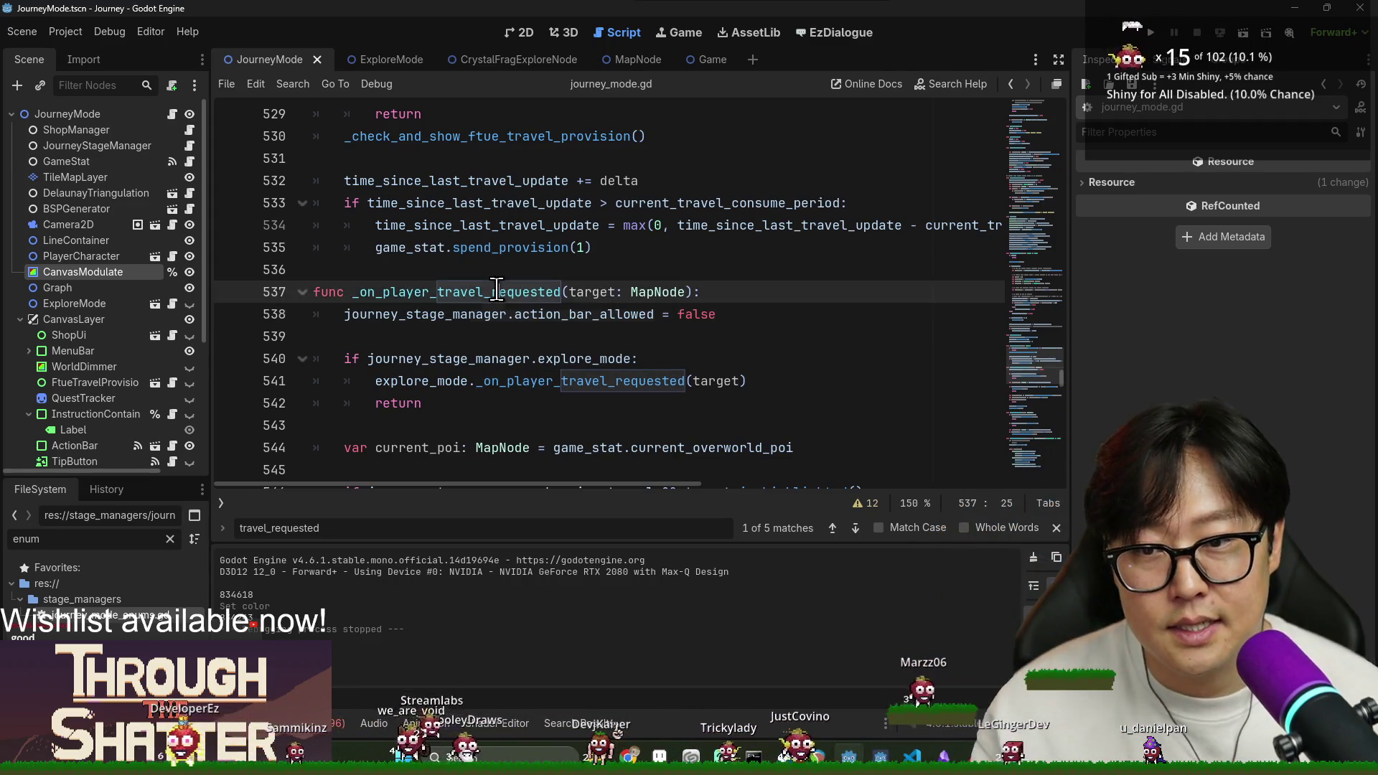
double_click(495, 292)
key("ctrl+f")
key("Return")
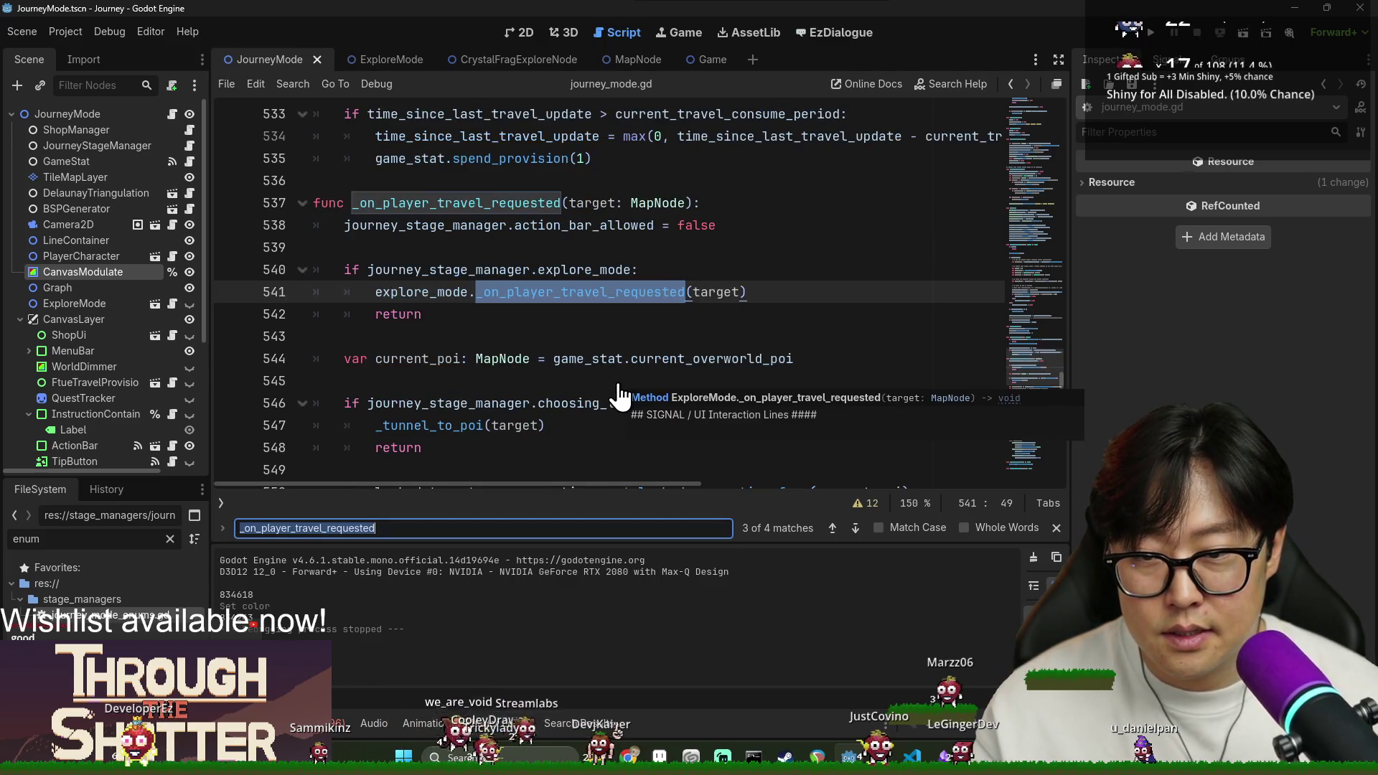
key("Return")
Inspect the get_connection_from call on line 567.
scroll(627, 380, "up", 2)
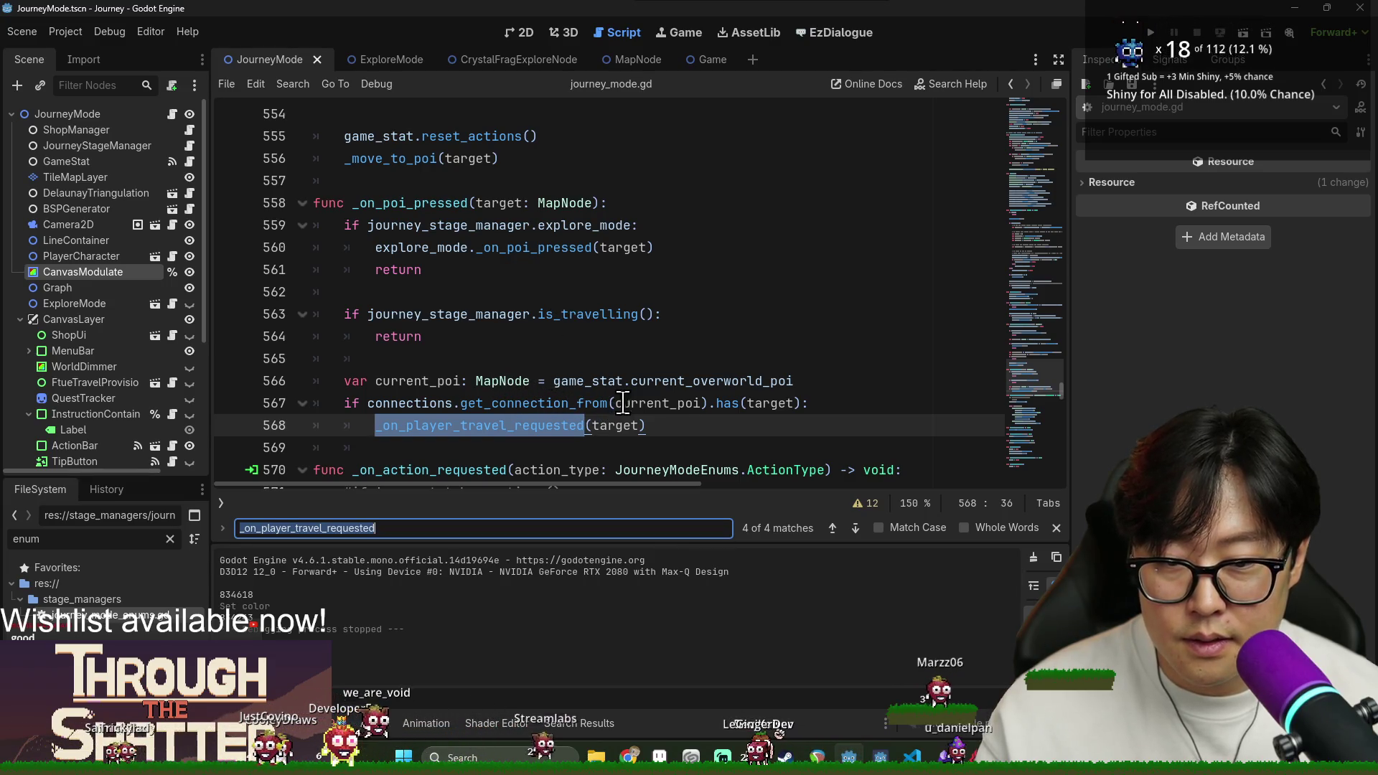
scroll(530, 403, "down", 2)
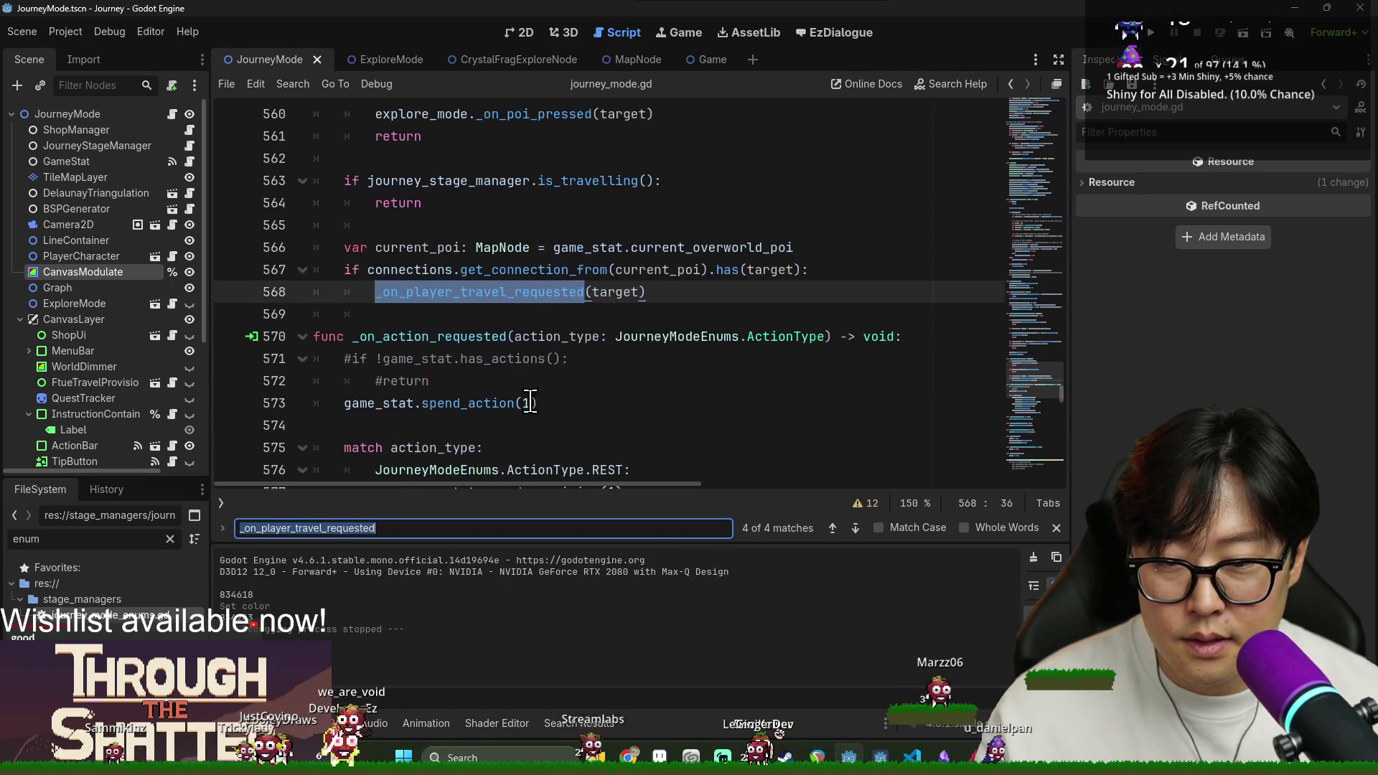
double_click(522, 272)
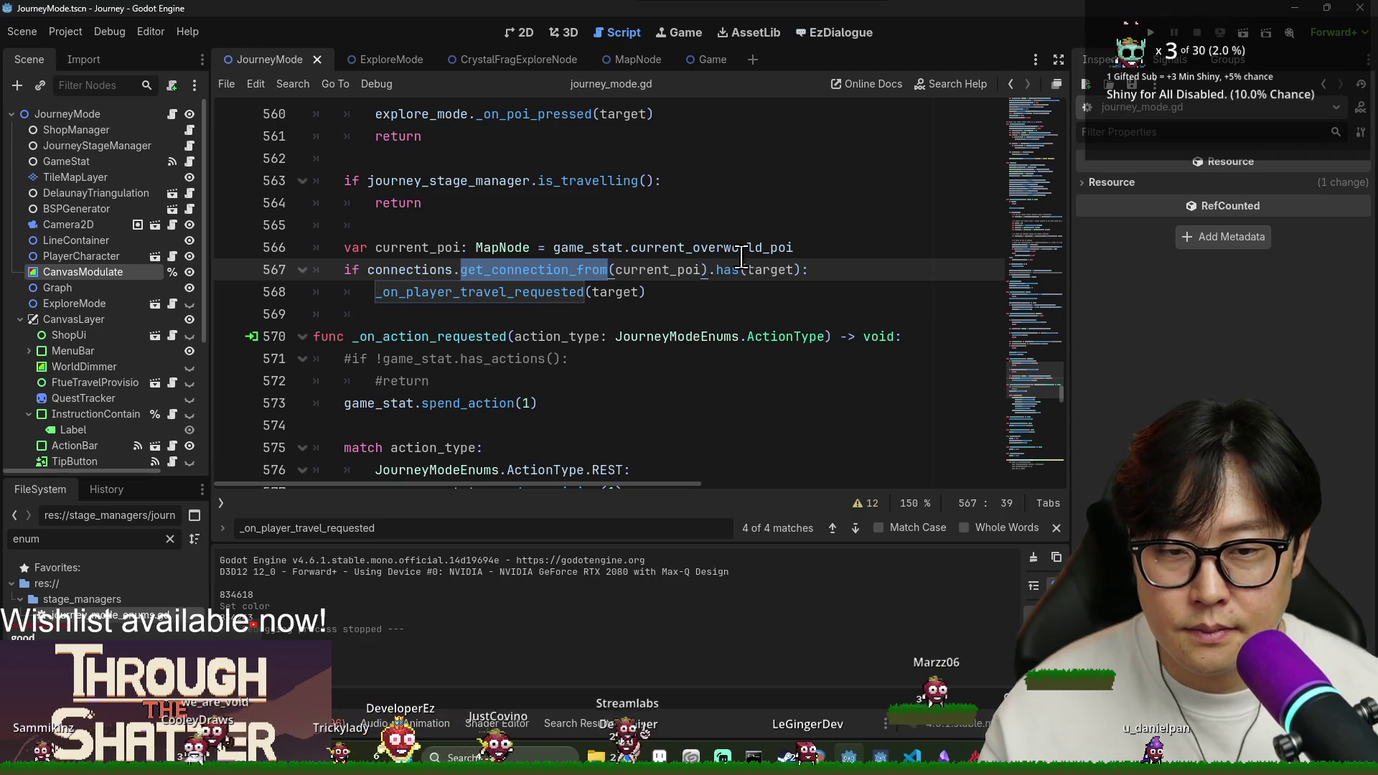
double_click(431, 270)
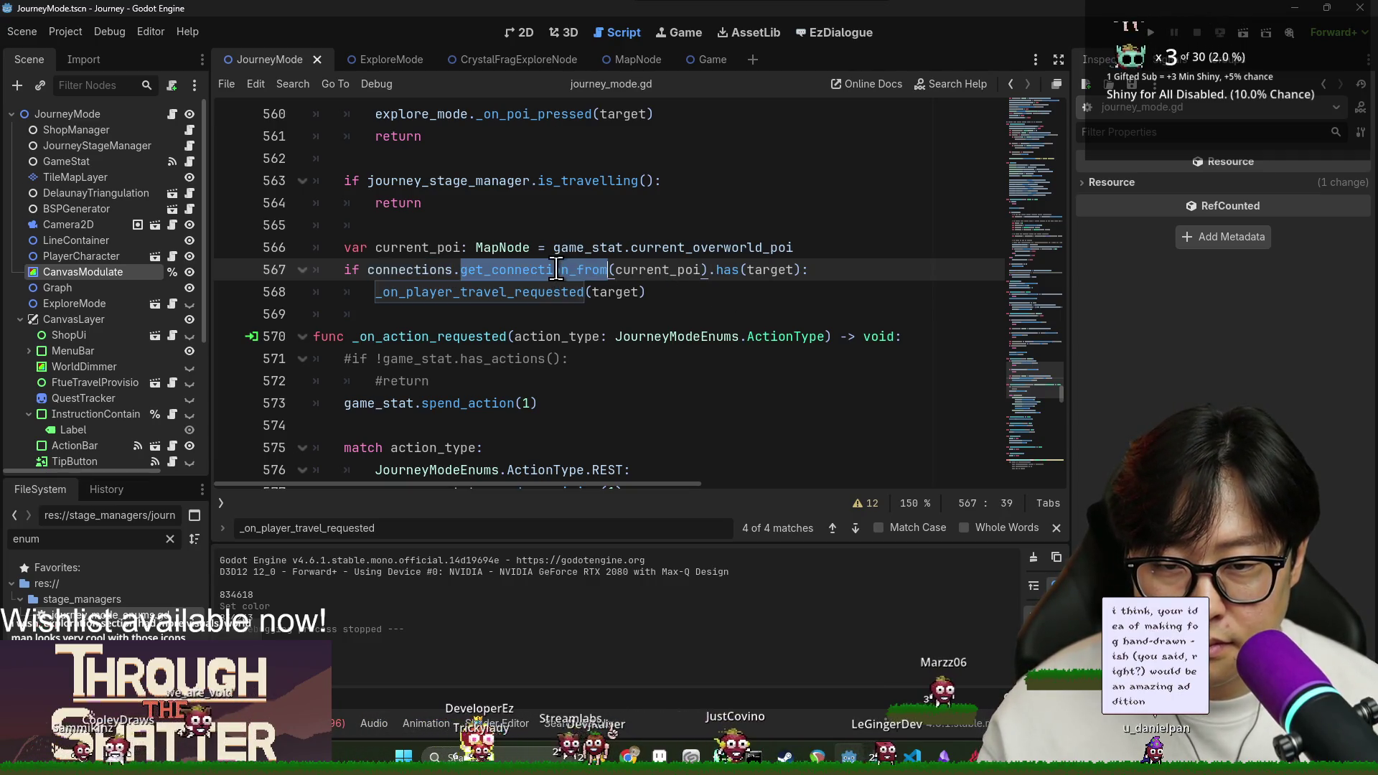
scroll(649, 323, "up", 1)
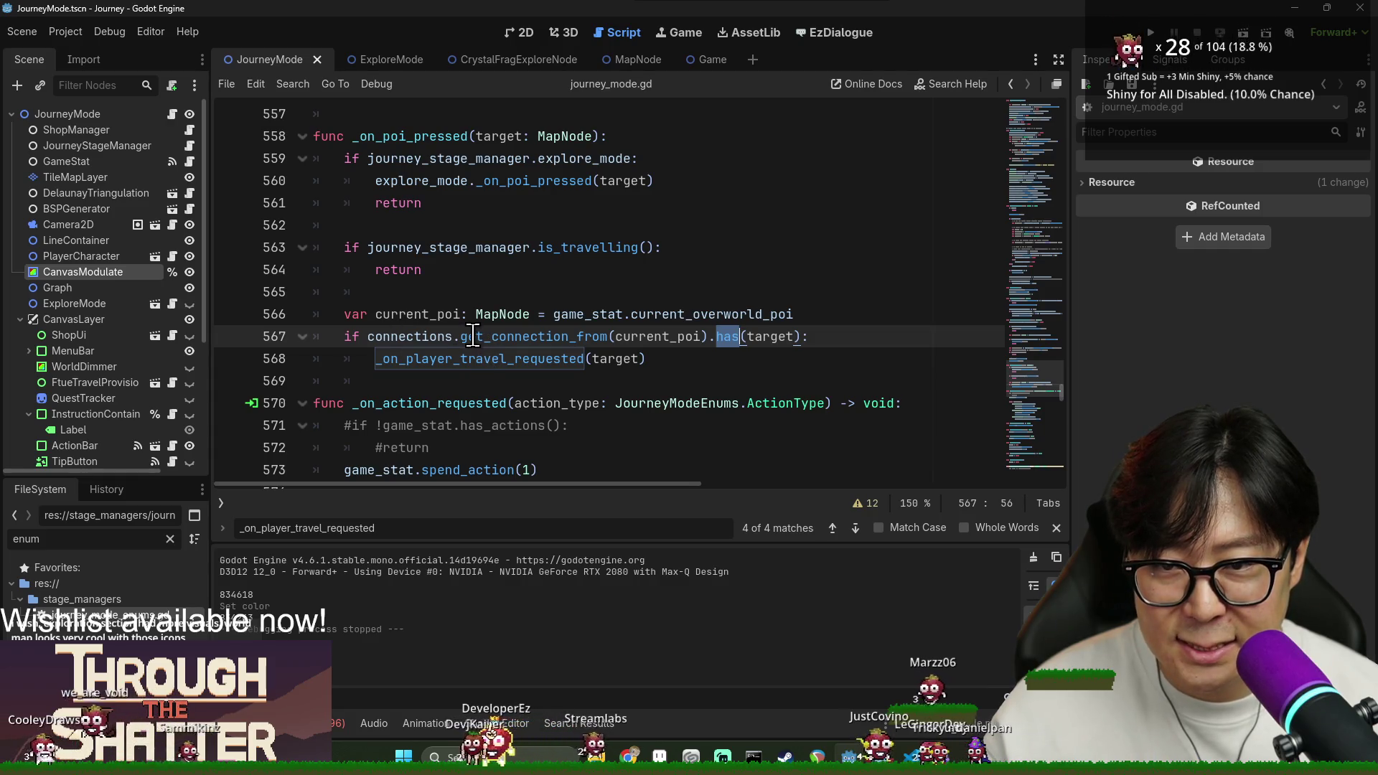
Replace get_connection_from with get_all_connections_from via autocomplete and save the script.
double_click(506, 336)
type("get_")
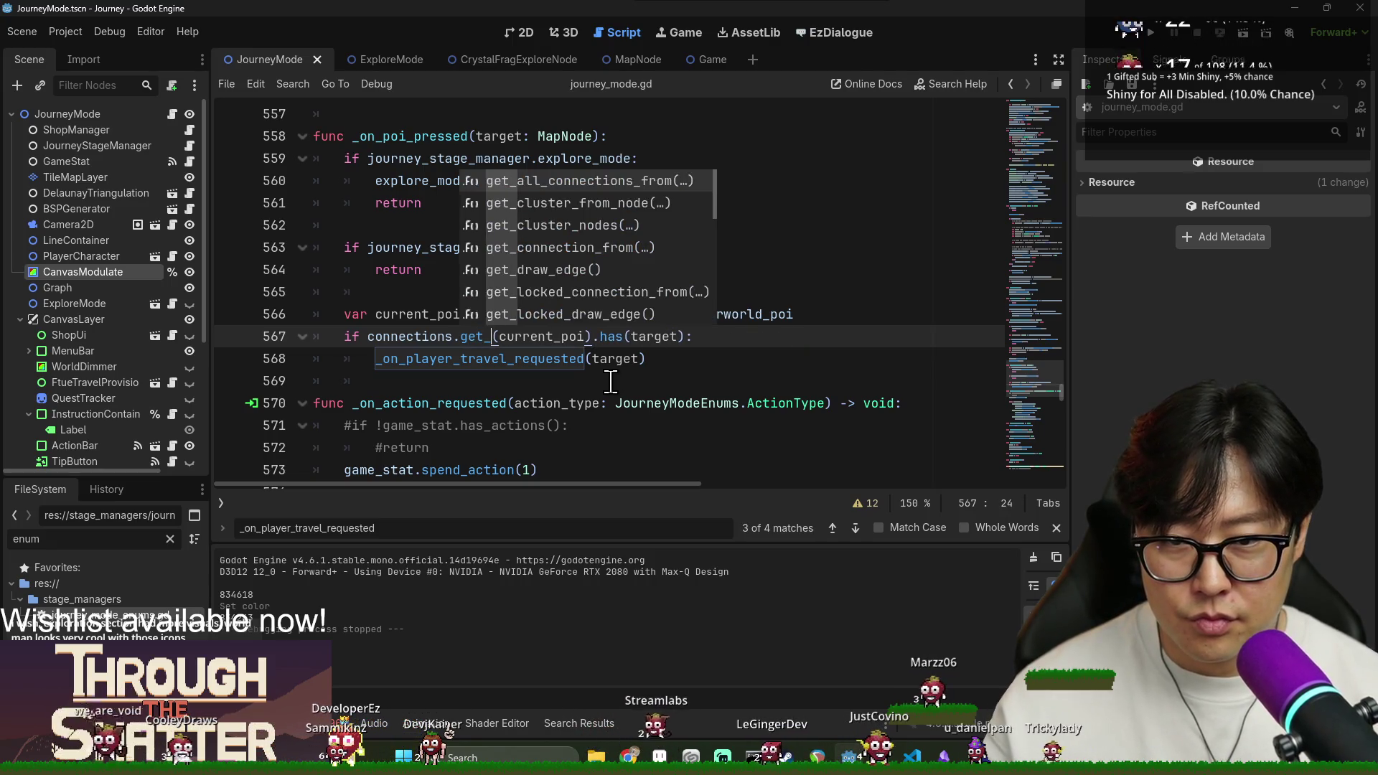
key("Return")
left_click(640, 293)
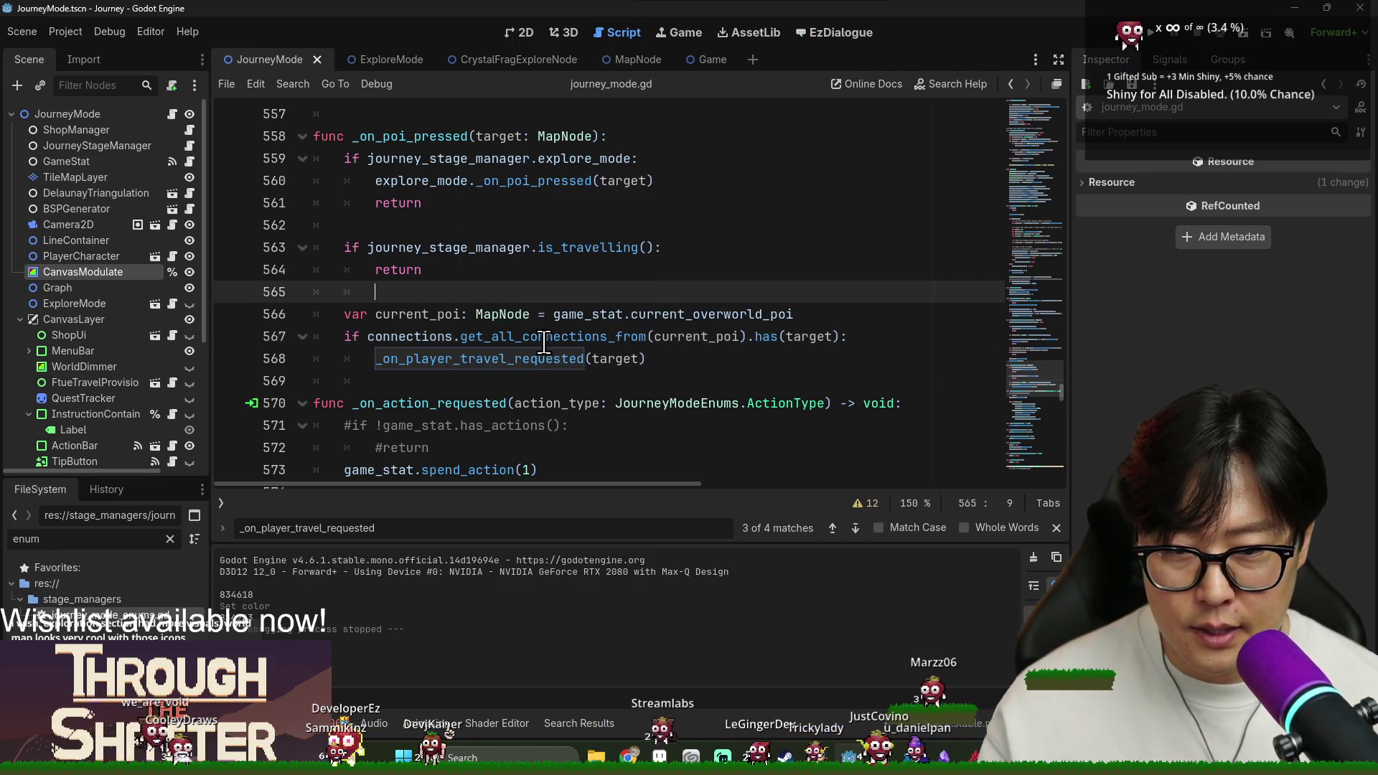
left_click(453, 359)
left_click(446, 362, "ctrl")
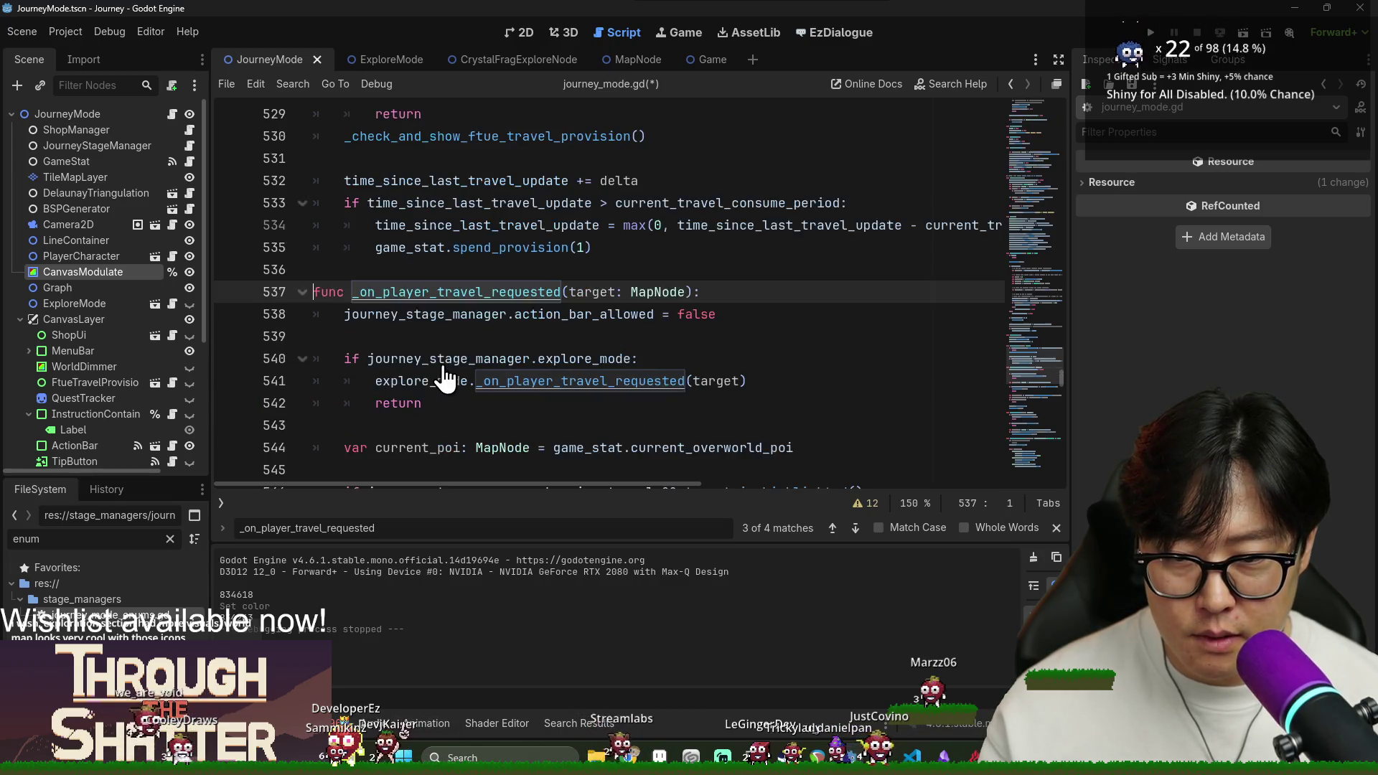
double_click(437, 293)
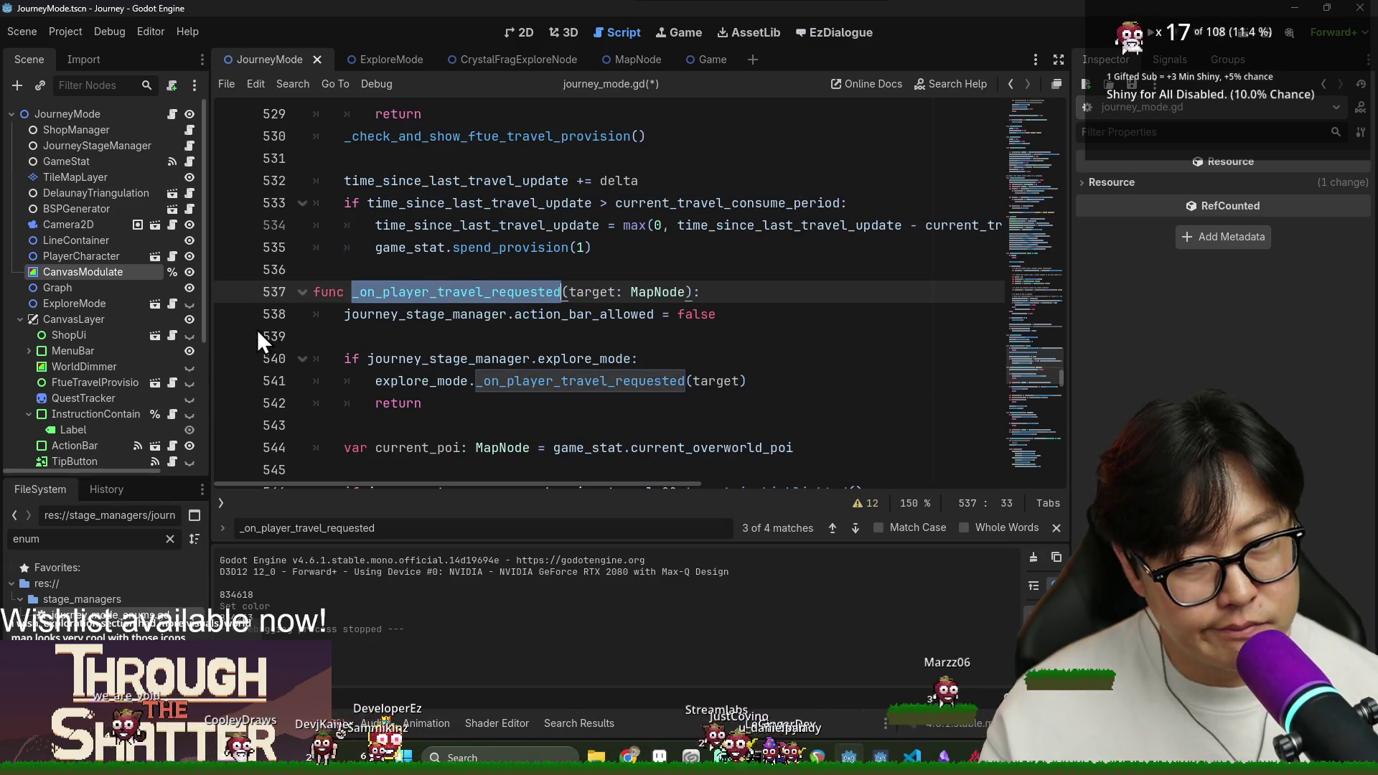
key("ctrl+s")
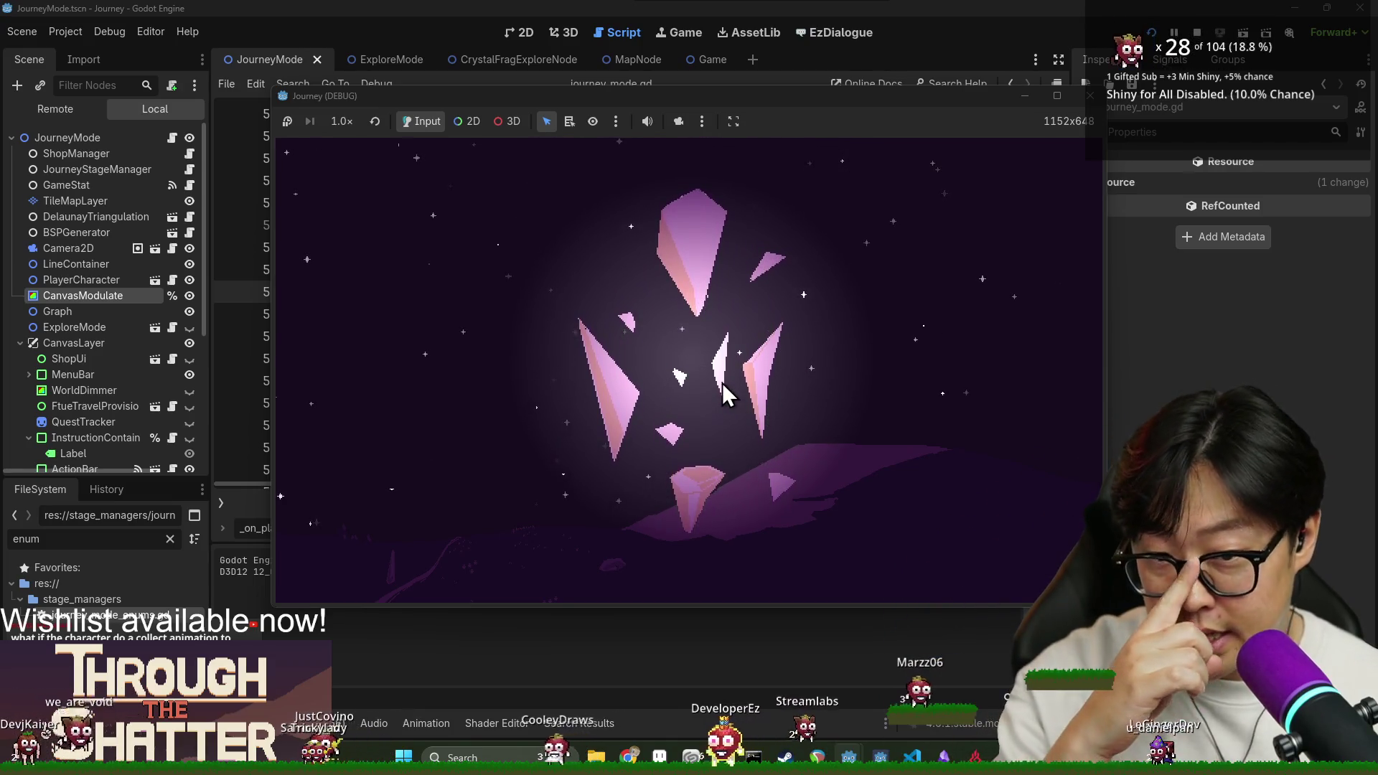
Start a New Game and walk the centre, left and bottom-right nodes, dismissing the tutorial tips.
left_click(501, 387)
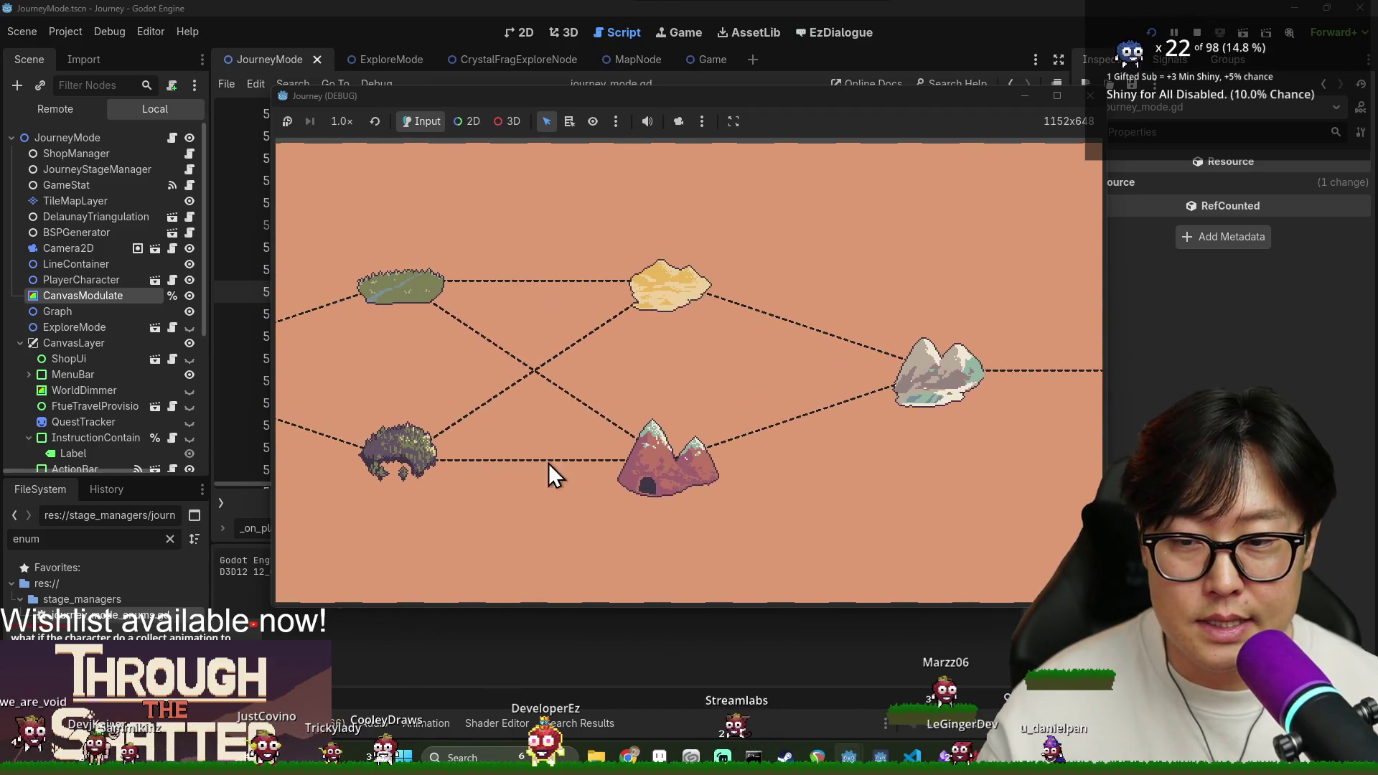
left_click(422, 370)
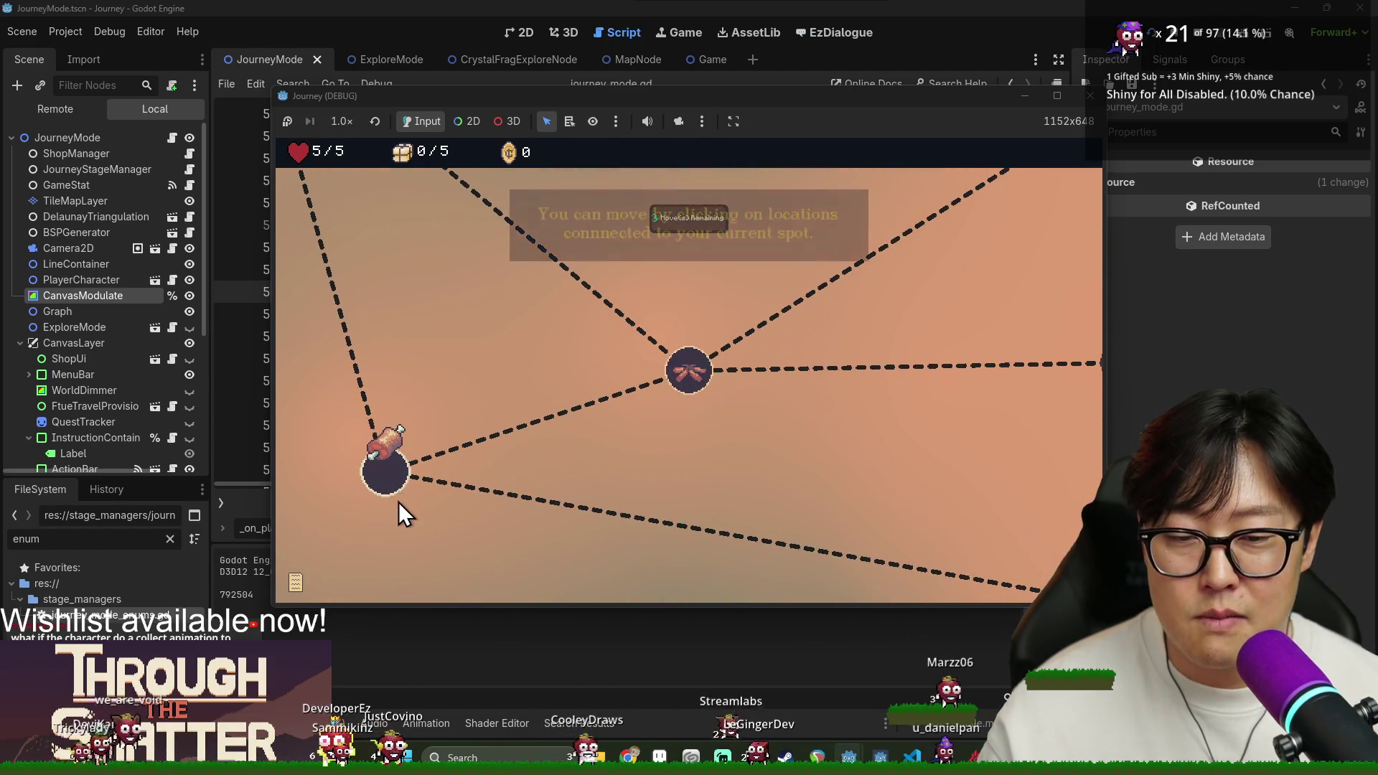
left_click(687, 374)
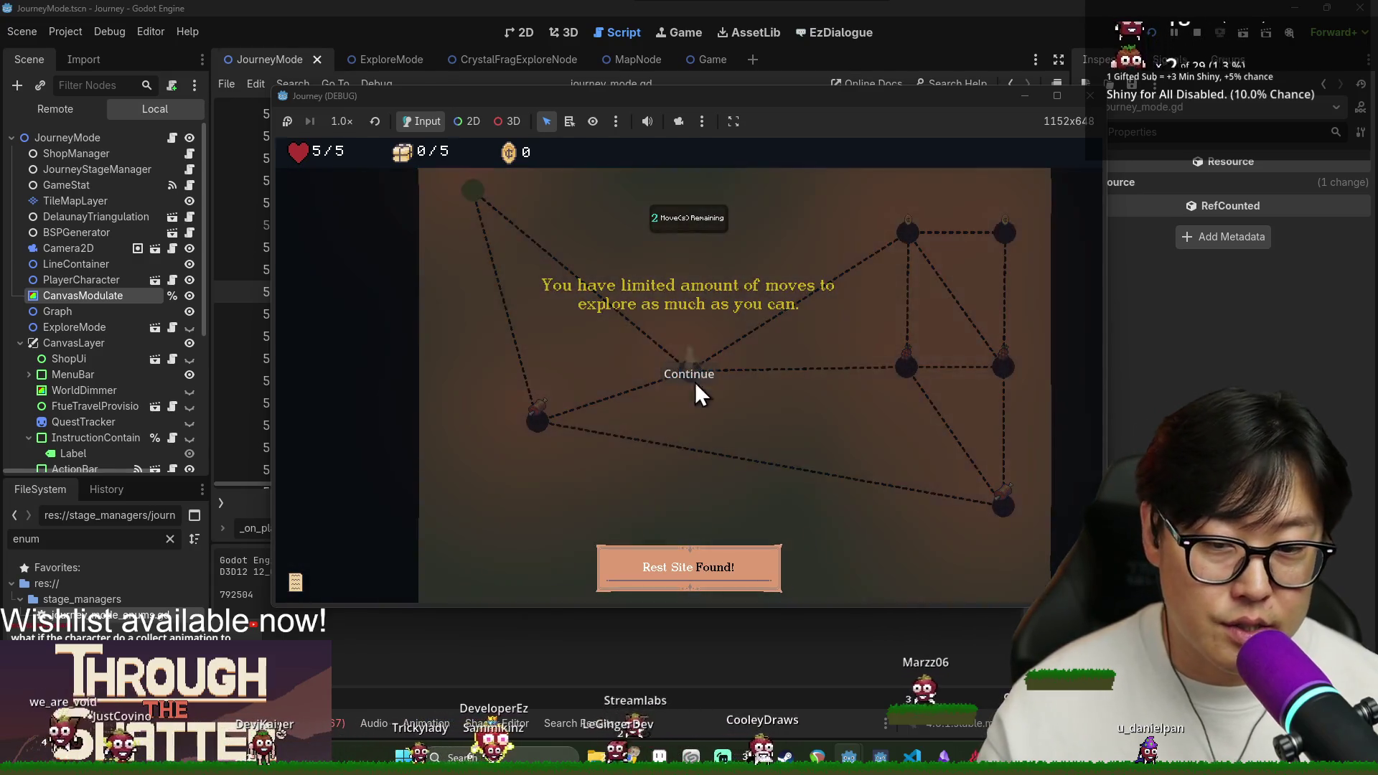
left_click(697, 391)
left_click(538, 420)
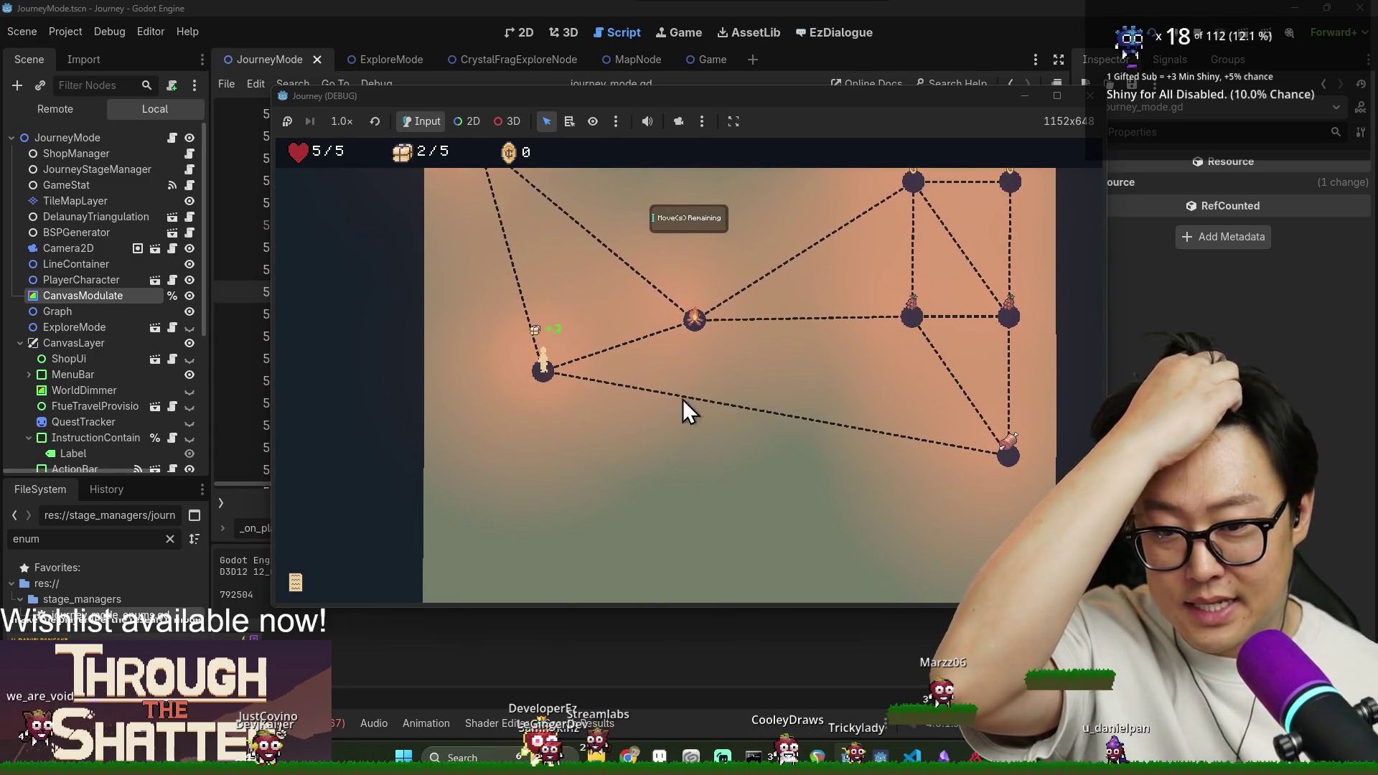
left_click(1005, 457)
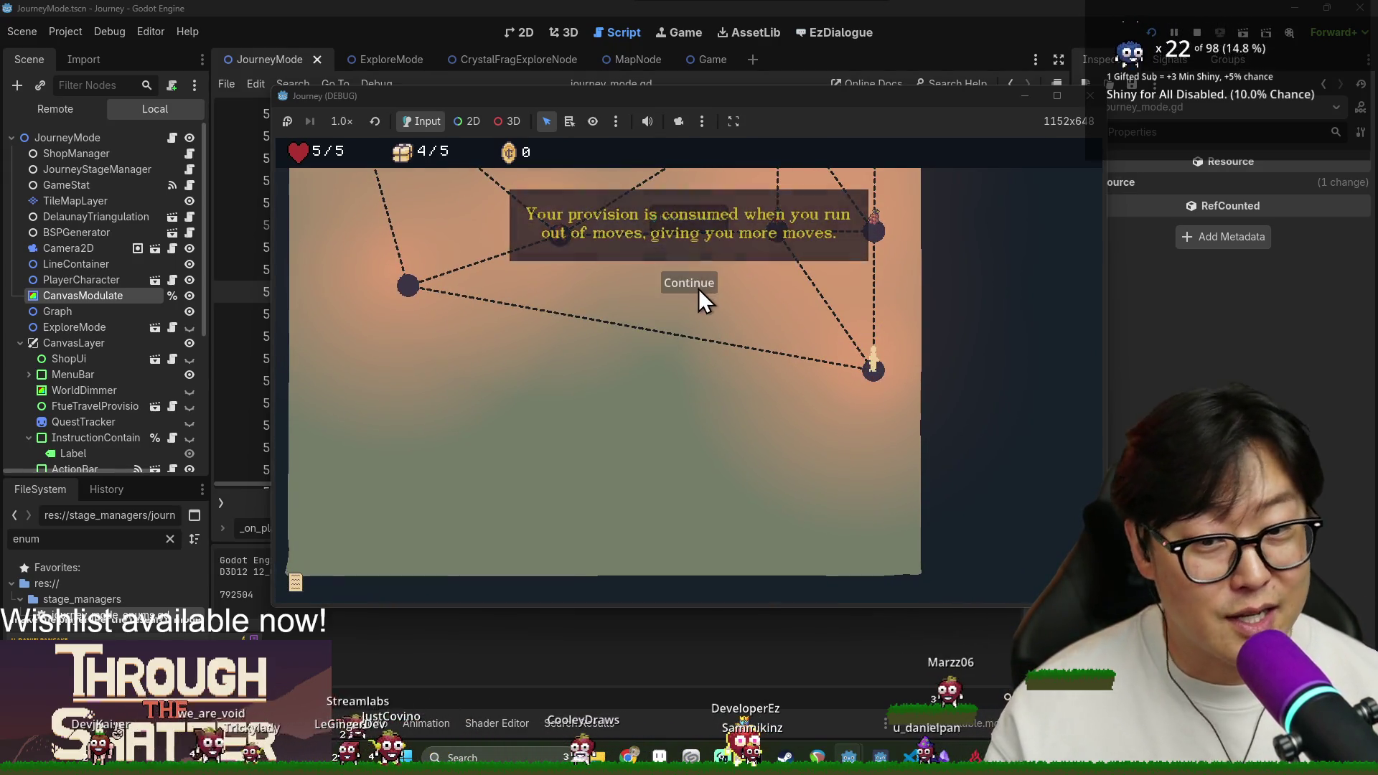
left_click(689, 283)
left_click(777, 258)
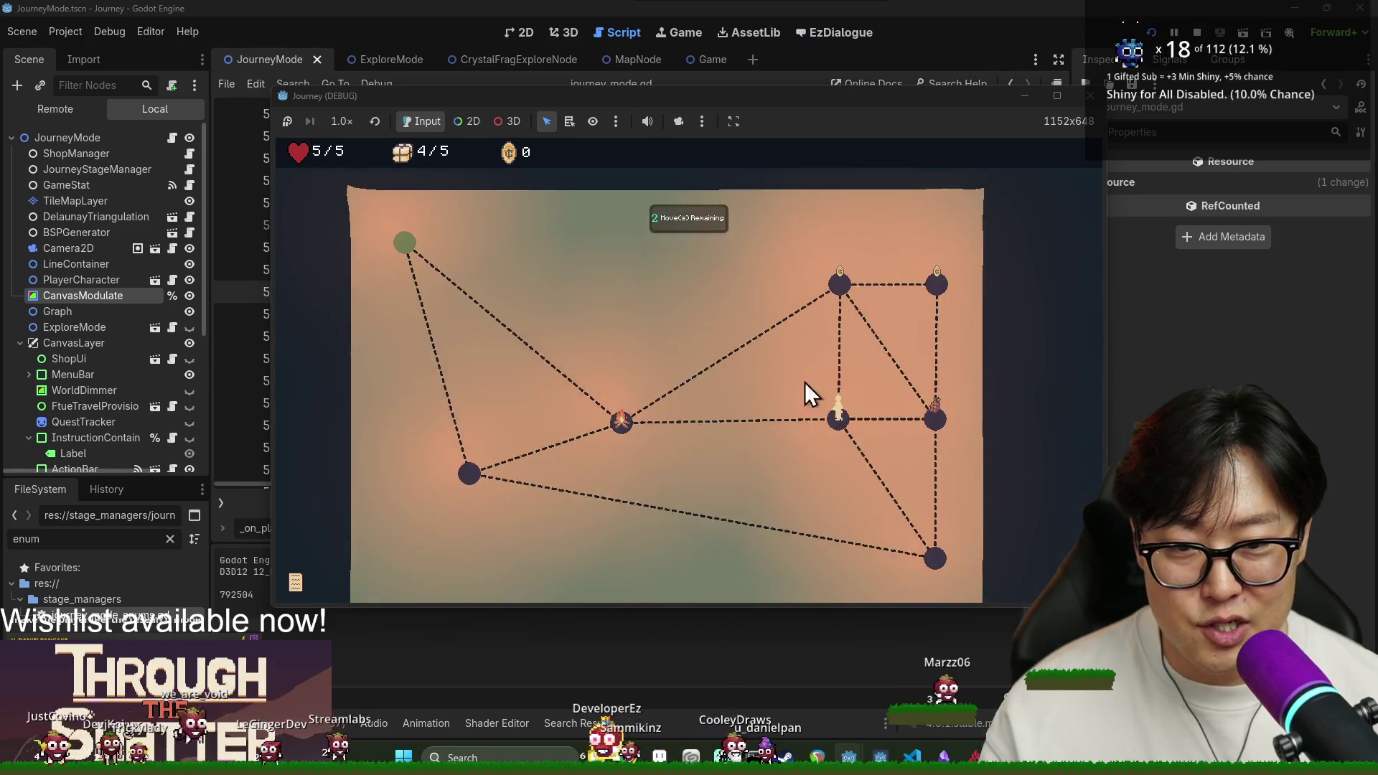
Walk the player right, top-right, back to centre and top-left to finish the tutorial map.
left_click(867, 329)
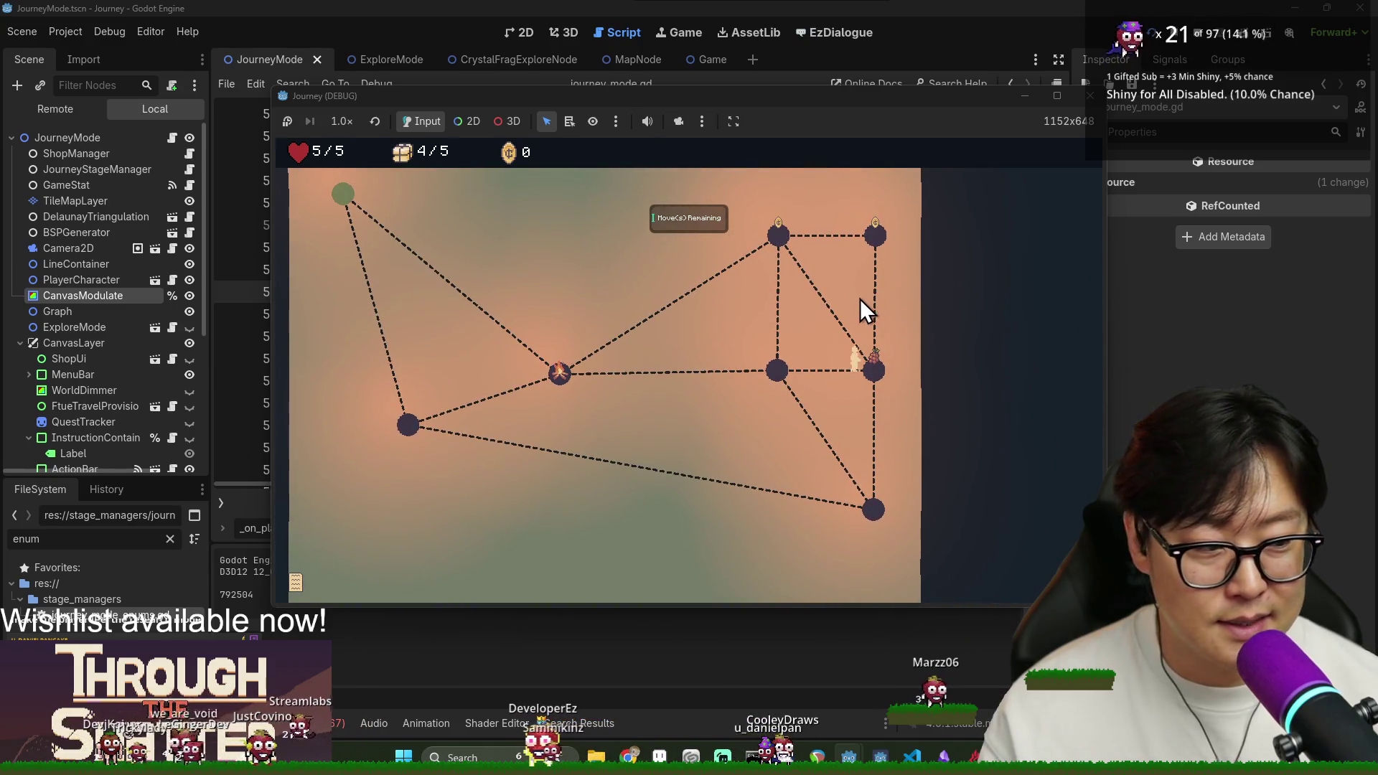
left_click(870, 241)
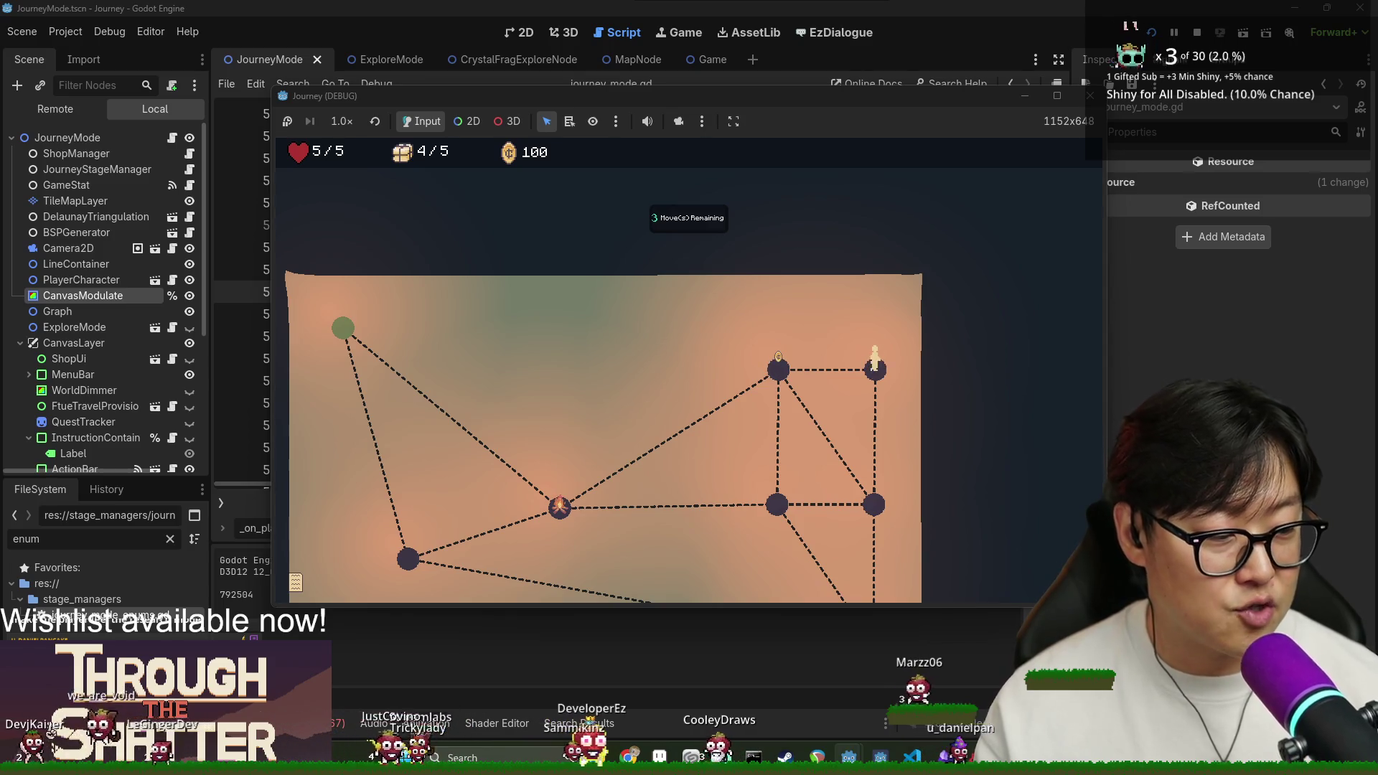
left_click(782, 381)
left_click(565, 515)
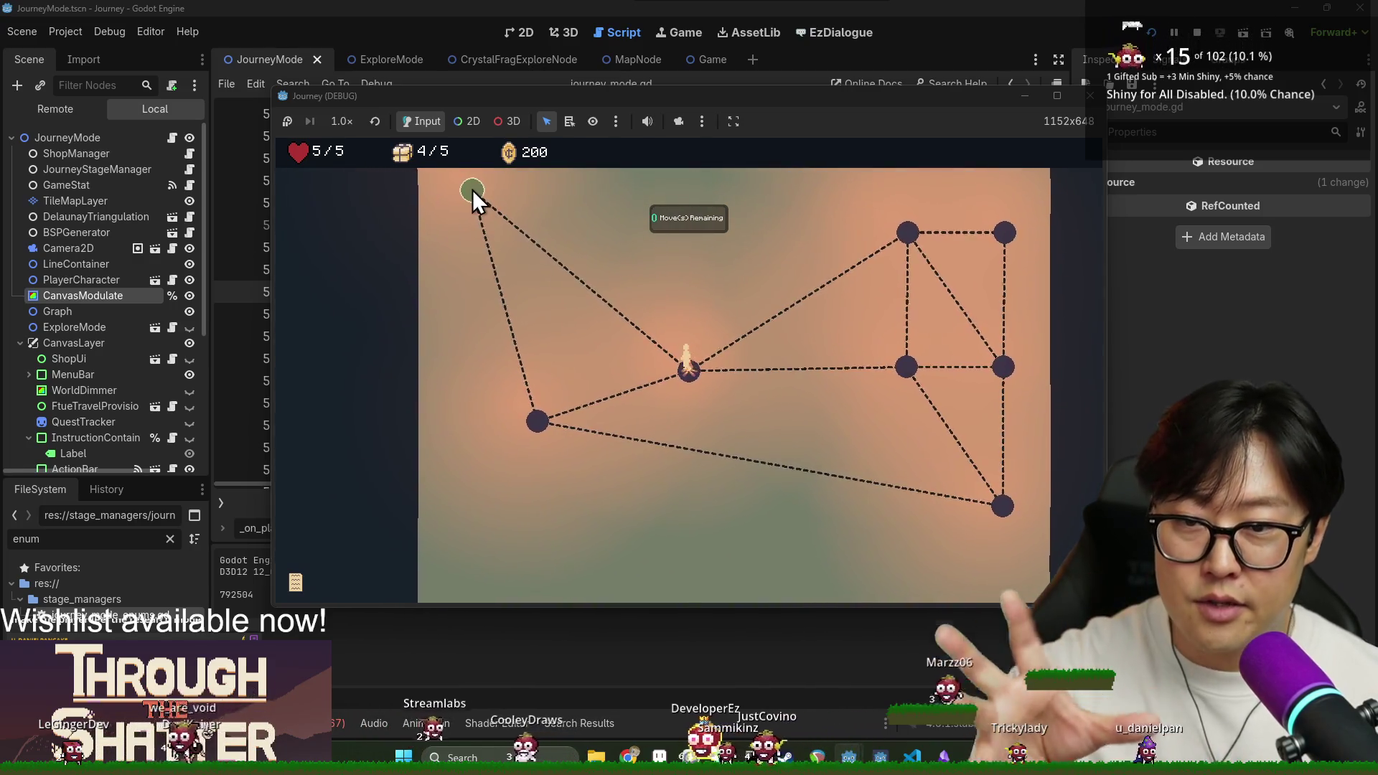
left_click(473, 189)
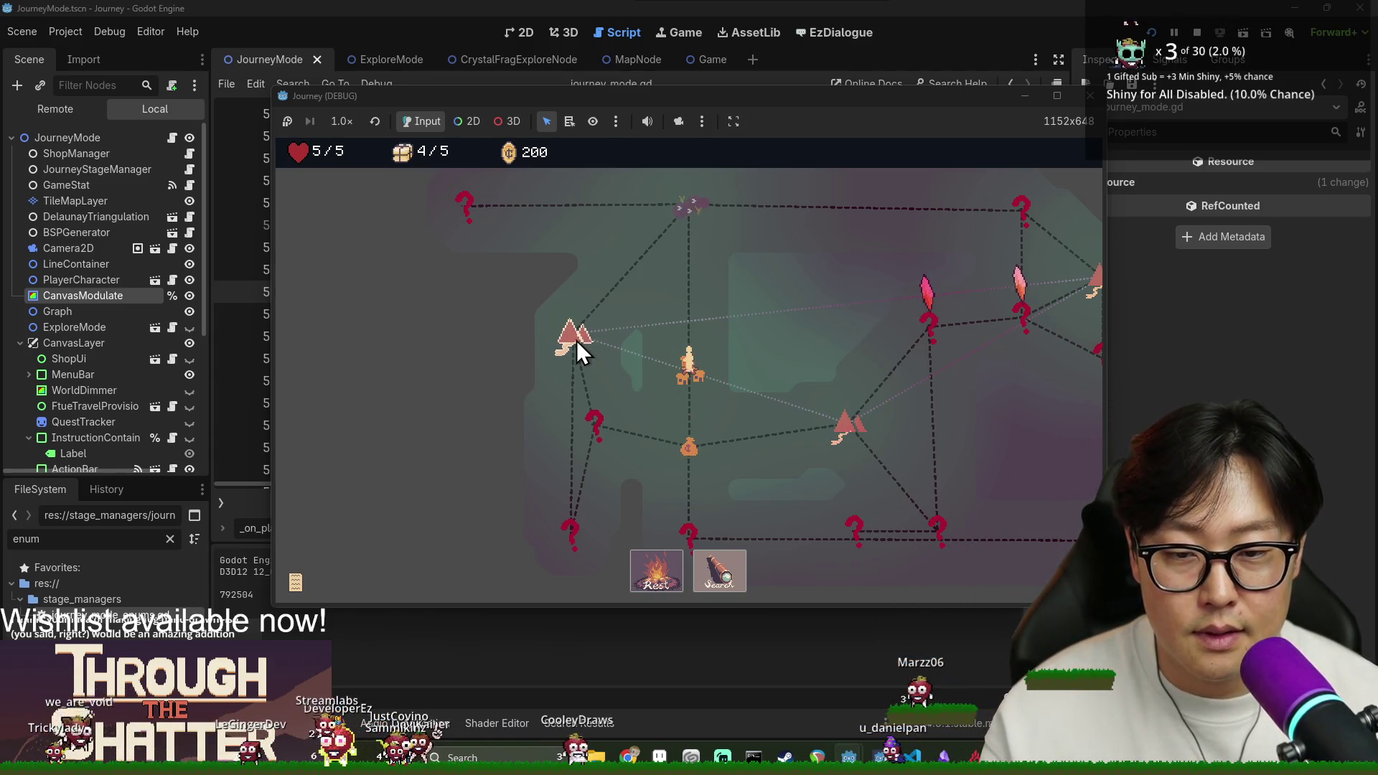
Travel through the remaining explore nodes down to the bottom node, dismissing a tip.
left_click(686, 443)
left_click(700, 443)
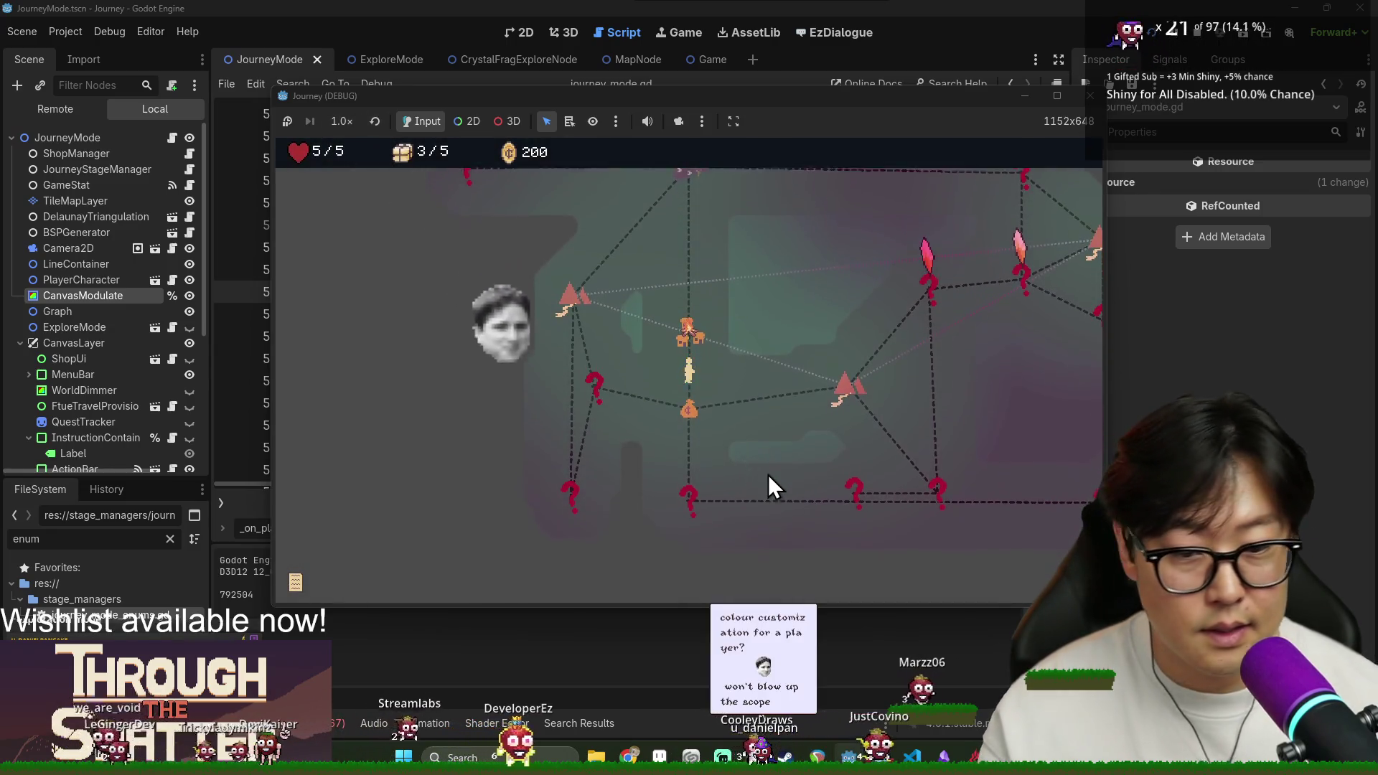
left_click(689, 494)
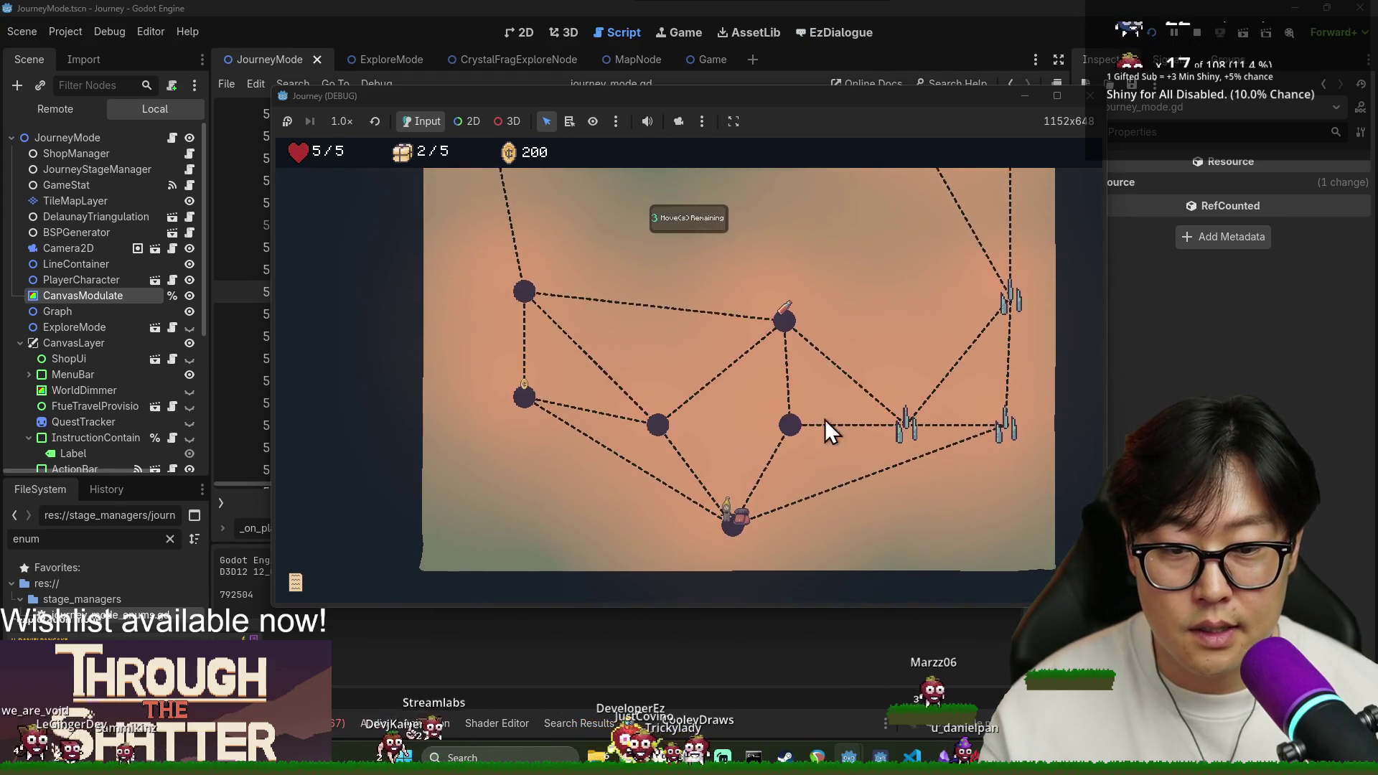
left_click(529, 288)
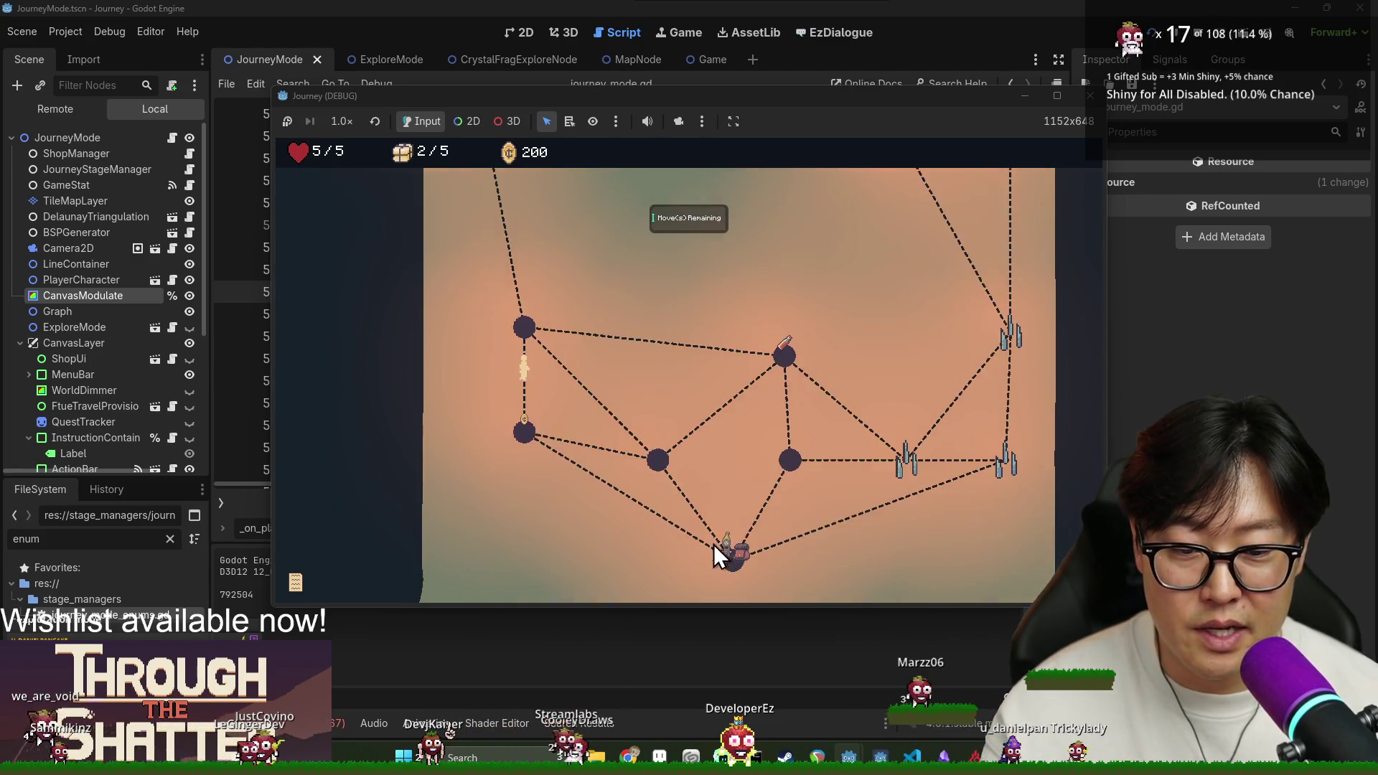
left_click(738, 515)
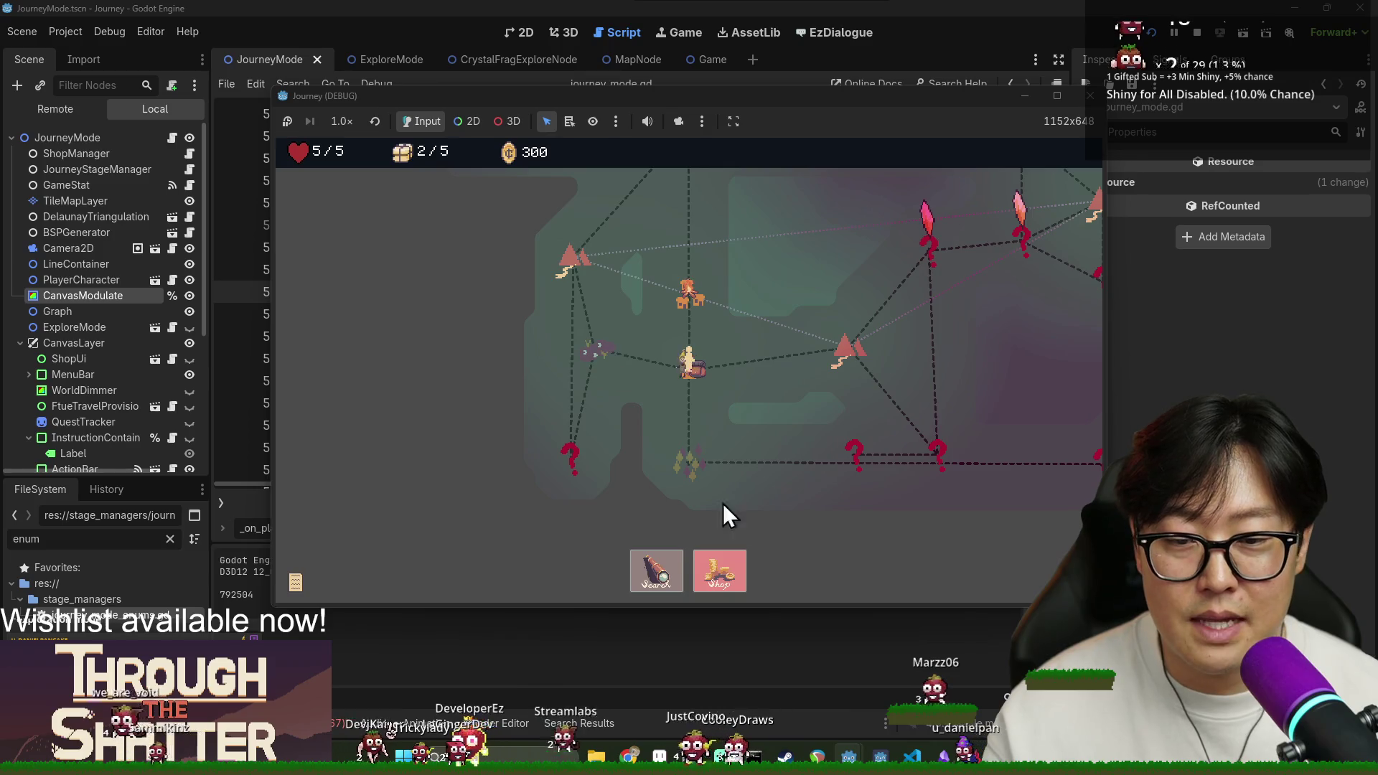
Buy the Sight Scope in the shop, close it, and spend a supply on the node.
left_click(718, 567)
left_click(638, 372)
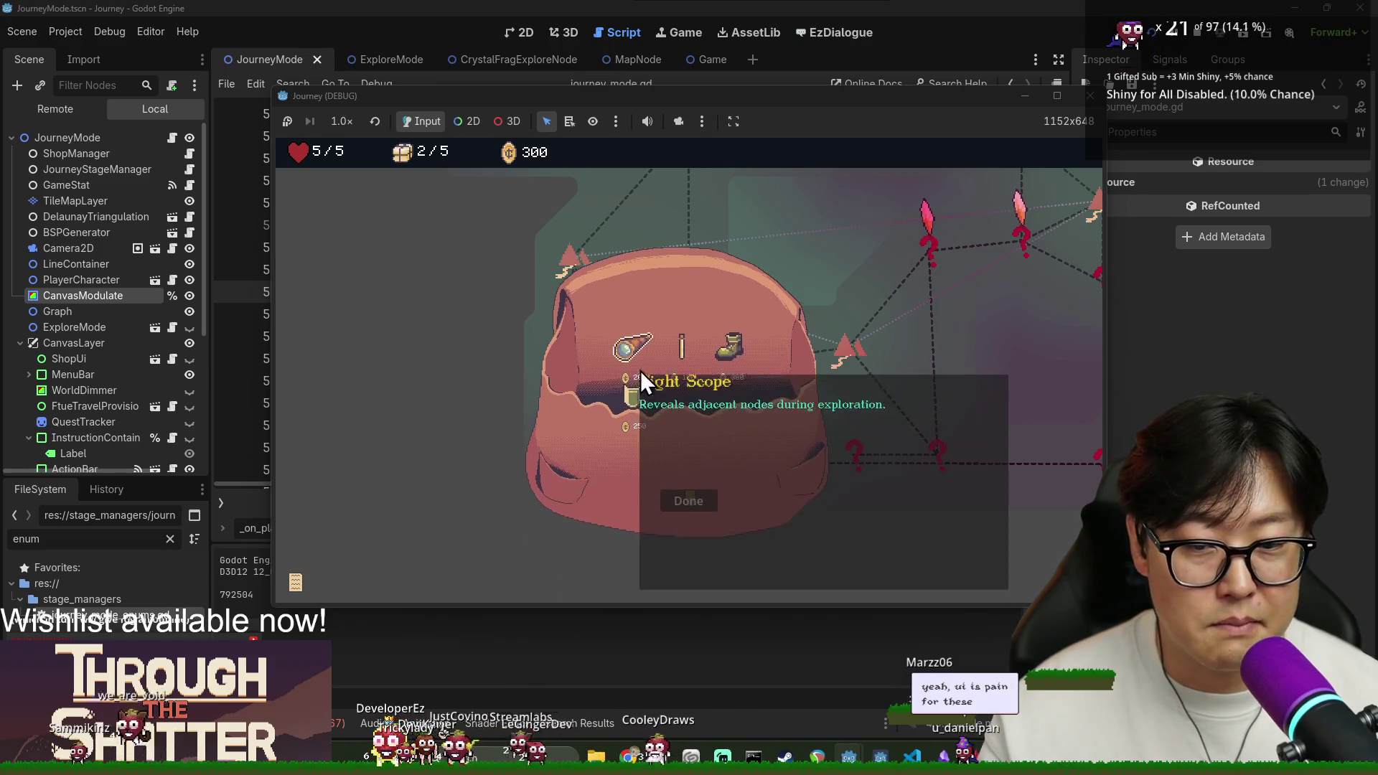
left_click(688, 499)
left_click(705, 491)
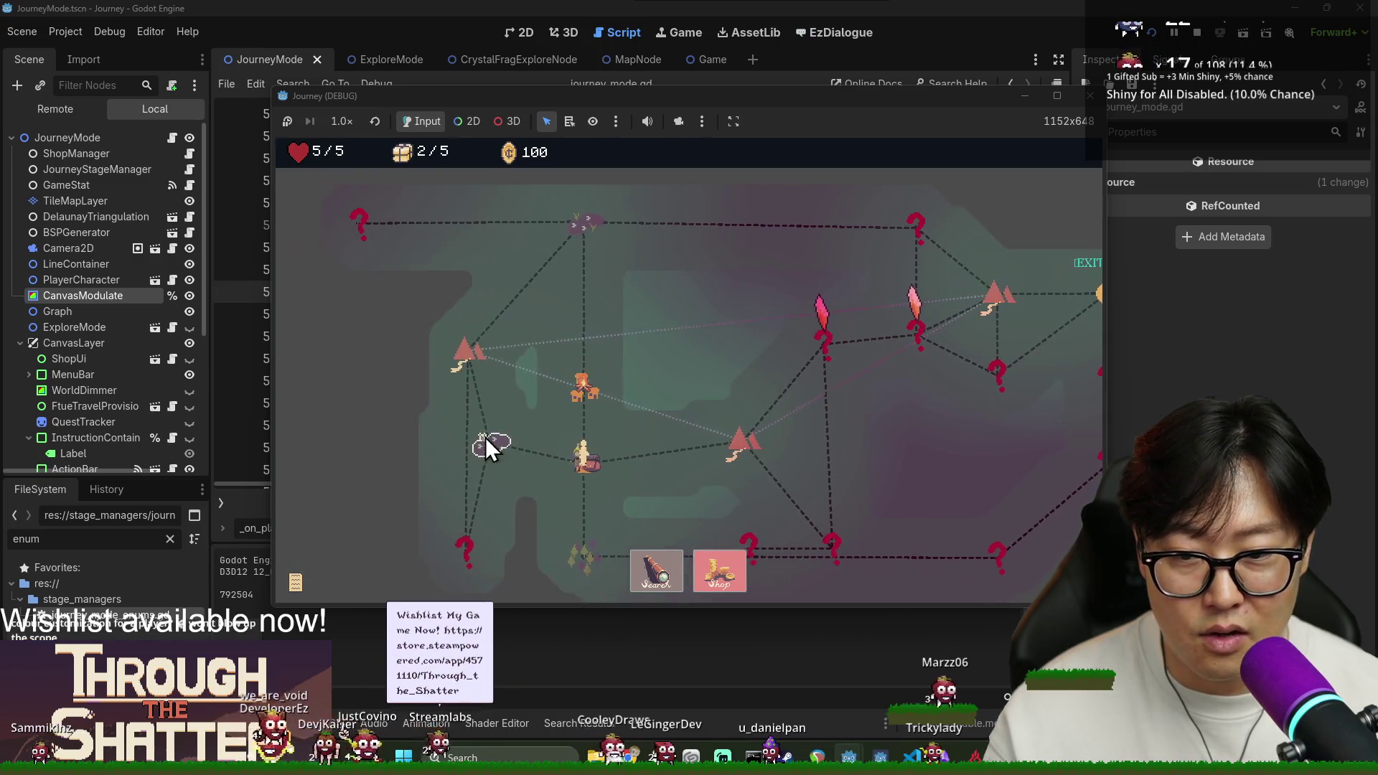
left_click(670, 571)
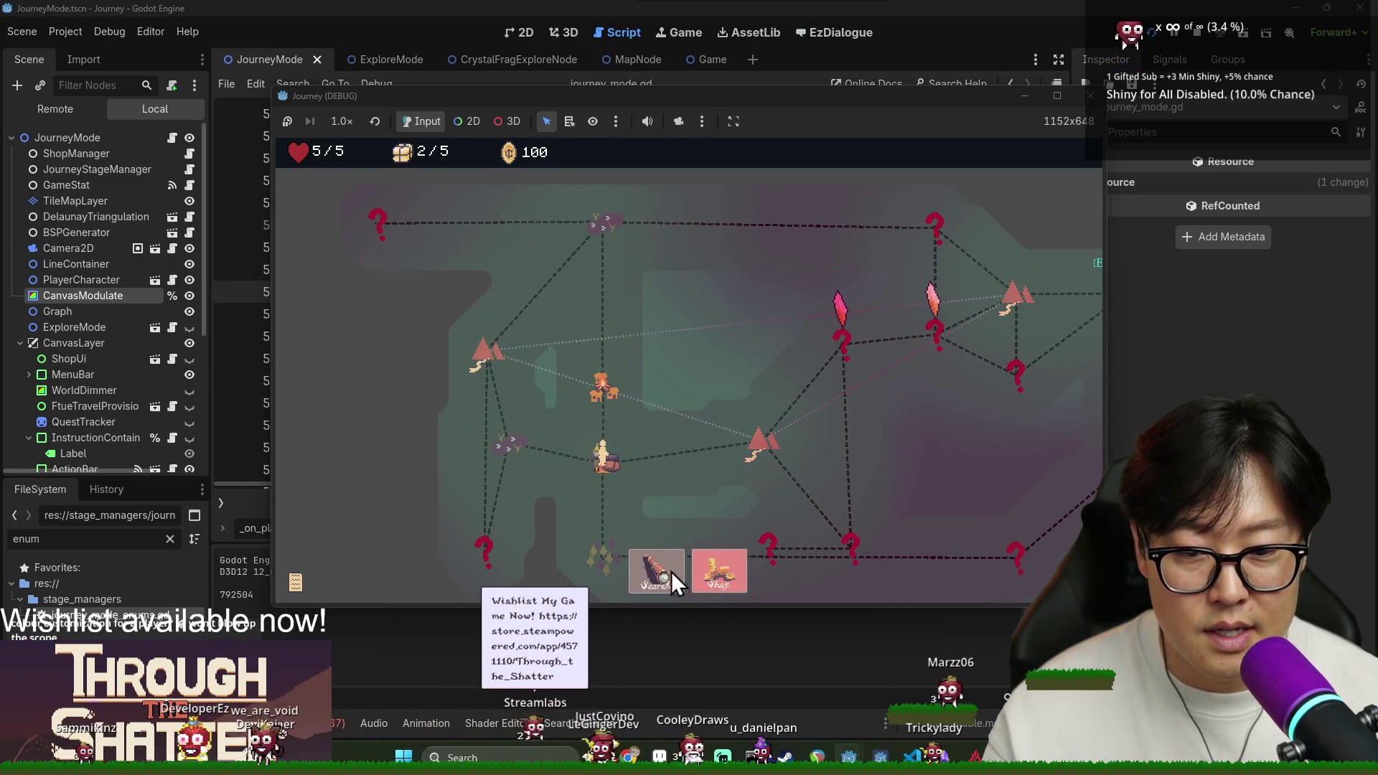
Search the current node and walk the explore path up to the enemy node.
left_click(513, 438)
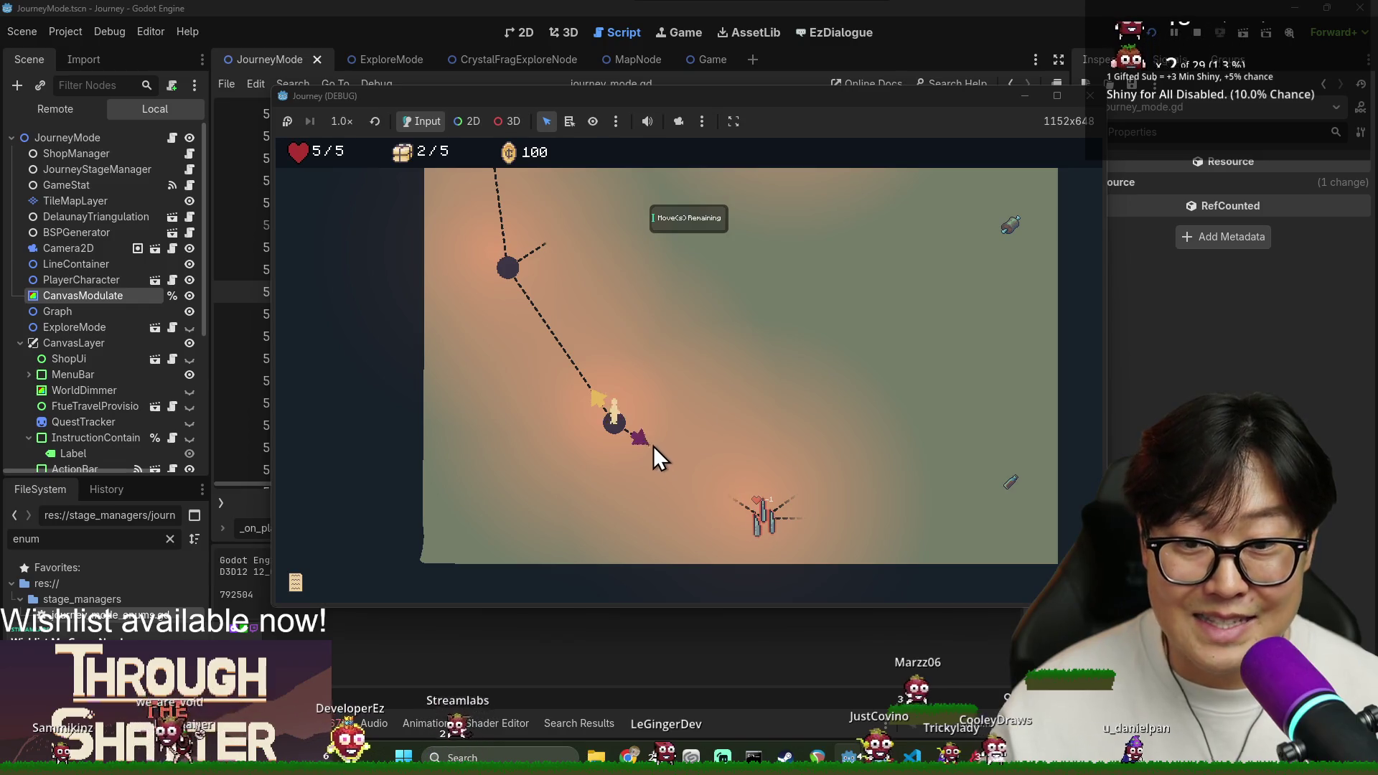
left_click(654, 446)
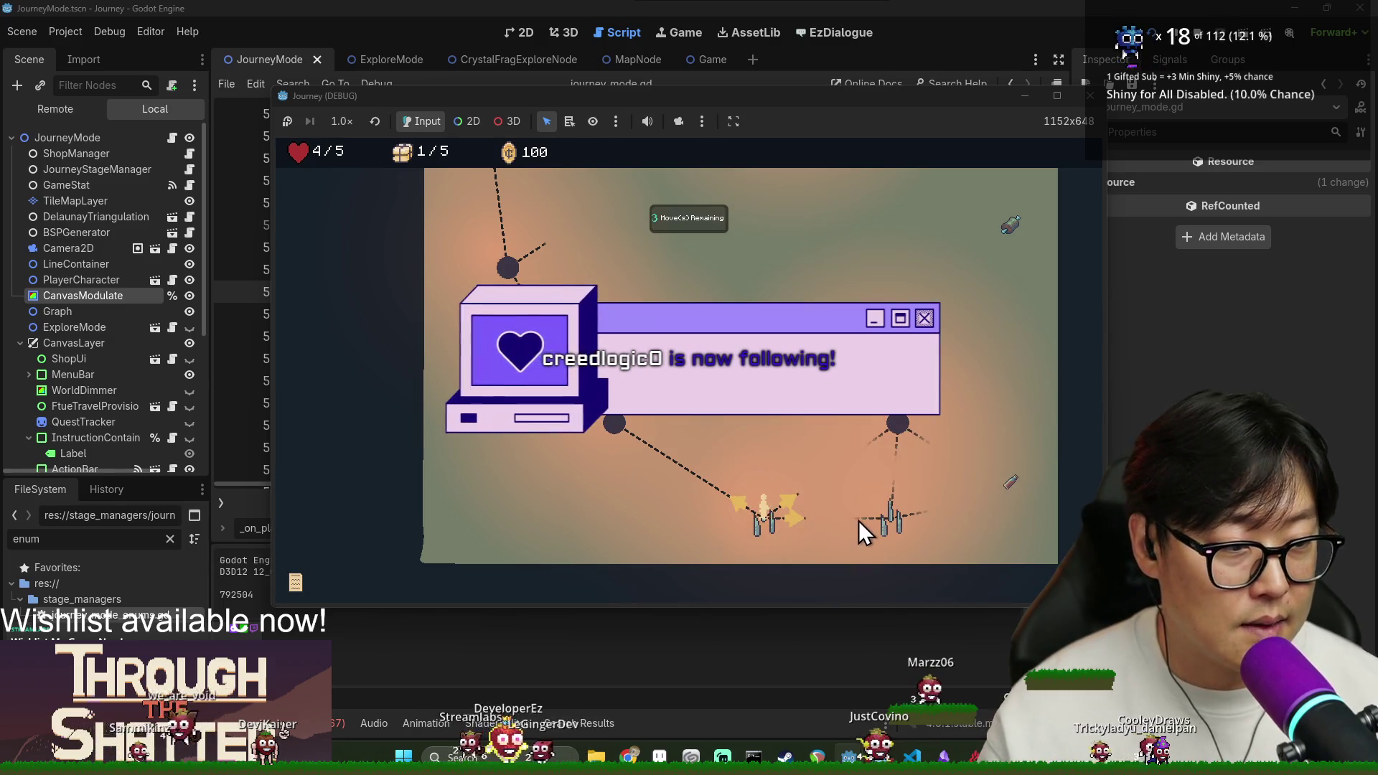
left_click(815, 423)
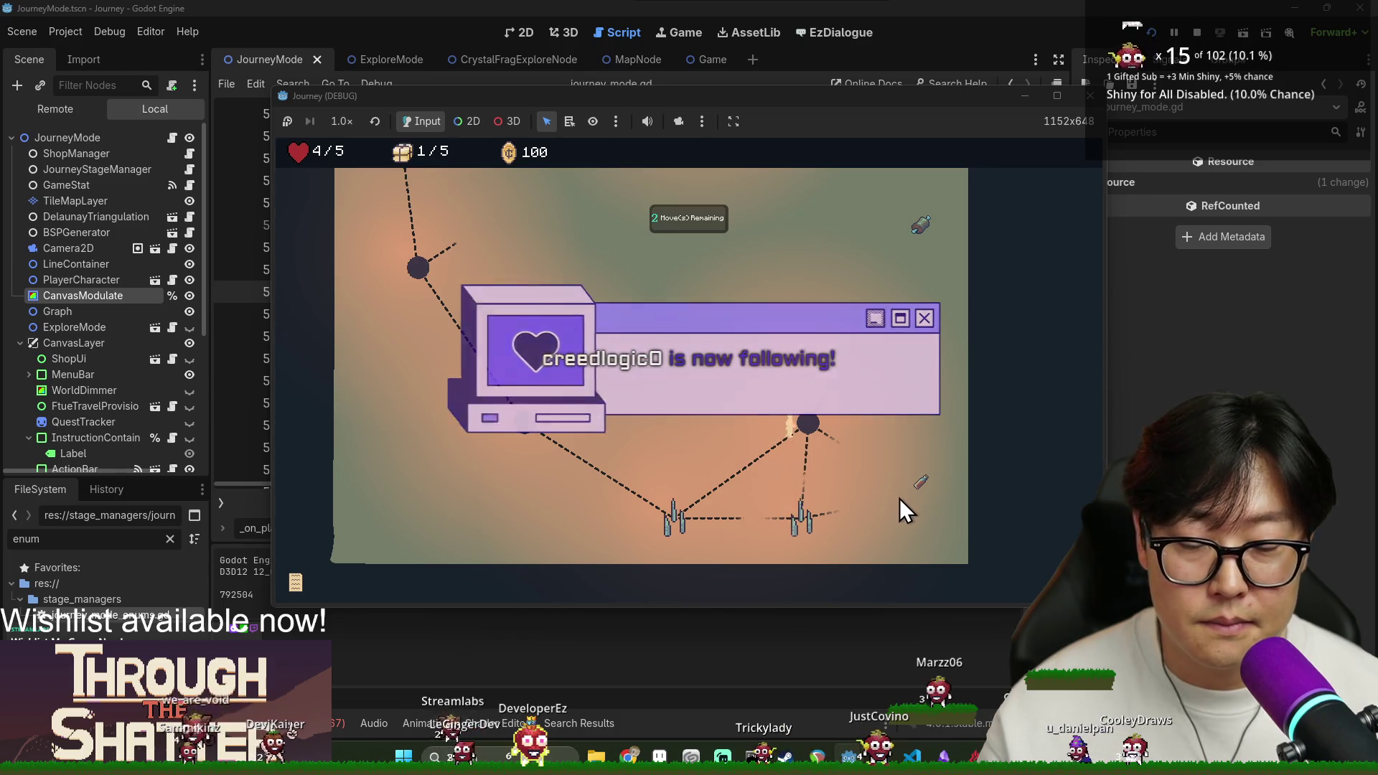
left_click(918, 495)
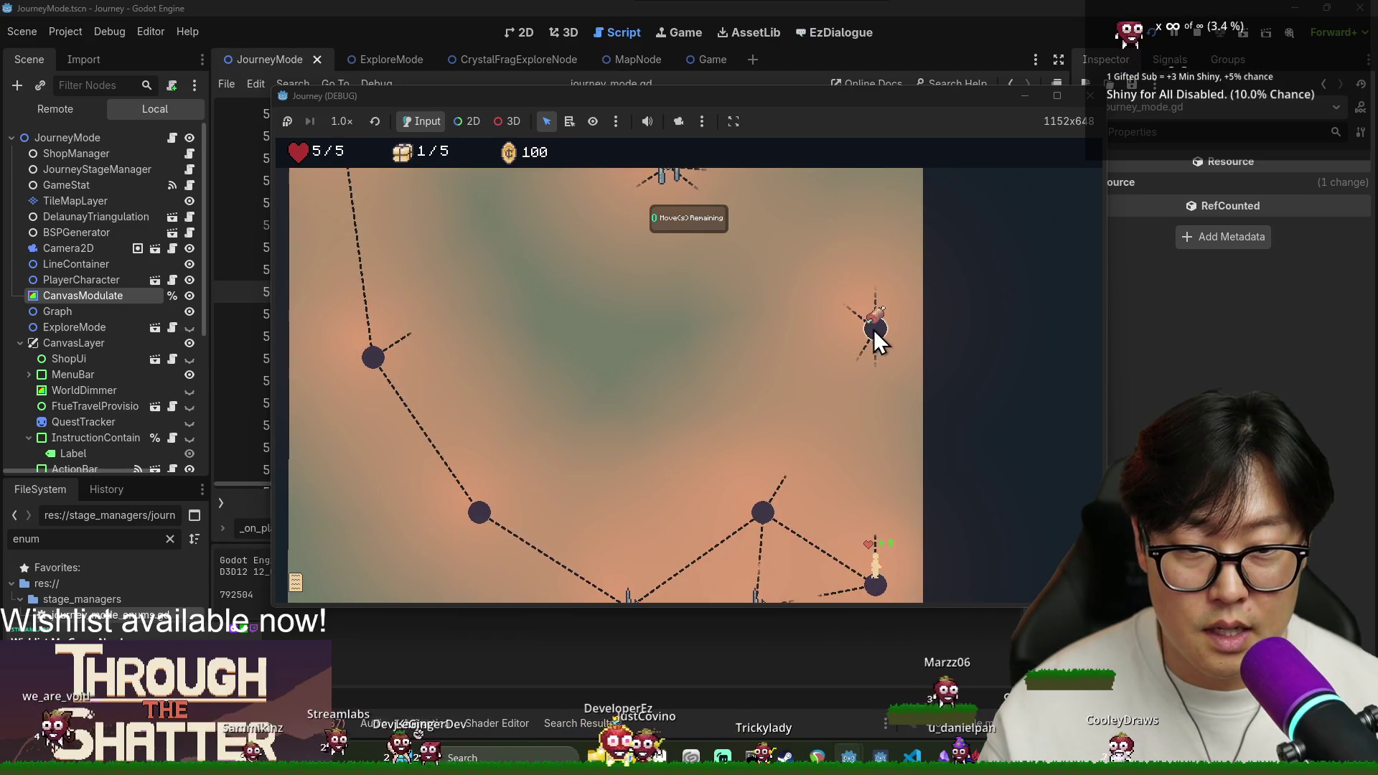
left_click(873, 330)
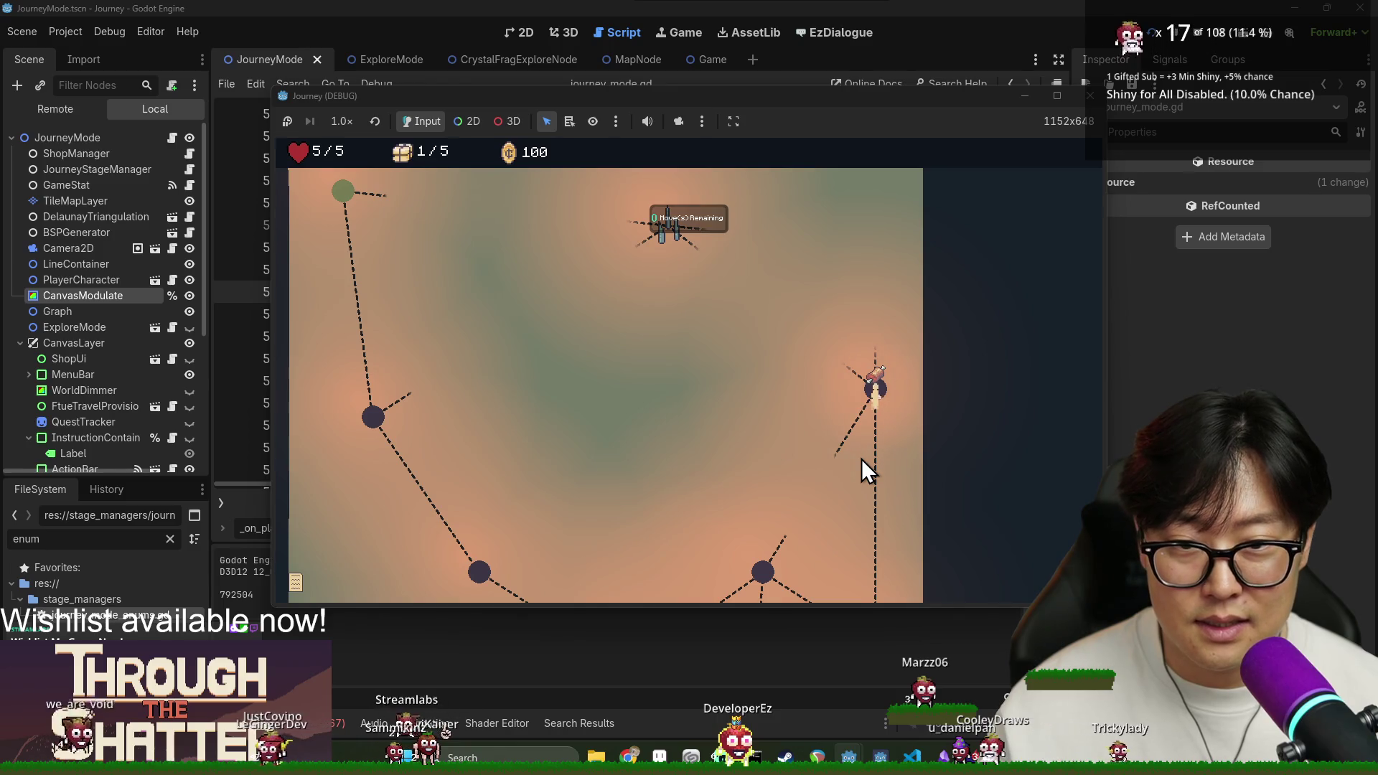
left_click(679, 348)
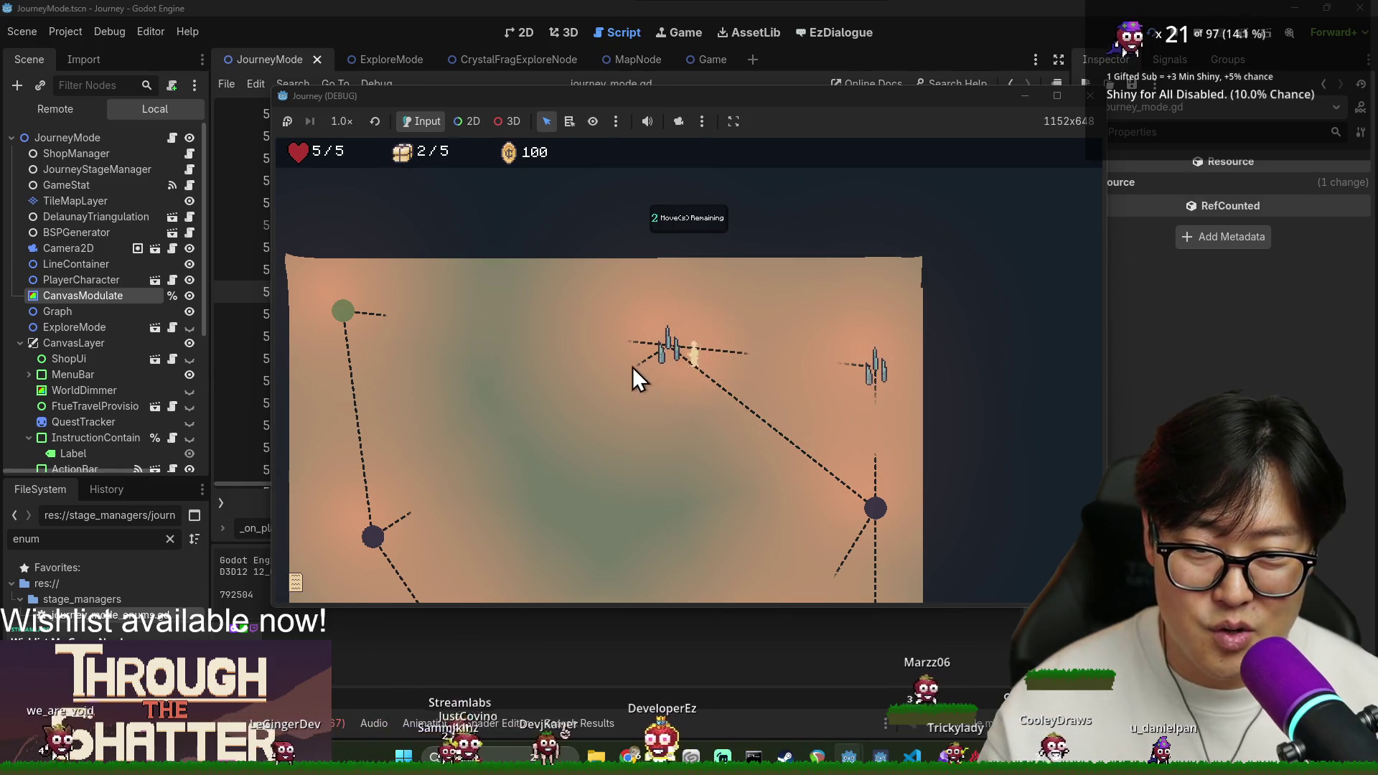
Travel to the tent node on the overworld to explore again.
scroll(502, 381, "down", 3)
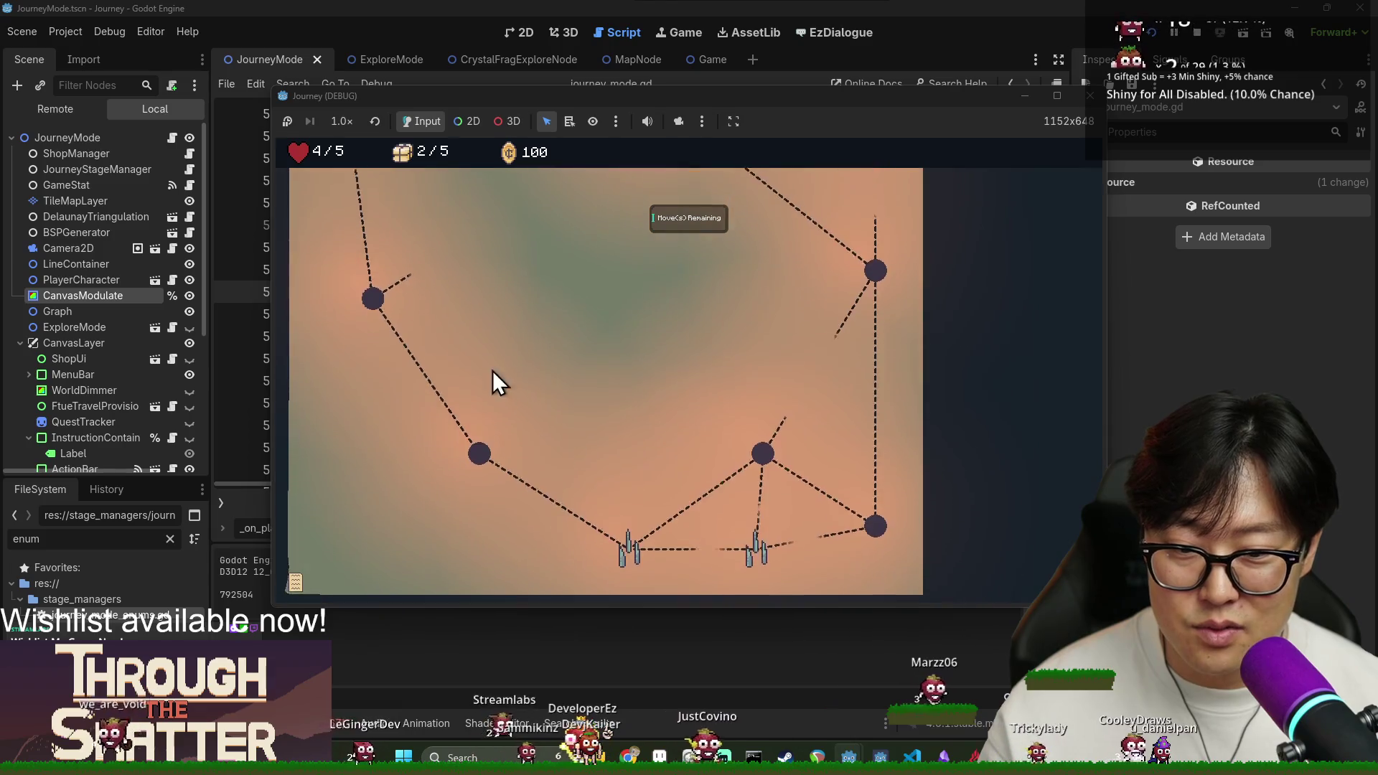
scroll(560, 323, "up", 3)
scroll(480, 254, "up", 2)
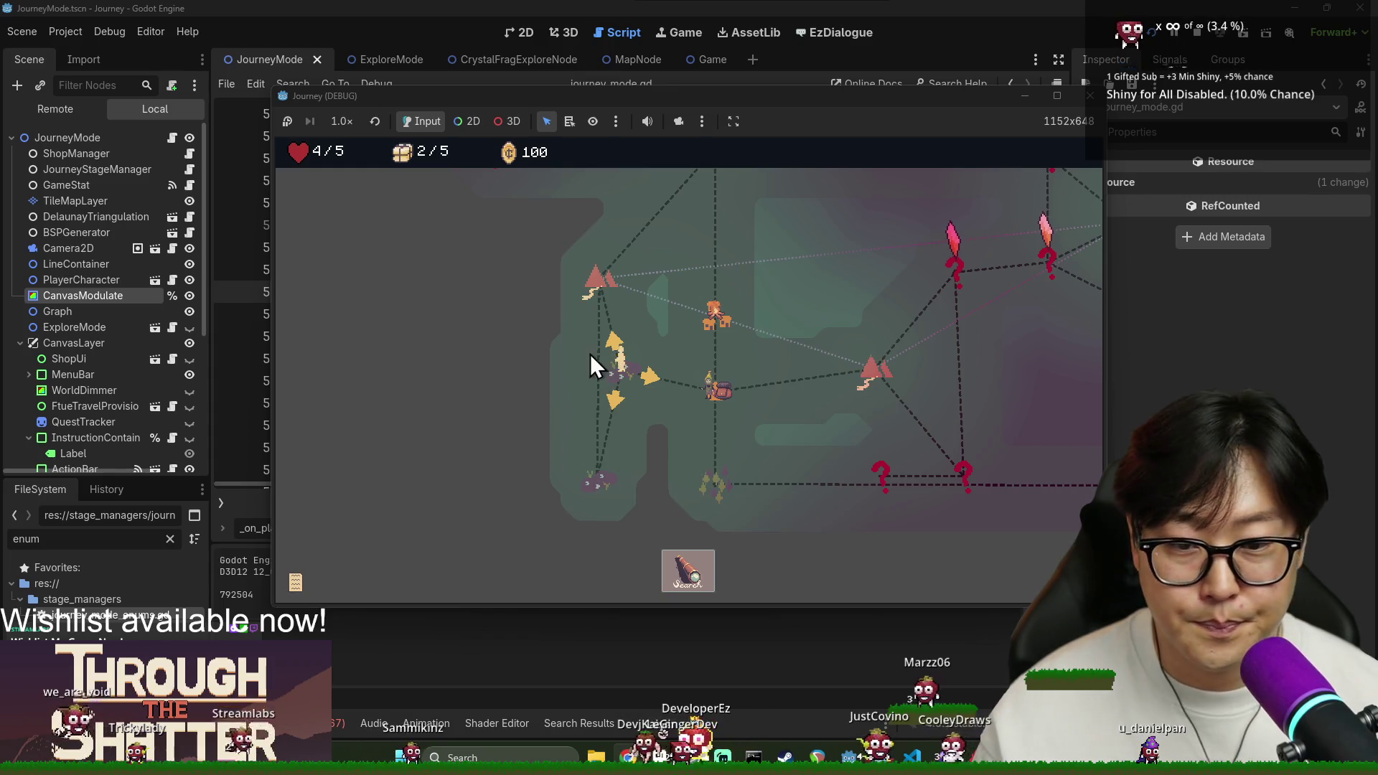
left_click(600, 282)
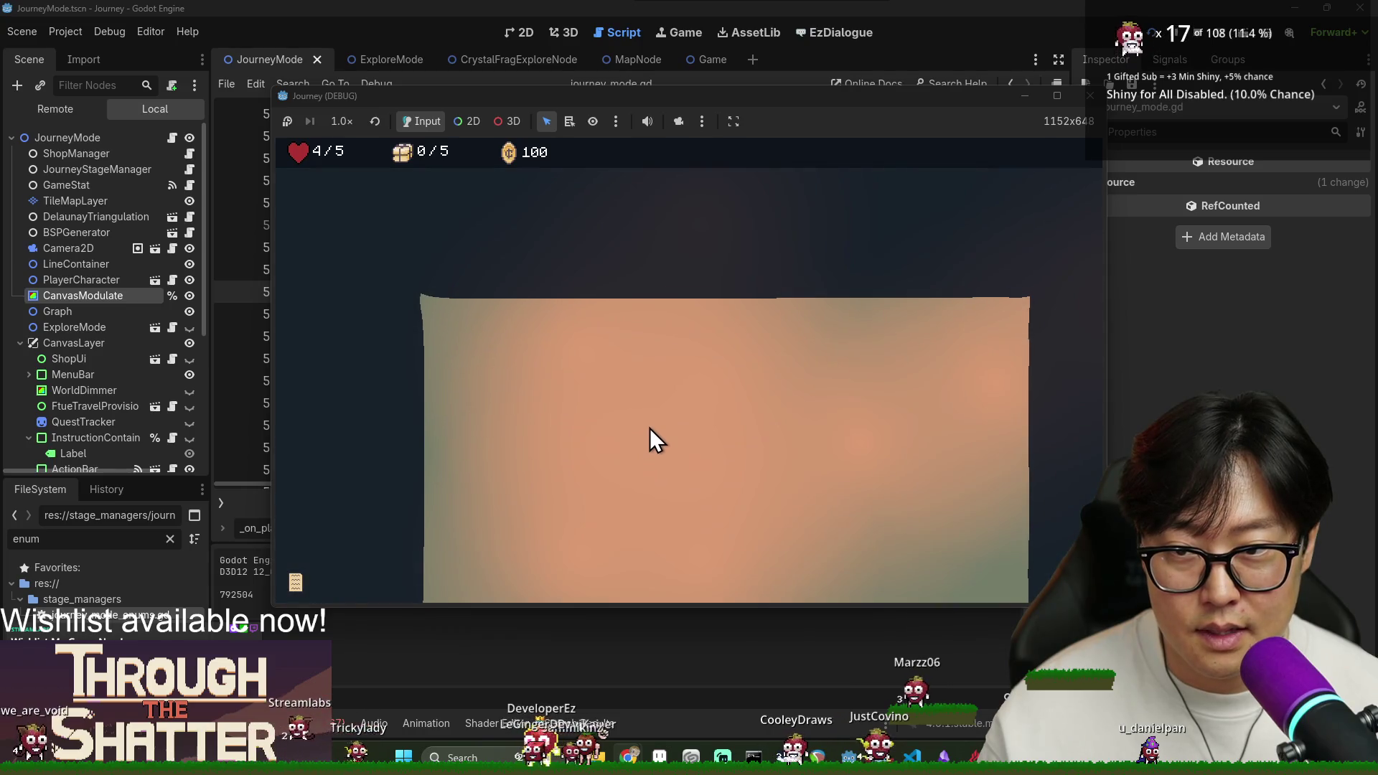
Check journey_mode.gd in the editor, then return to the running game.
key("alt+Tab")
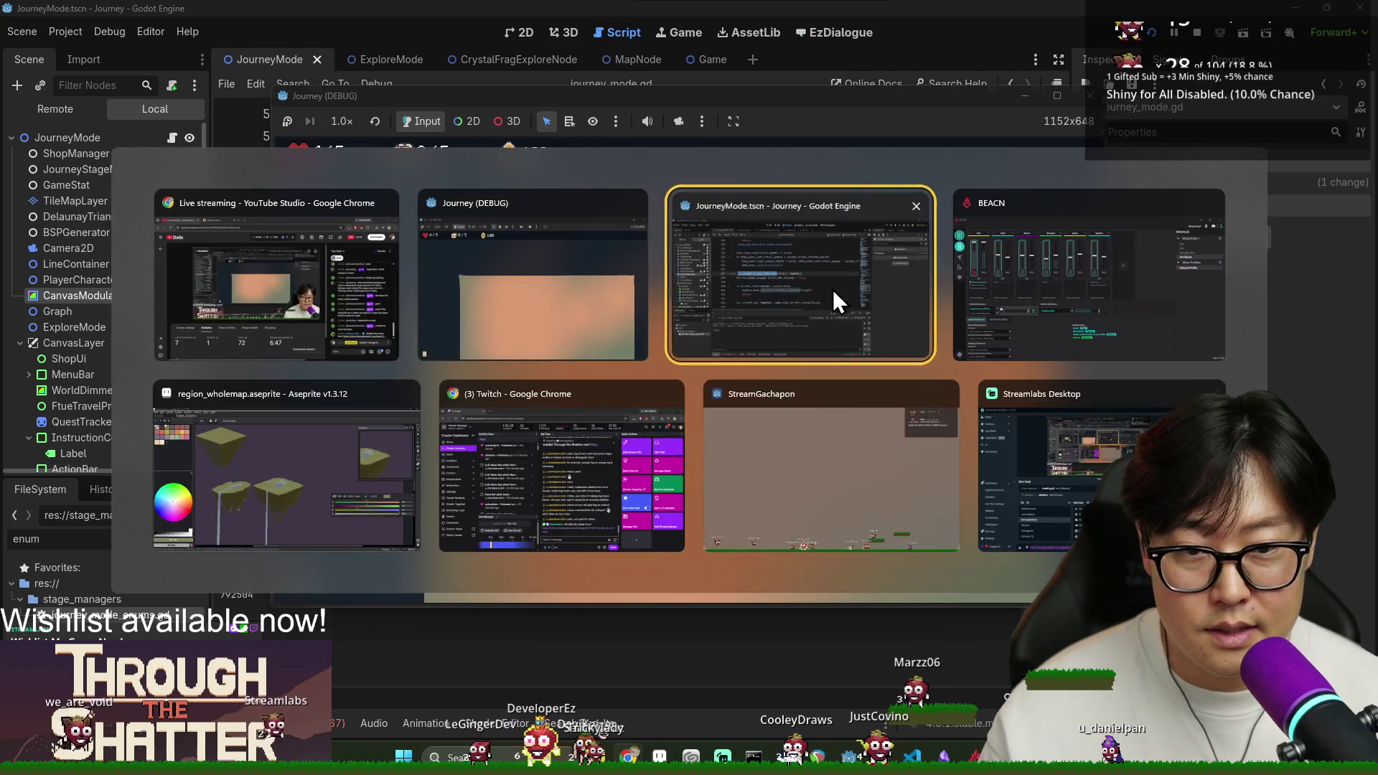
left_click(832, 297)
scroll(335, 316, "down", 2)
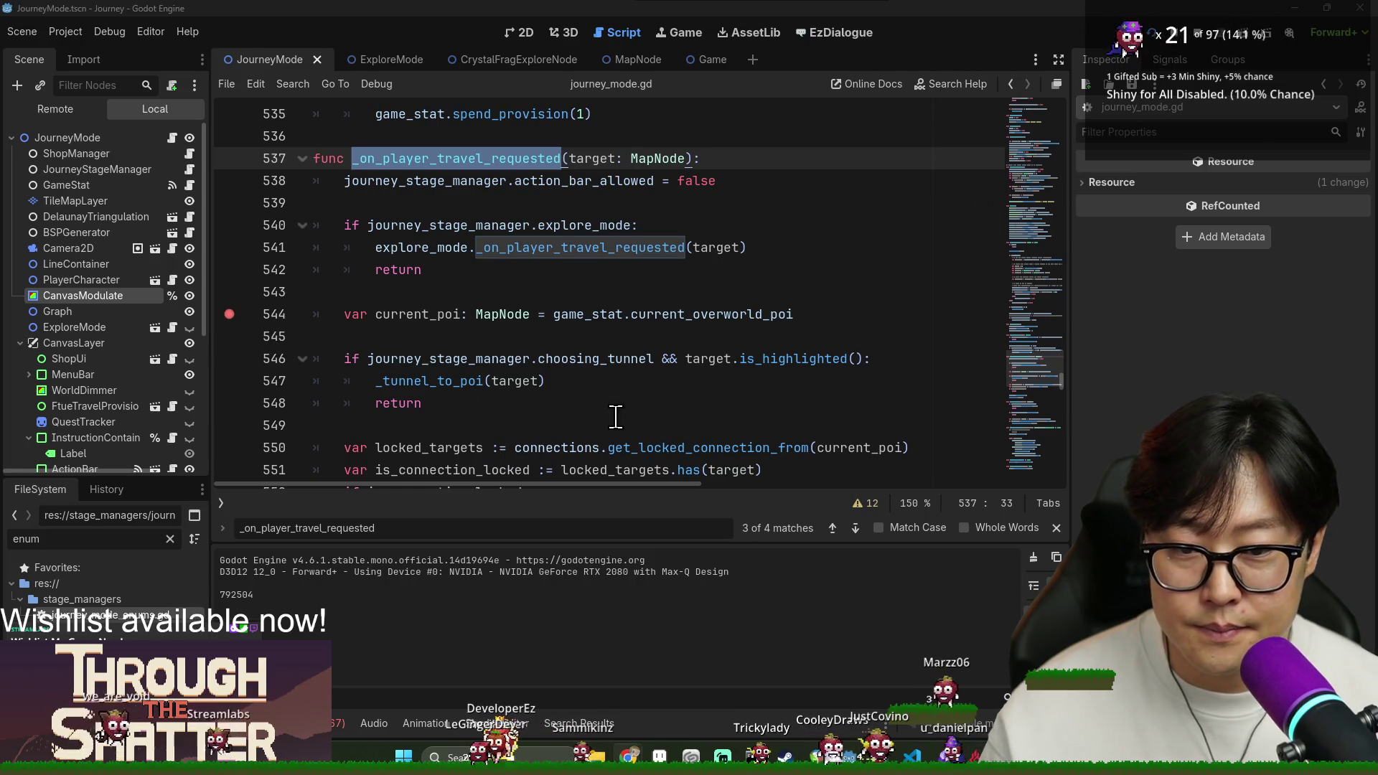
key("alt+Tab")
Walk the player across the crystal, bomb and item nodes, collecting crates.
left_click(688, 263)
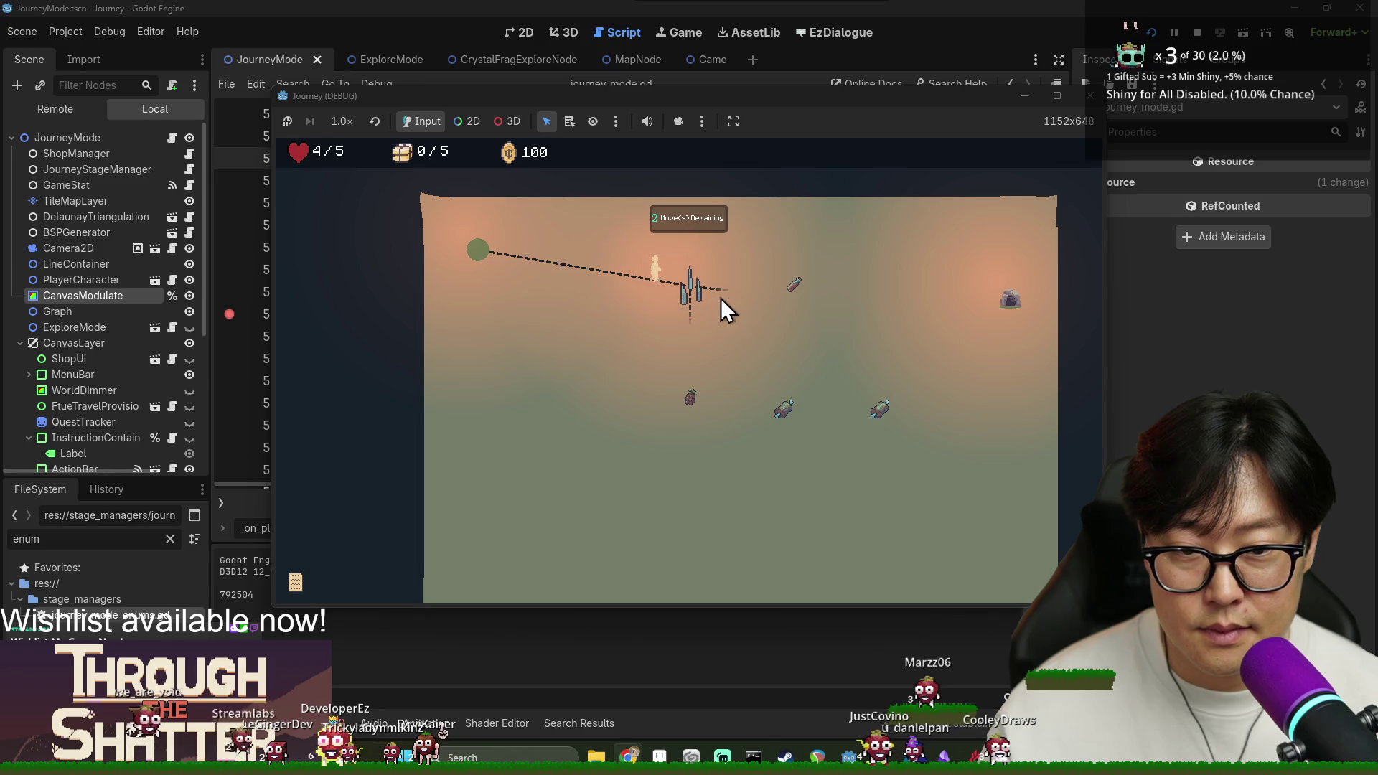
left_click(690, 416)
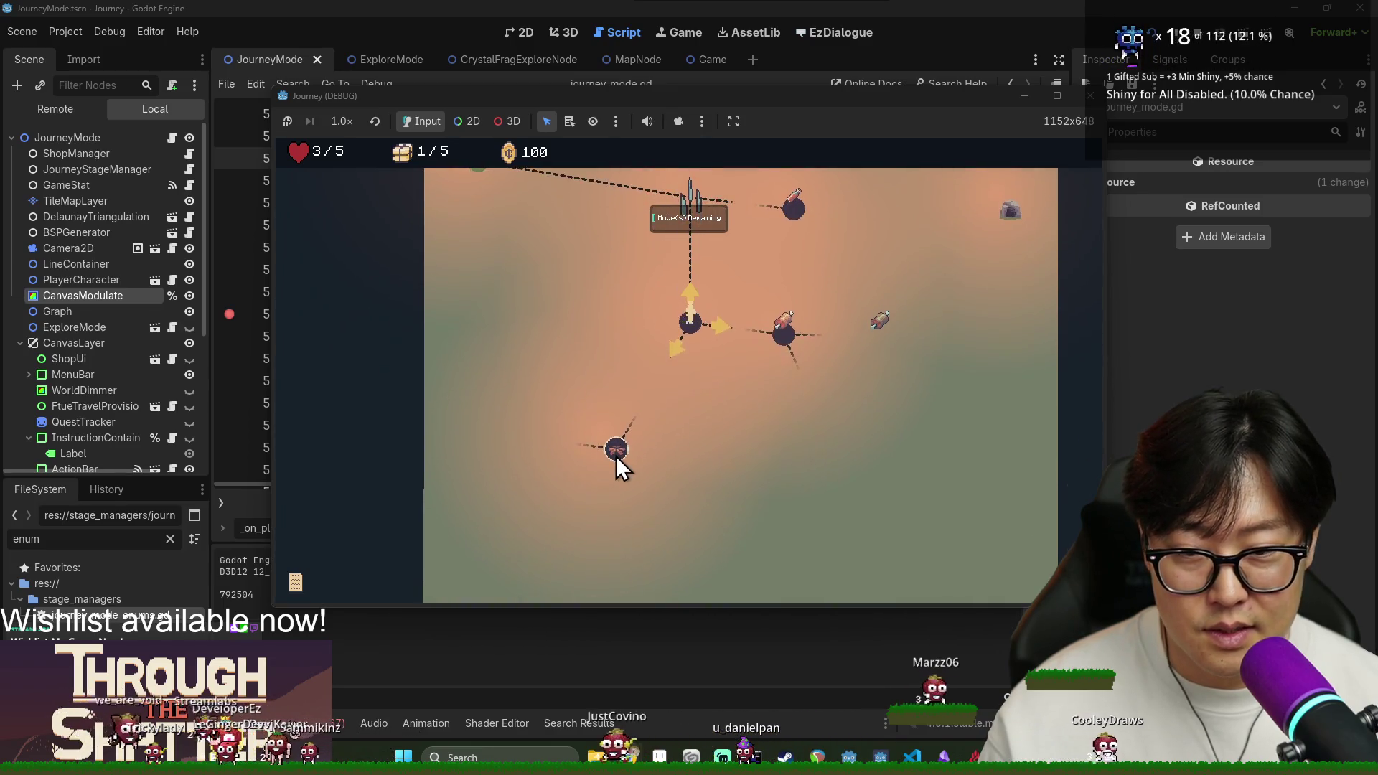
left_click(616, 454)
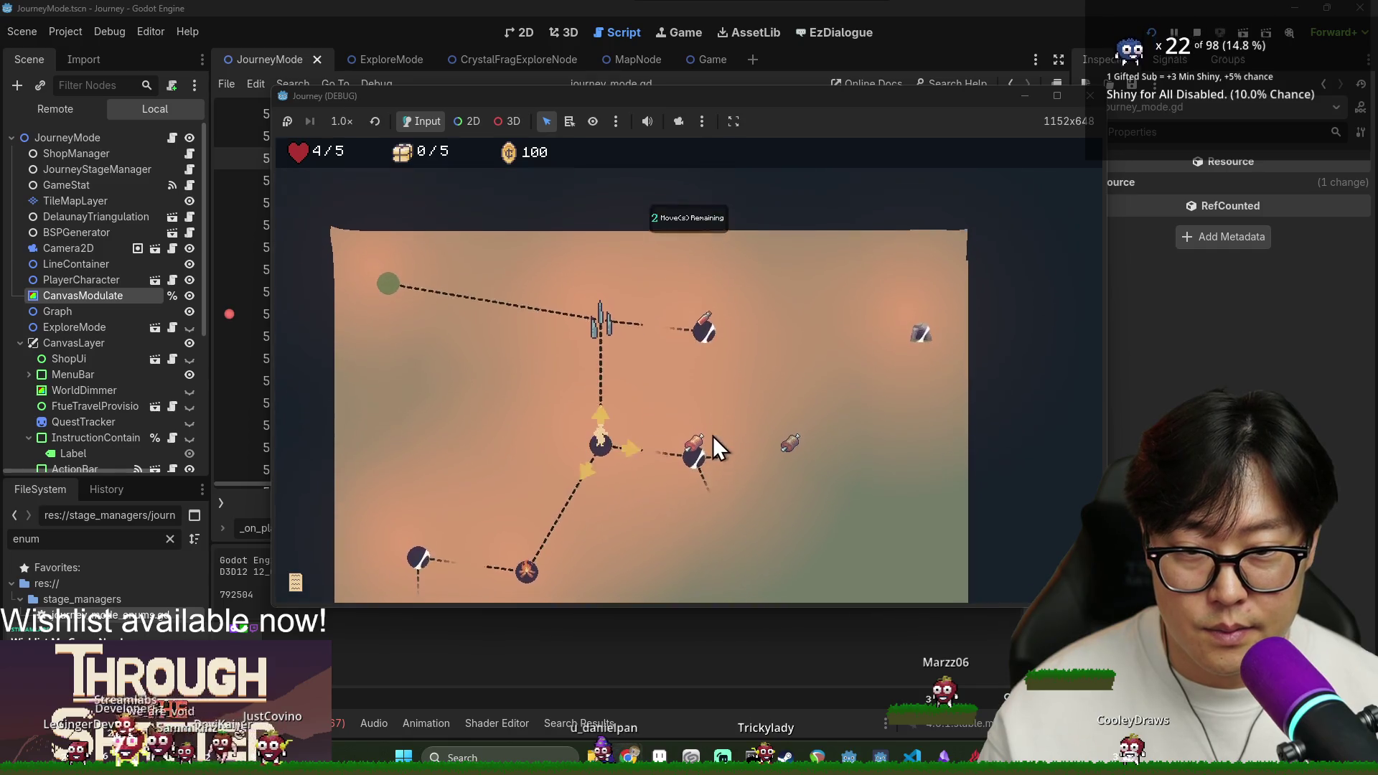
left_click(713, 439)
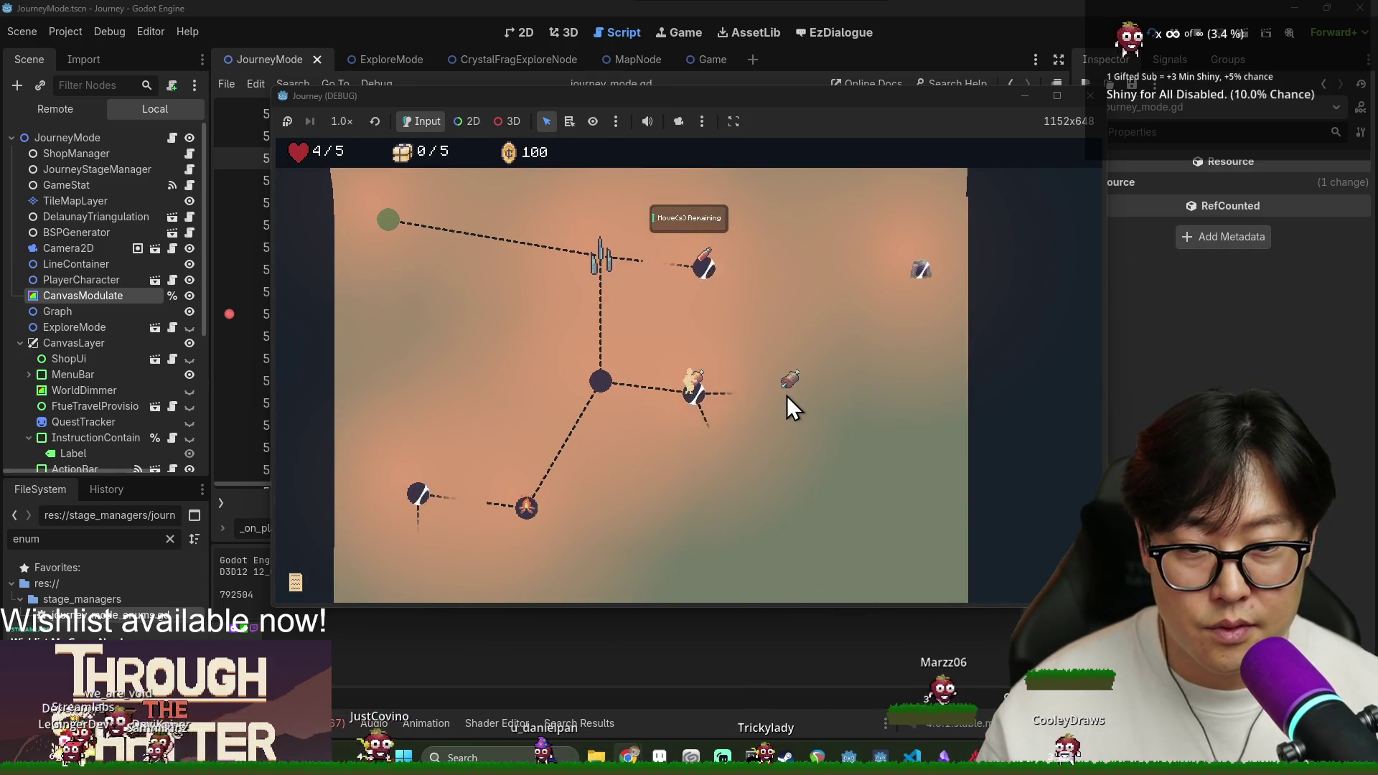
left_click(786, 395)
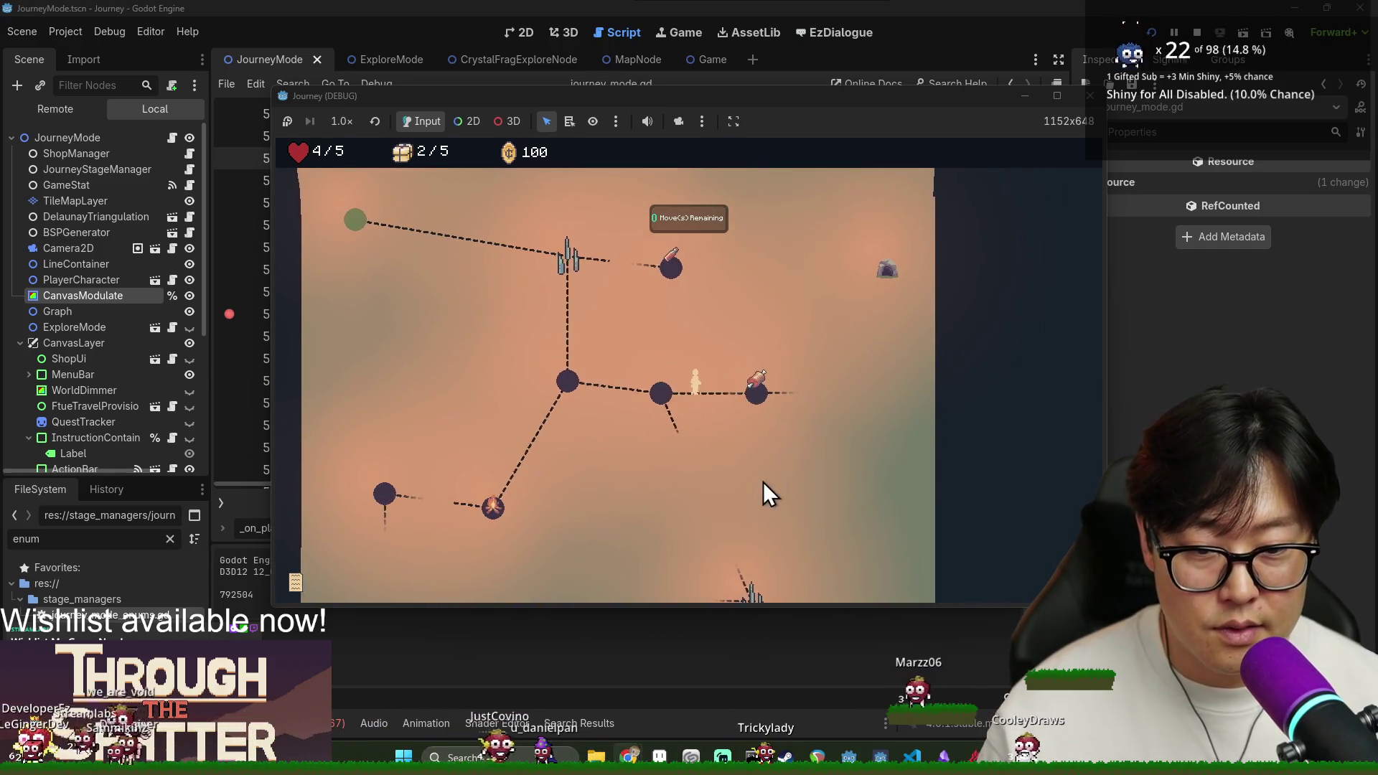
left_click(861, 394)
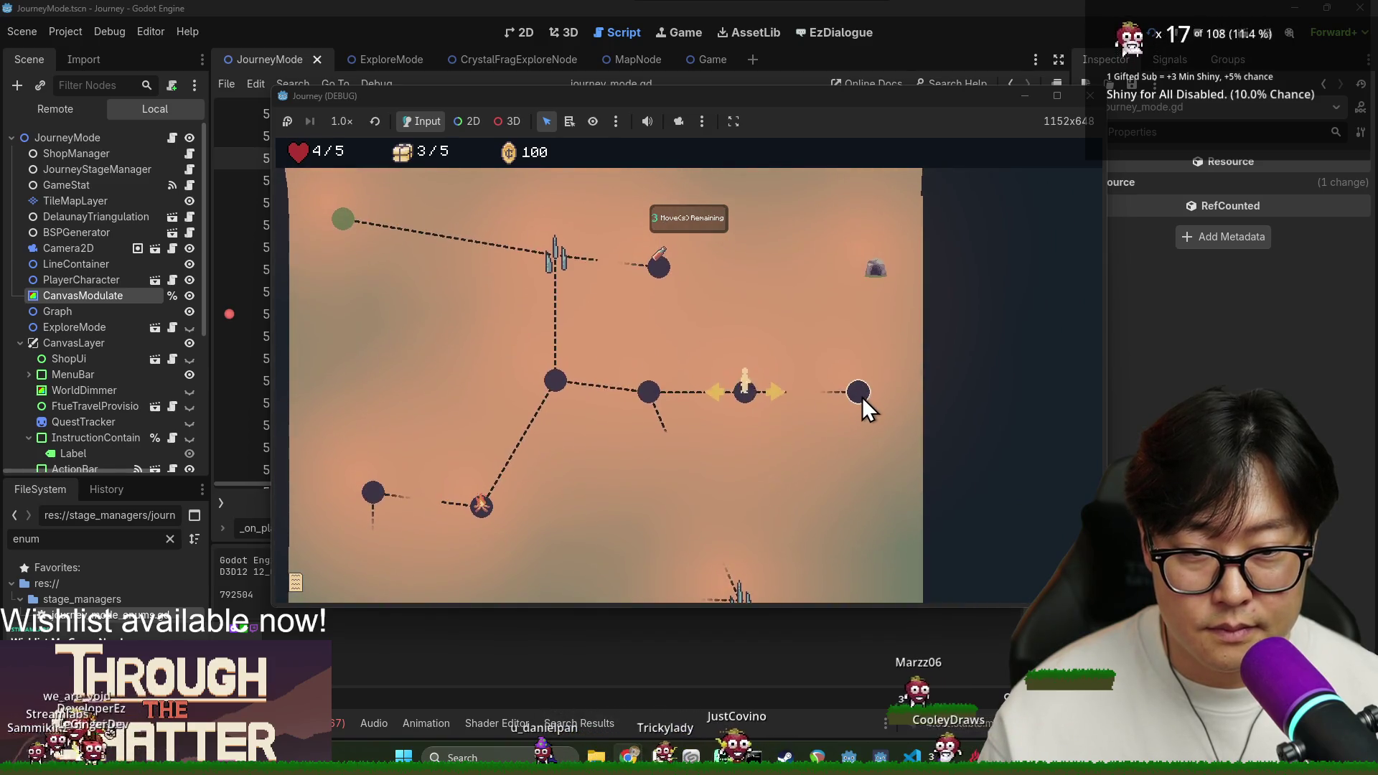
left_click(858, 392)
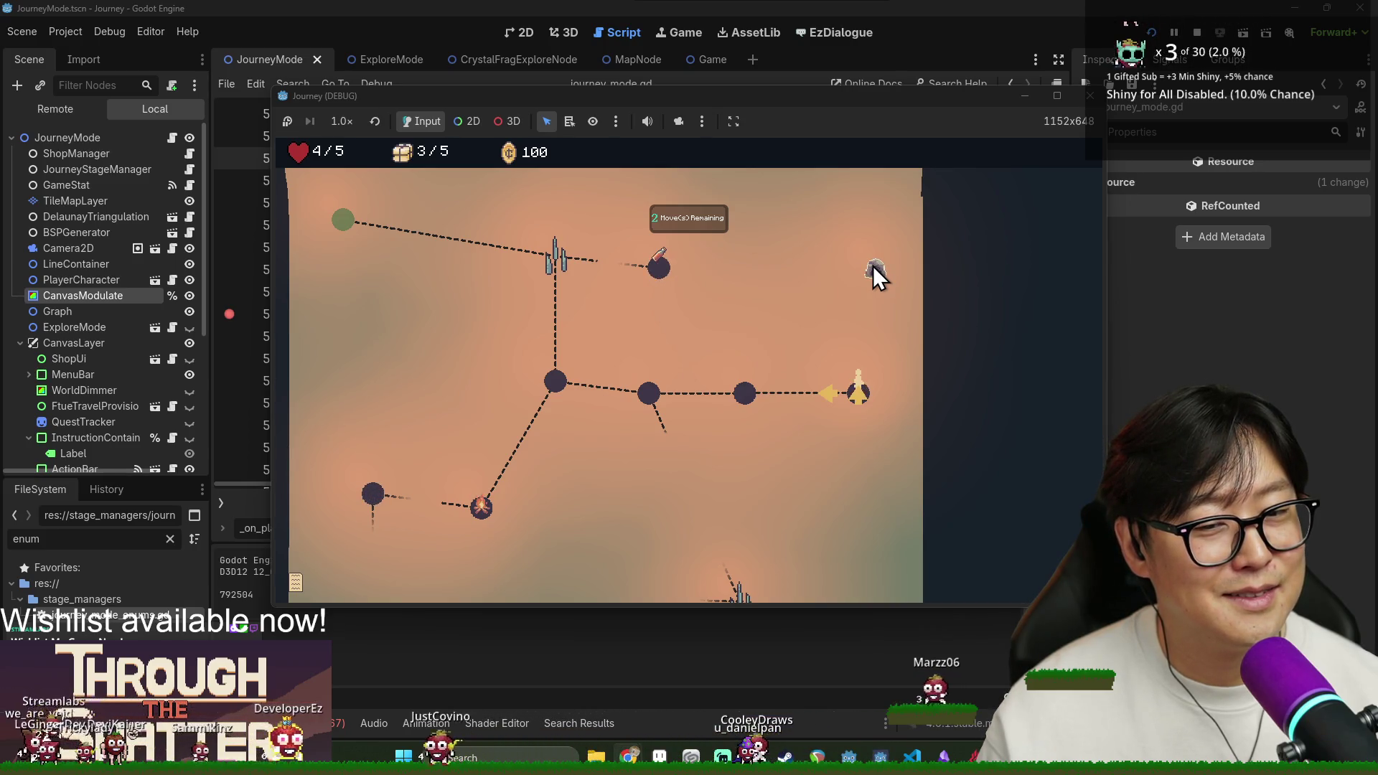
left_click(860, 403)
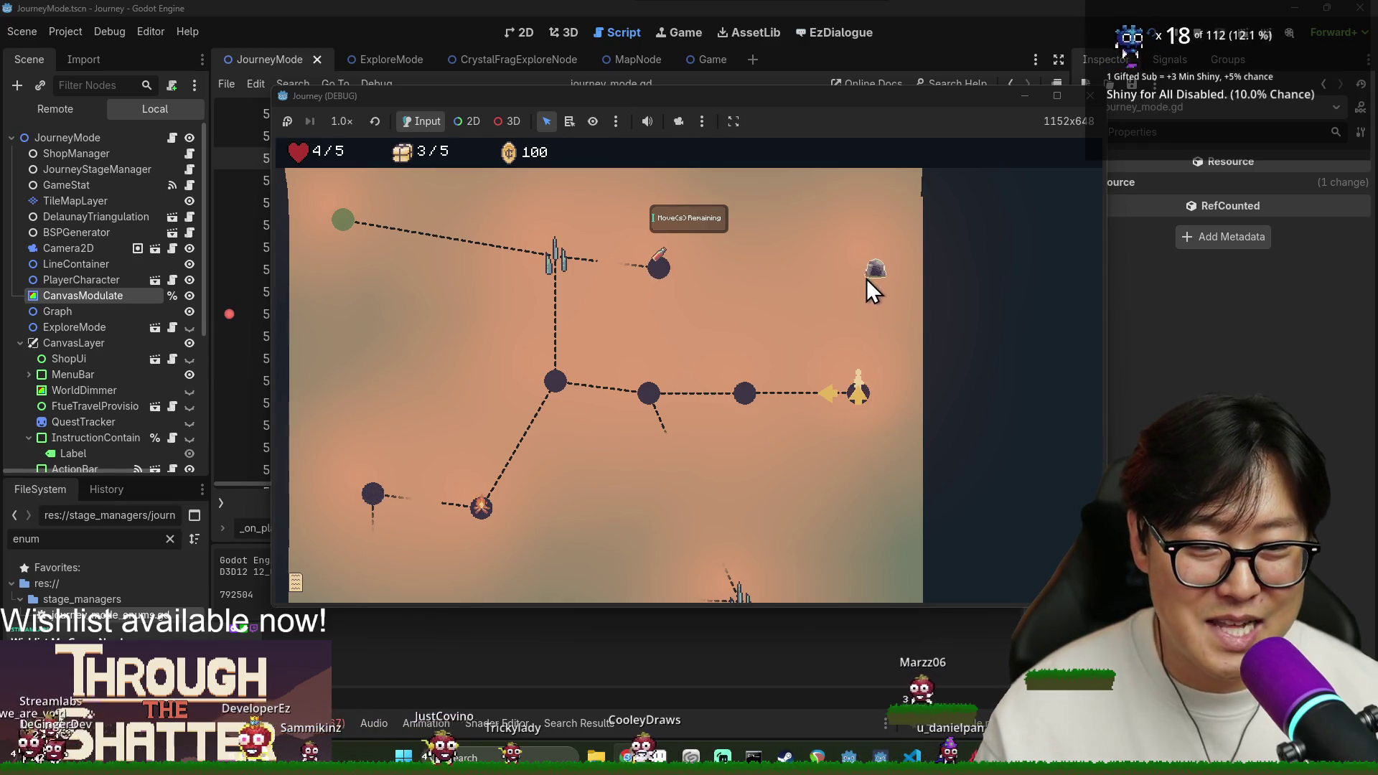
Walk back left and up toward the green starting node.
left_click(754, 392)
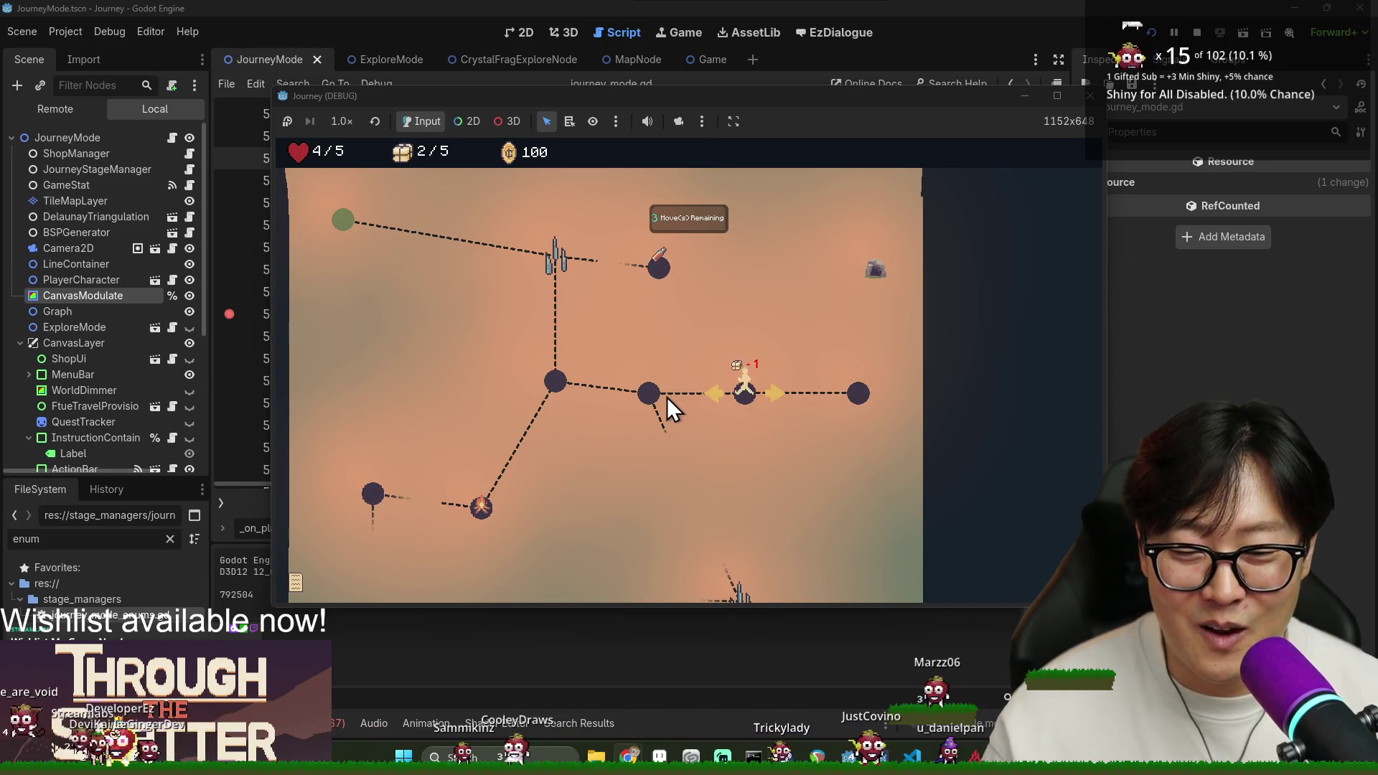
left_click(570, 381)
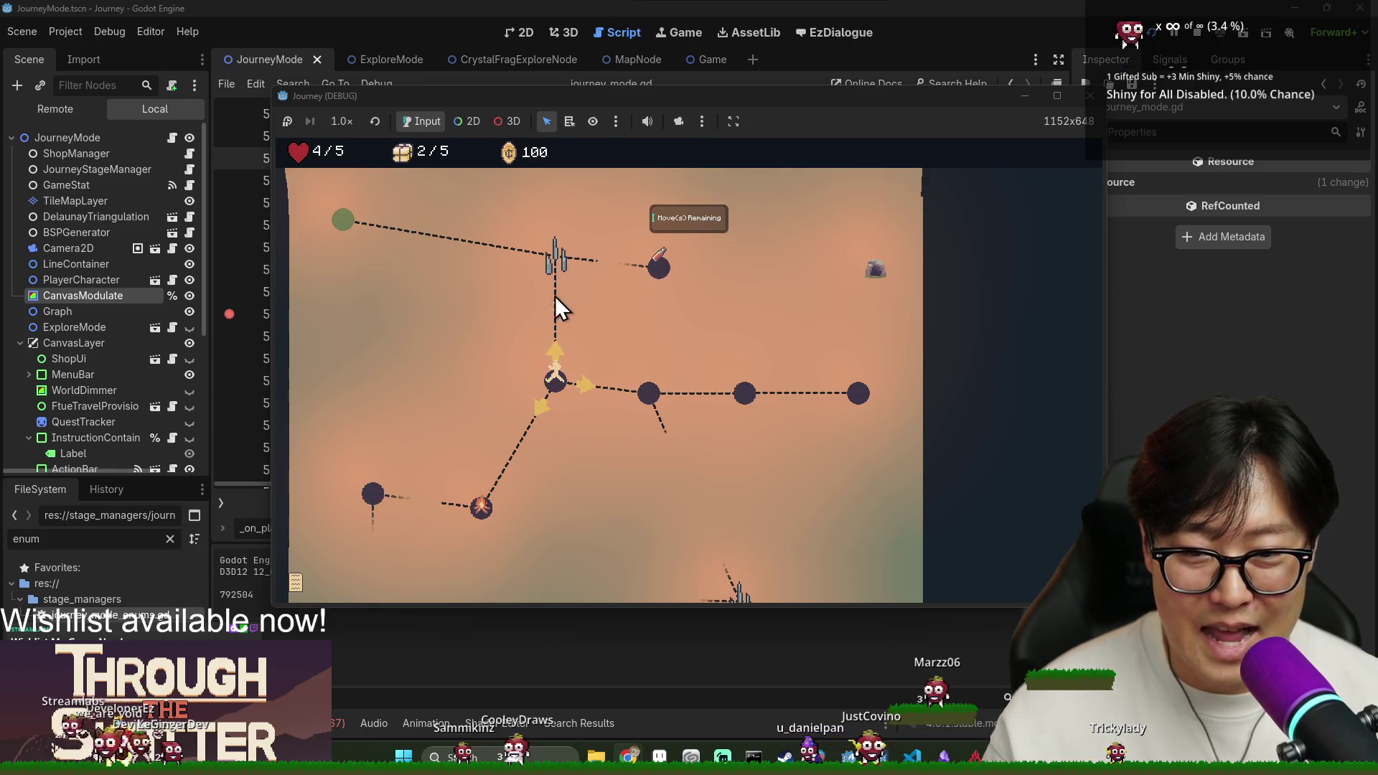
left_click(554, 264)
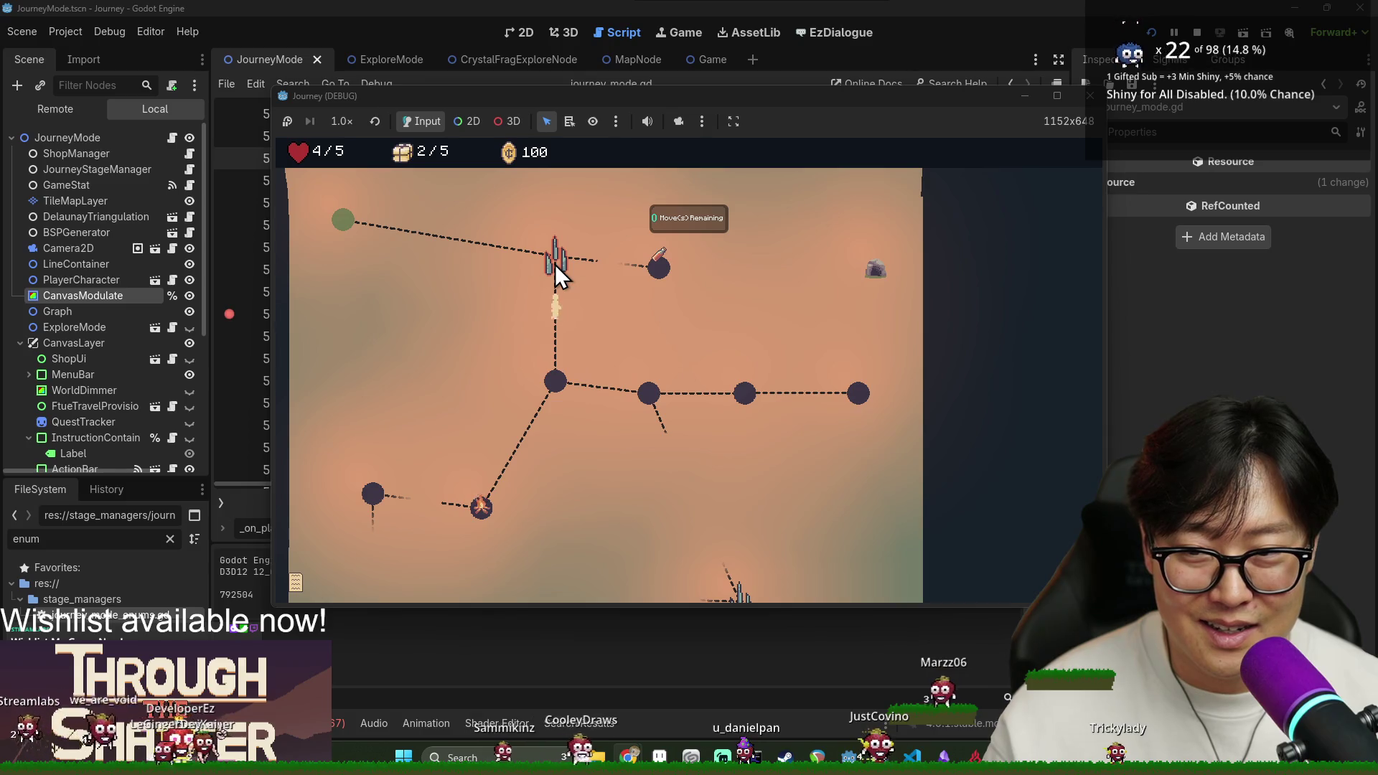
left_click(344, 220)
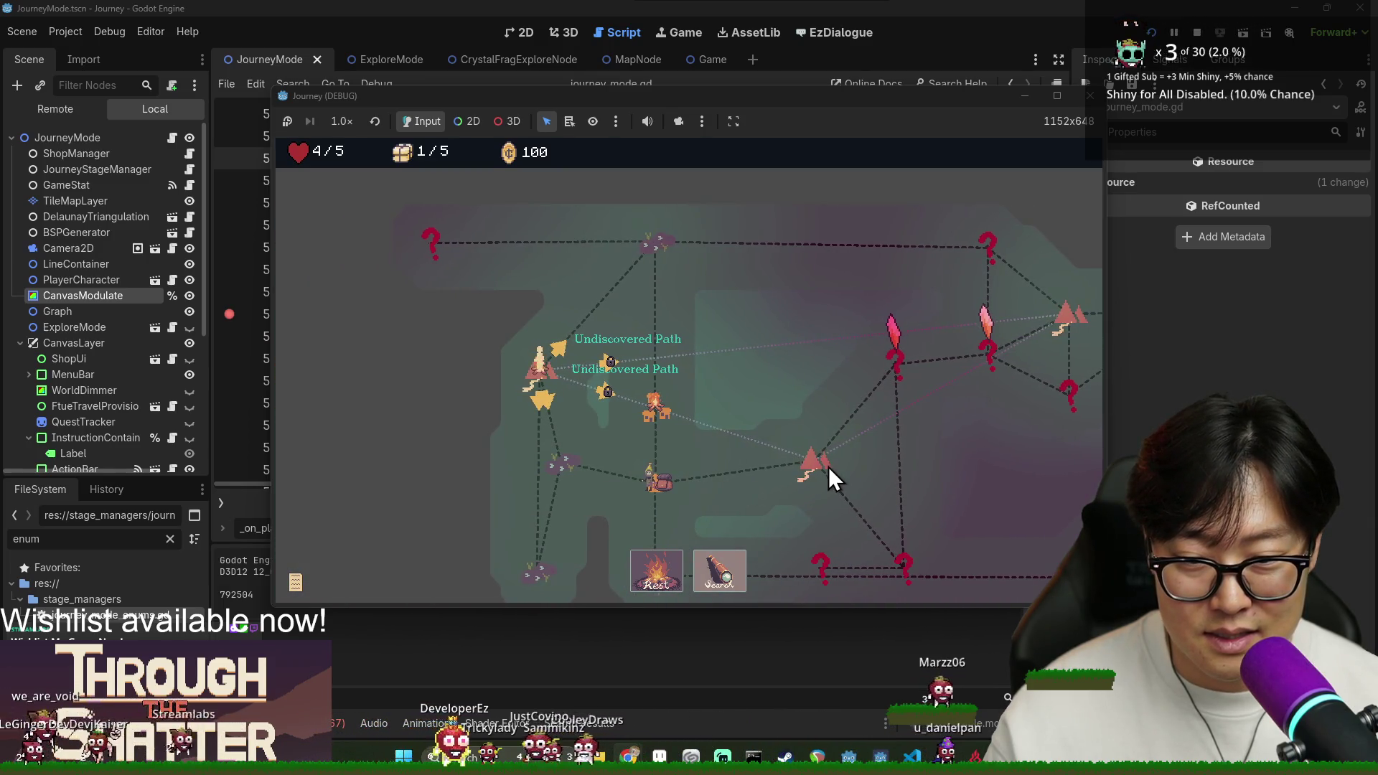
Spend the last supply exploring, walk the new nodes, and pick the tent node as tunnel target.
left_click(720, 569)
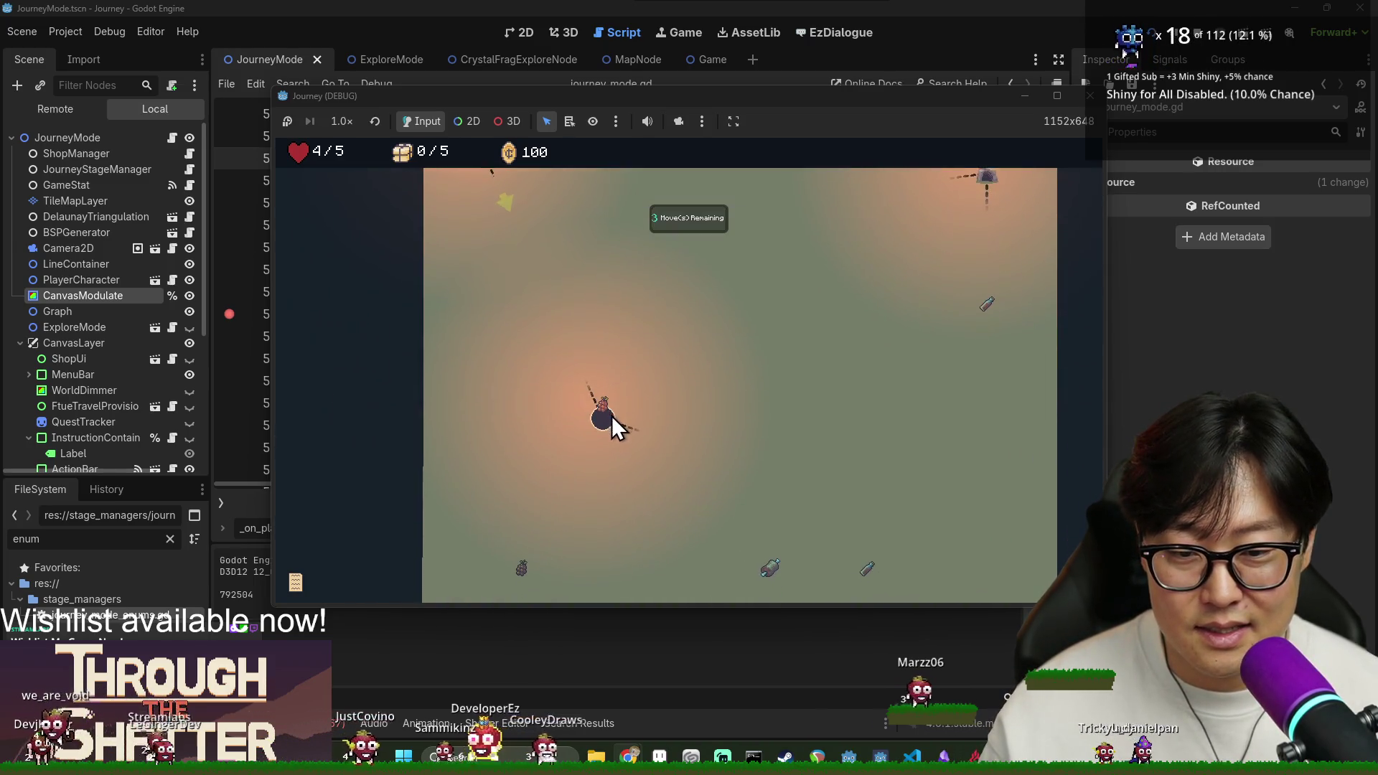
left_click(609, 414)
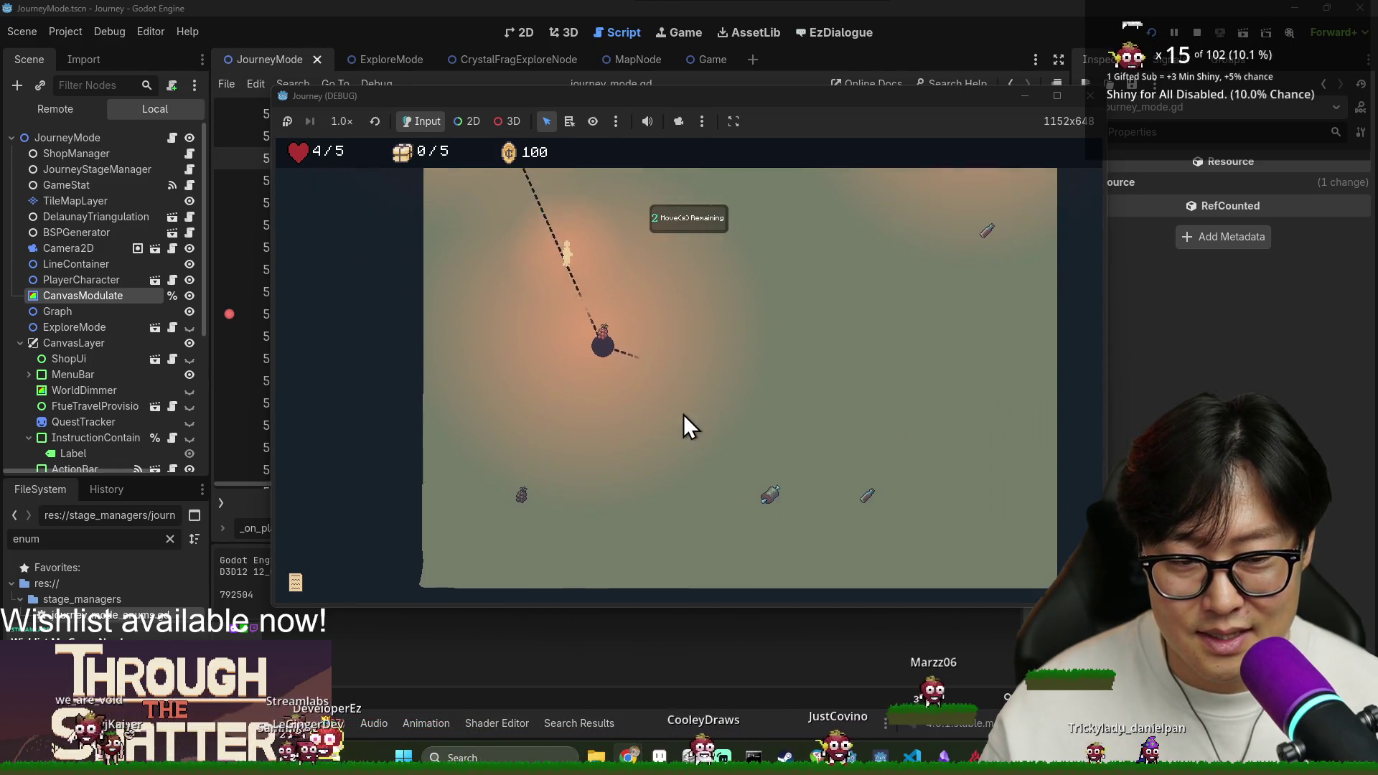
left_click(708, 422)
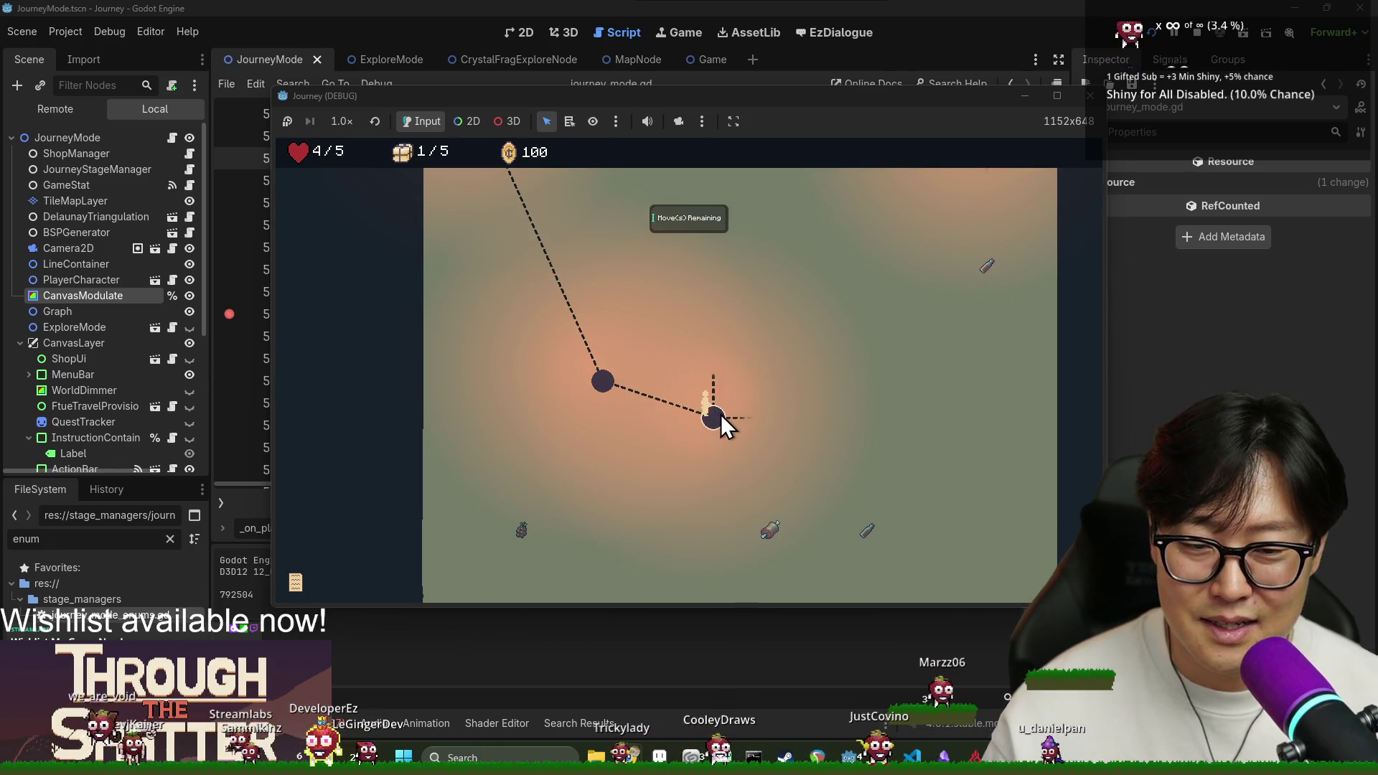
left_click(715, 408)
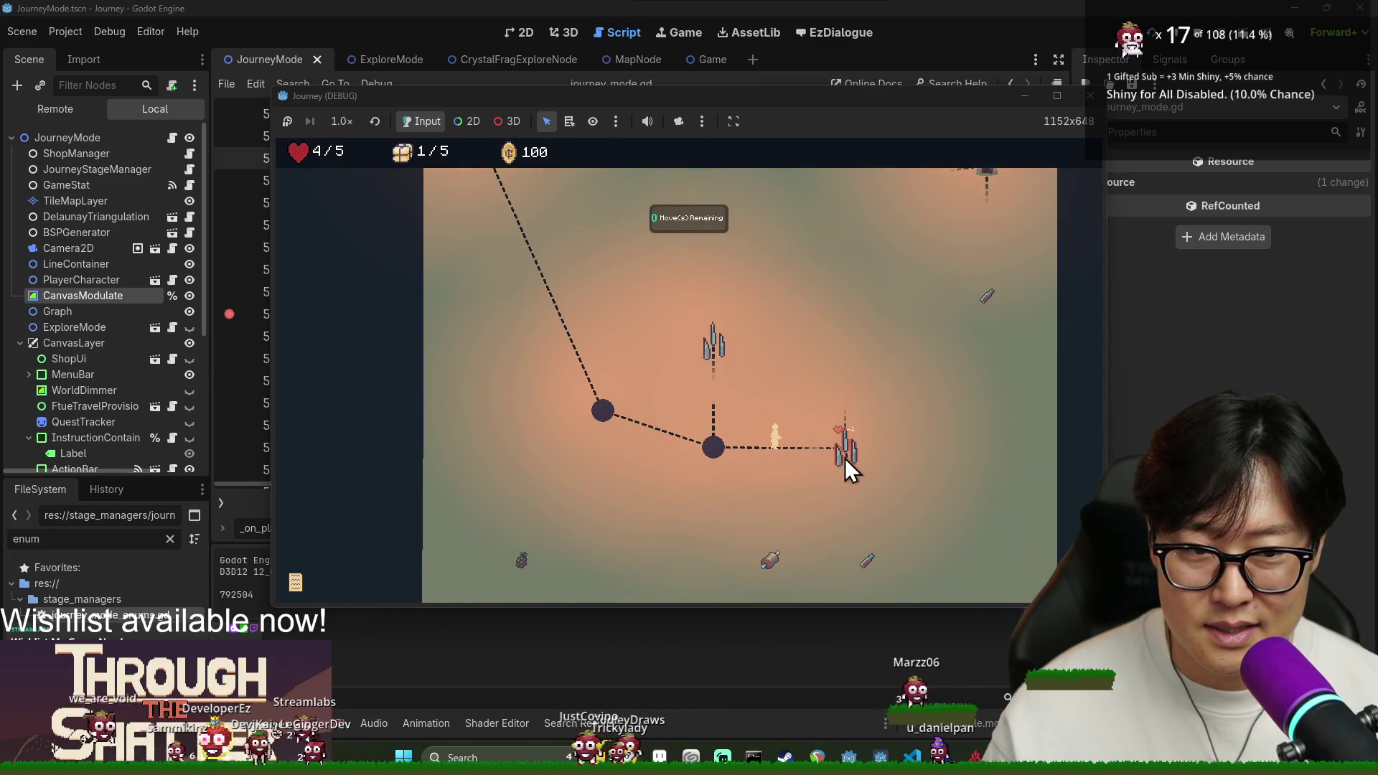
left_click(850, 384)
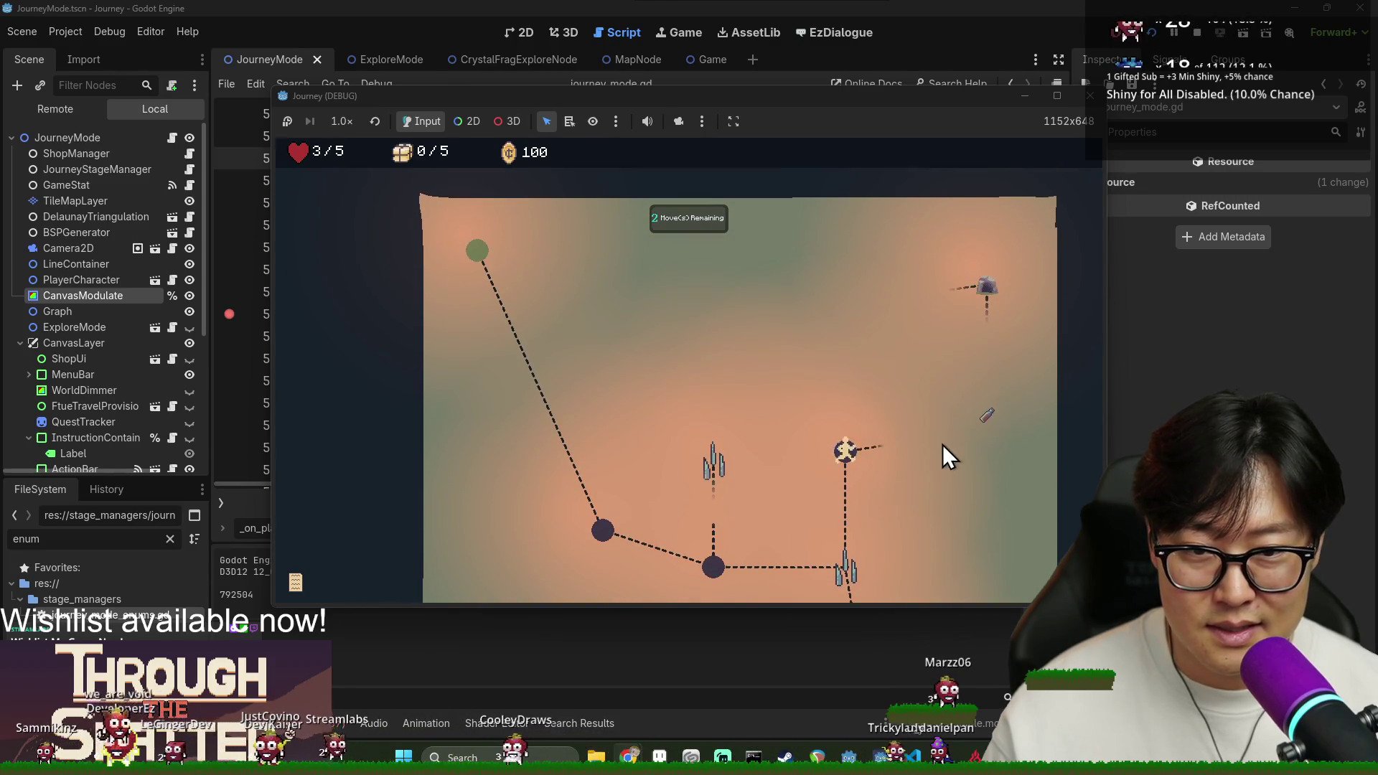
left_click(989, 431)
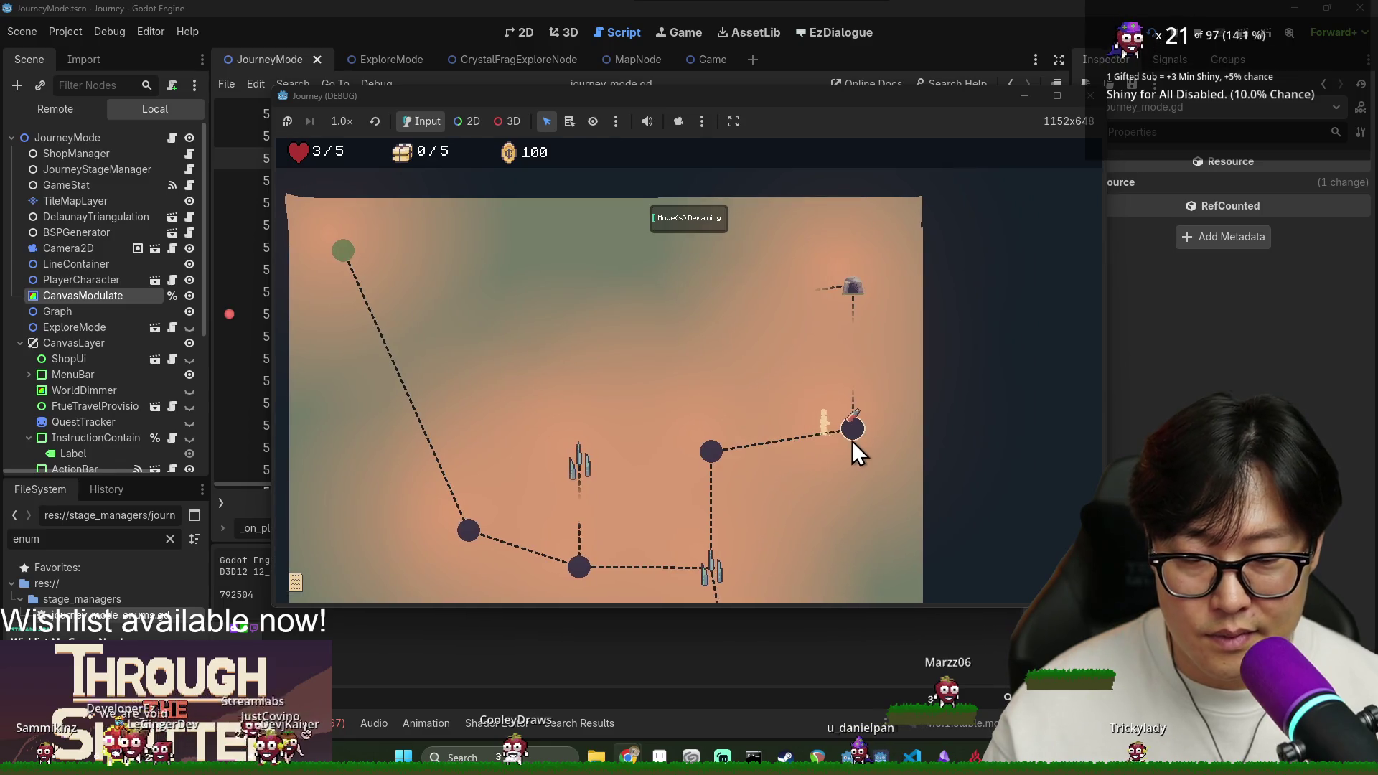
left_click(854, 351)
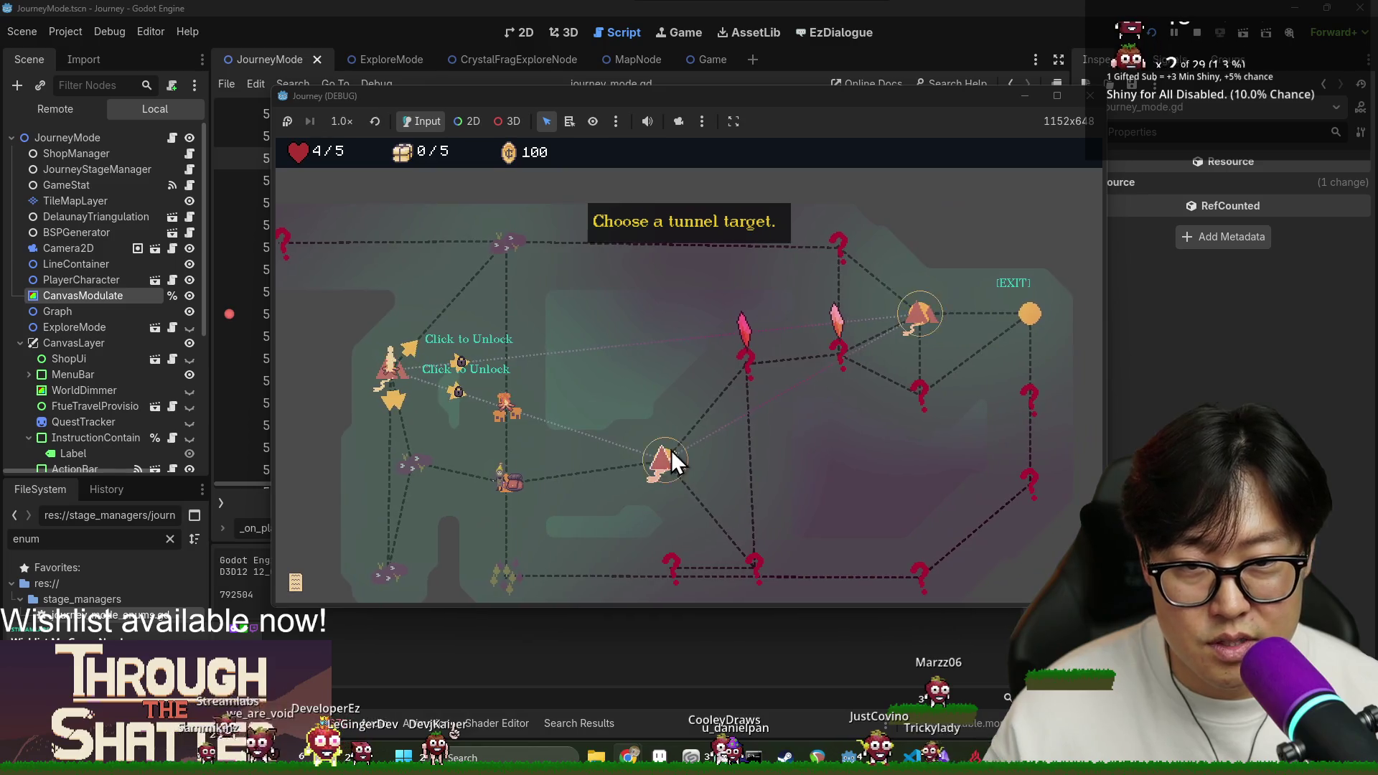
left_click(656, 460)
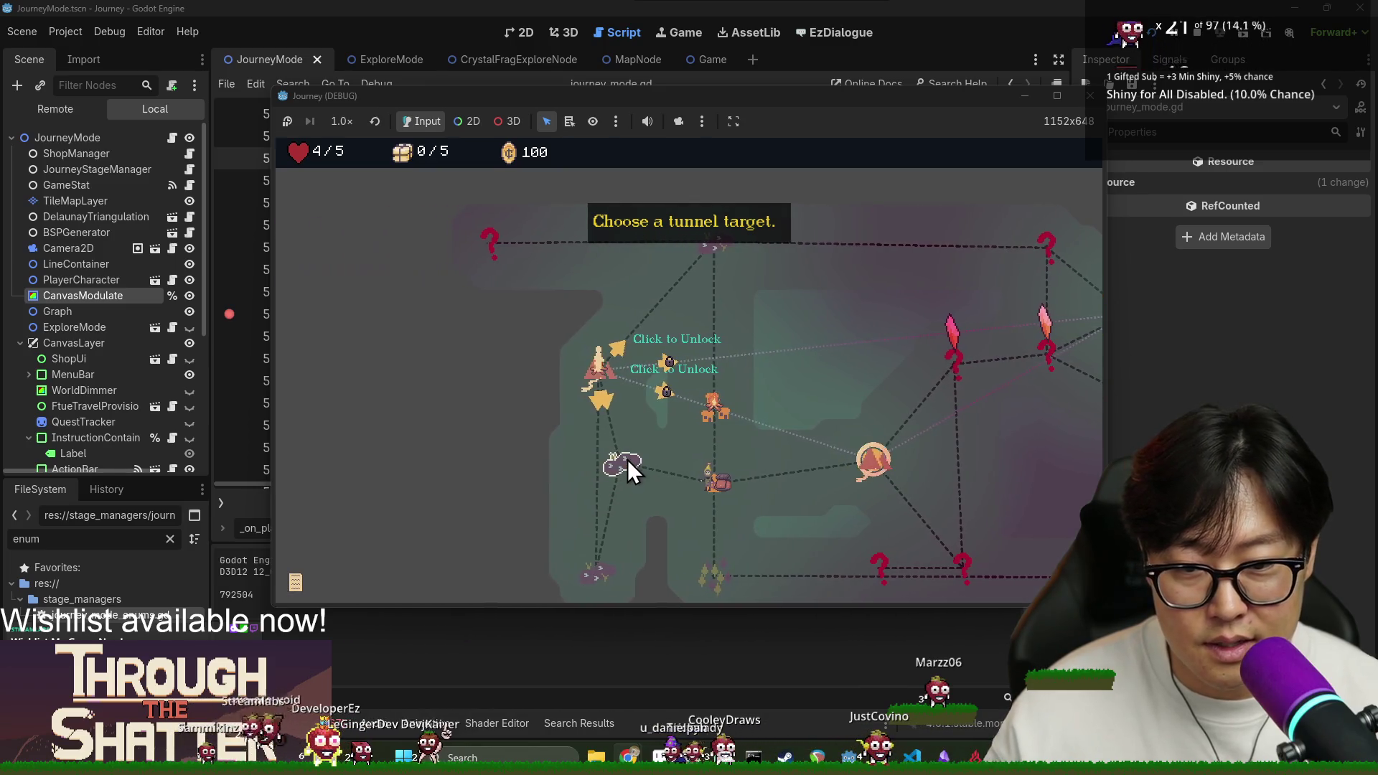
left_click(619, 469)
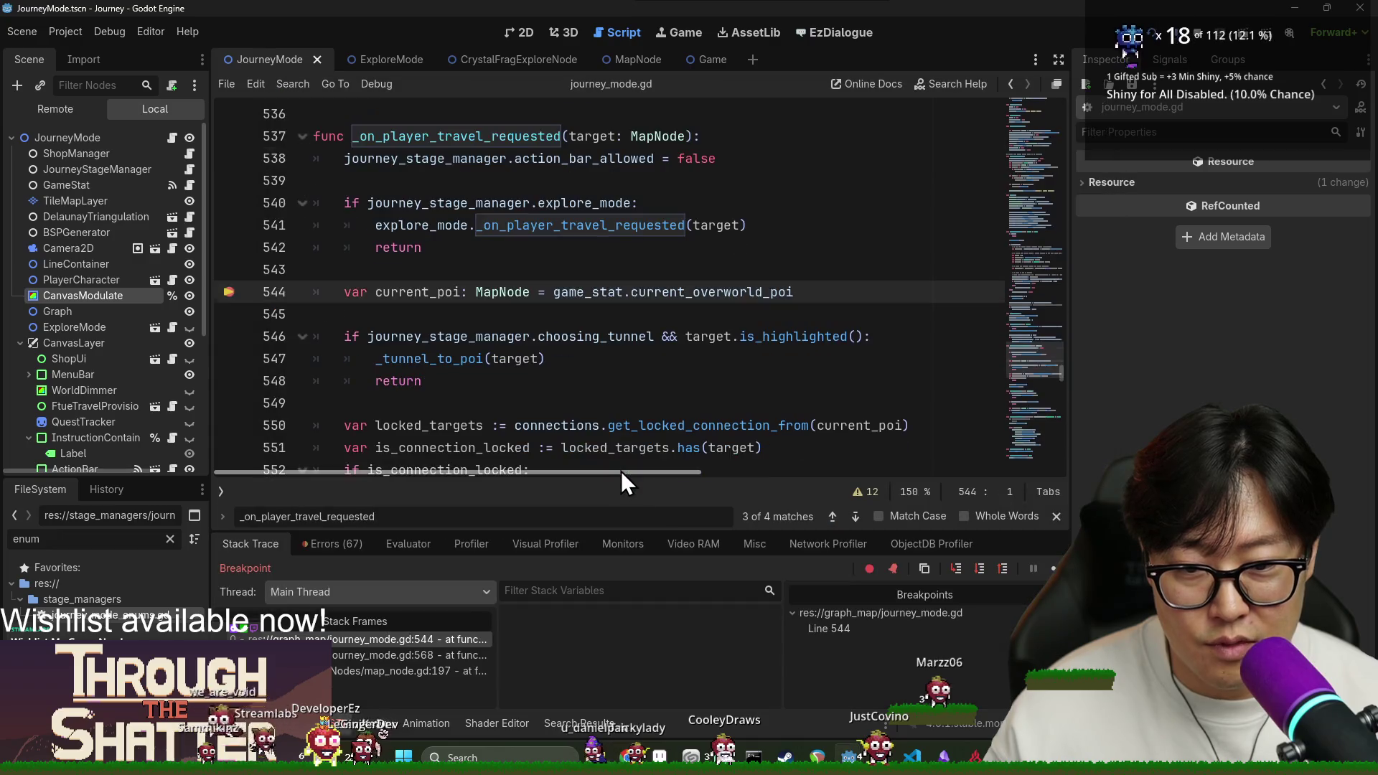
Step past the line 544 breakpoint and inspect the variable values.
left_click(959, 568)
mouse_move(420, 248)
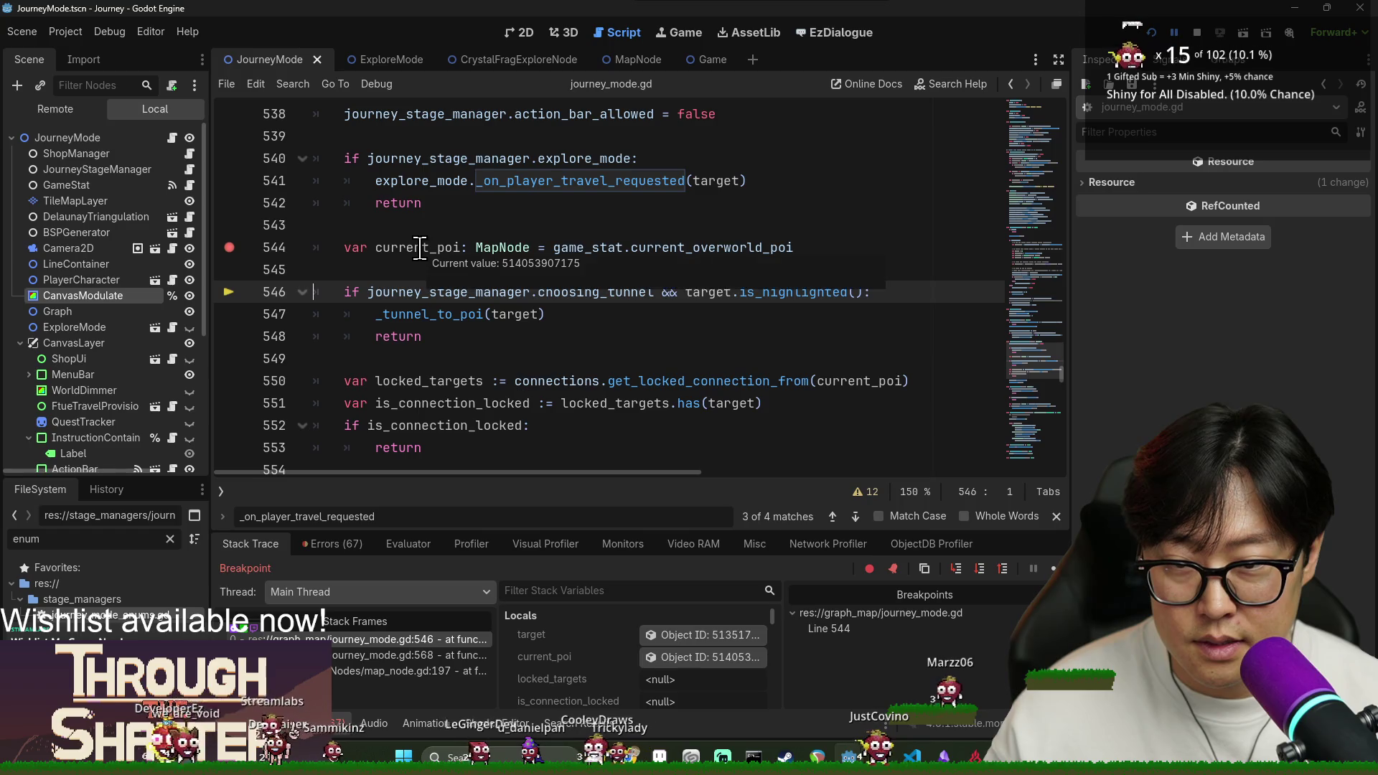
mouse_move(599, 295)
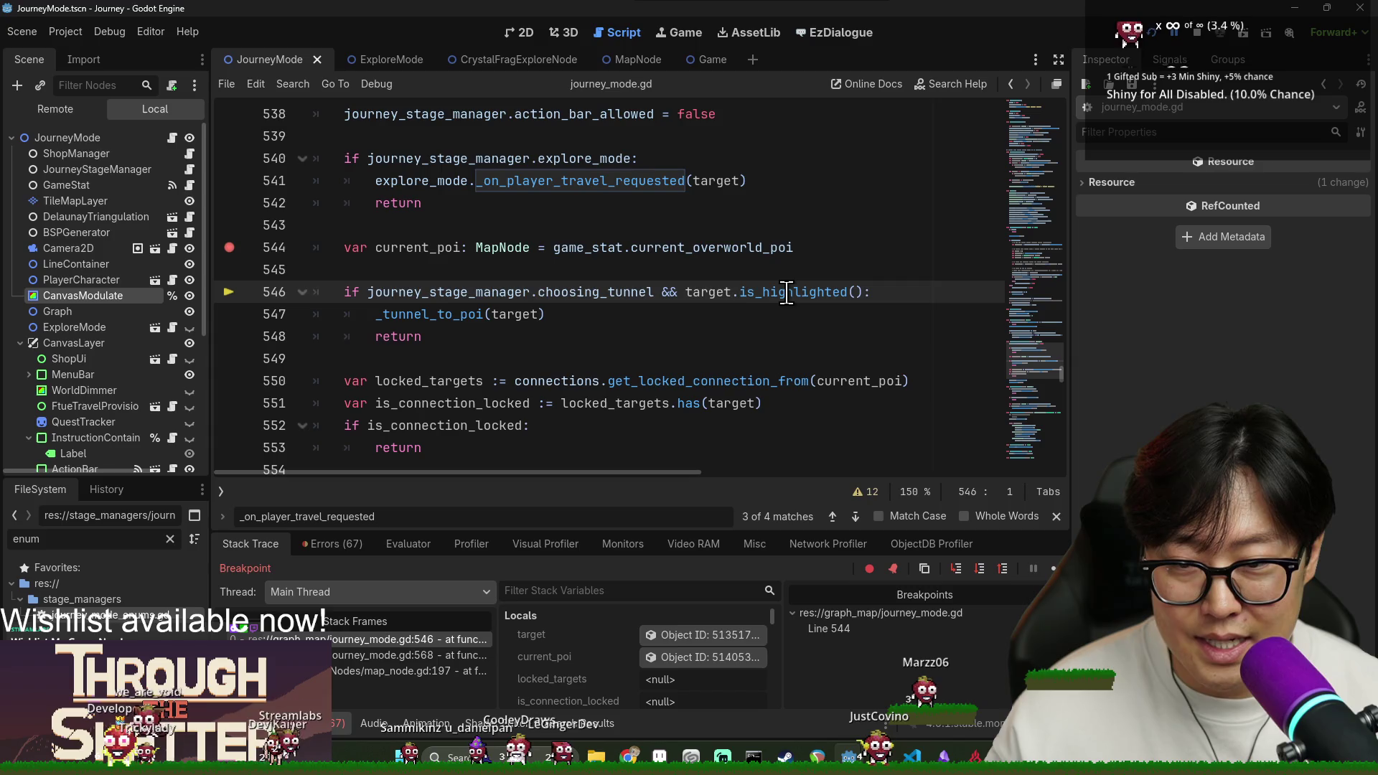
Stop the debug session, save, and select the tunnel-check line 546.
left_click(1200, 33)
left_click(529, 336)
key("ctrl+s")
triple_click(480, 294)
double_click(390, 295)
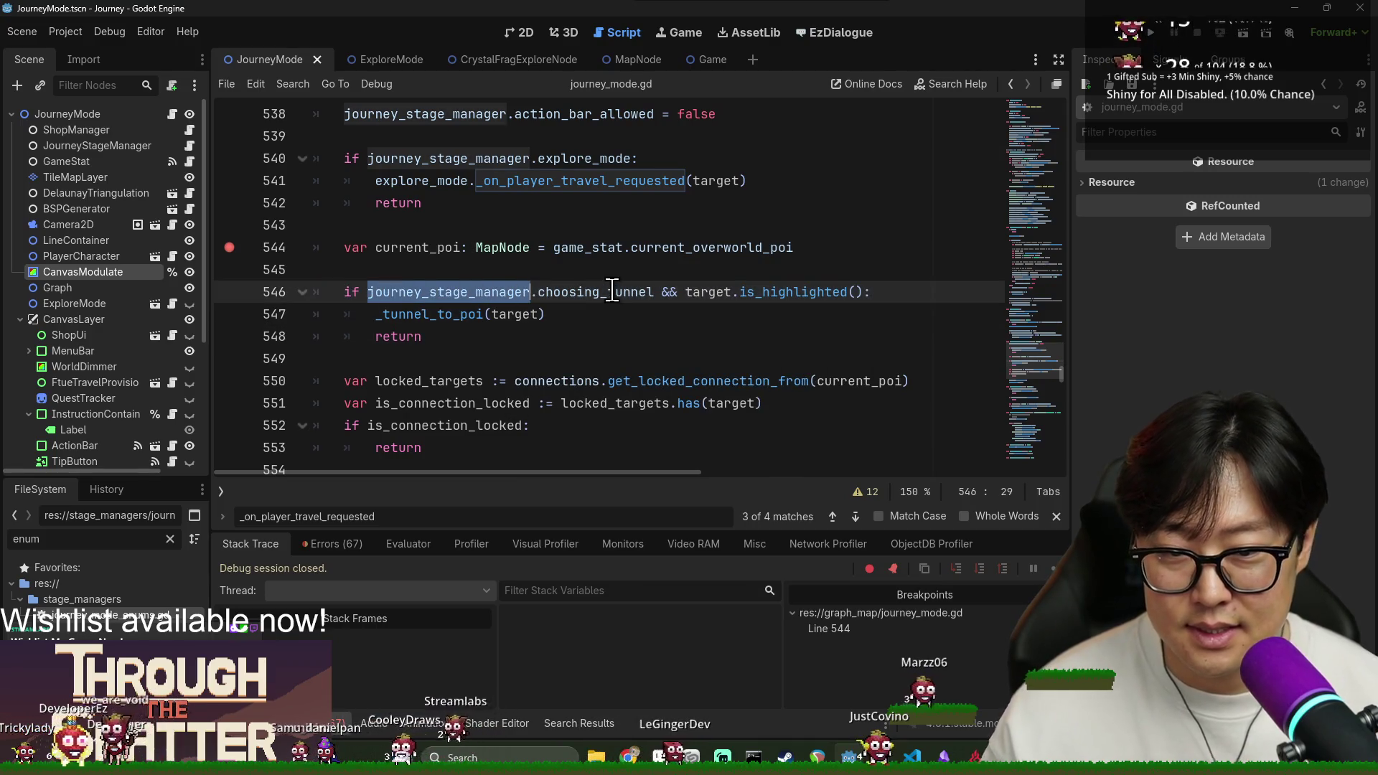
Select and copy the 'if choosing_tunnel' condition on line 546.
left_click(659, 290, "shift")
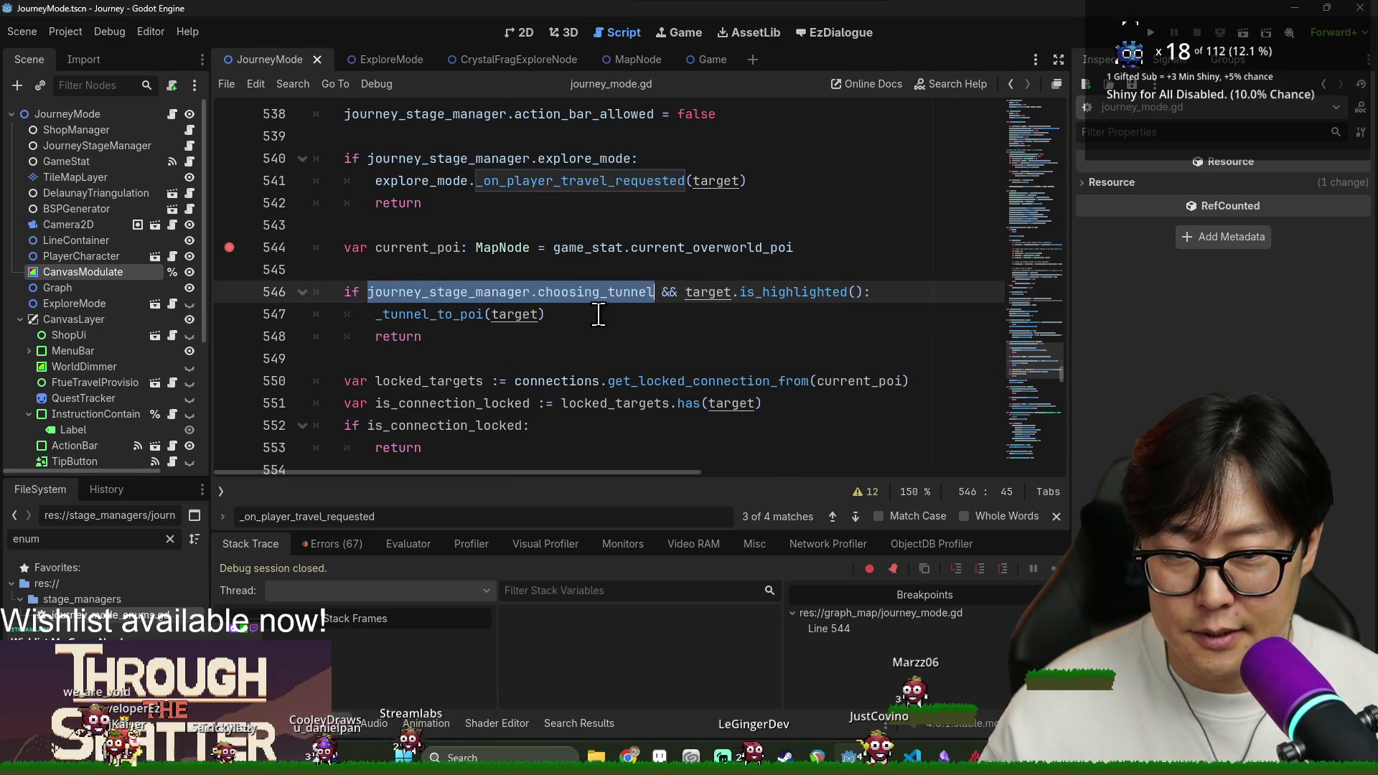
left_click(445, 316)
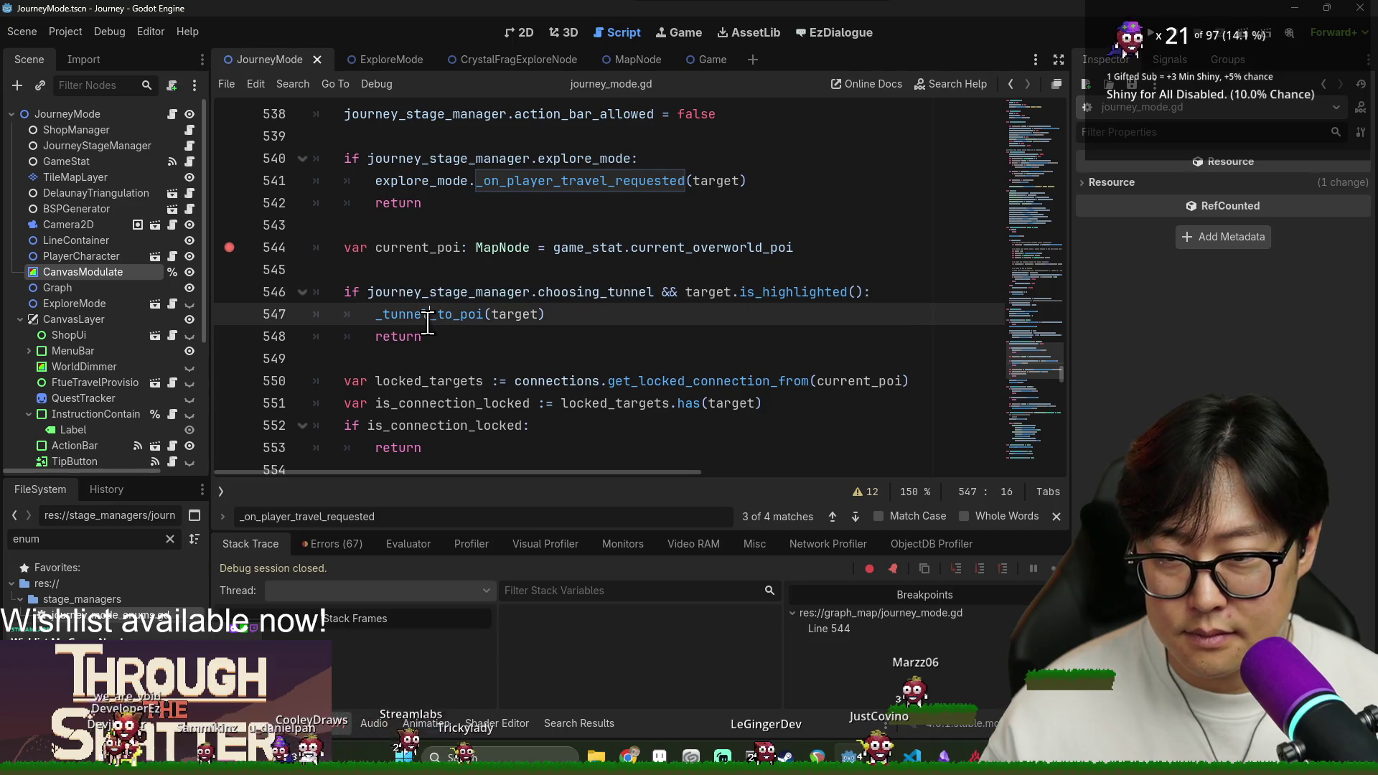
double_click(467, 293)
left_click(653, 290)
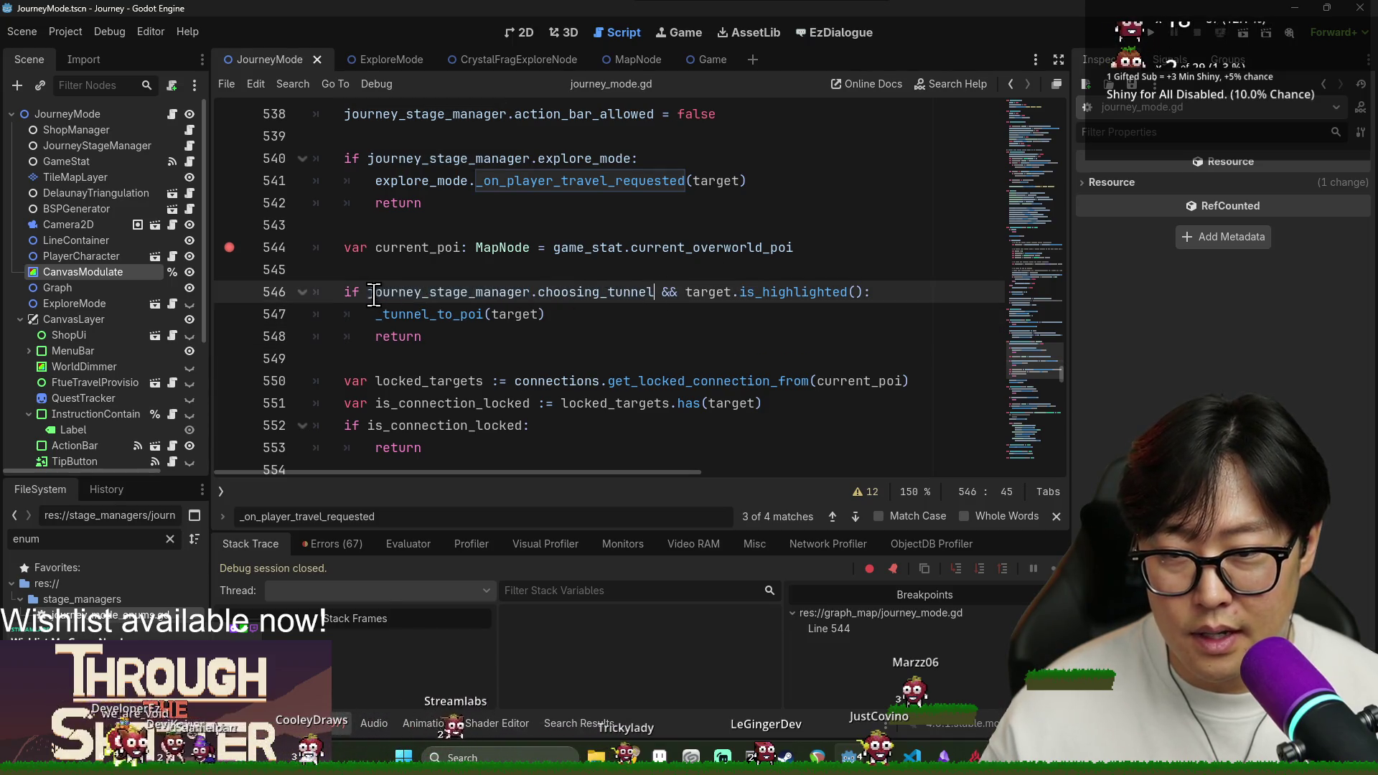
left_click(339, 294, "shift")
key("ctrl+c")
Paste it as a new check with '&& !target.is_highlighted(): return' and save.
left_click(789, 249)
key("Return")
key("ctrl+v")
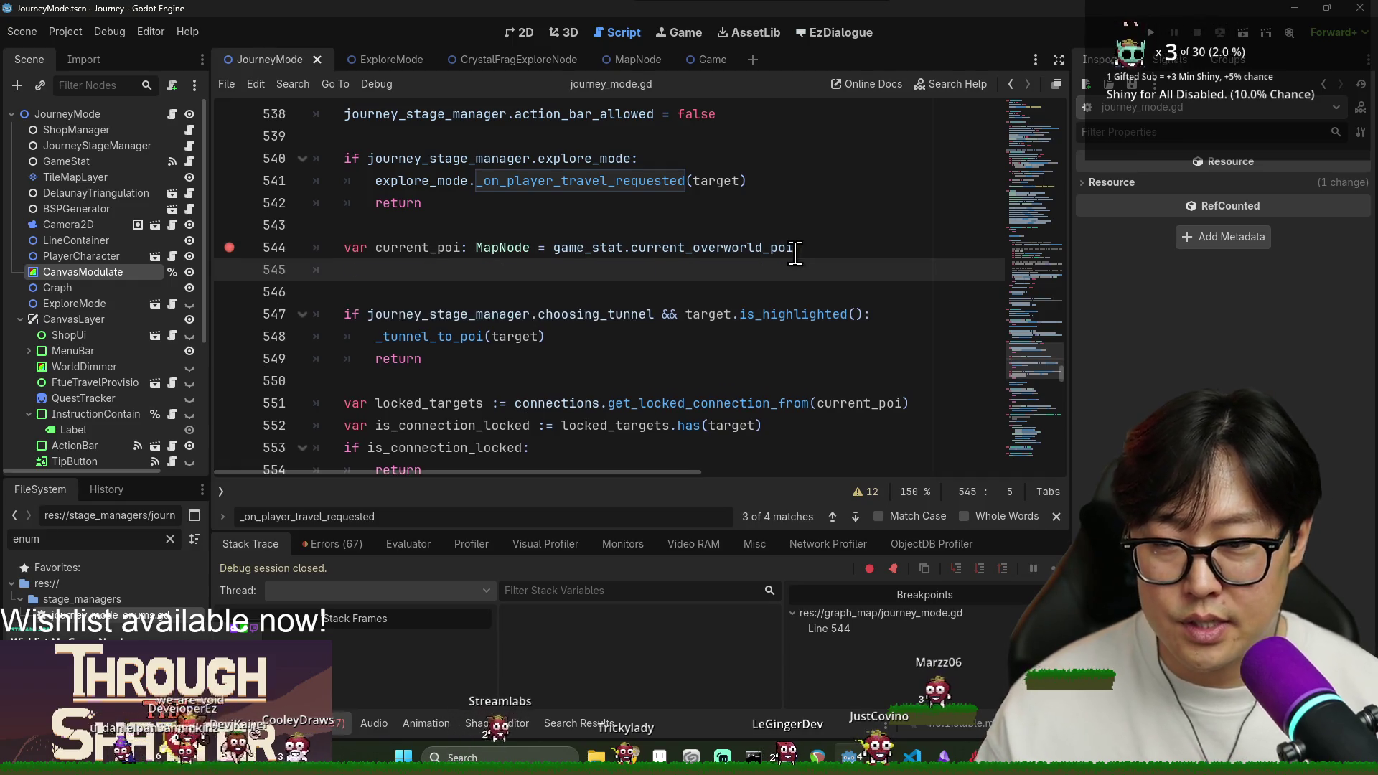
key("Return")
type("return")
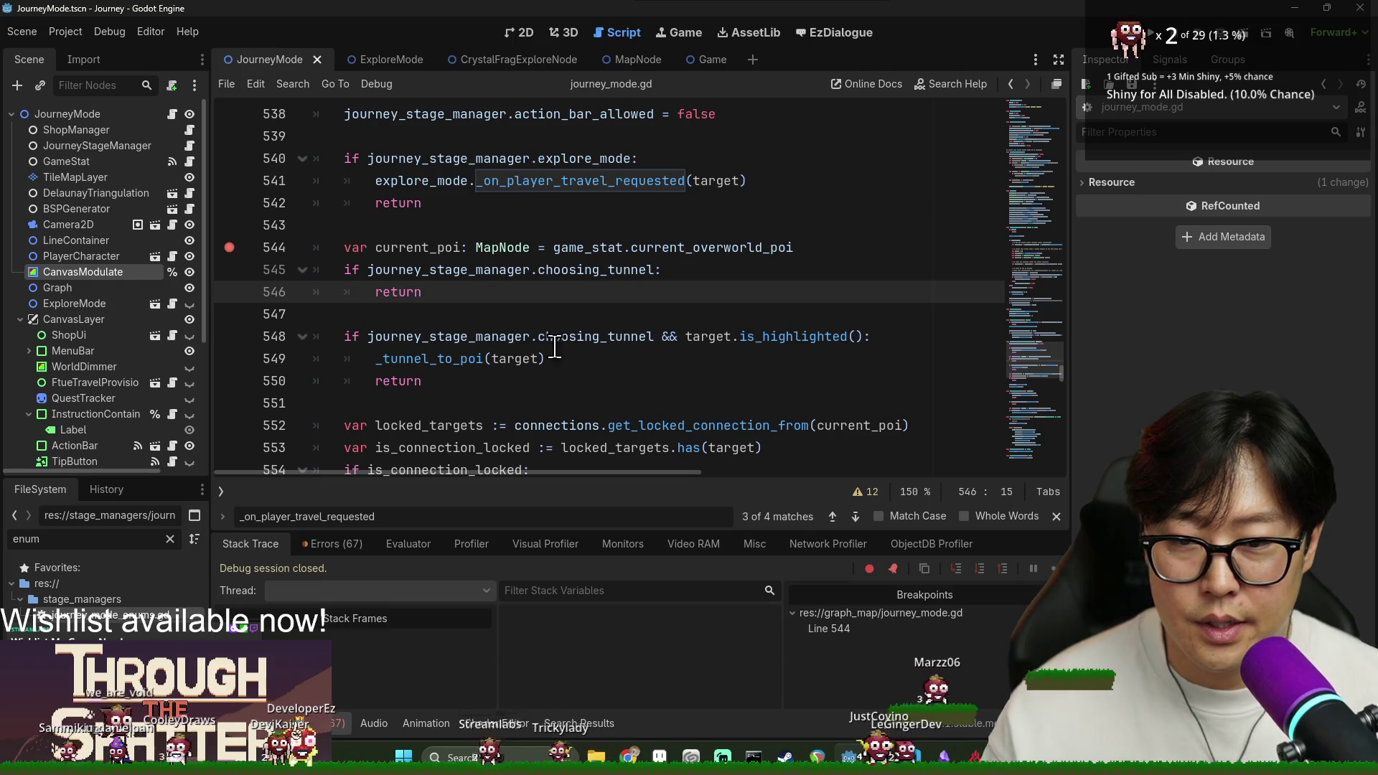
left_click(711, 267)
key("ctrl+shift+Return")
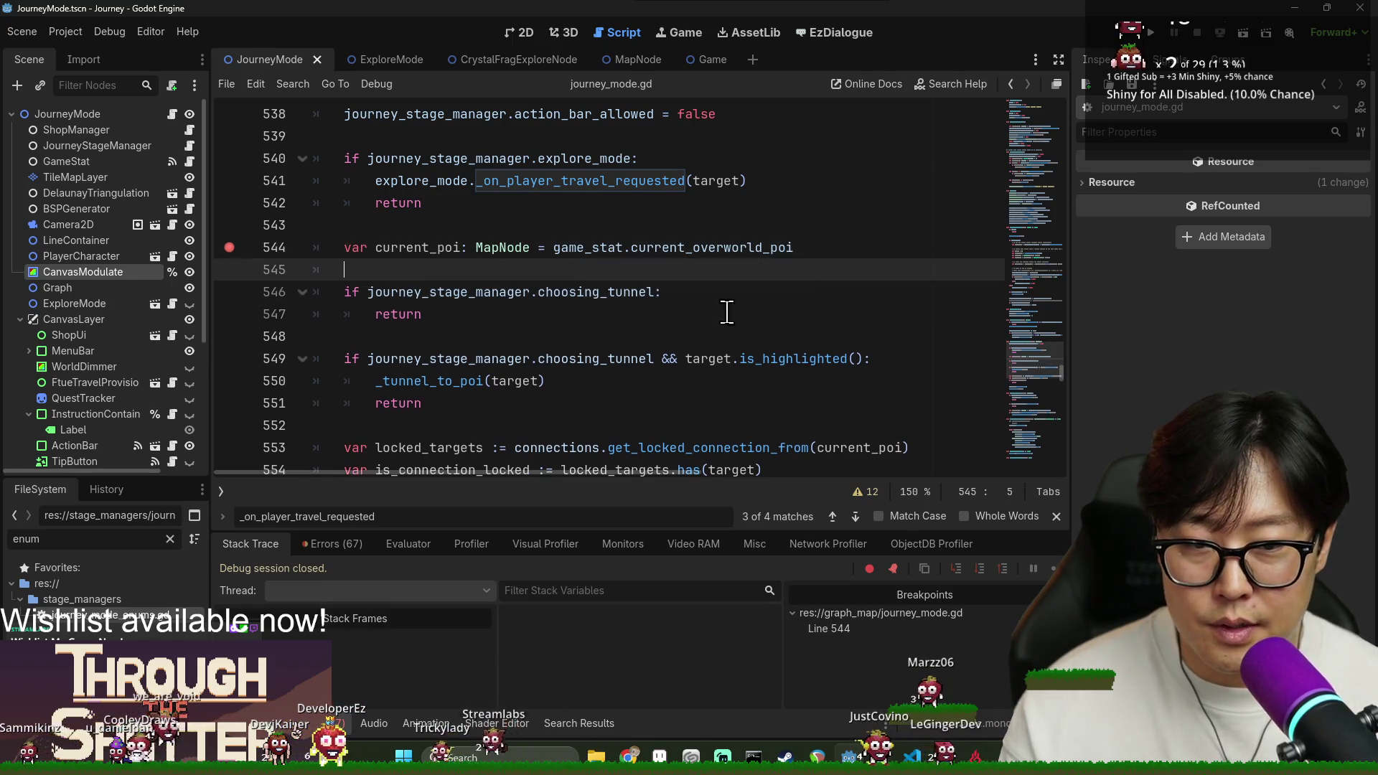
left_click(650, 358)
key("Up")
key("Up")
key("Up")
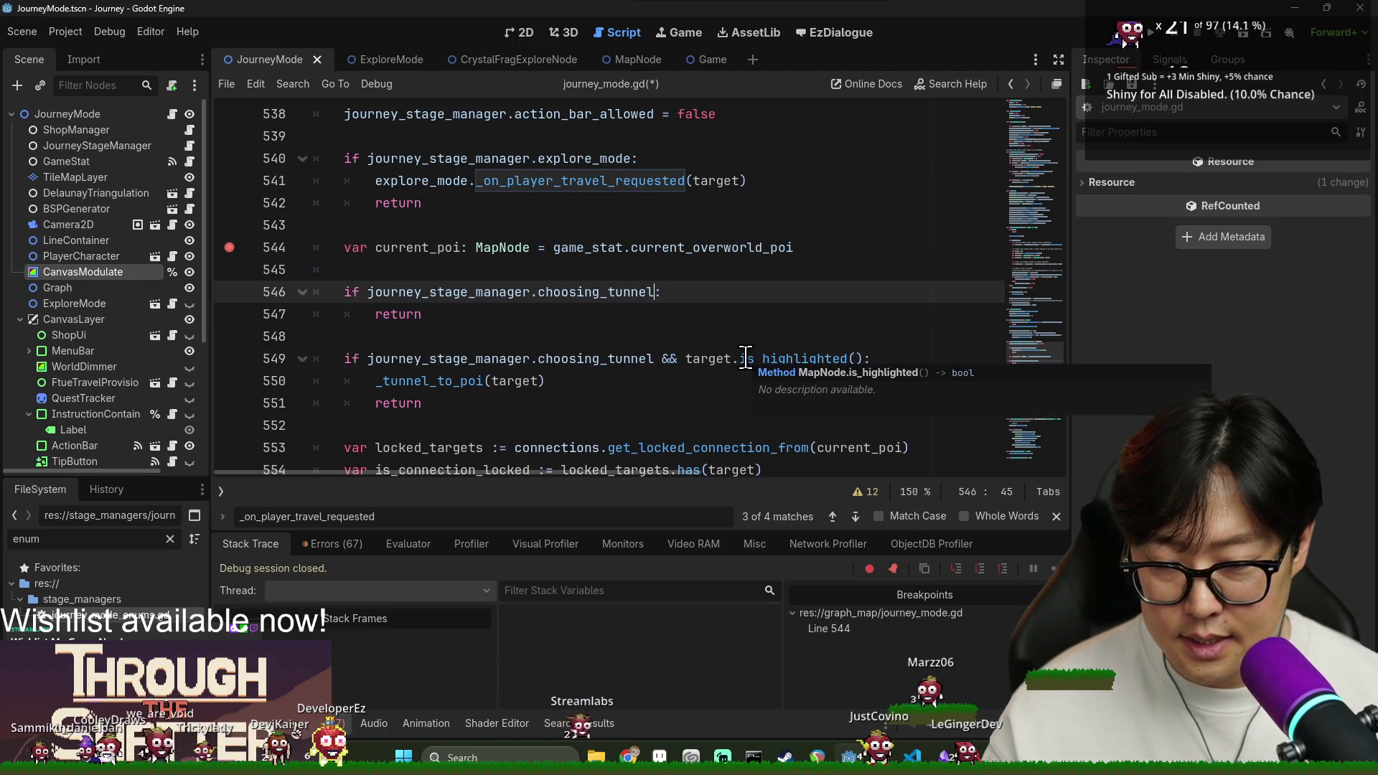
double_click(691, 359)
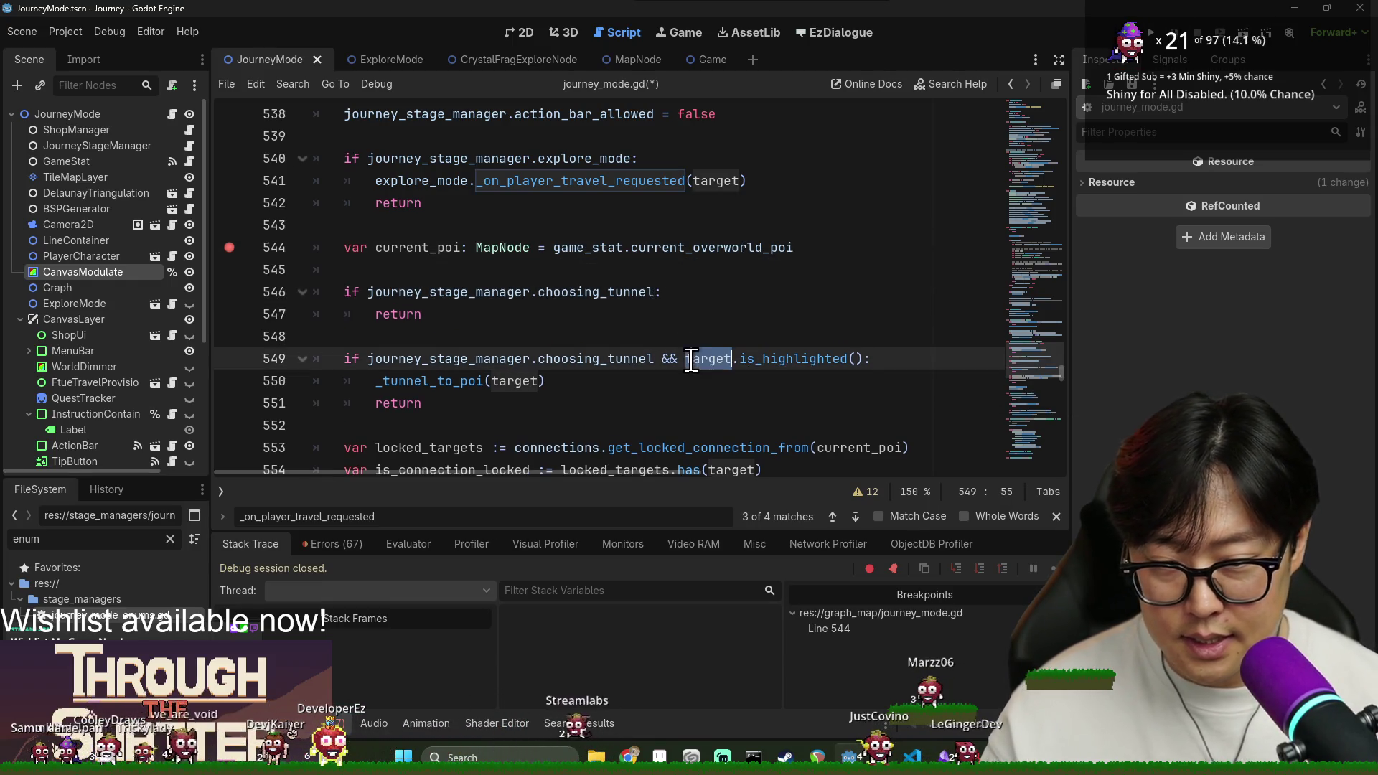
left_click(659, 292)
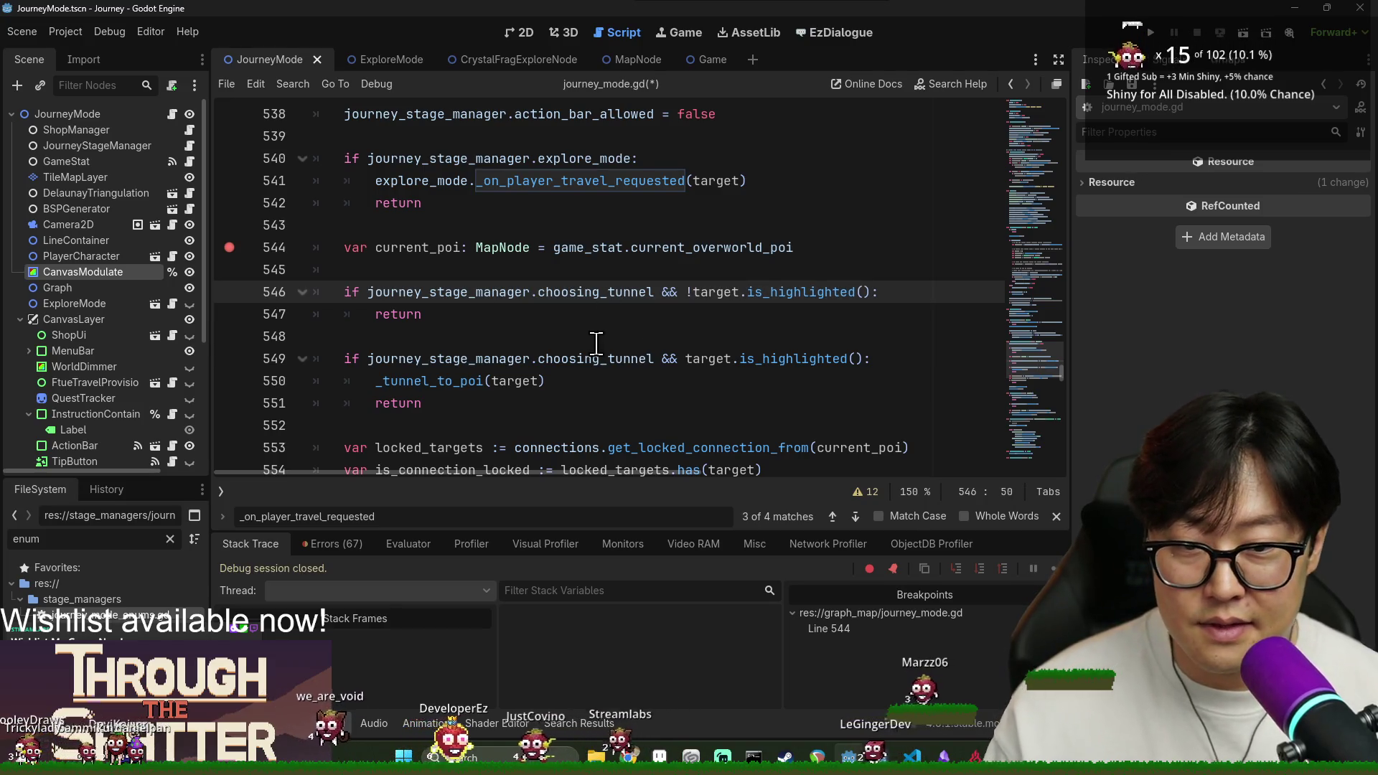
left_click(459, 334)
key("ctrl+s")
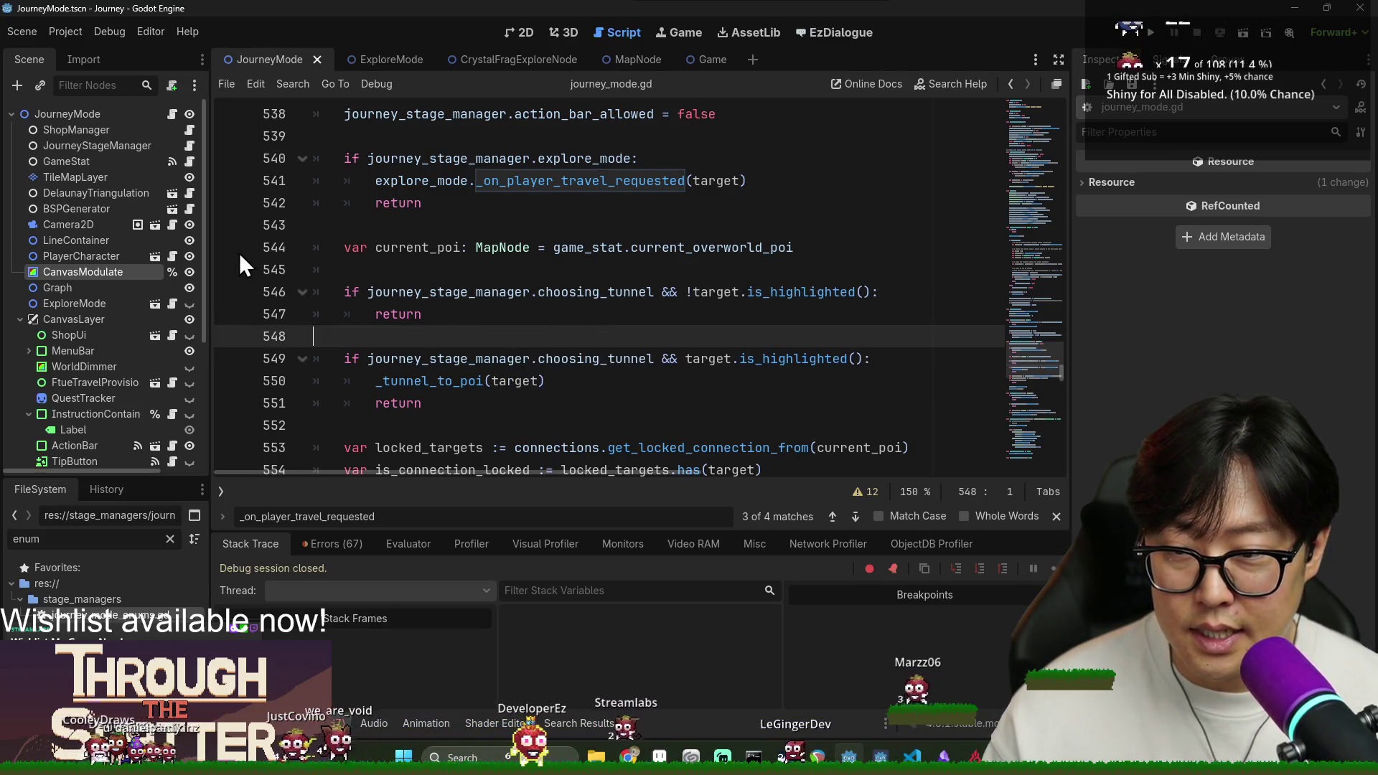
Review the new check and the _tunnel_to_poi call, then launch the game.
left_click_drag(431, 292, 554, 394)
left_click(514, 304)
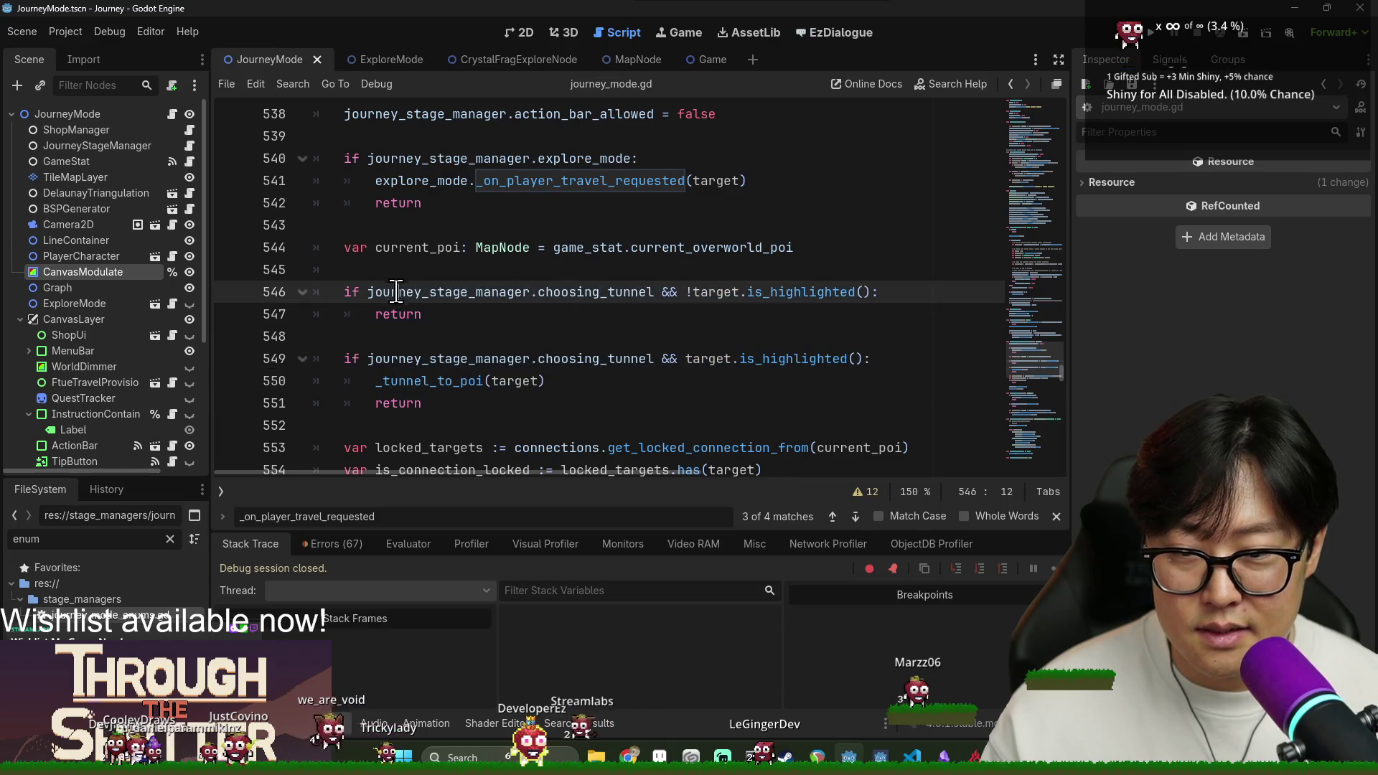
left_click_drag(467, 381, 476, 338)
left_click(529, 381)
left_click(422, 291)
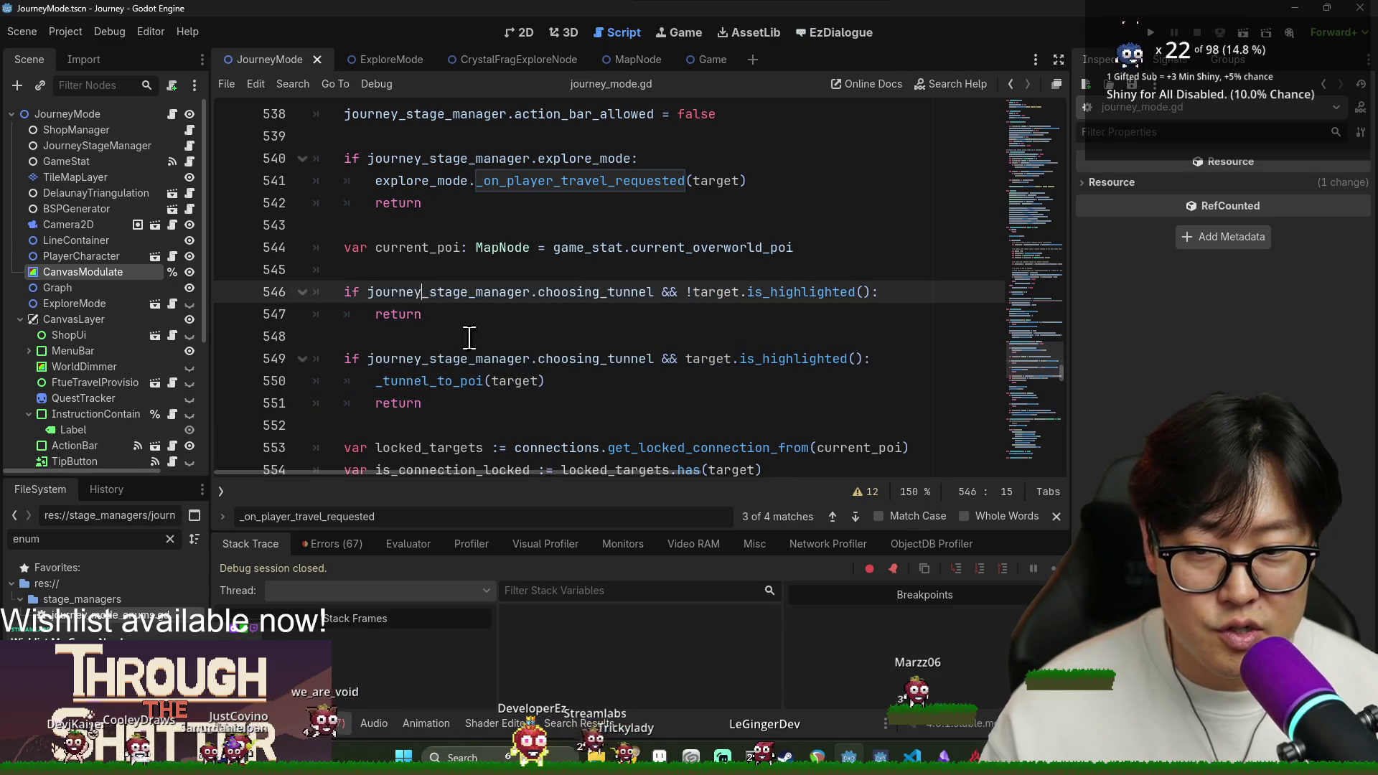
left_click_drag(378, 381, 483, 381)
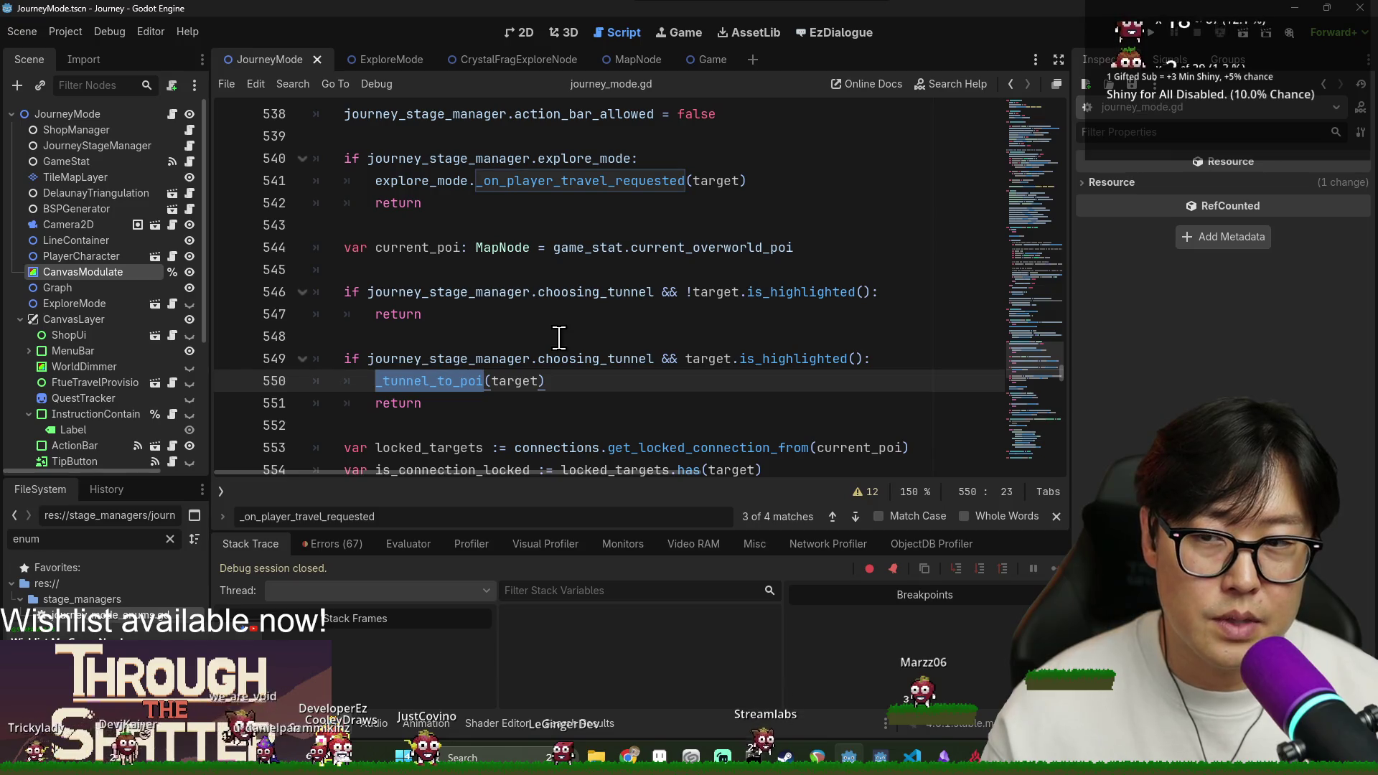
left_click(1150, 32)
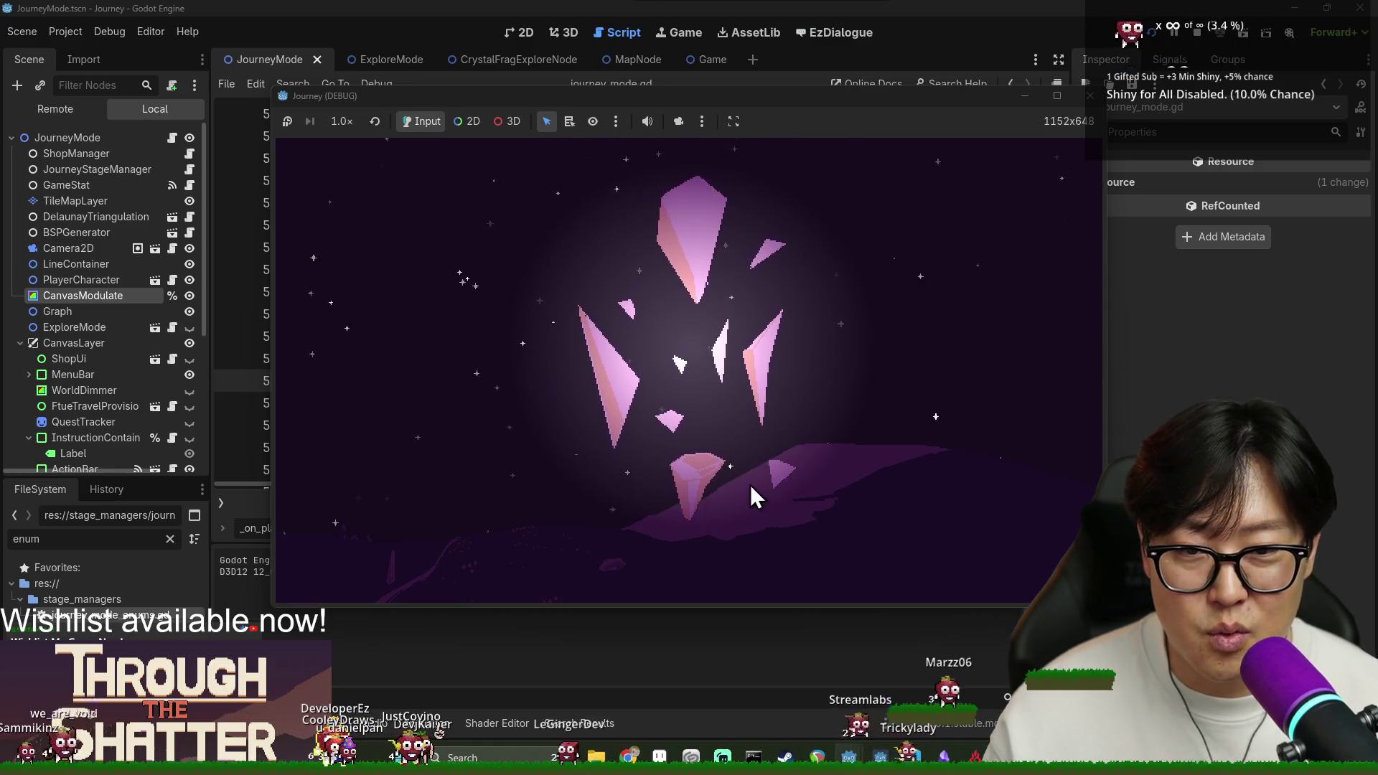
Start a new game and walk the first nodes, dismissing the moves and provision hints.
left_click(479, 385)
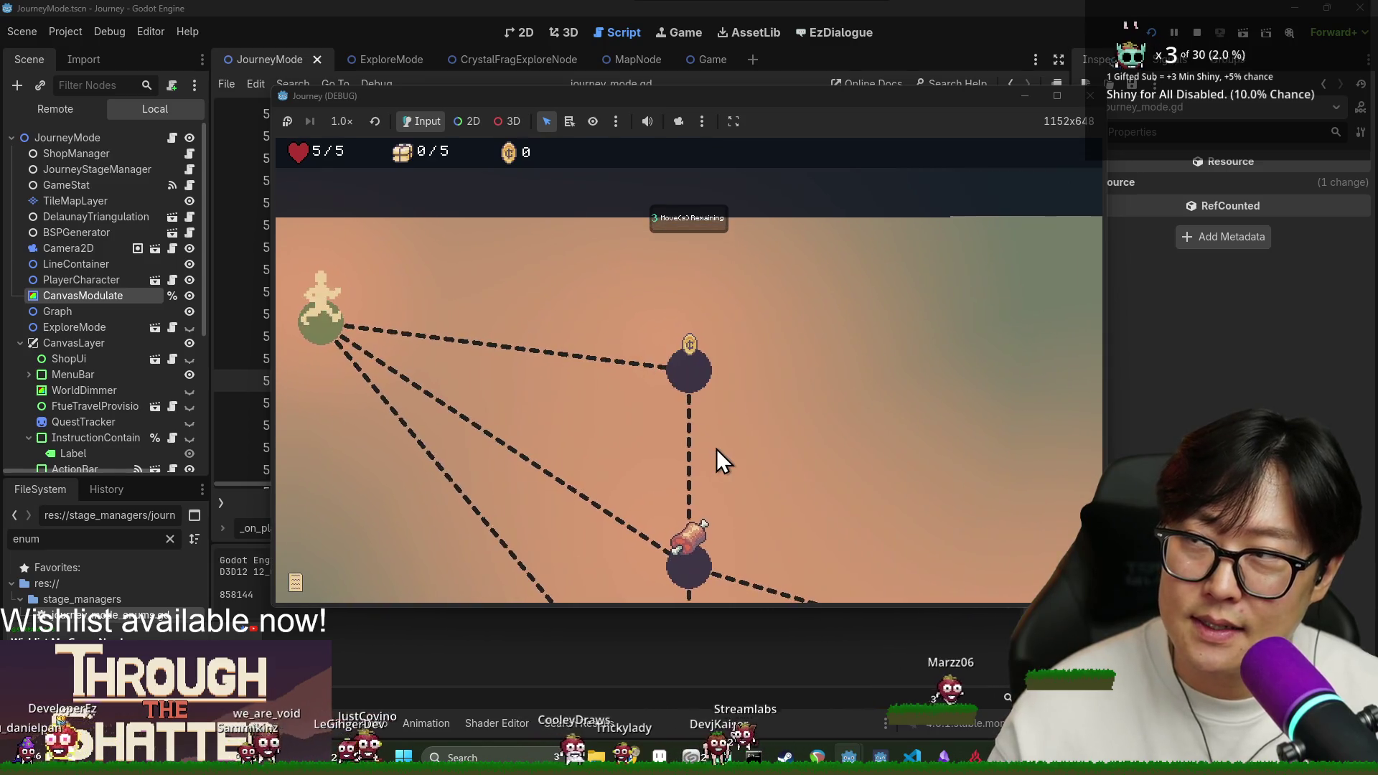
left_click(688, 378)
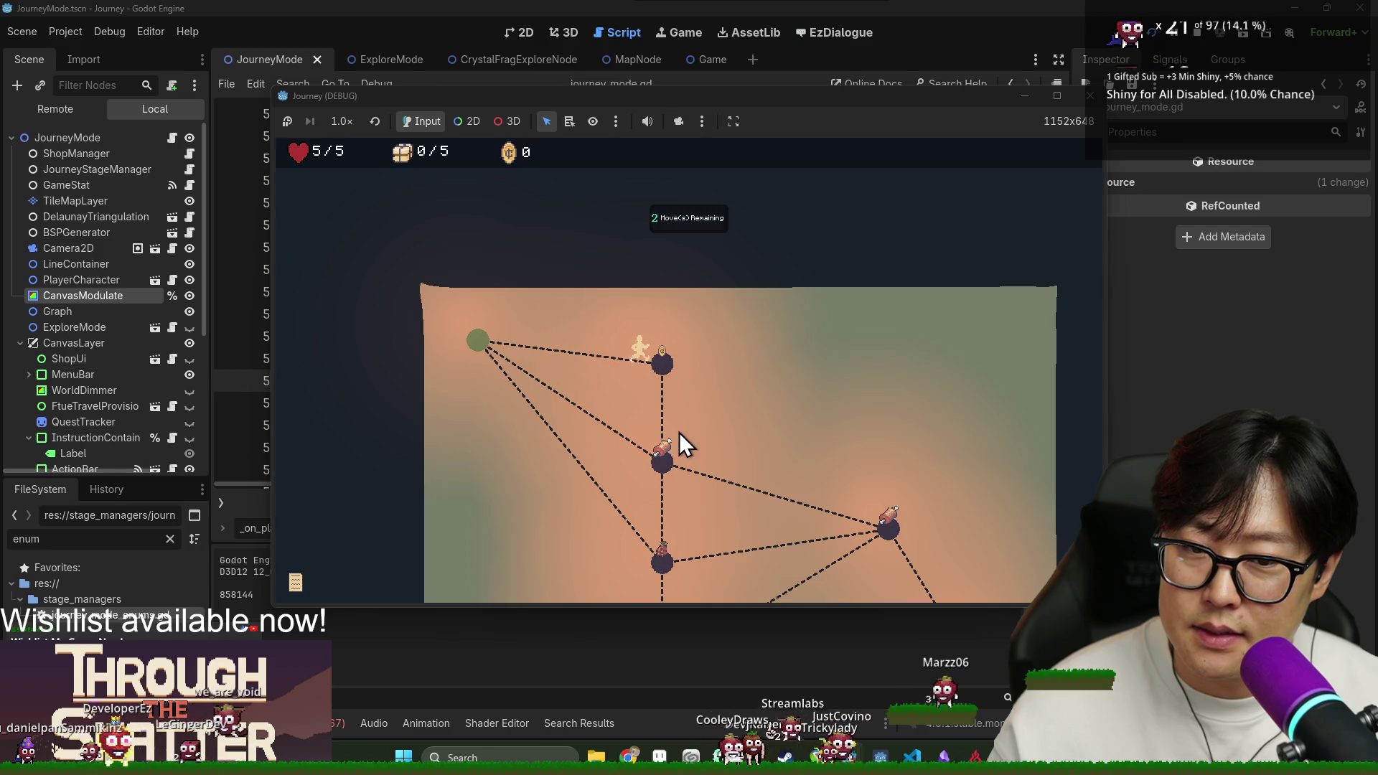
left_click(687, 382)
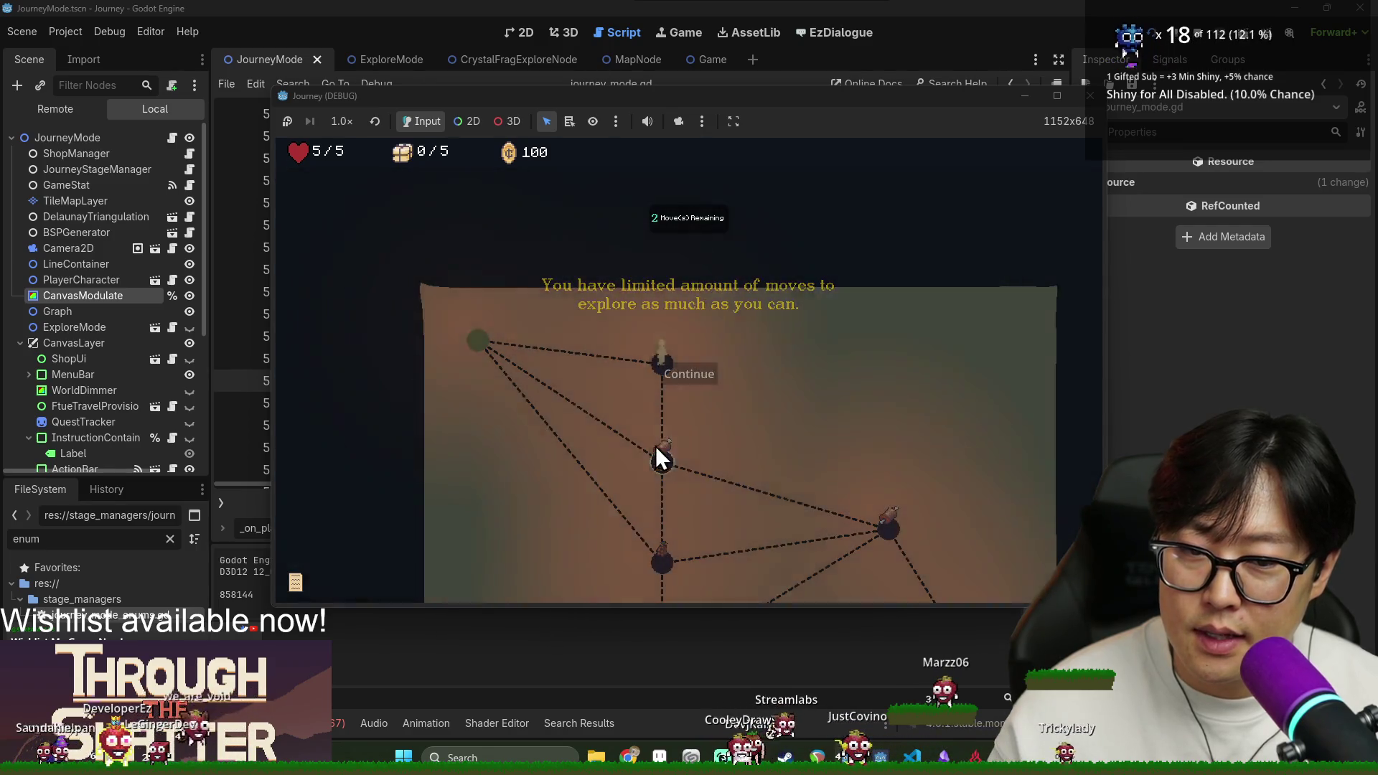
left_click(662, 461)
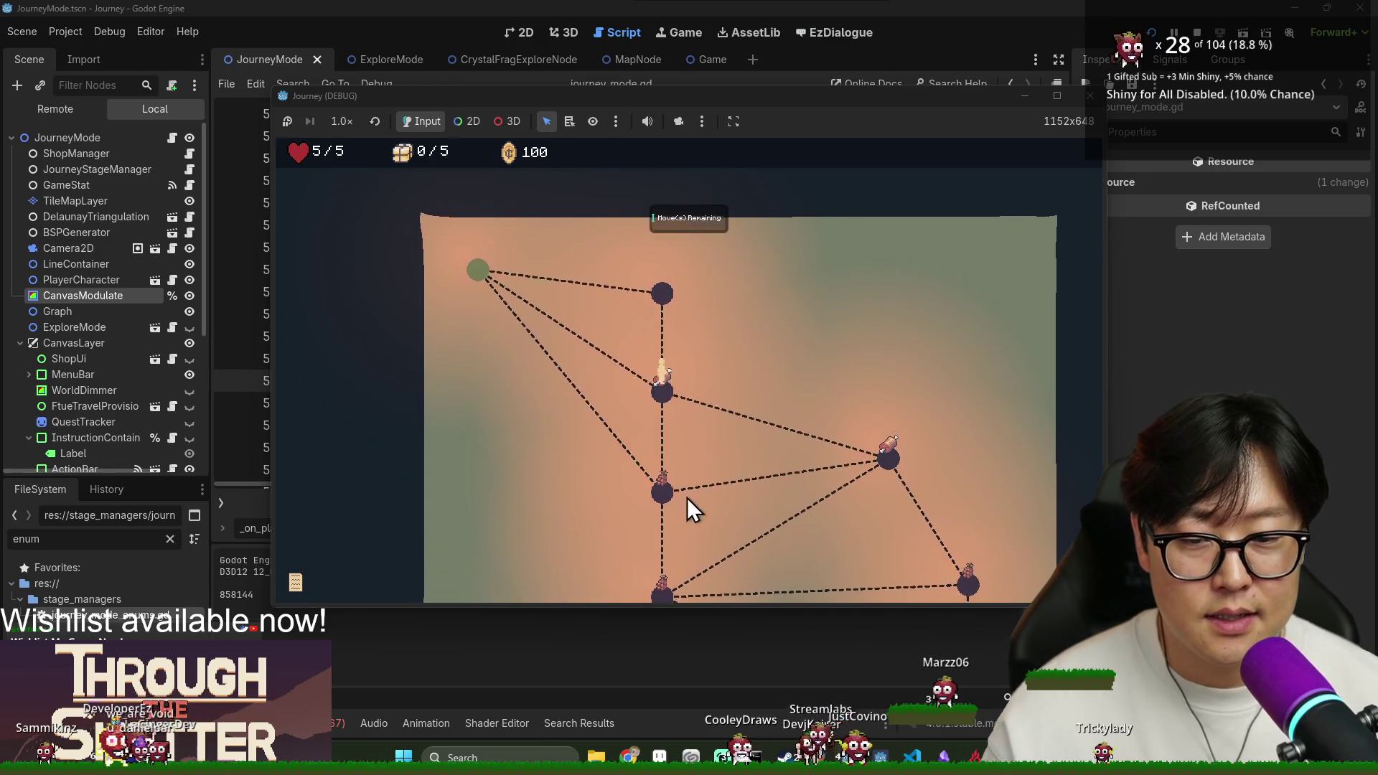
left_click(672, 473)
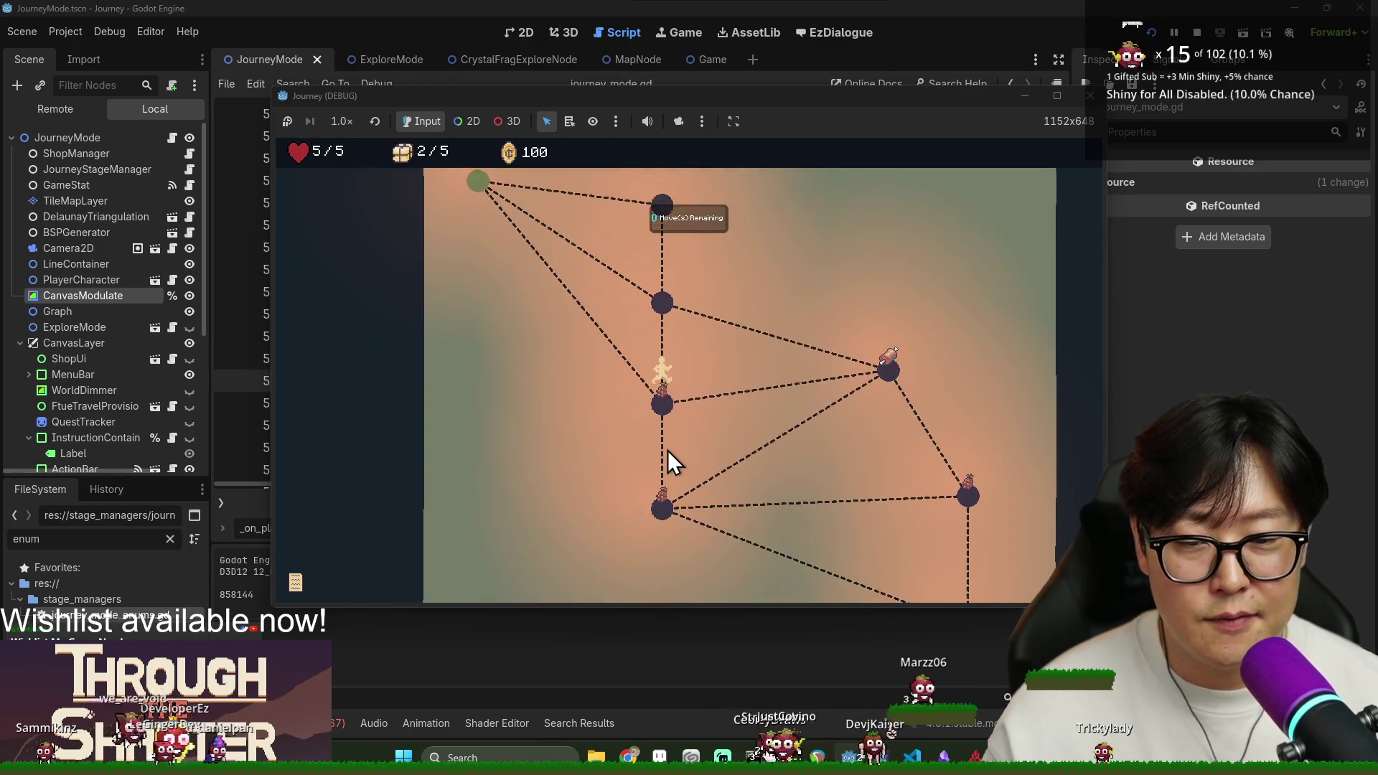
left_click(700, 291)
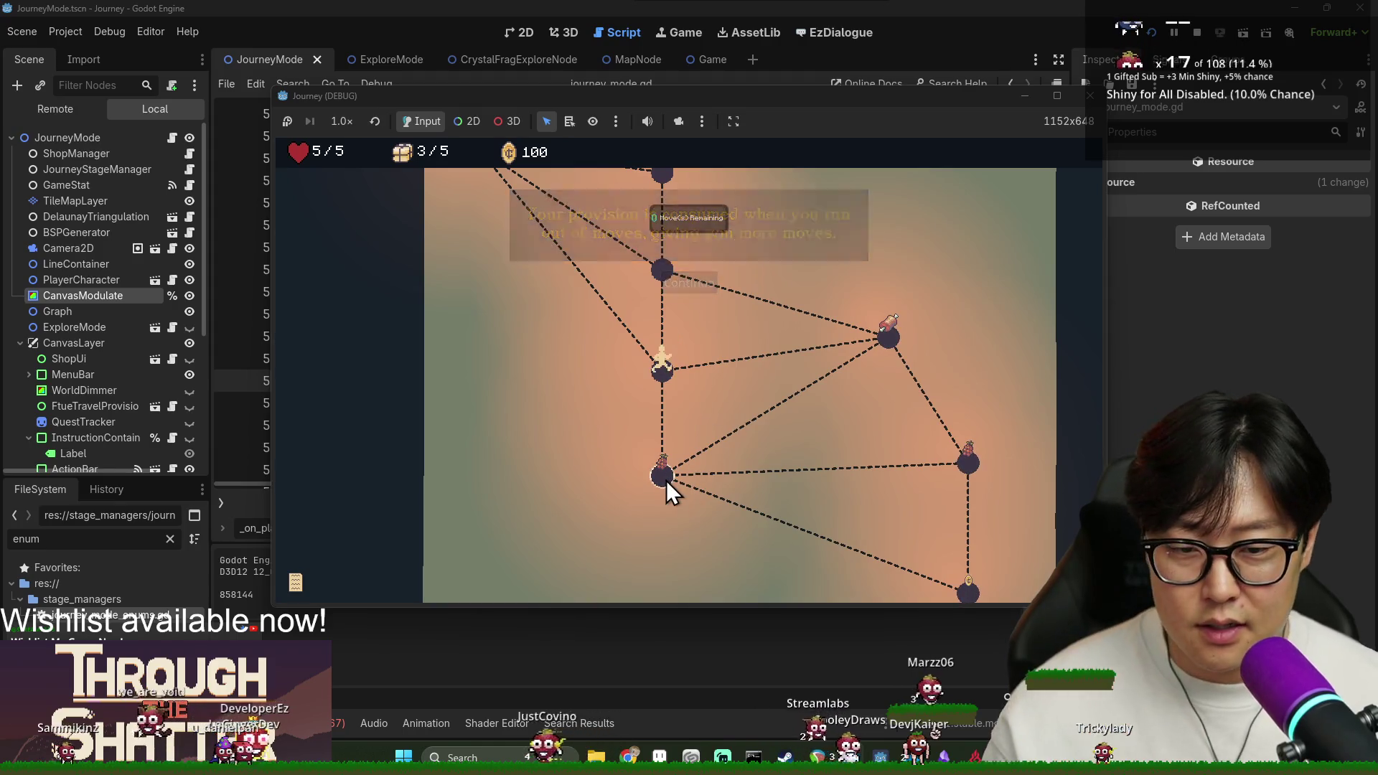
Walk past the exit-exploration hint via the meat node to the green start node.
left_click(672, 476)
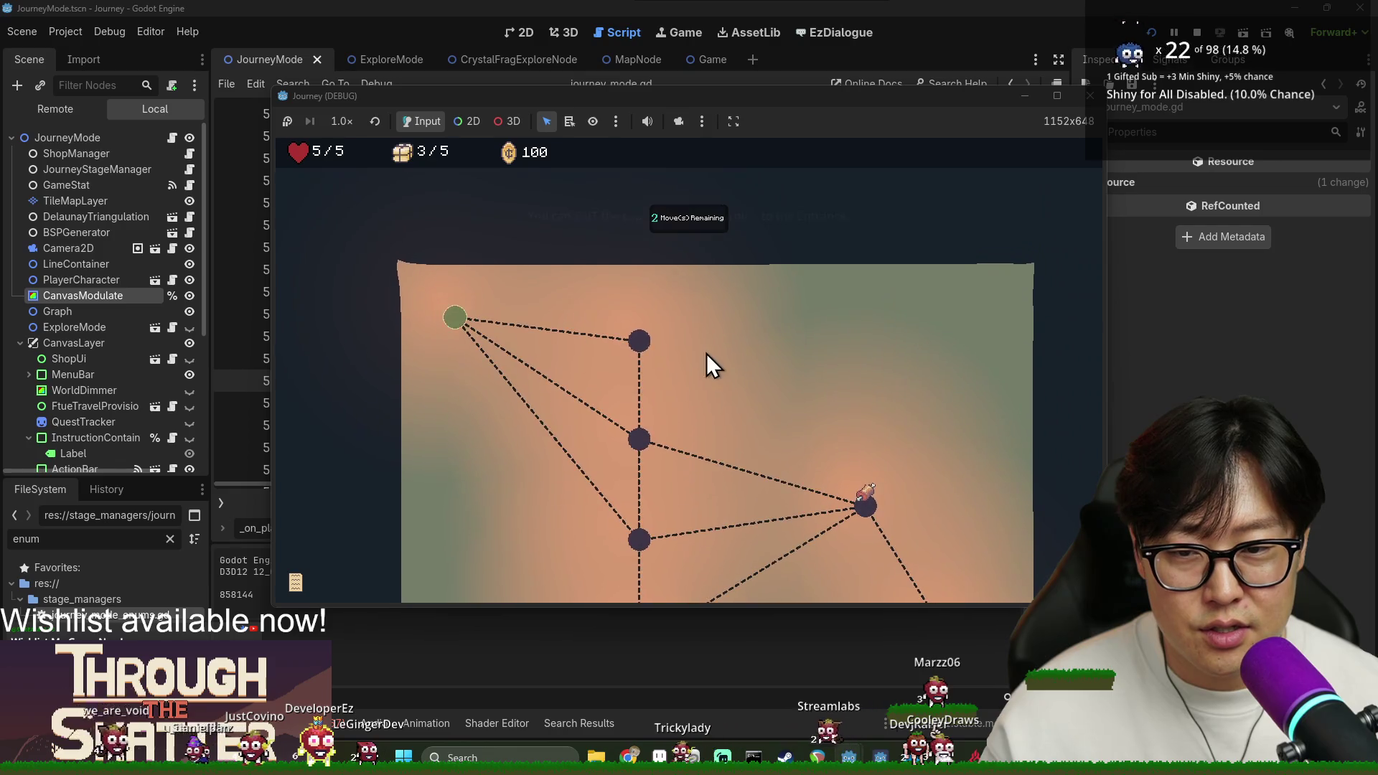
left_click(689, 280)
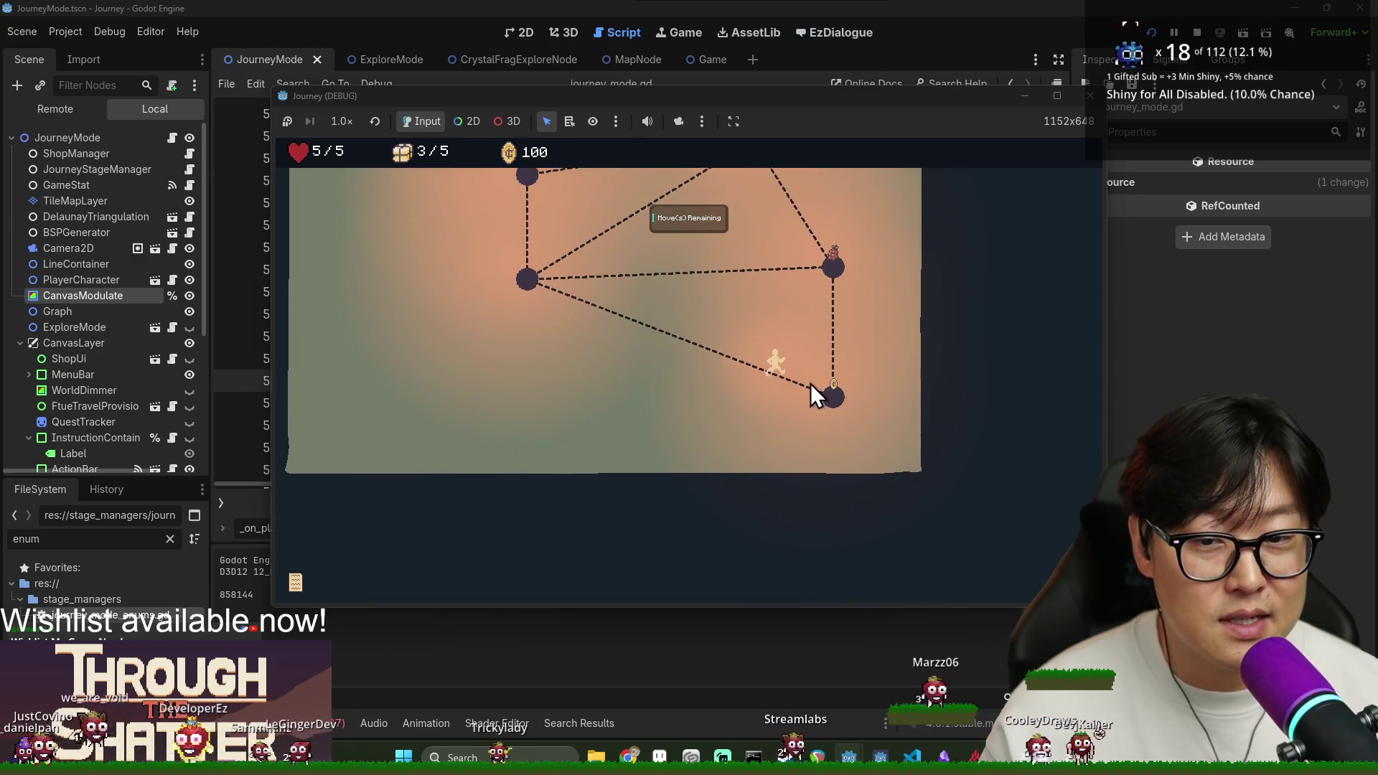
left_click(829, 247)
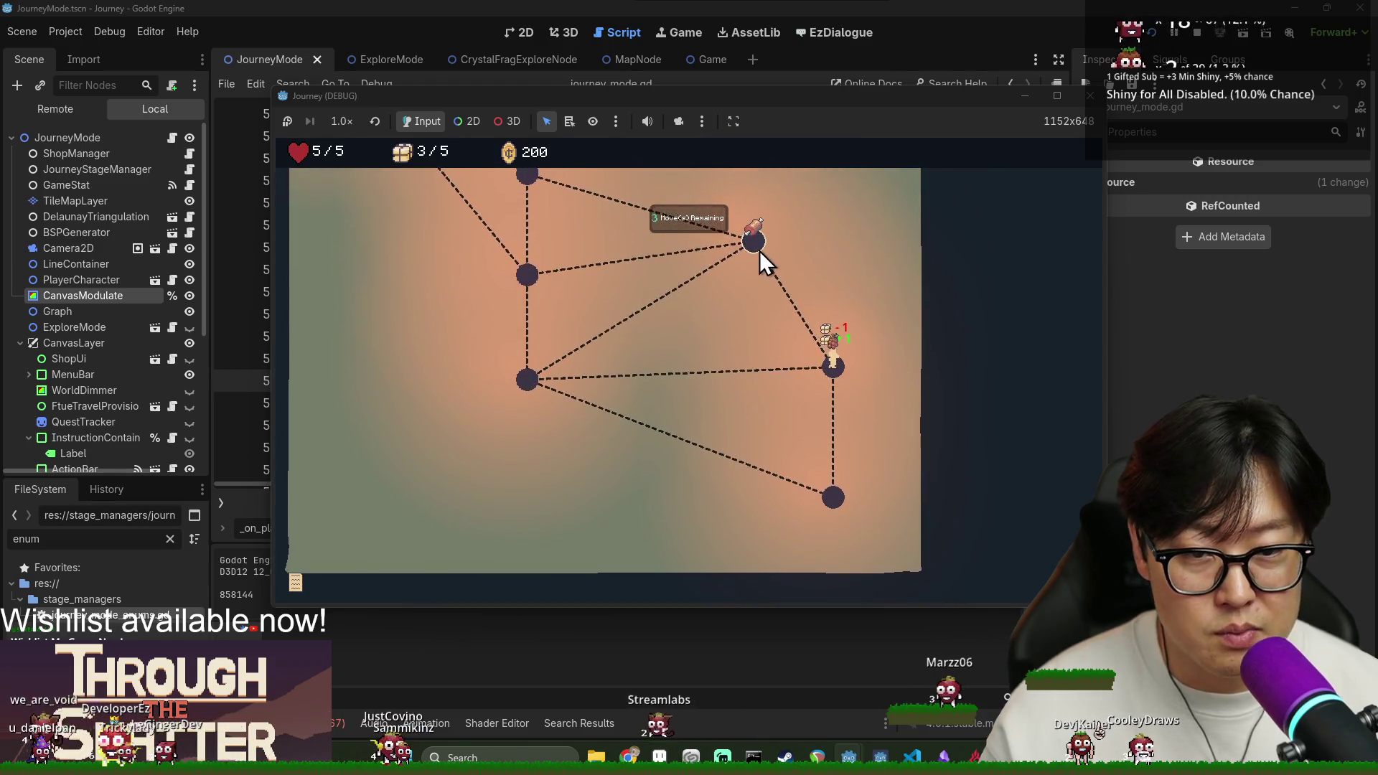
left_click(758, 251)
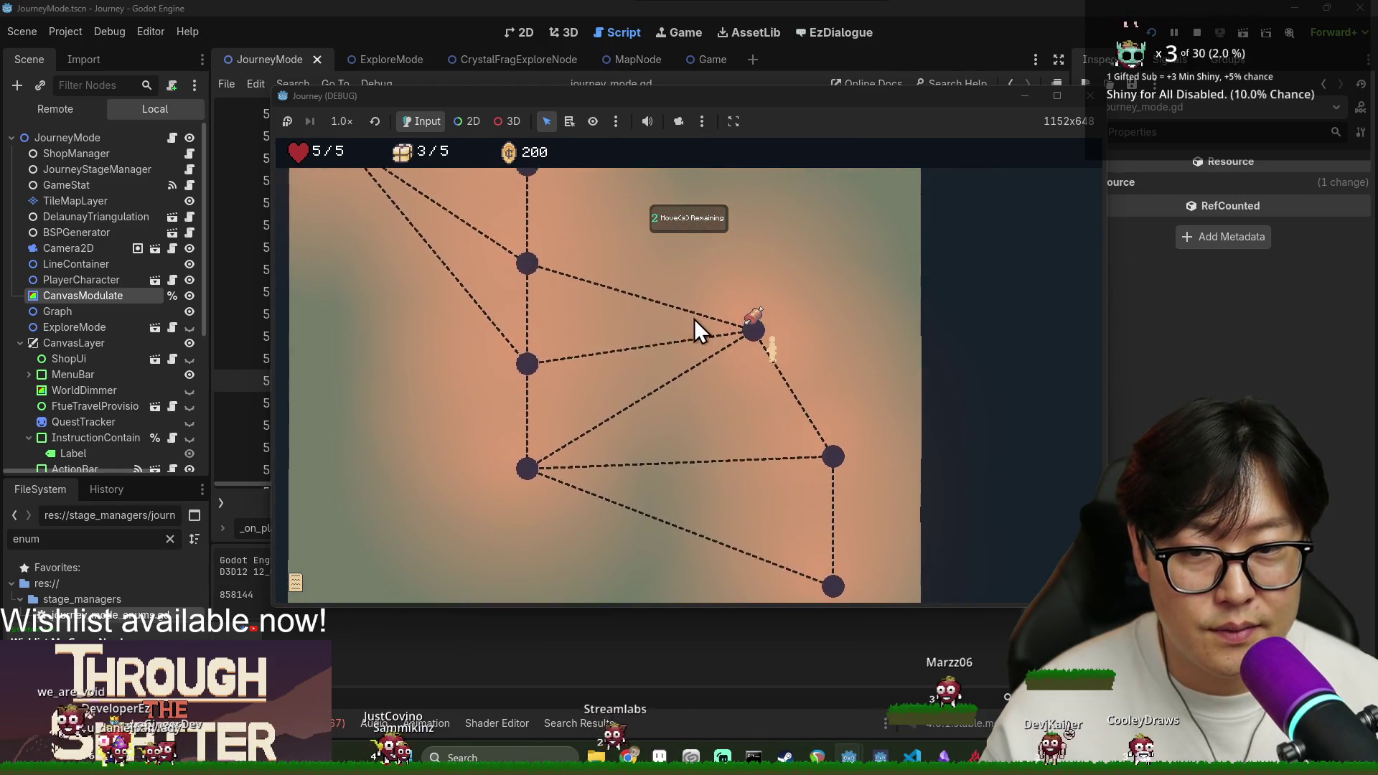
left_click(527, 319)
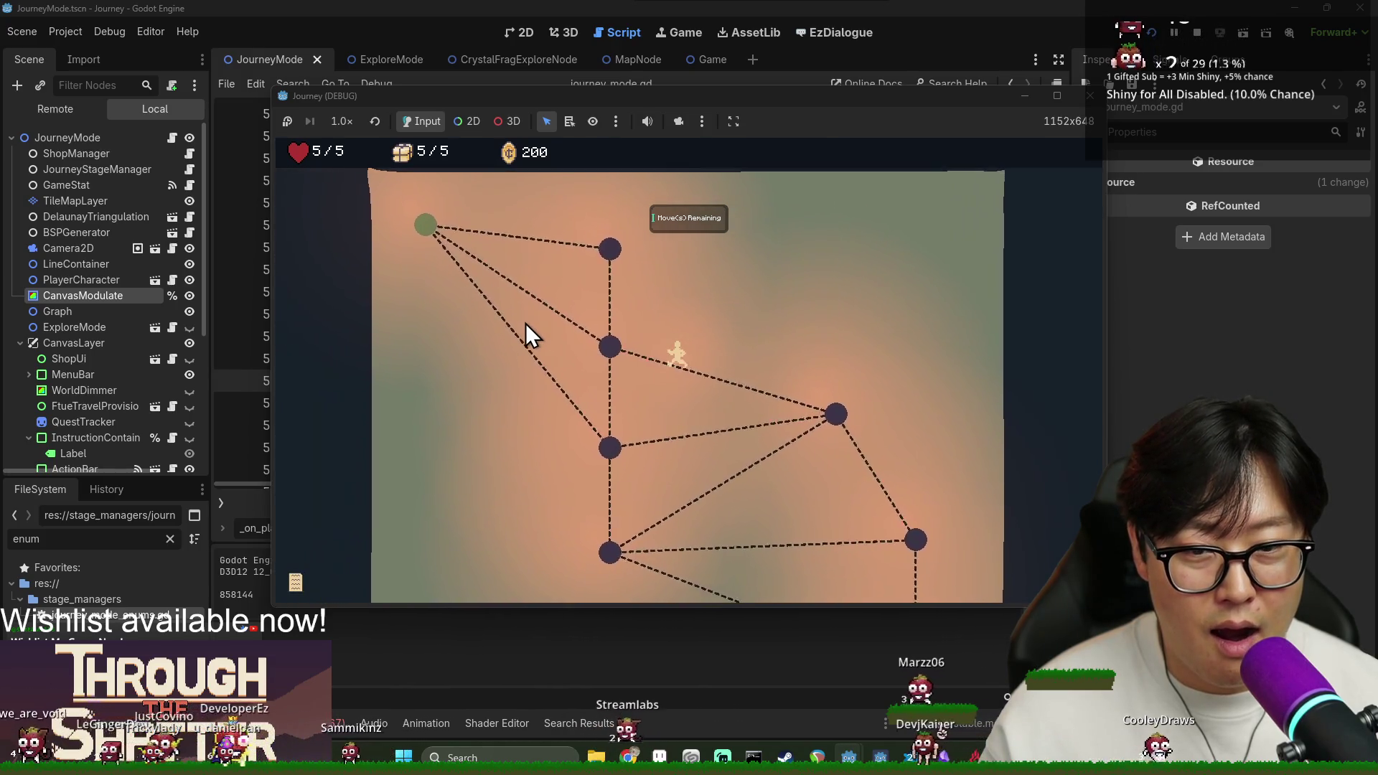
left_click(489, 257)
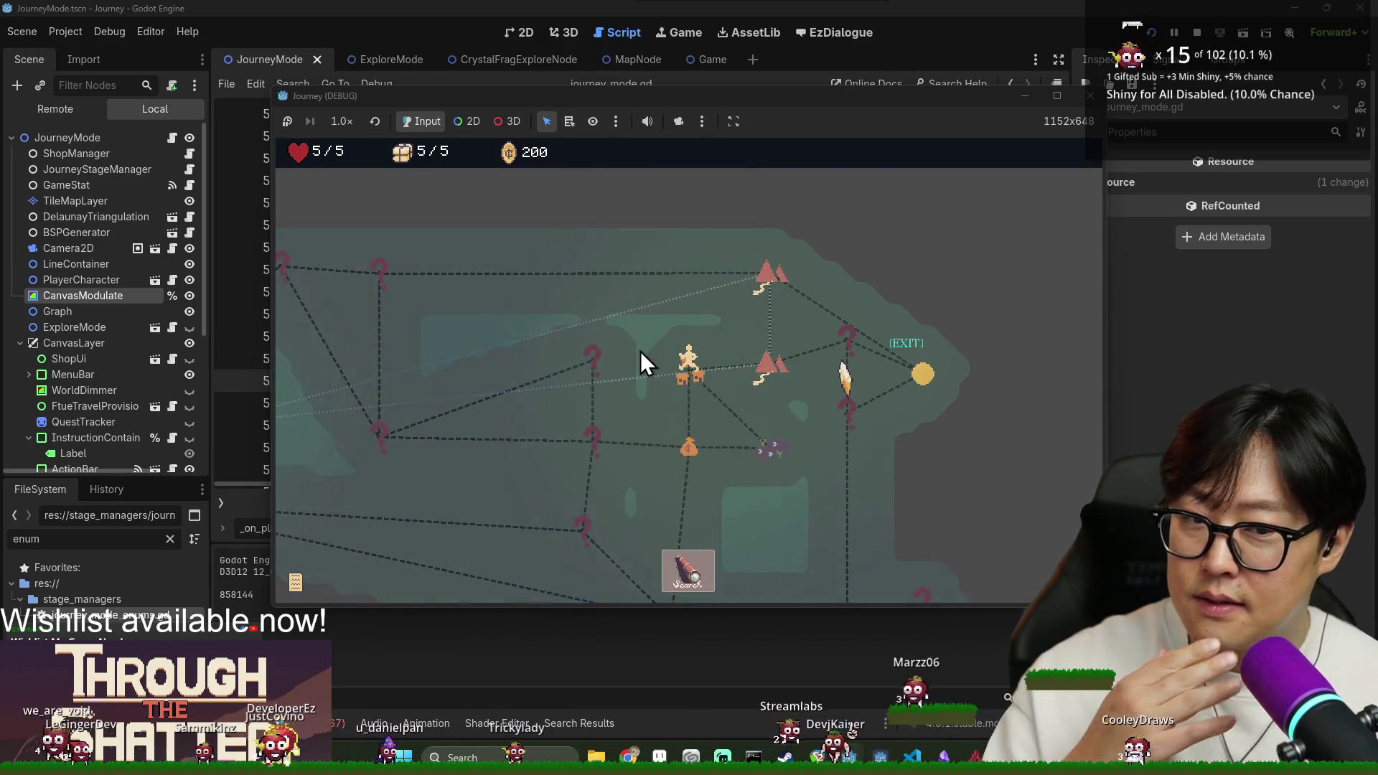
Travel to the next overworld node and walk the stage paths to the grape.
left_click(765, 369)
left_click(692, 441)
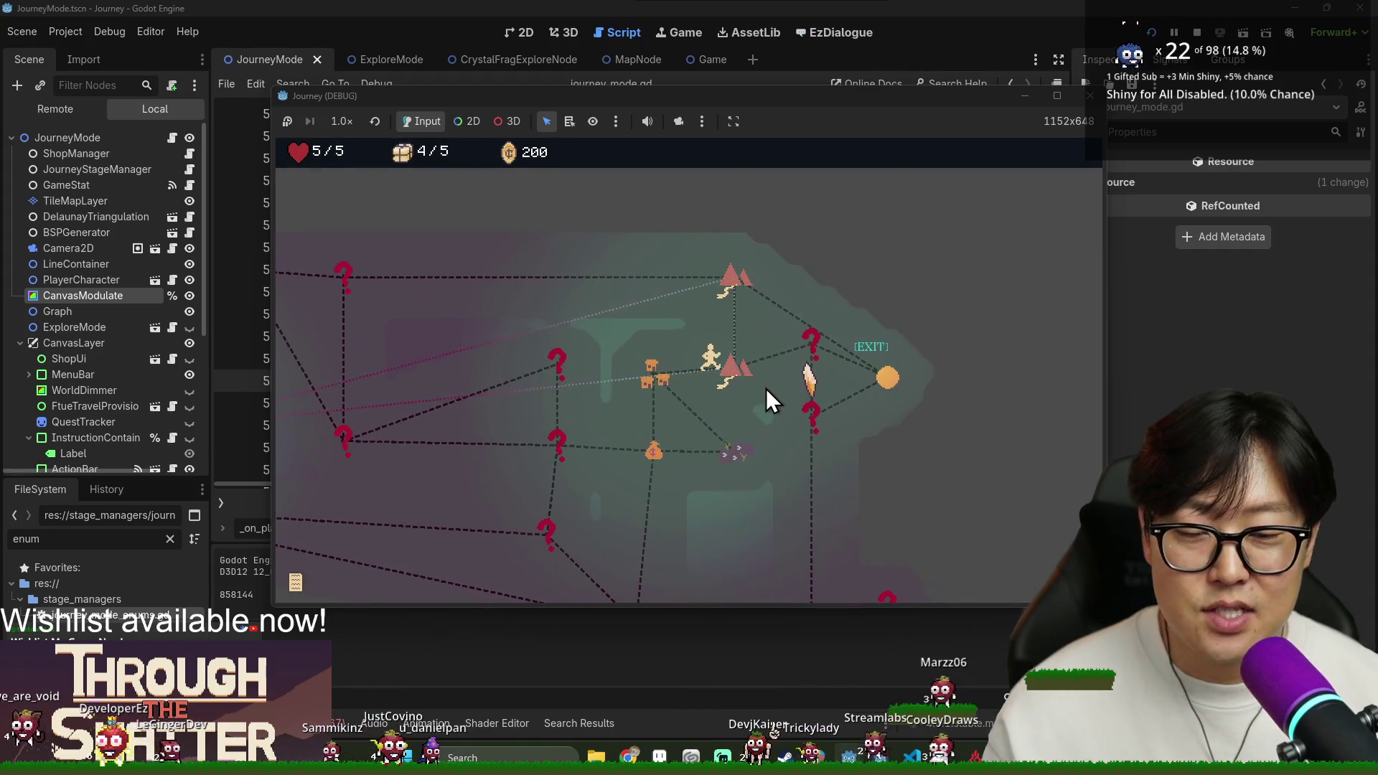
left_click(765, 389)
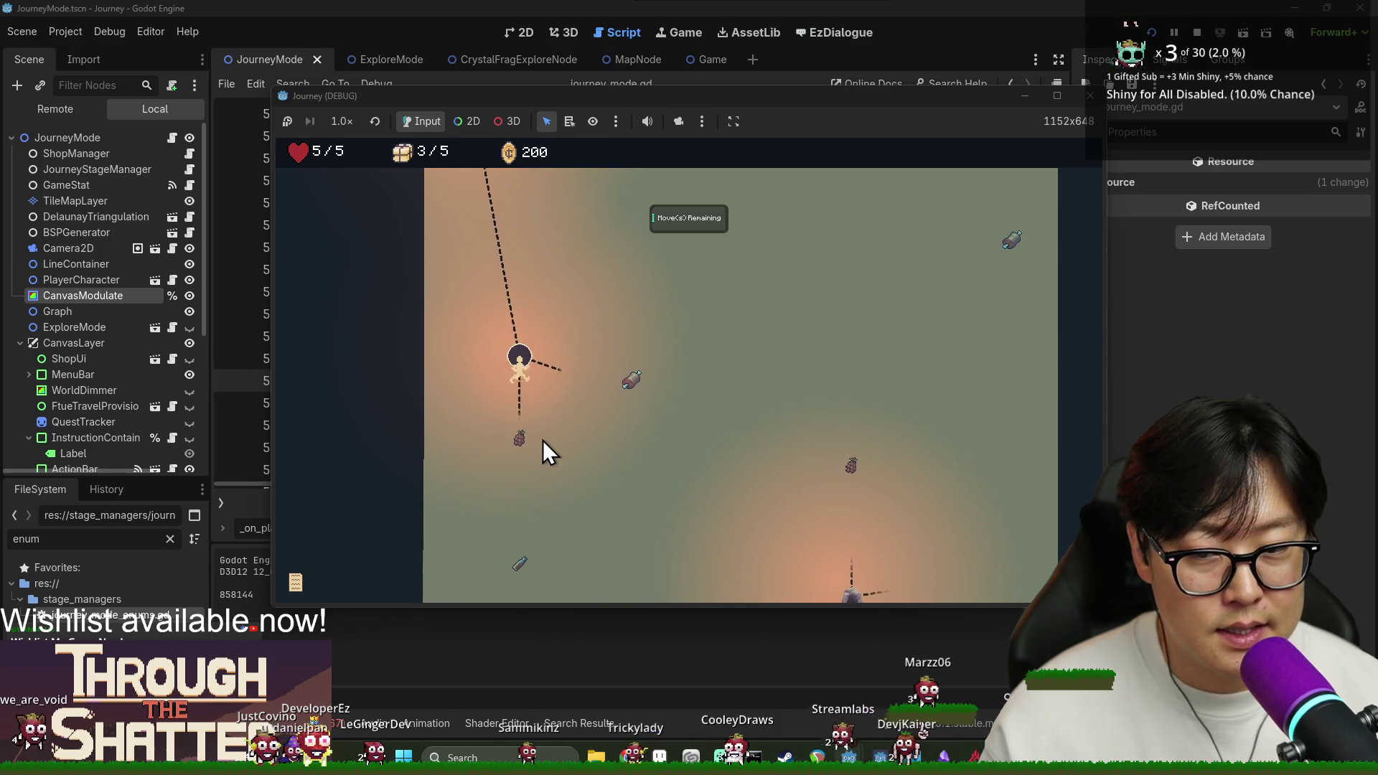
left_click(543, 440)
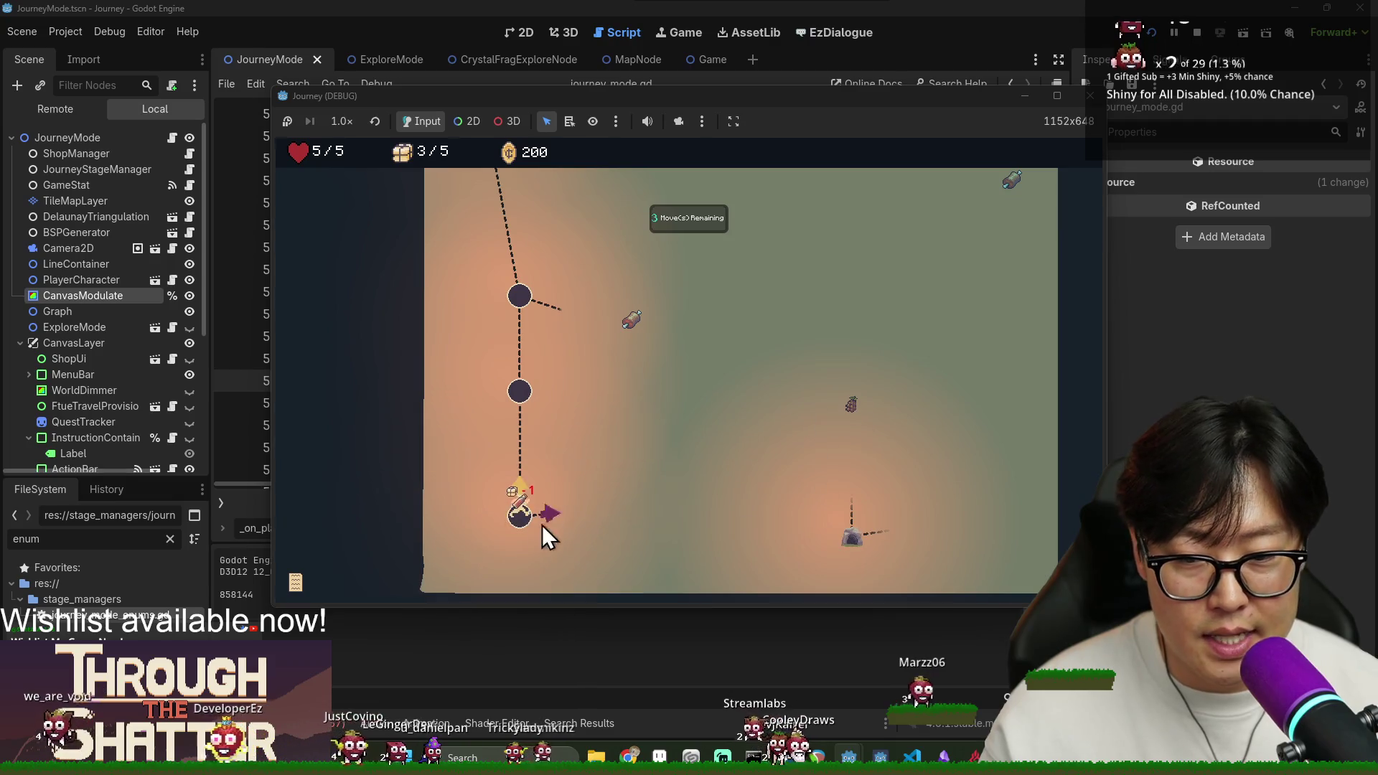
left_click(550, 514)
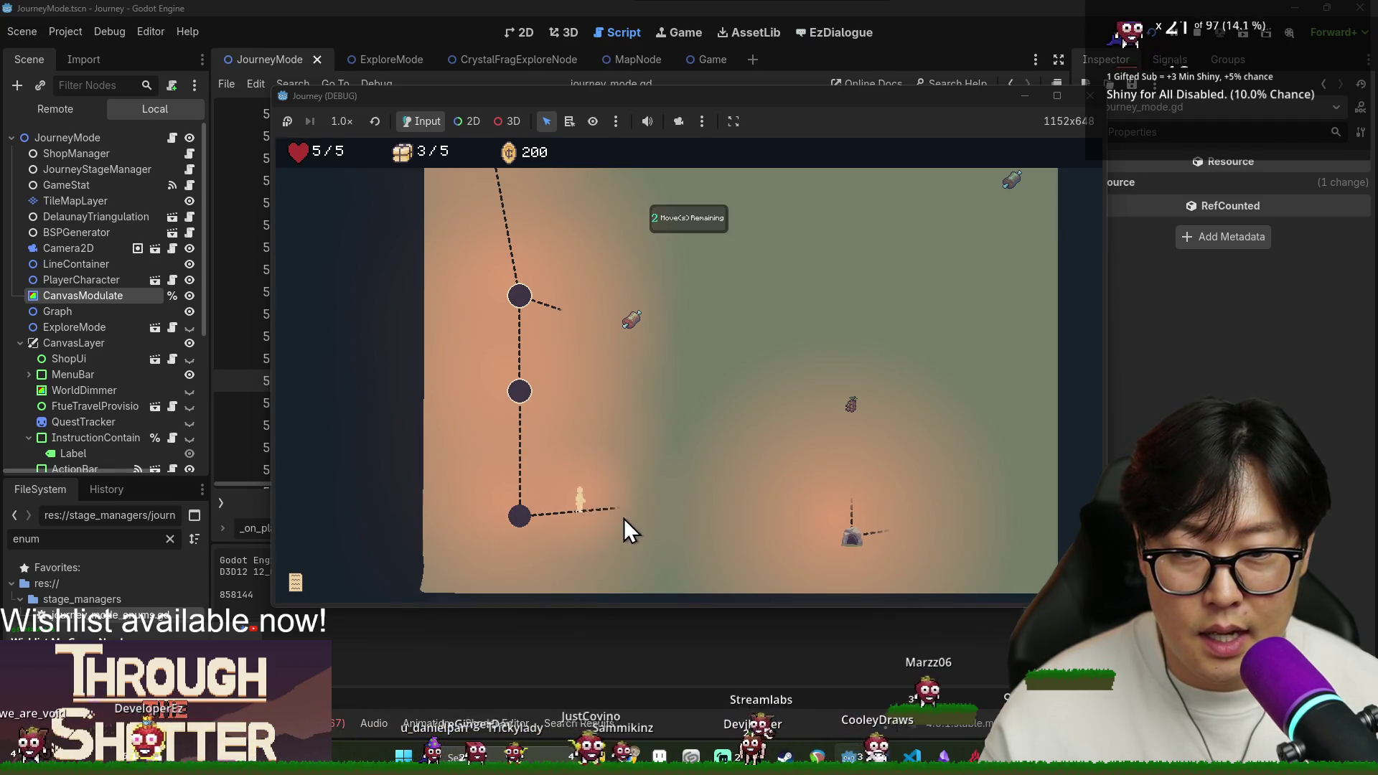
left_click(592, 512)
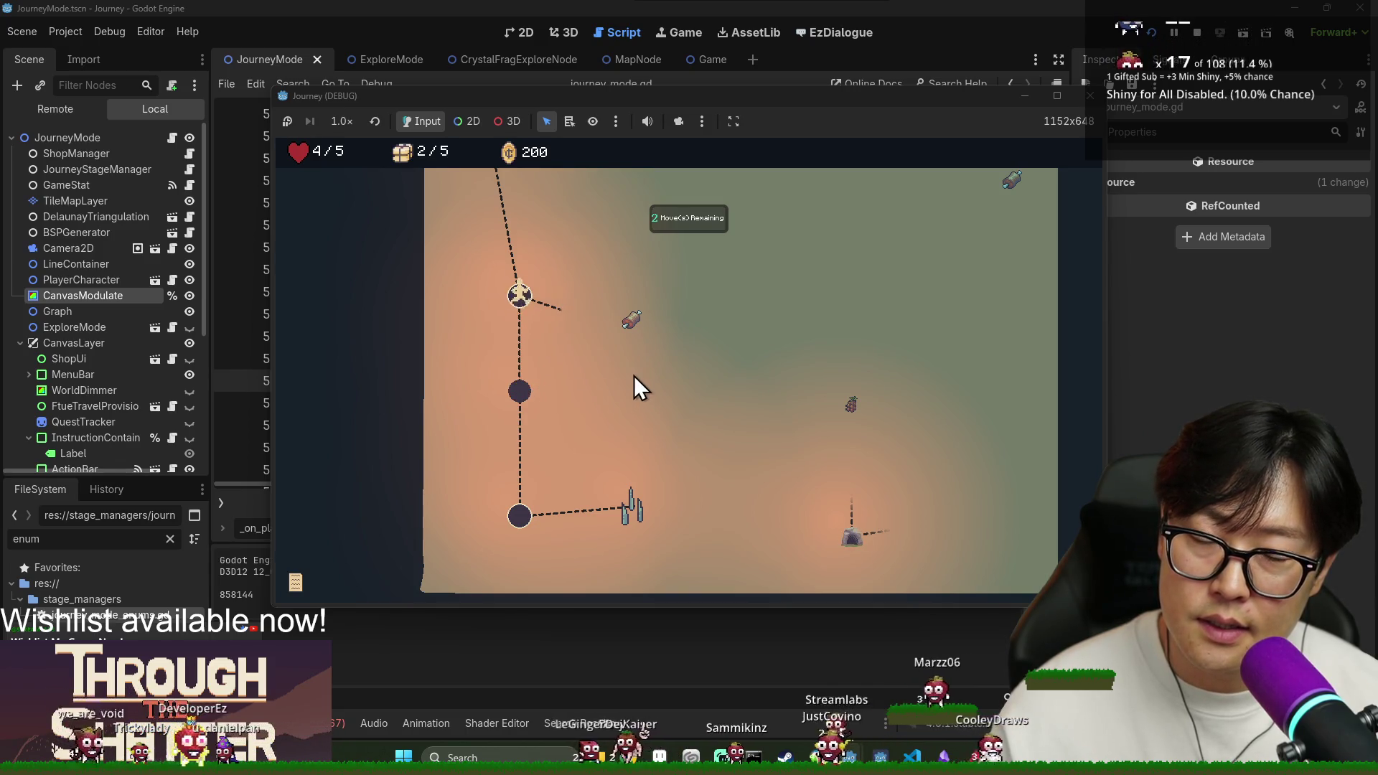
Collect crates, reach the bottom grape node, and choose the rock node as tunnel target.
left_click(605, 352)
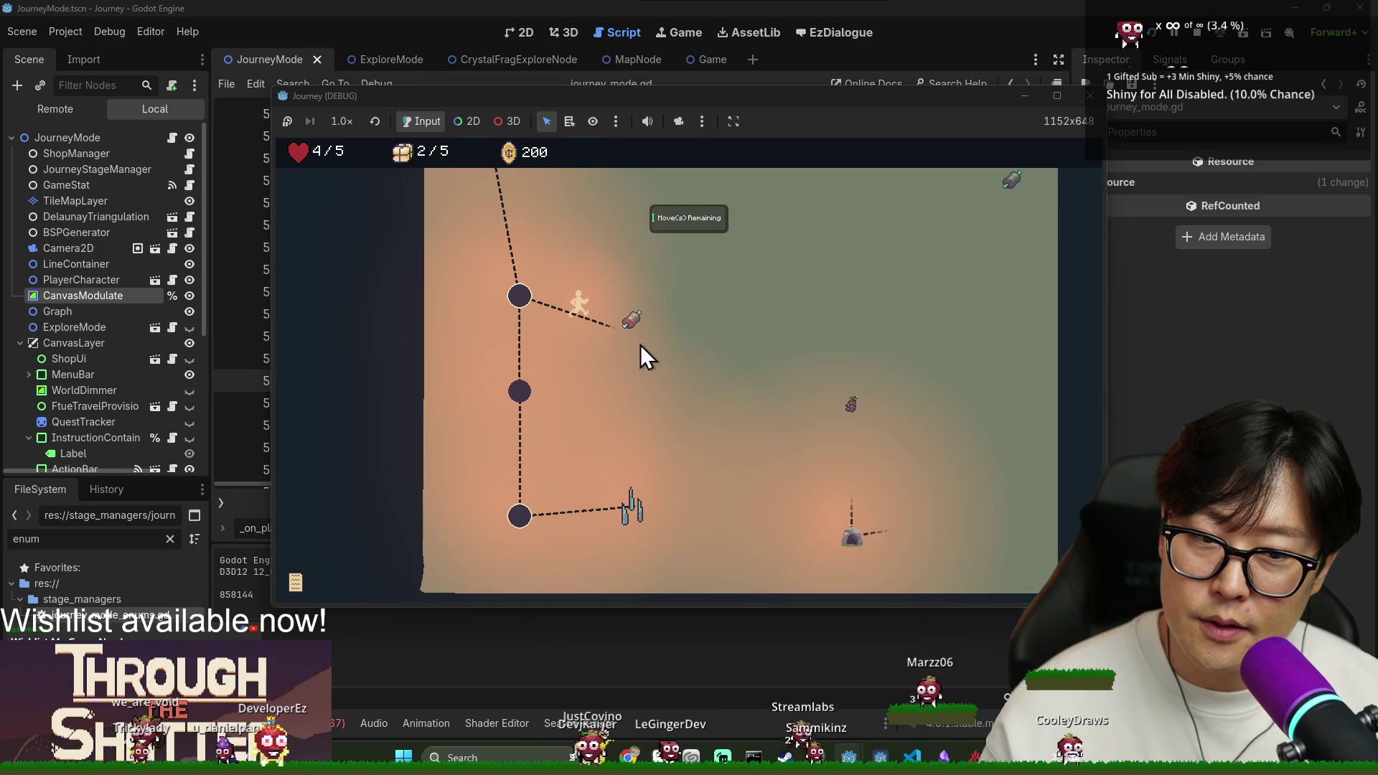
left_click(675, 337)
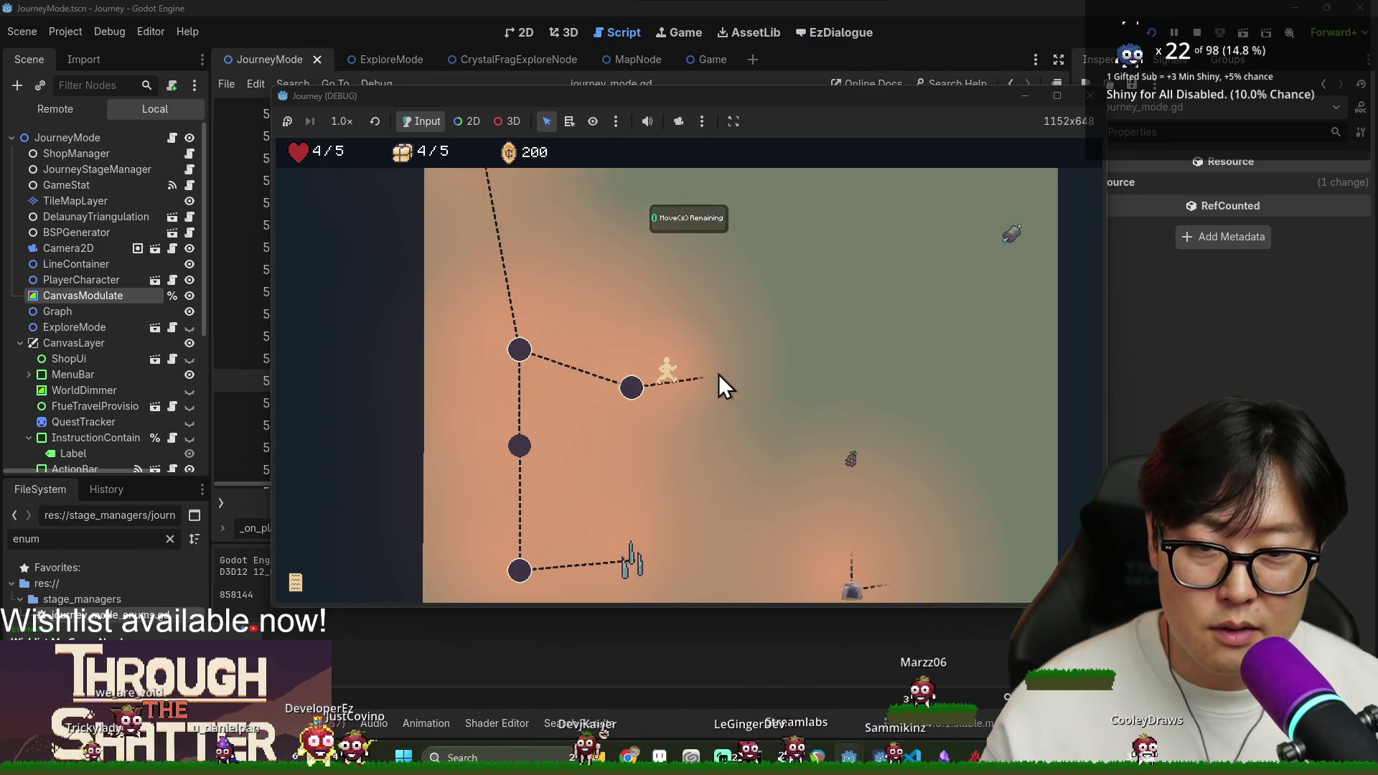
left_click(748, 418)
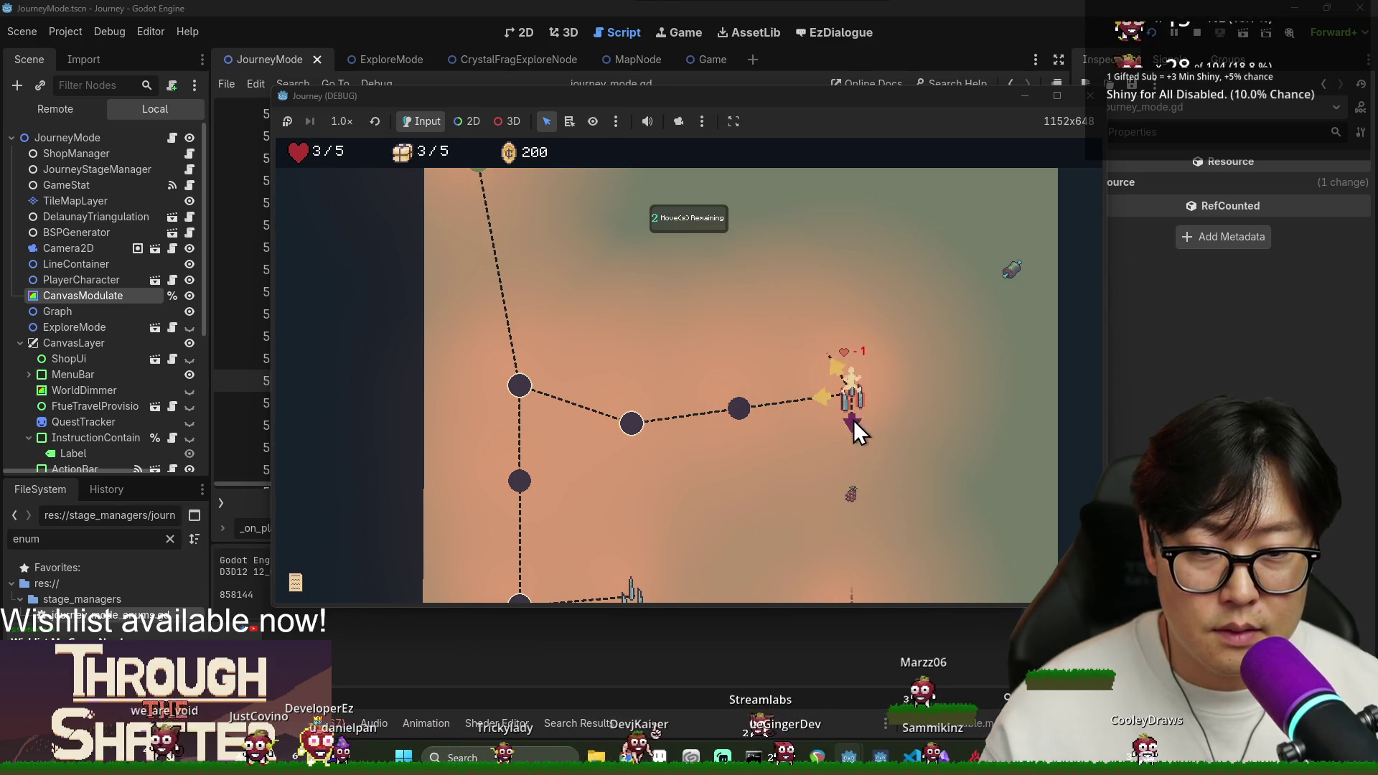
left_click(850, 494)
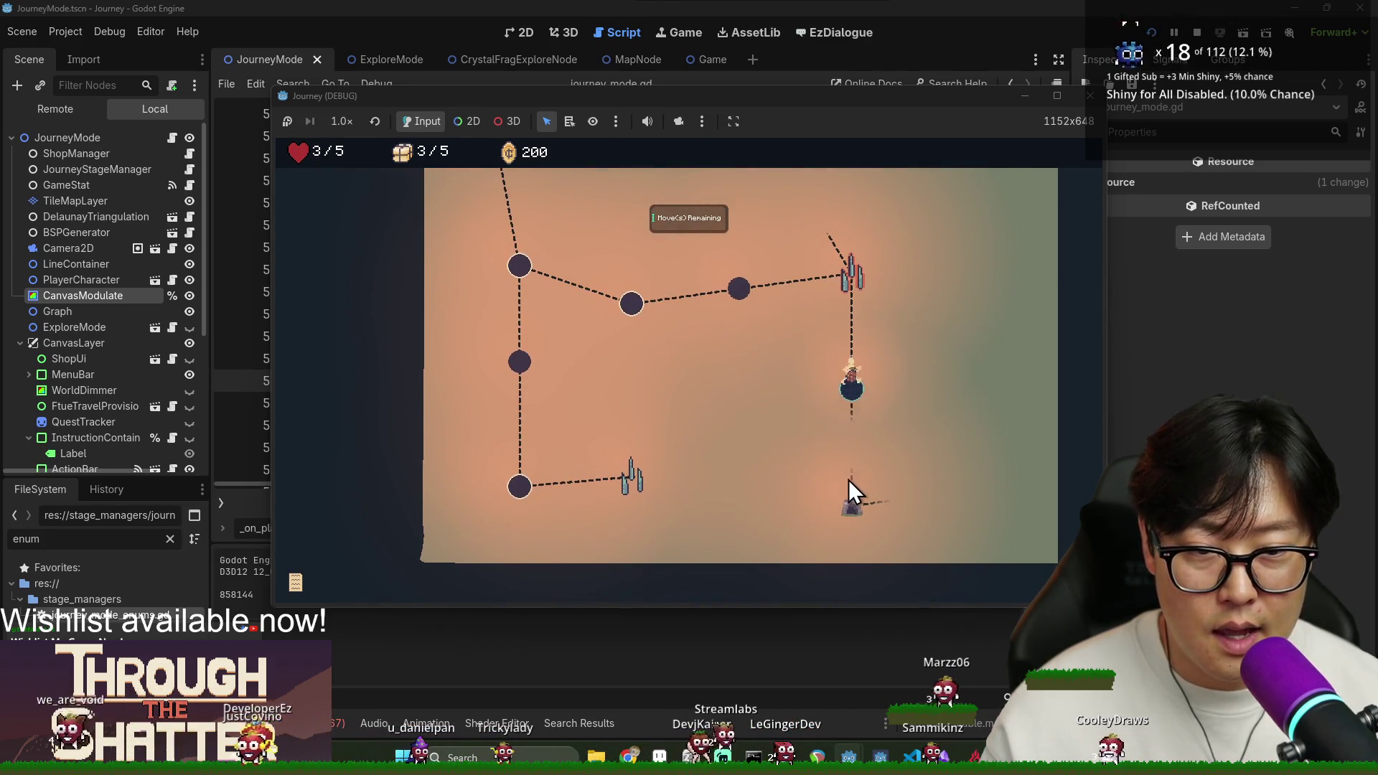
left_click(847, 511)
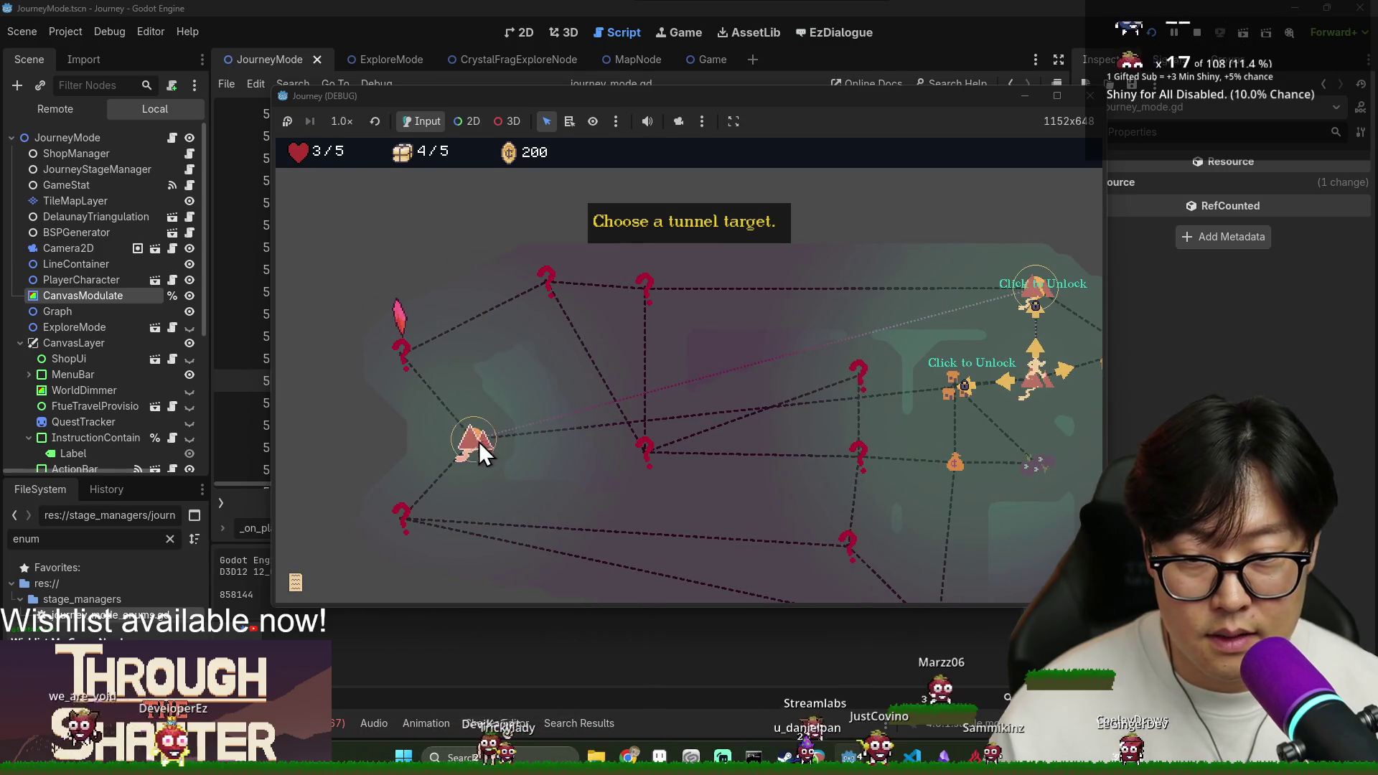
left_click(476, 440)
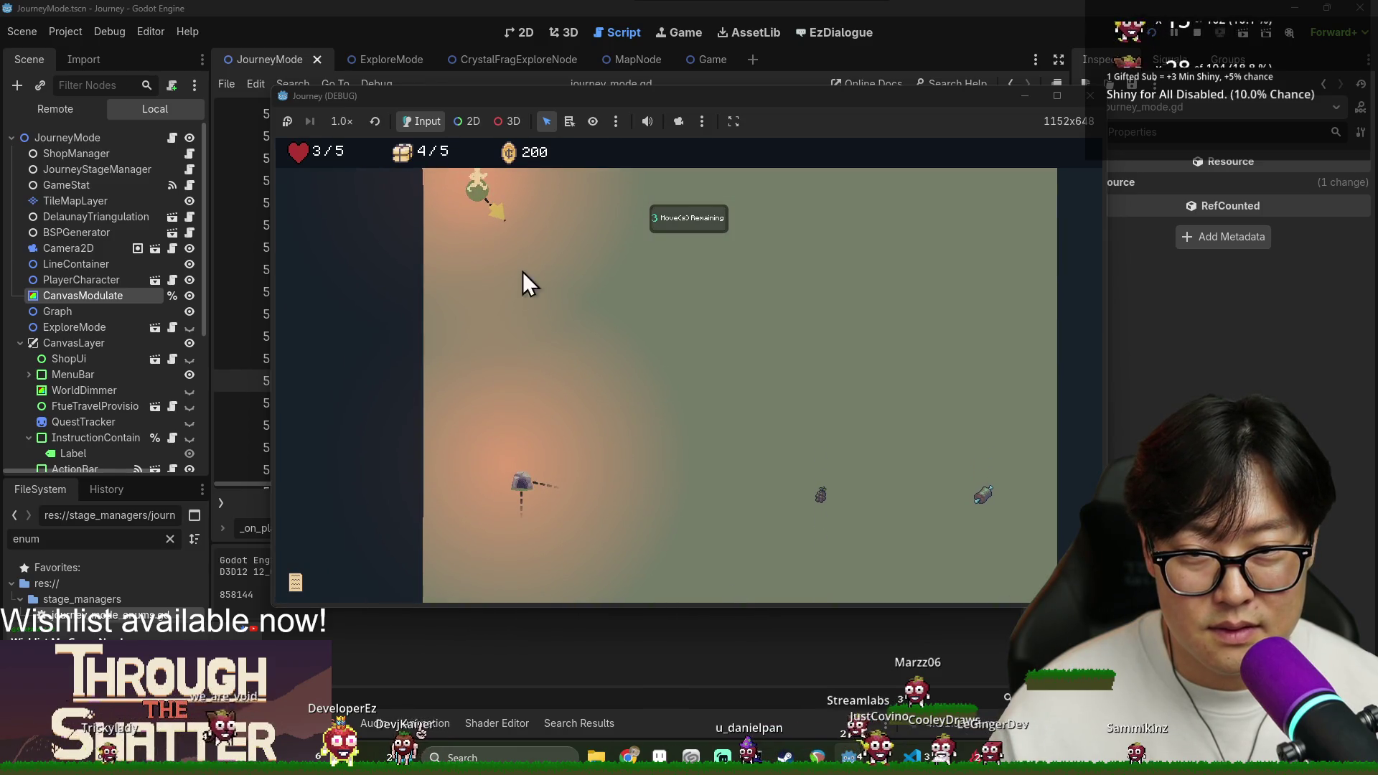
Walk the next stage collecting items, tunnel to the top-right rock node, and stop the game.
left_click(501, 222)
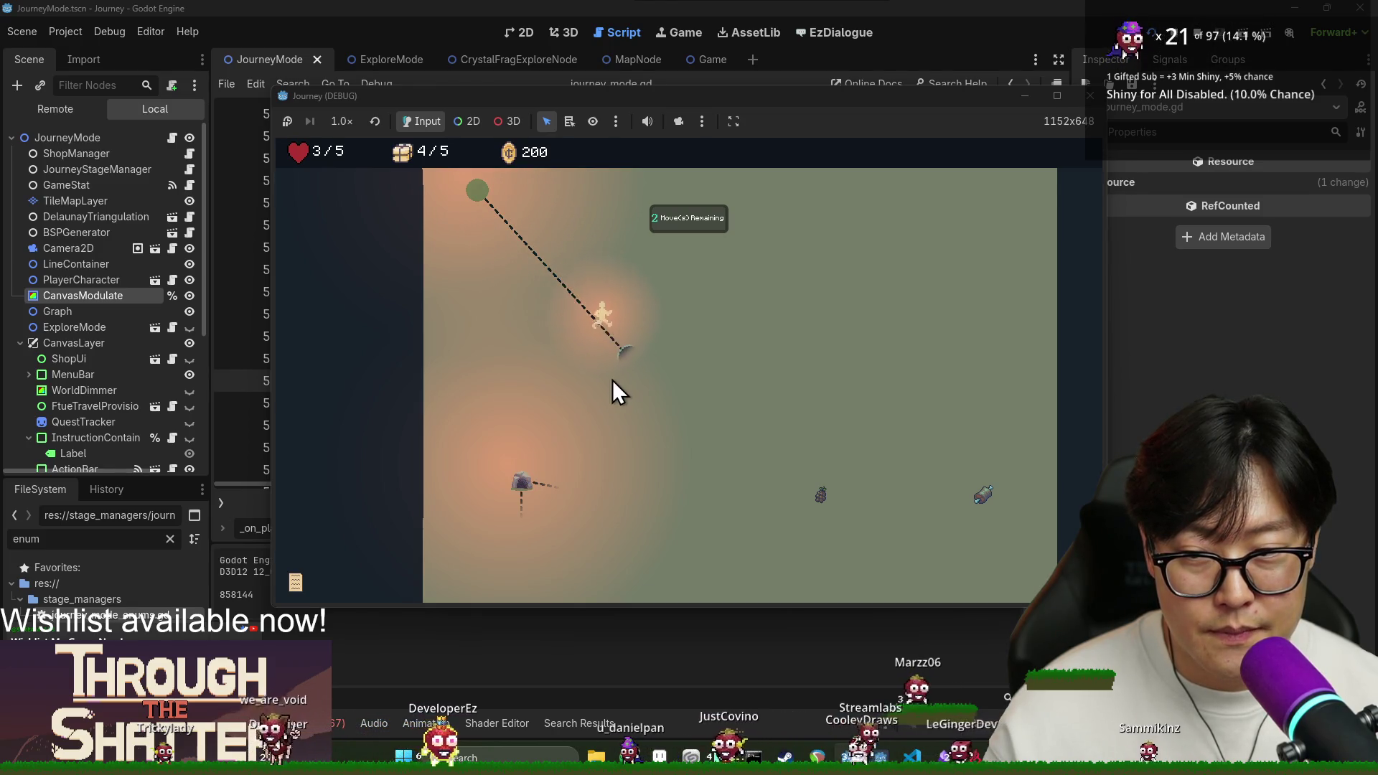
left_click(656, 359)
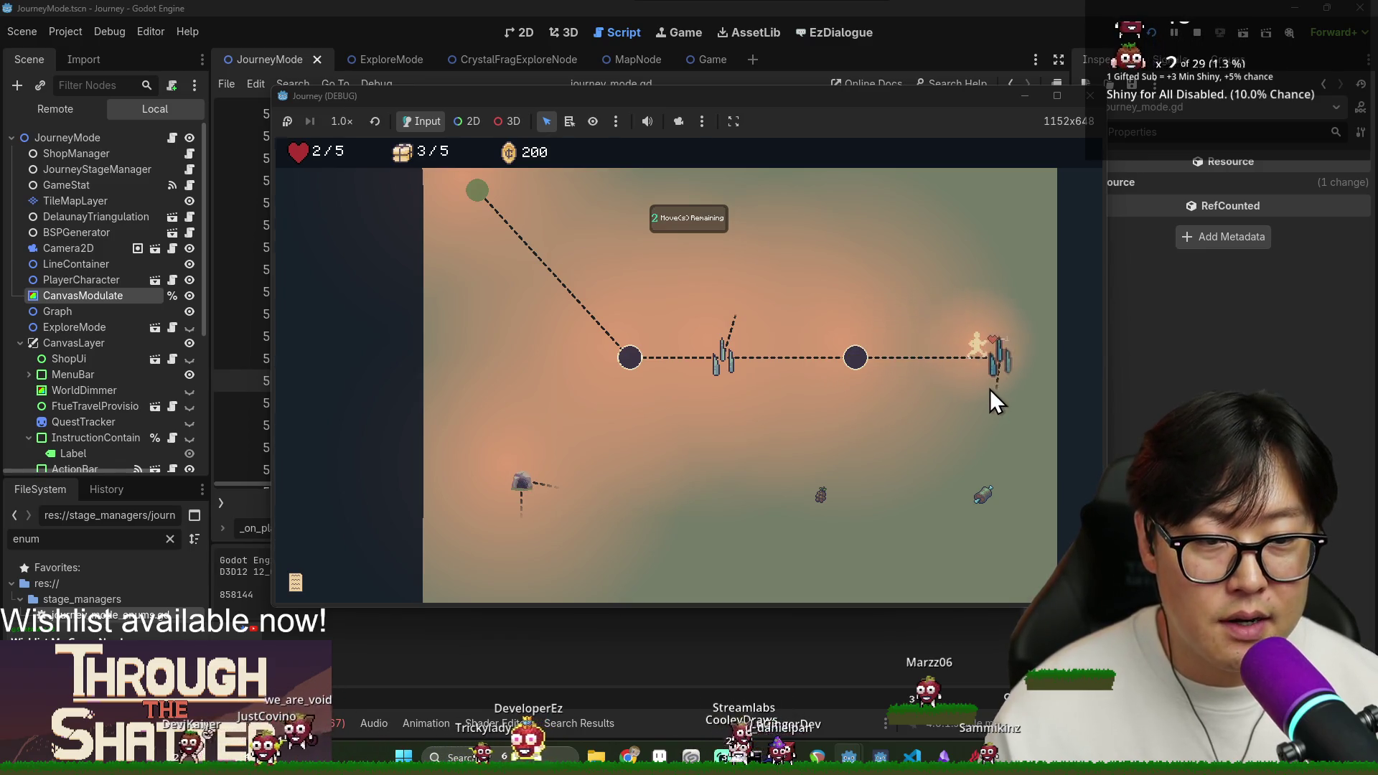
left_click(997, 395)
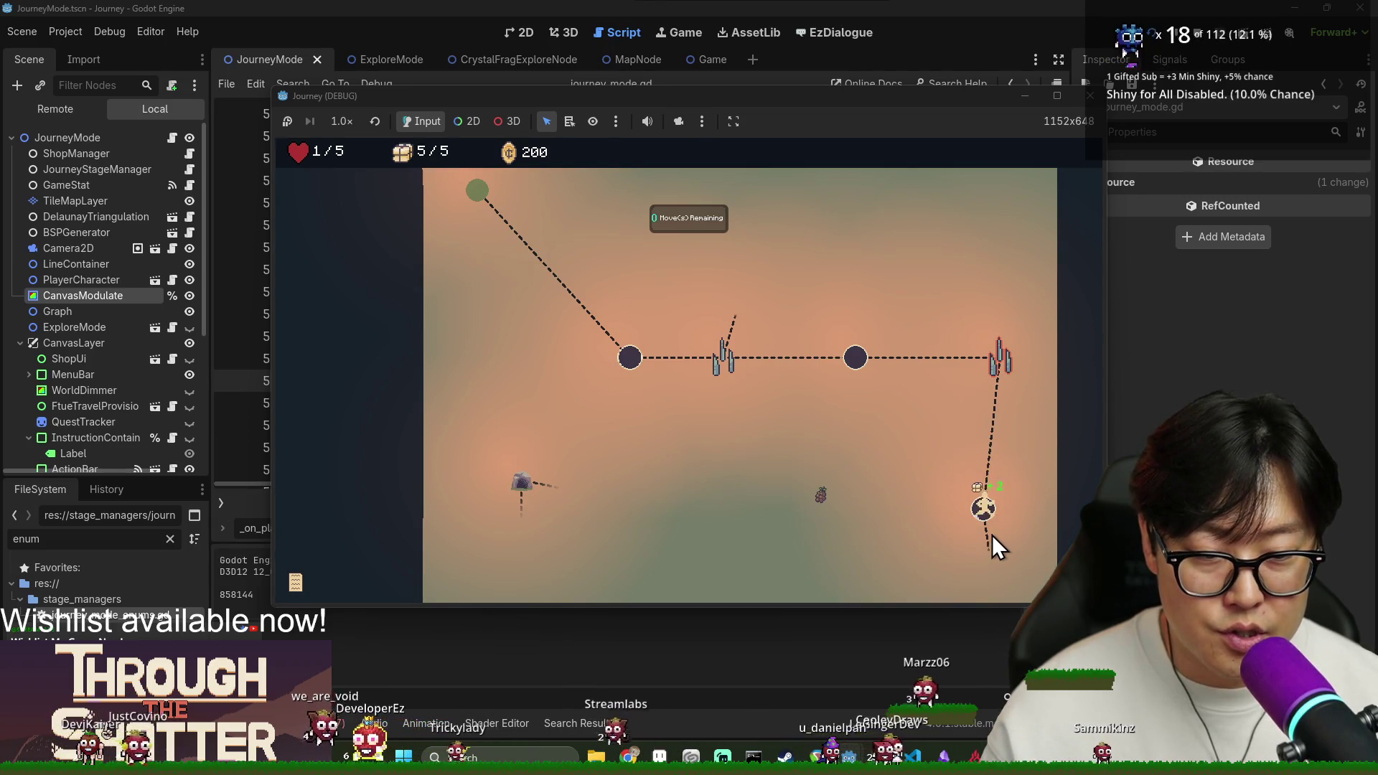
left_click(992, 553)
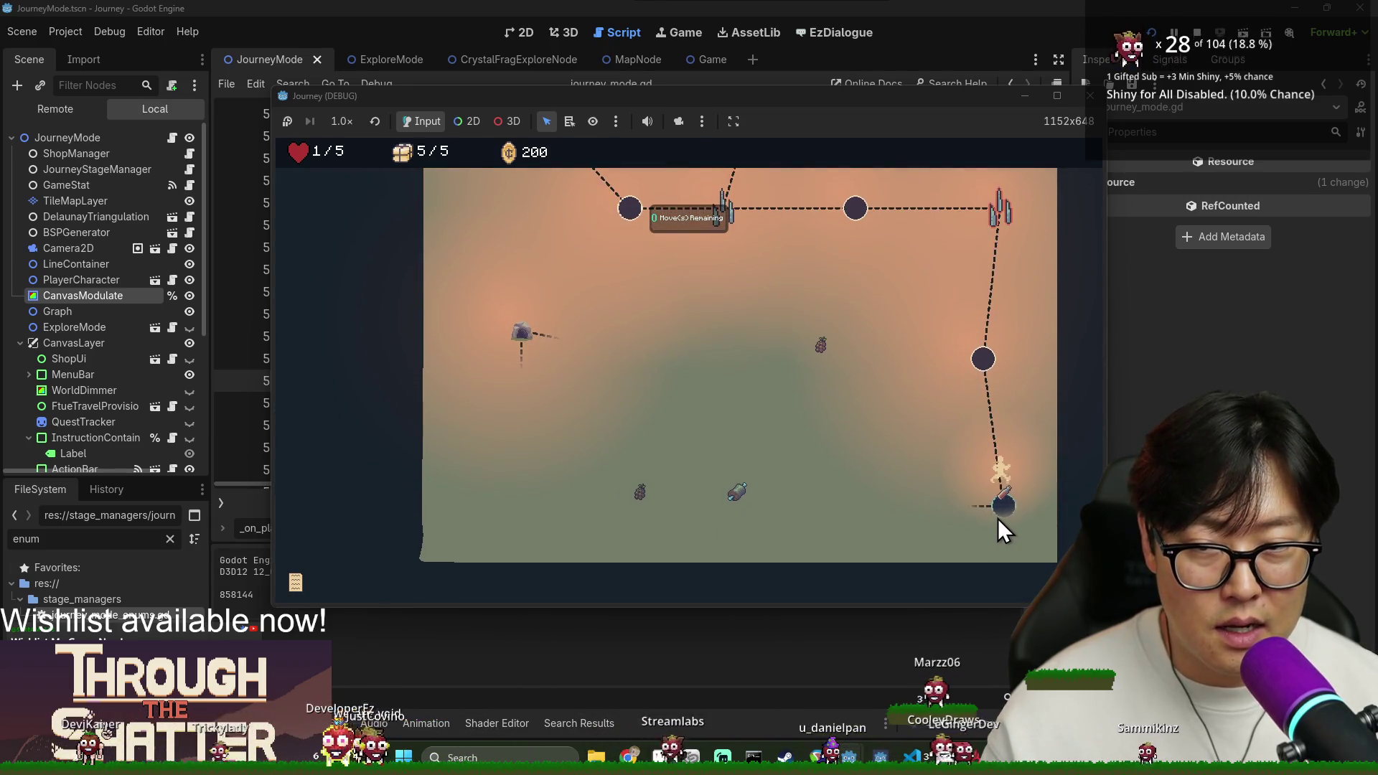
left_click(969, 508)
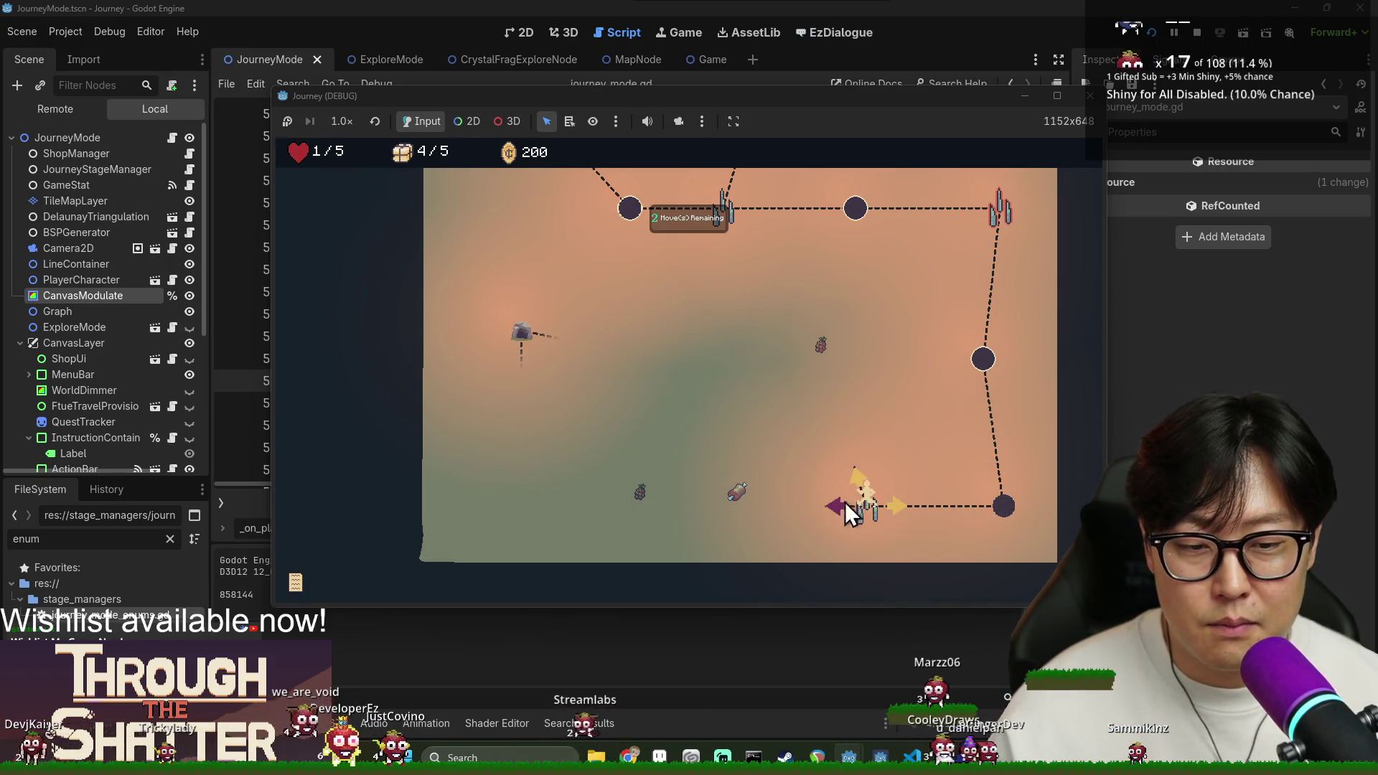
left_click(835, 500)
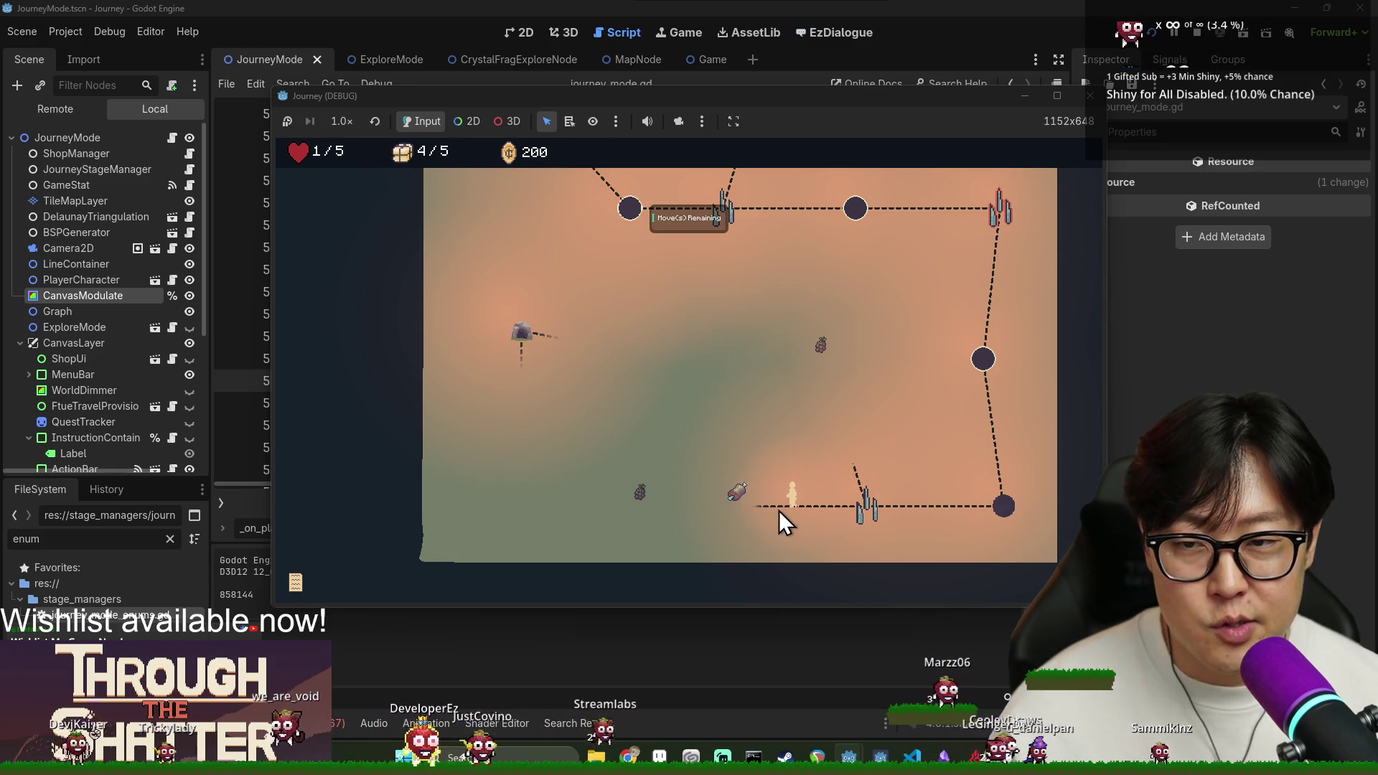
left_click(687, 488)
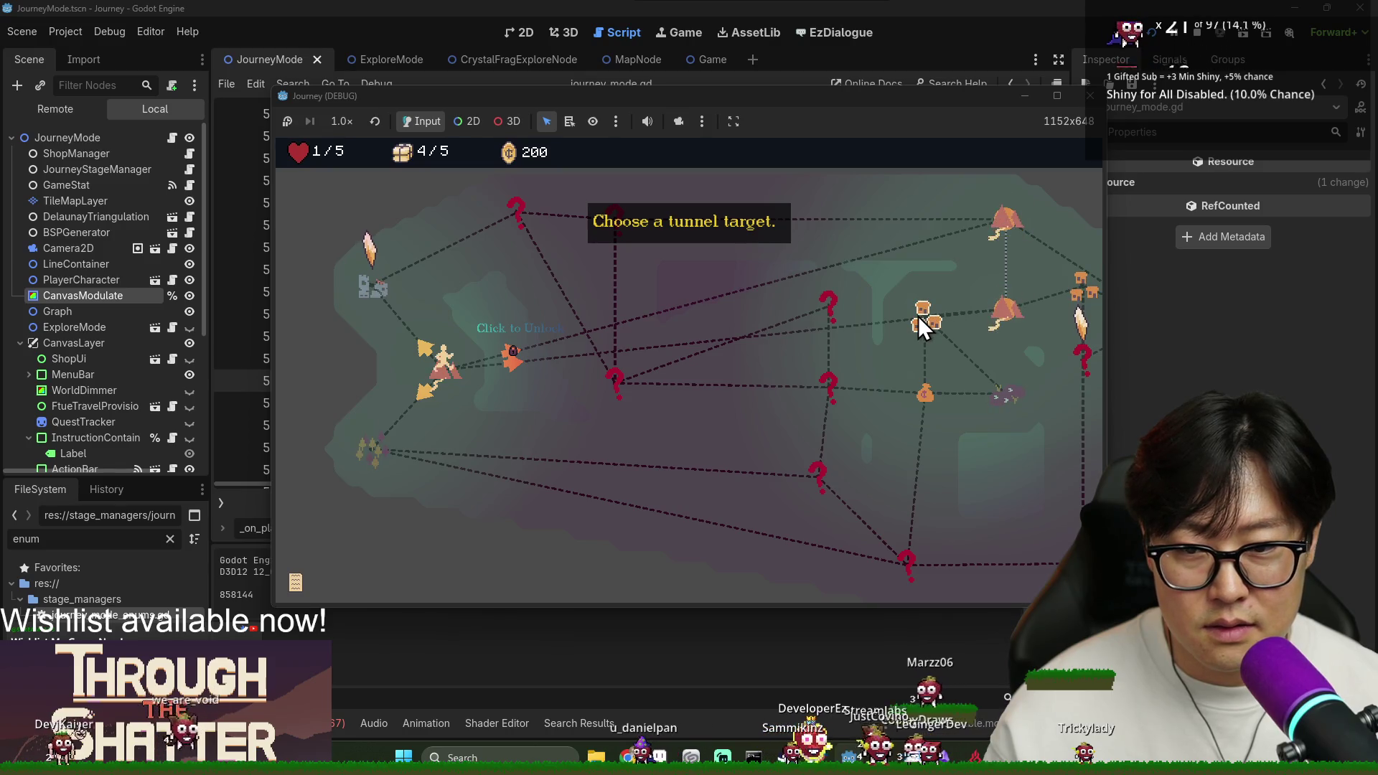
left_click(1002, 217)
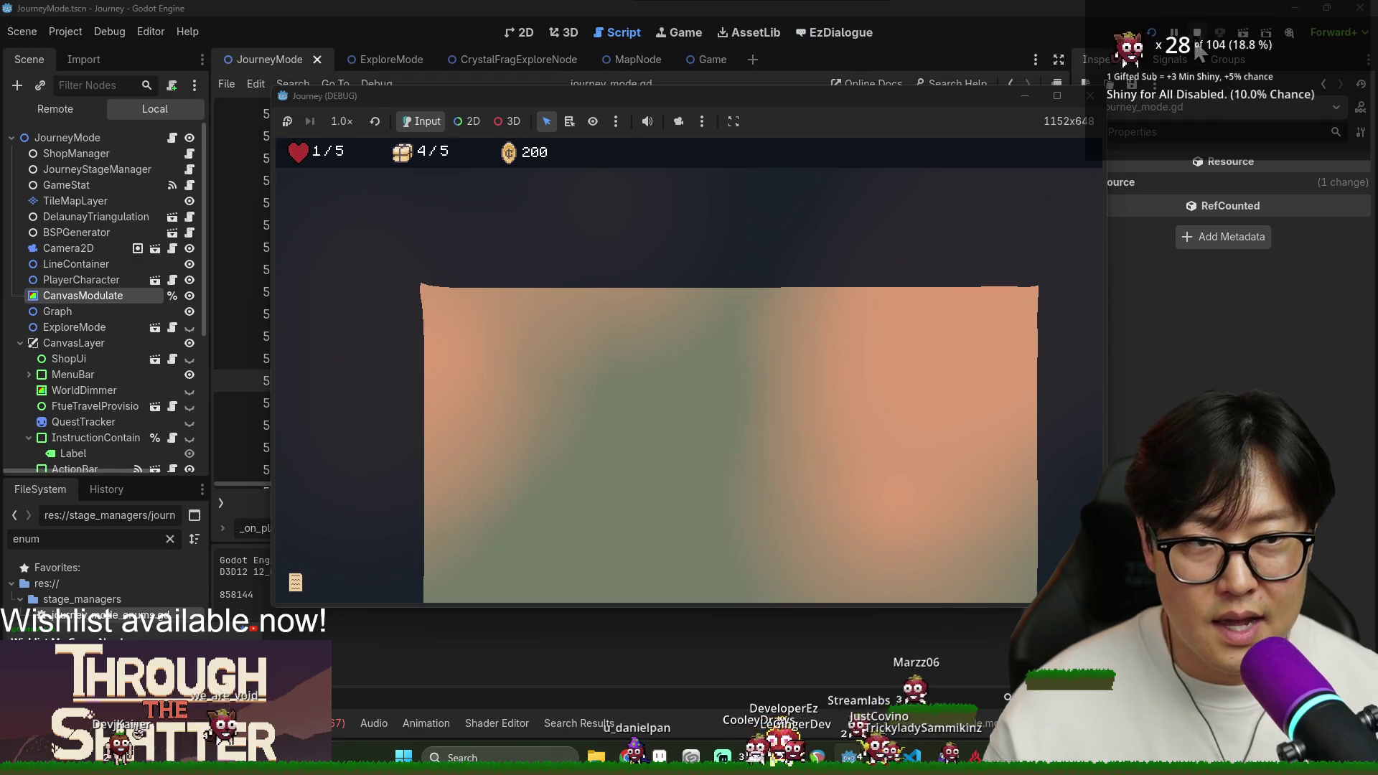
key("F5")
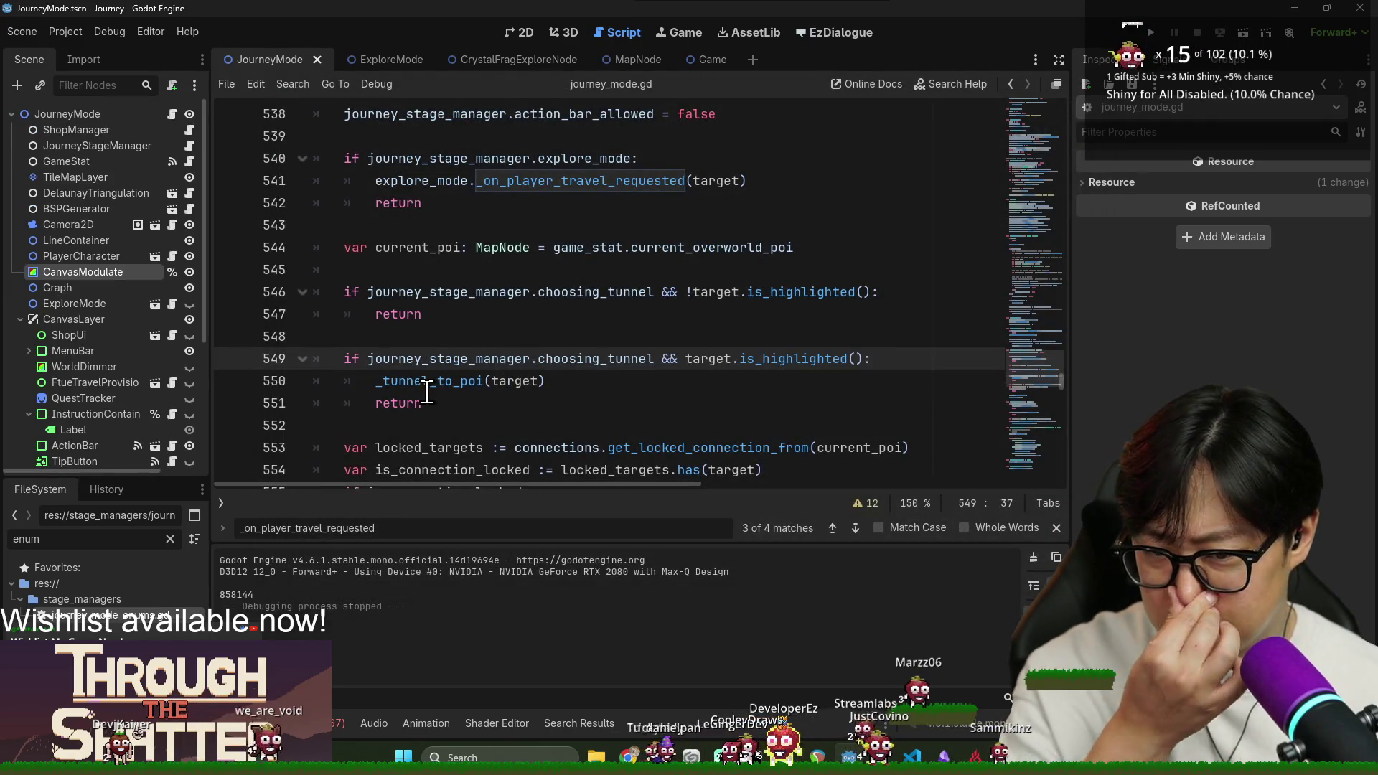
Jump to the _tunnel_to_poi definition and inspect its locked-connection logic.
scroll(459, 327, "down", 1)
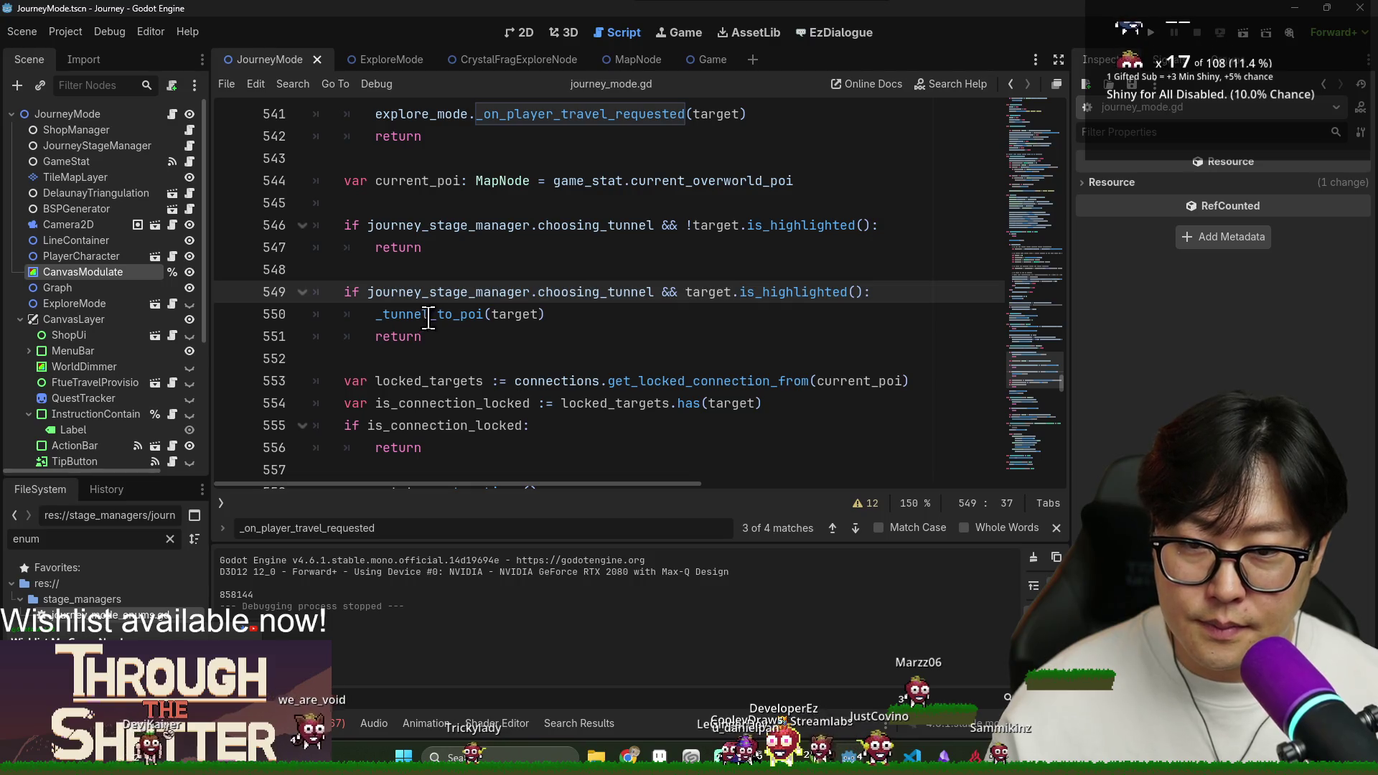
key("ctrl+Right")
key("ctrl+Right")
key("ctrl+shift+Right")
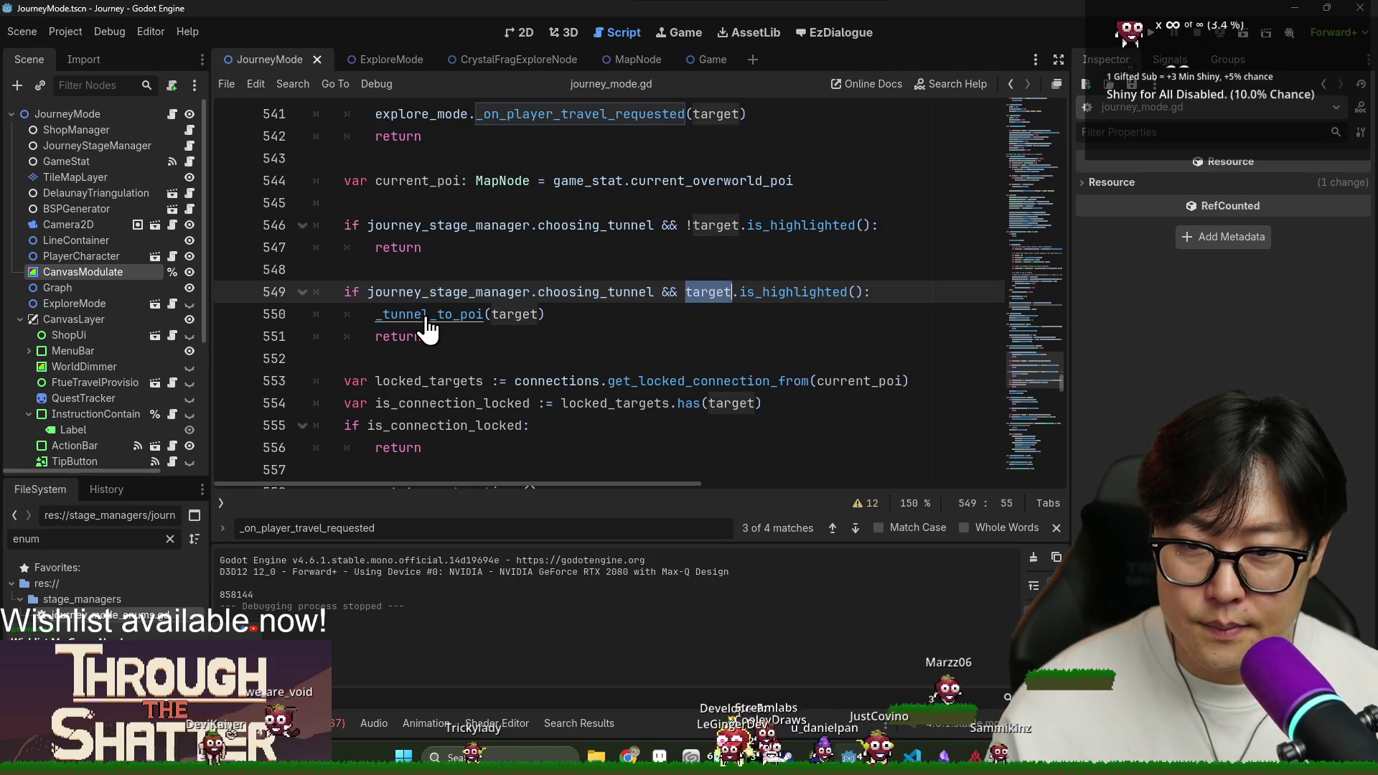
left_click(427, 321, "ctrl")
left_click(396, 314)
double_click(588, 313)
double_click(431, 403)
scroll(445, 402, "down", 2)
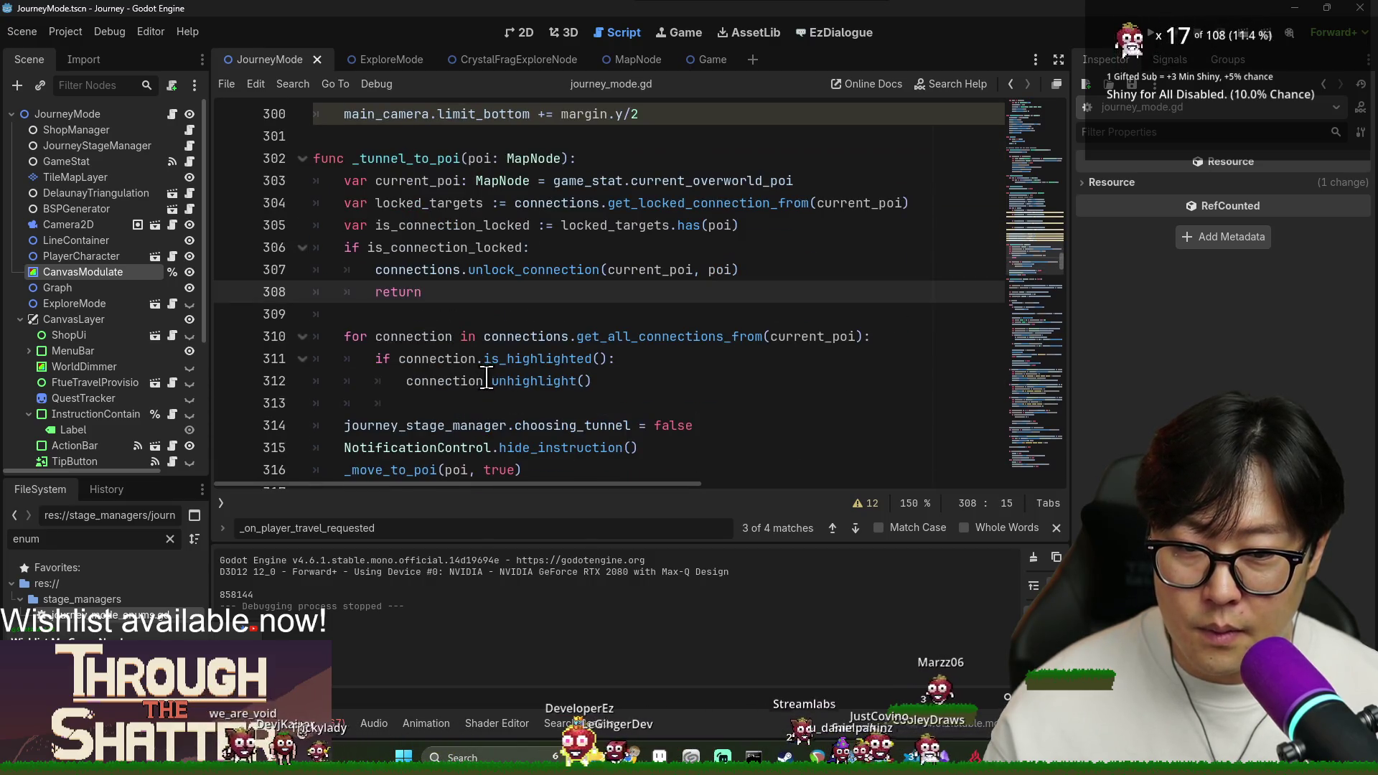
double_click(470, 358)
double_click(503, 269)
double_click(474, 247)
double_click(474, 269)
double_click(435, 336)
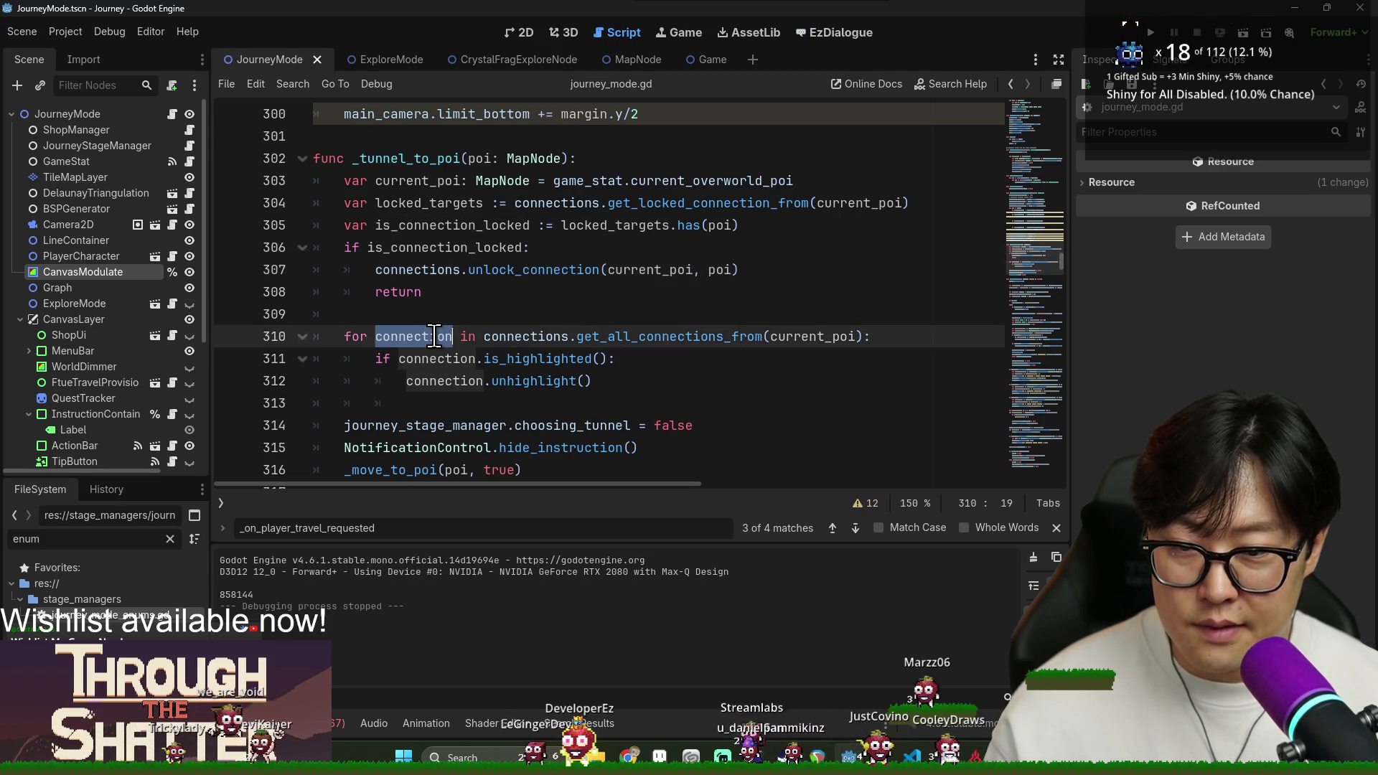
Delete the return on line 308 and its blank line, then save.
double_click(409, 291)
key("BackSpace")
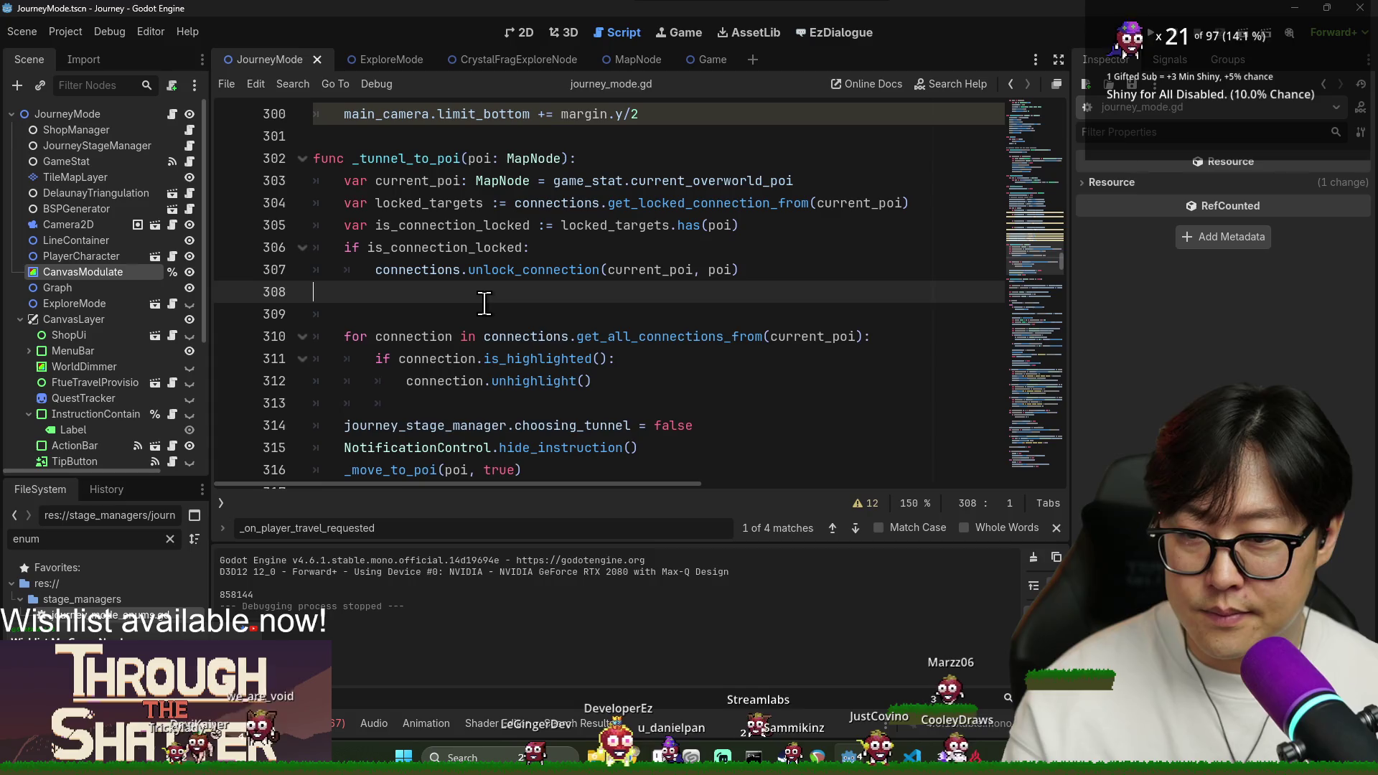
key("Delete")
double_click(528, 314)
key("ctrl+s")
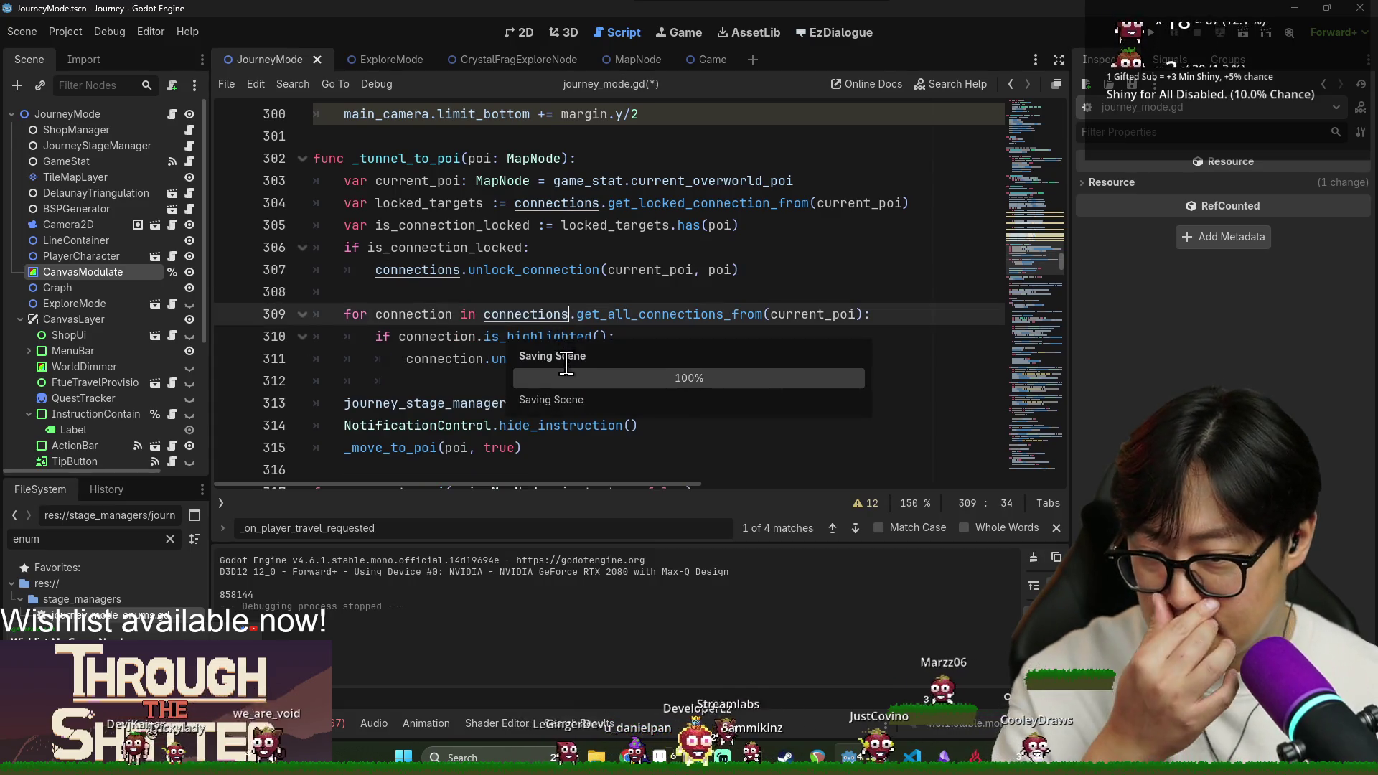
key("ctrl+s")
Review locked_targets and is_connection_locked, then save the script again.
left_click(562, 232)
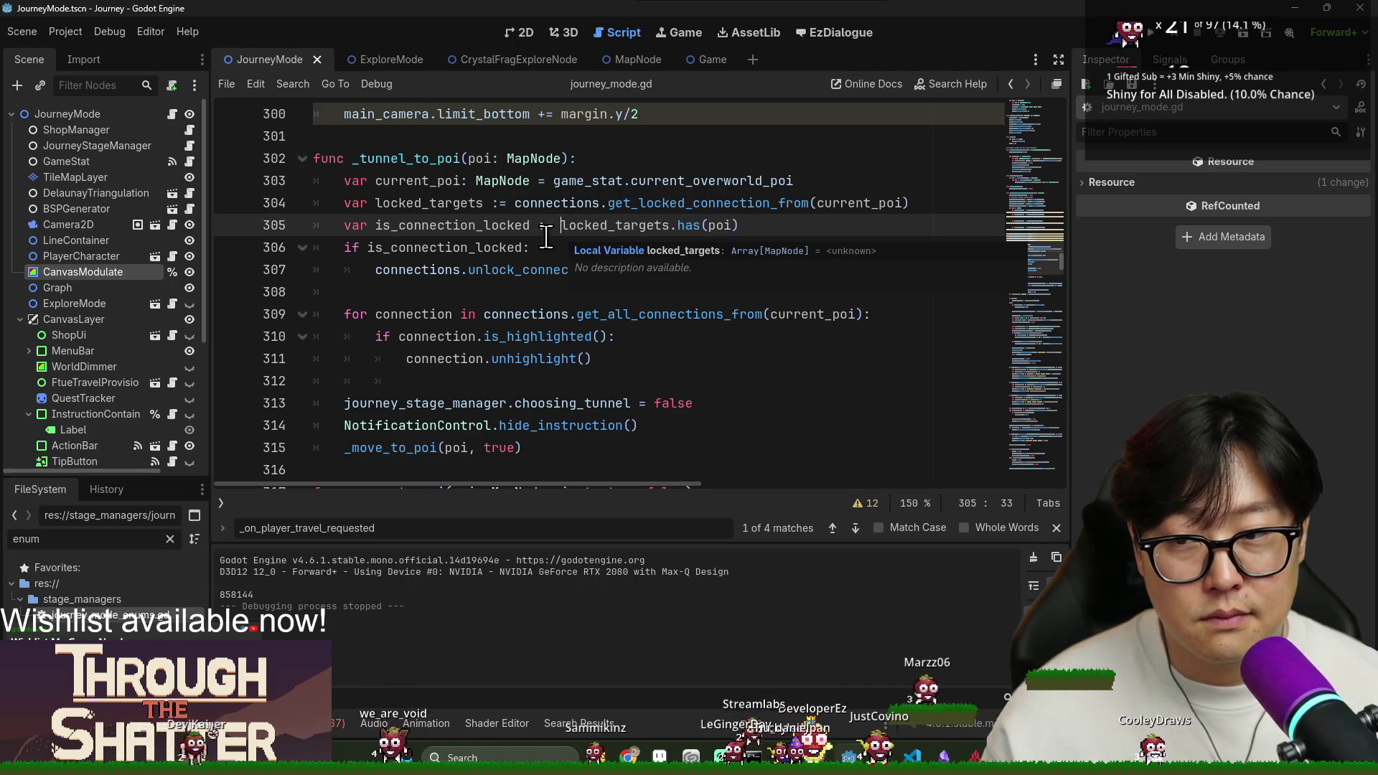
left_click(453, 248)
key("ctrl+s")
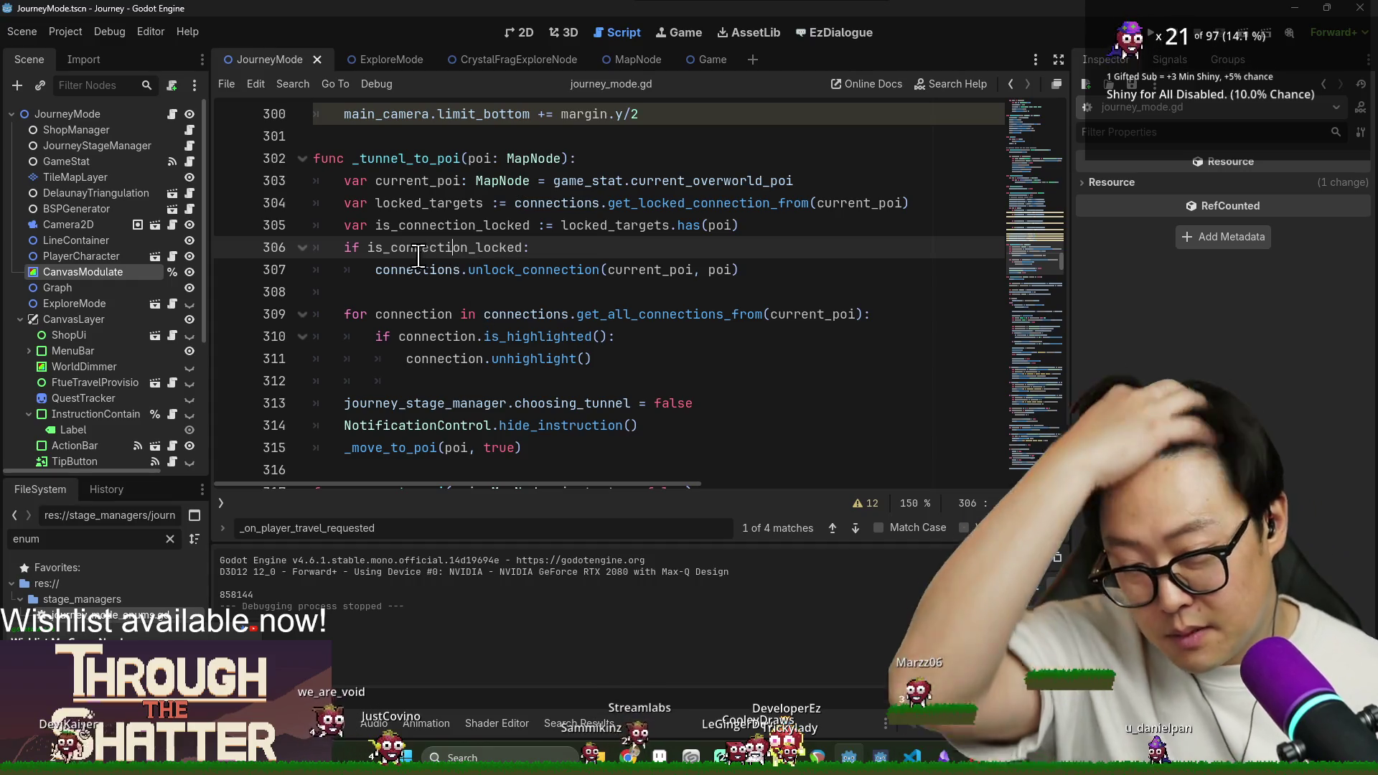
left_click(430, 225)
key("ctrl+f")
type("move")
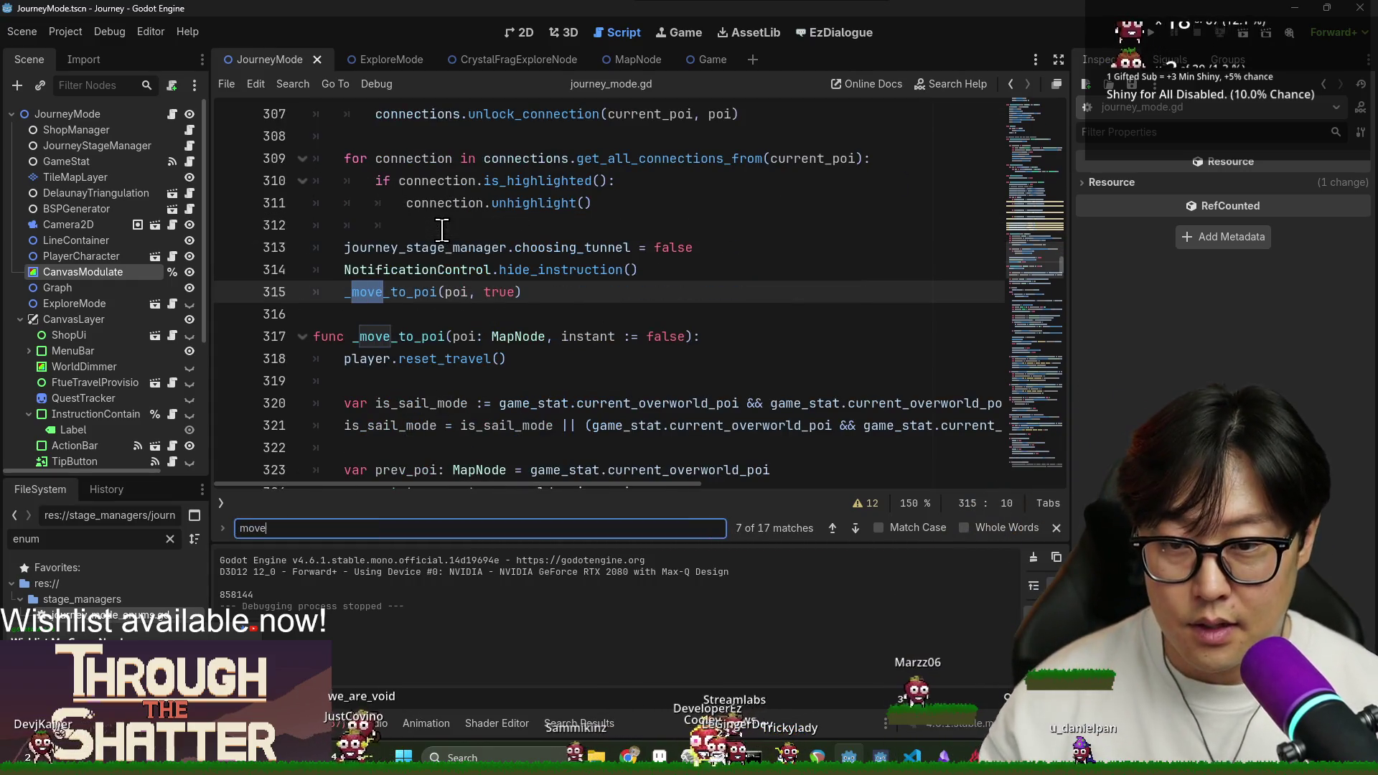
type("_t")
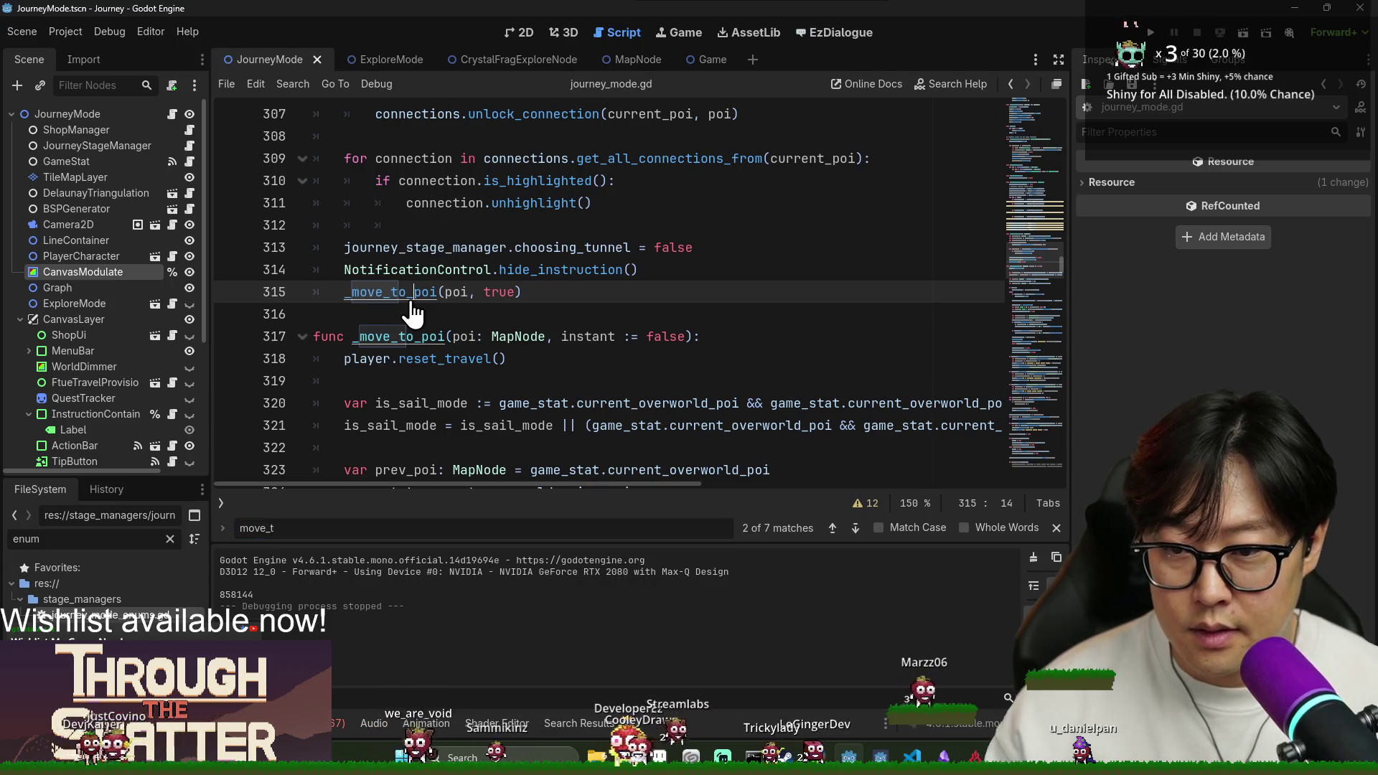
key("Return")
double_click(398, 291)
scroll(420, 336, "down", 7)
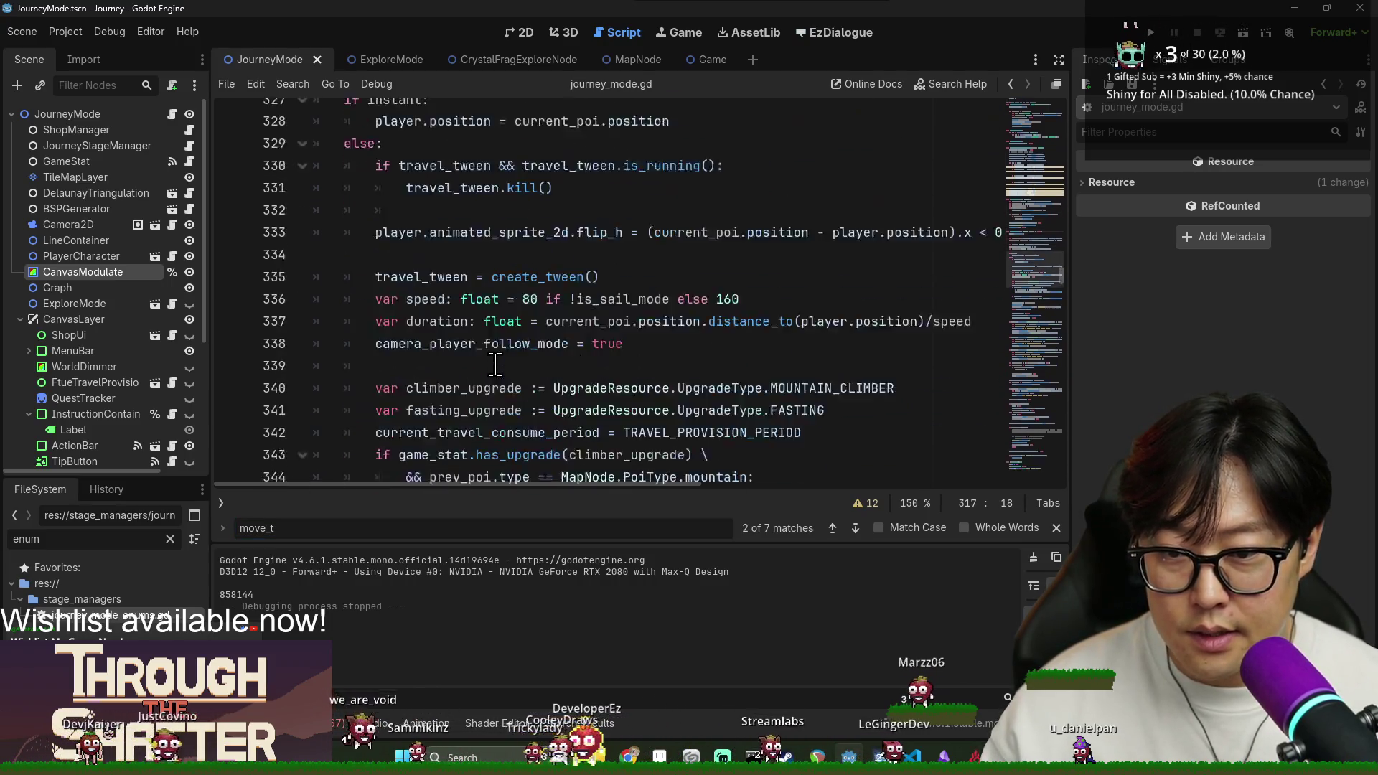
scroll(420, 336, "down", 5)
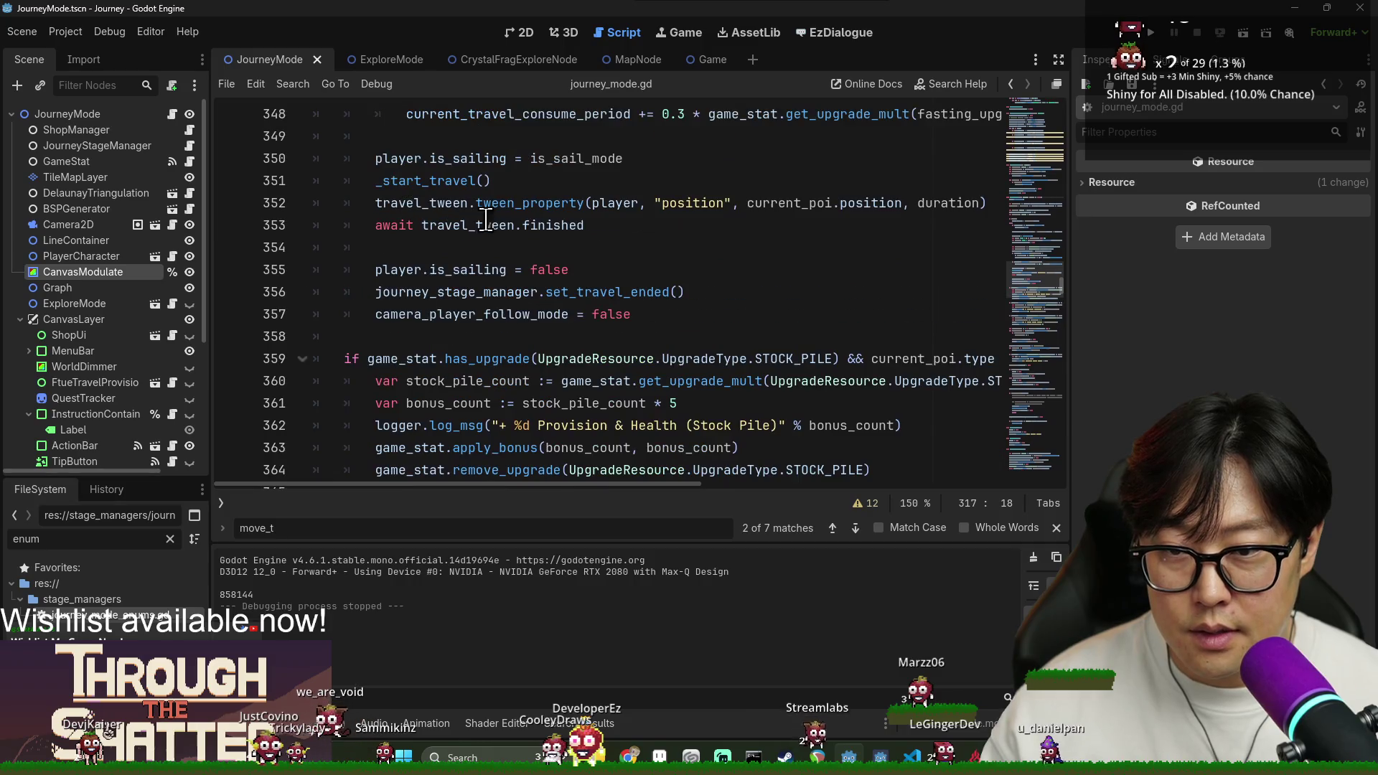
double_click(402, 203)
scroll(427, 307, "up", 5)
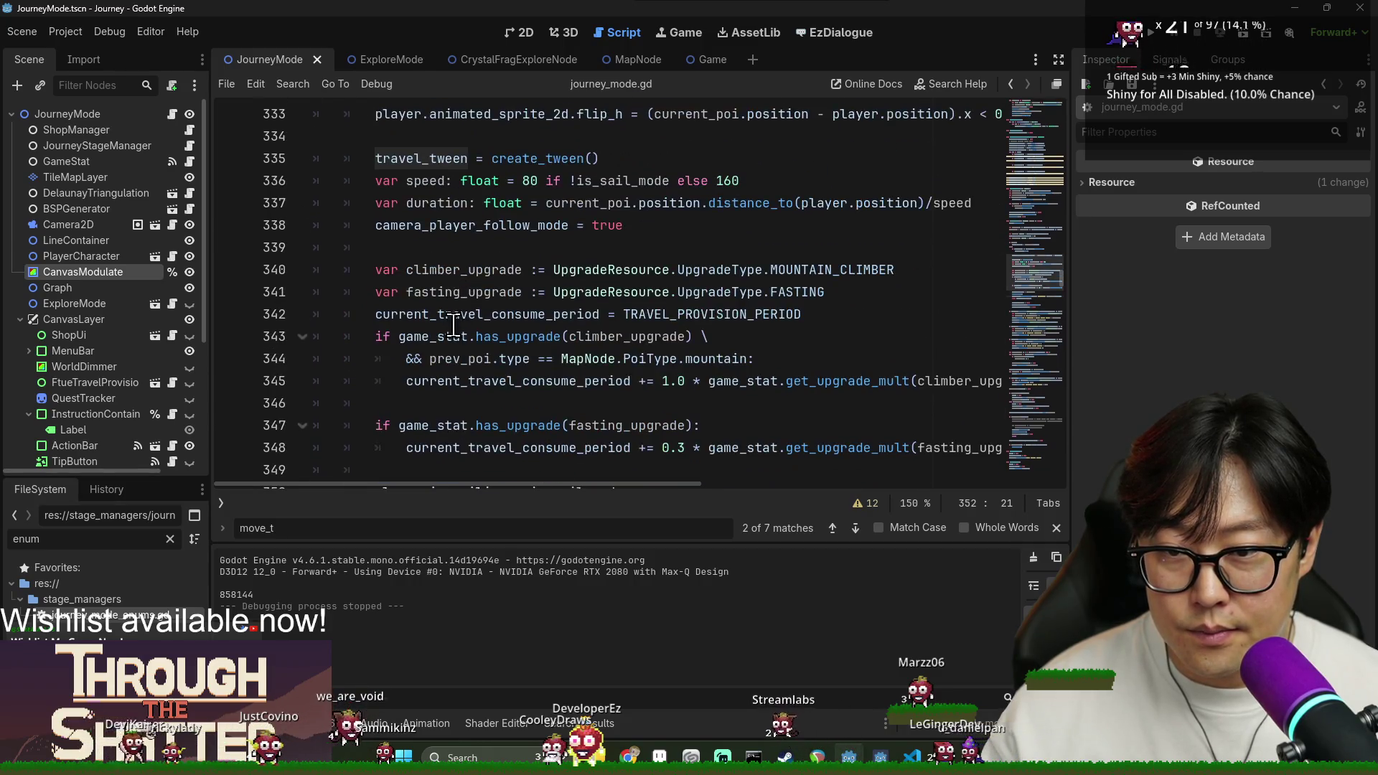
scroll(427, 307, "down", 3)
scroll(427, 307, "down", 3)
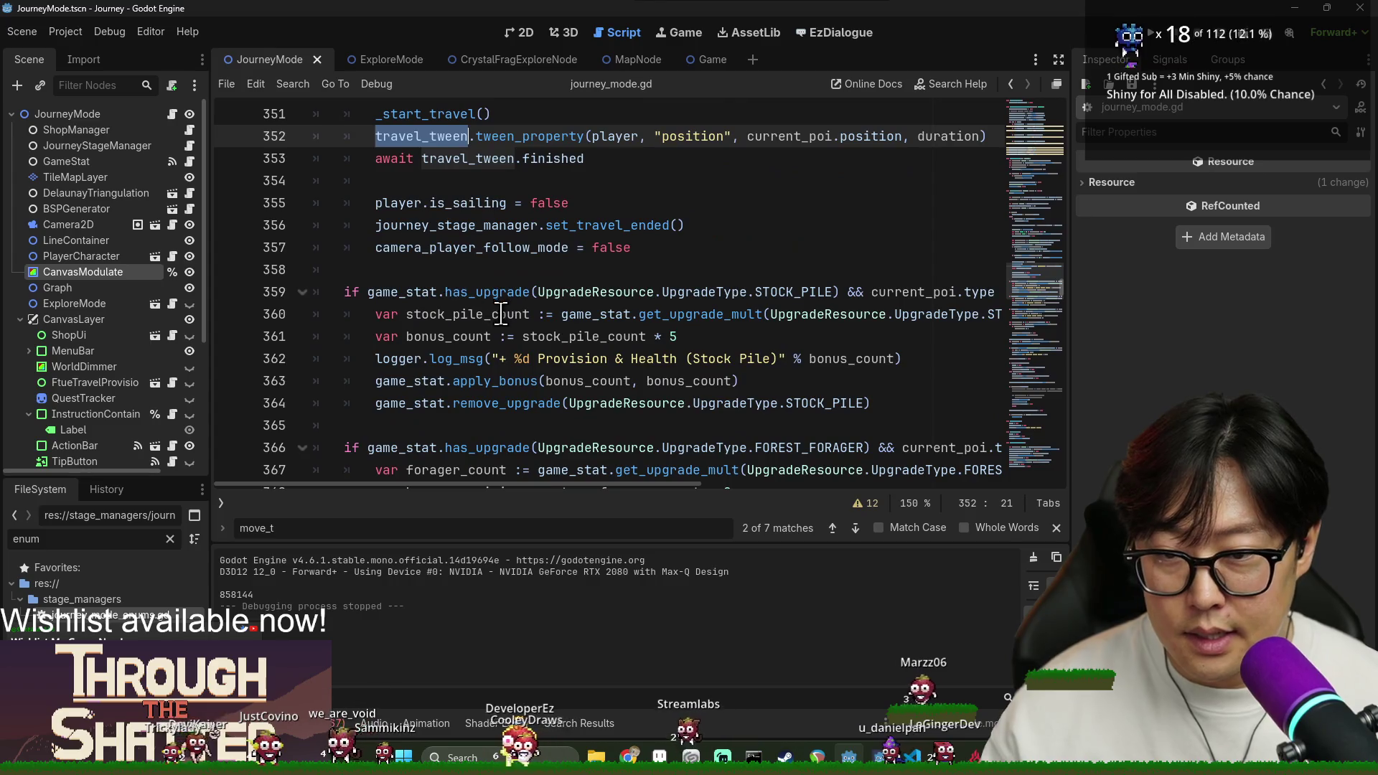
scroll(495, 316, "down", 4)
scroll(495, 317, "down", 6)
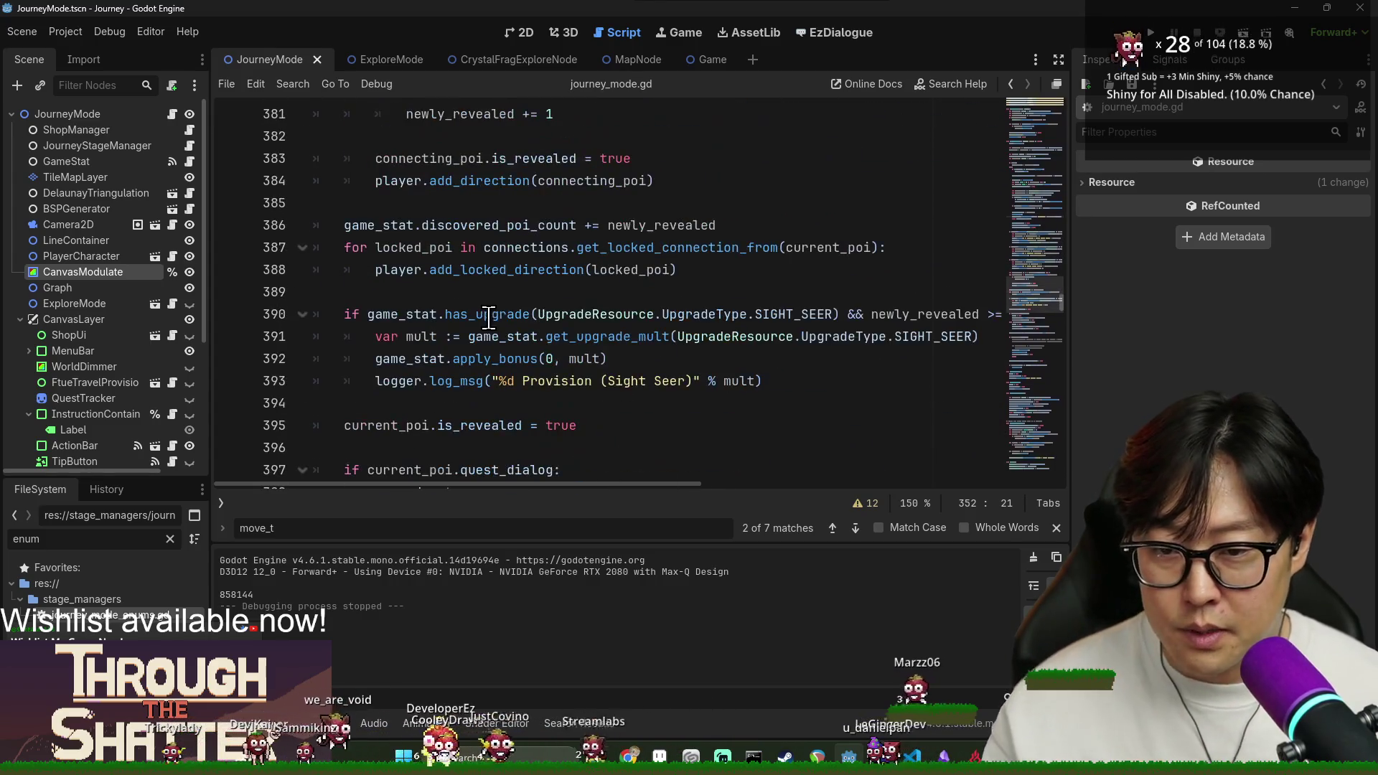
scroll(455, 278, "down", 2)
left_click(422, 225)
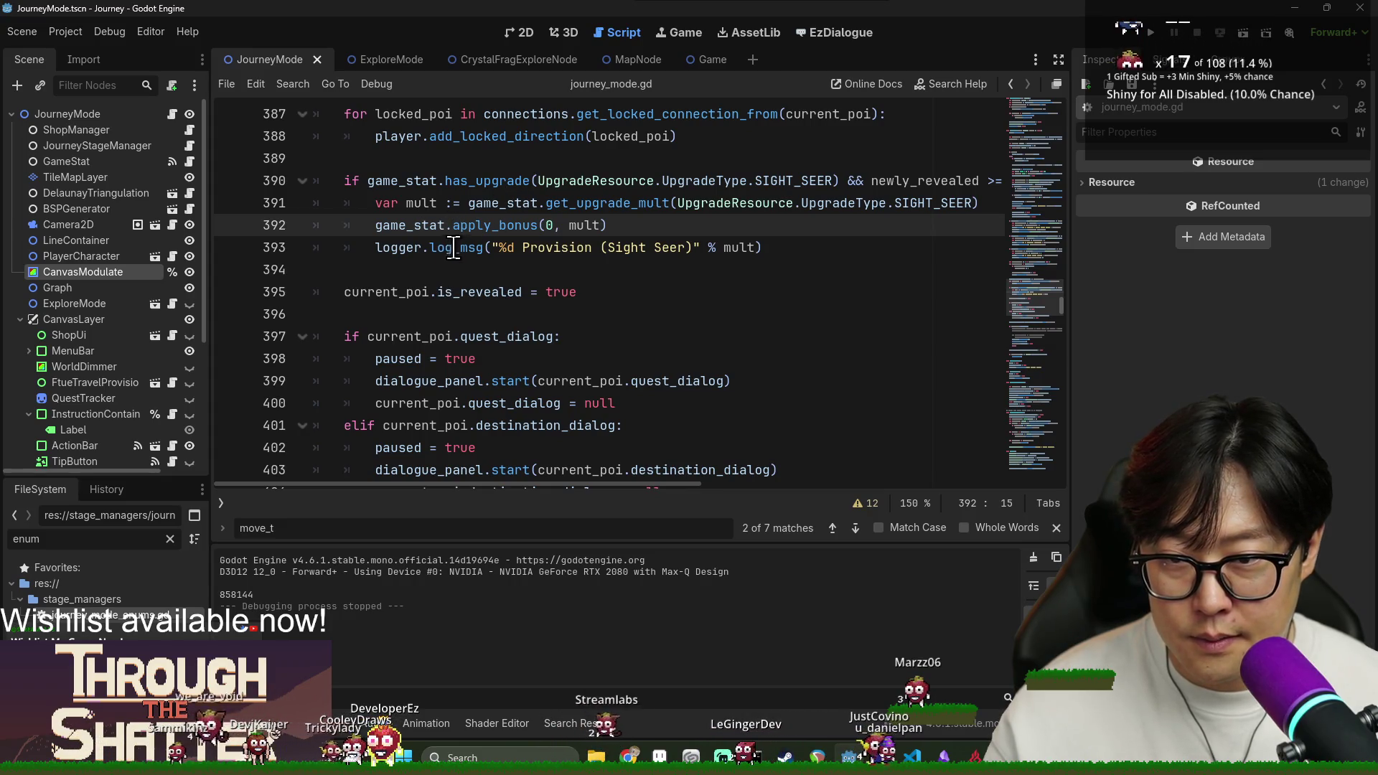
scroll(452, 340, "down", 2)
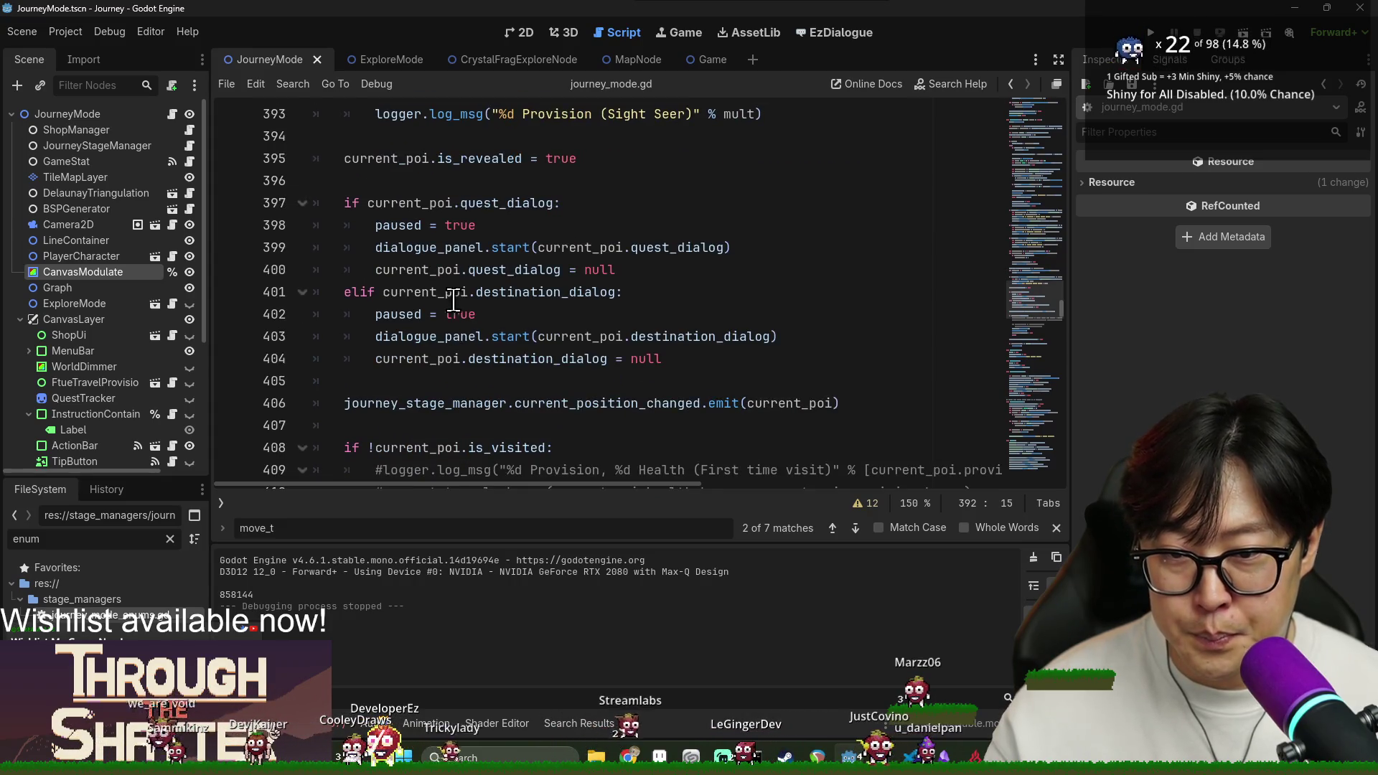
double_click(407, 253)
scroll(508, 346, "down", 5)
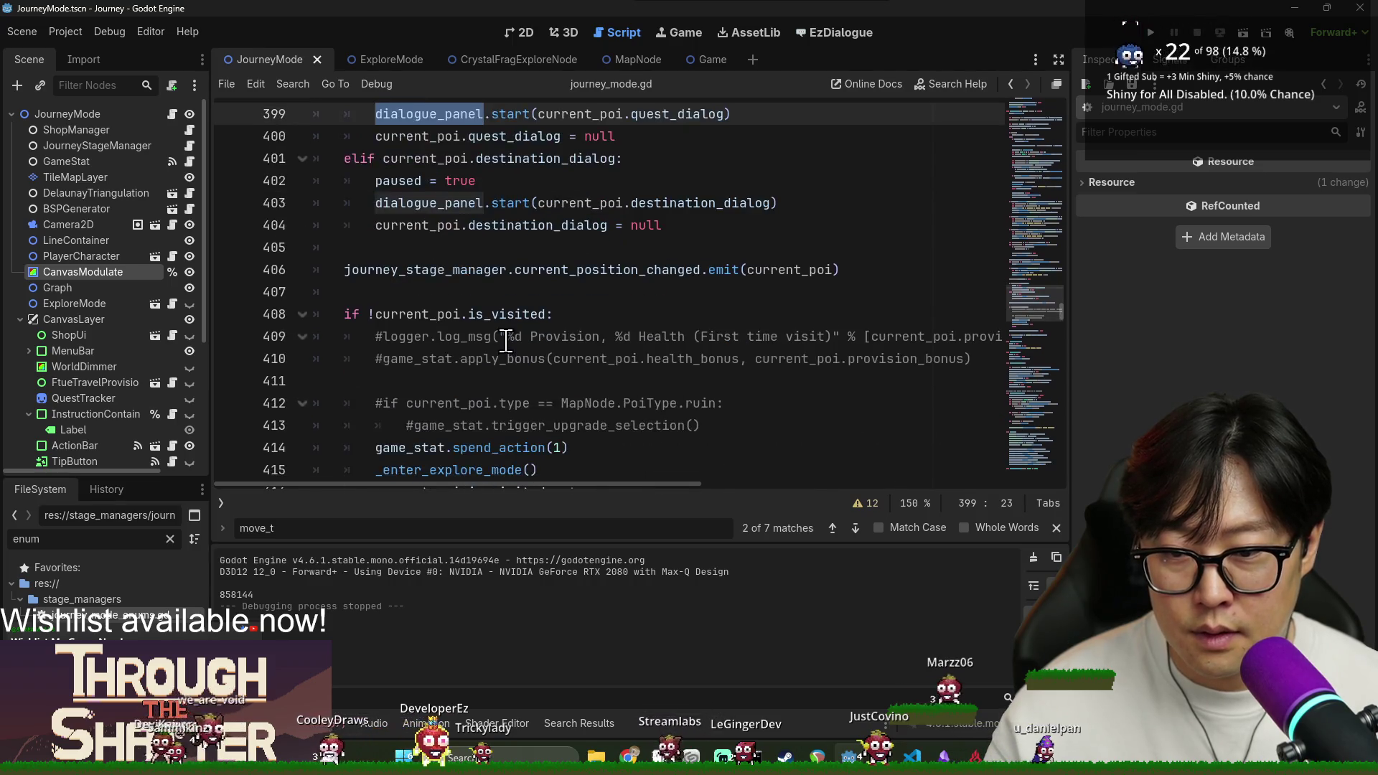
left_click(366, 269)
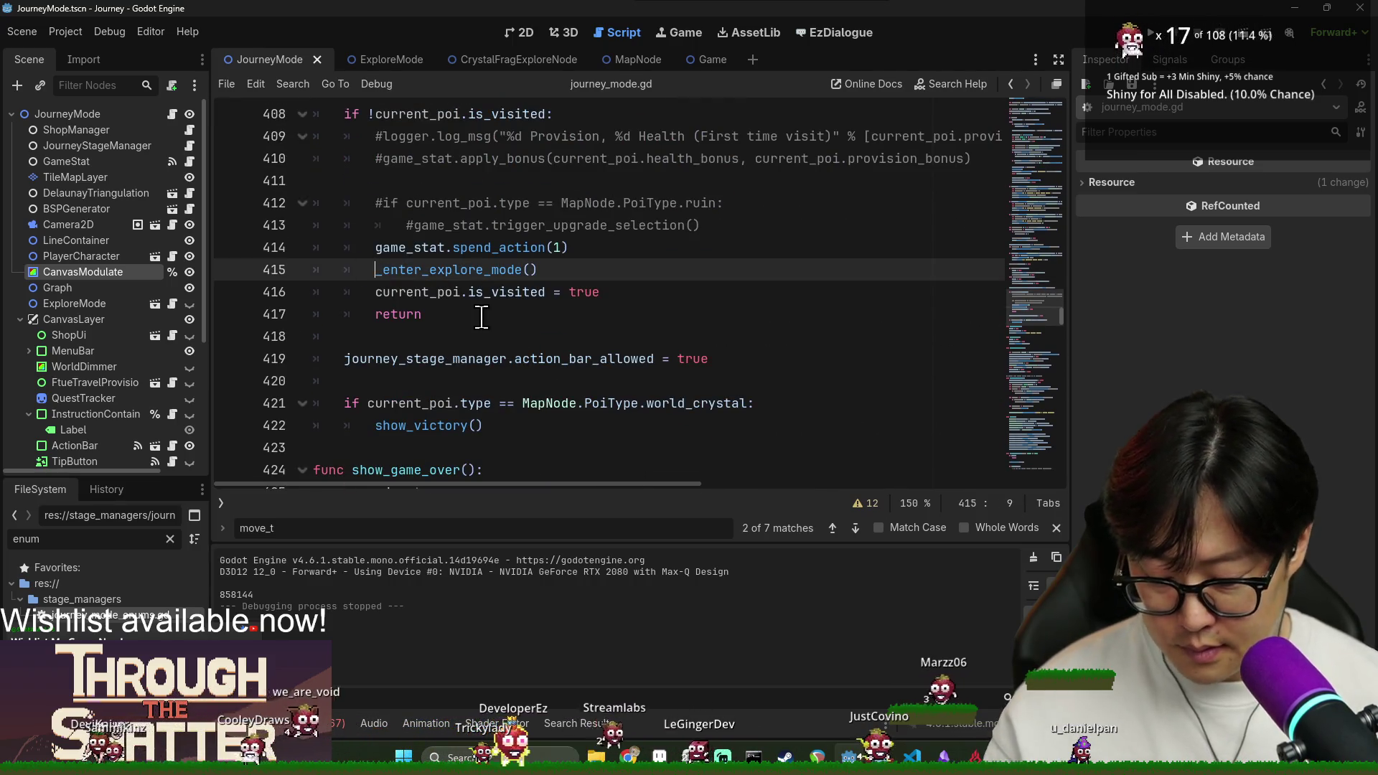
type("#")
Save the commented-out _enter_explore_mode() line and look over the first-visit block.
left_click(453, 203)
key("ctrl+s")
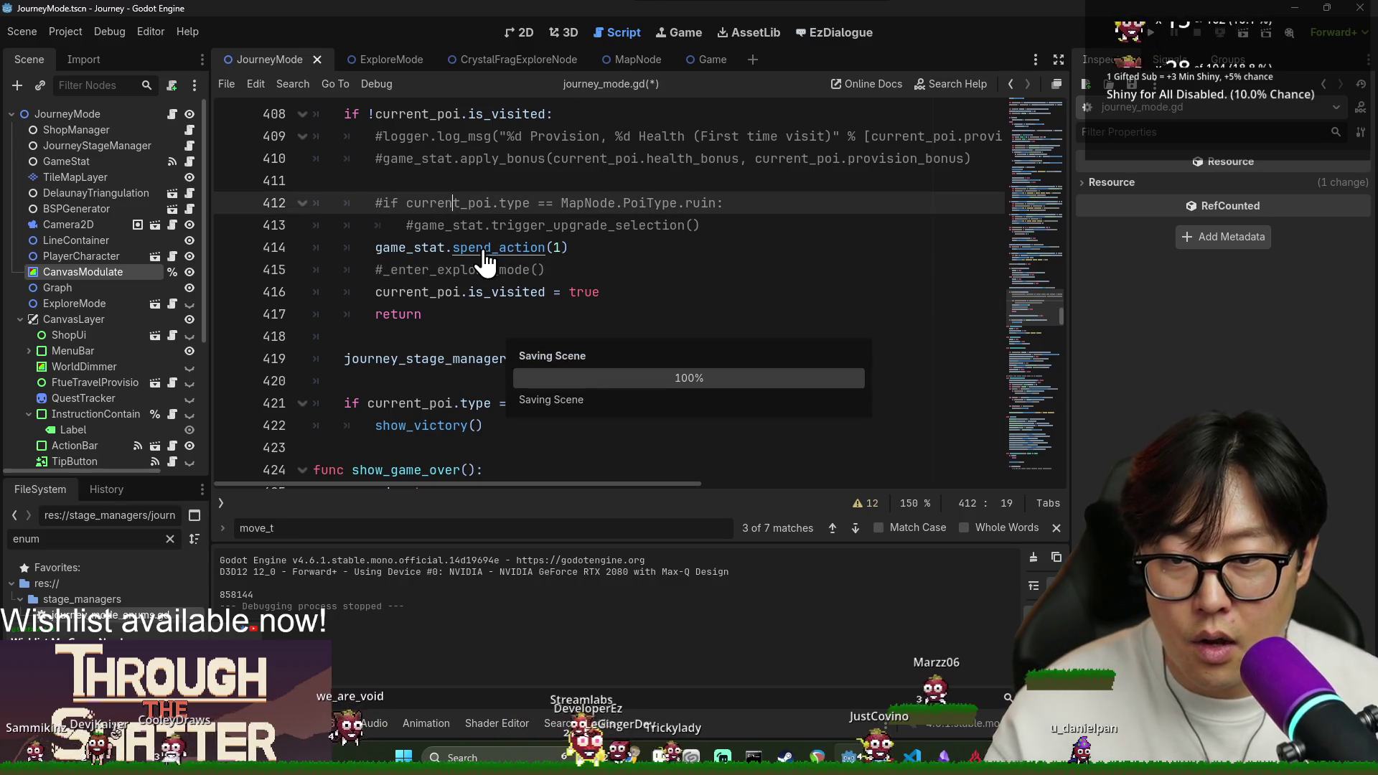
triple_click(485, 269)
triple_click(394, 247)
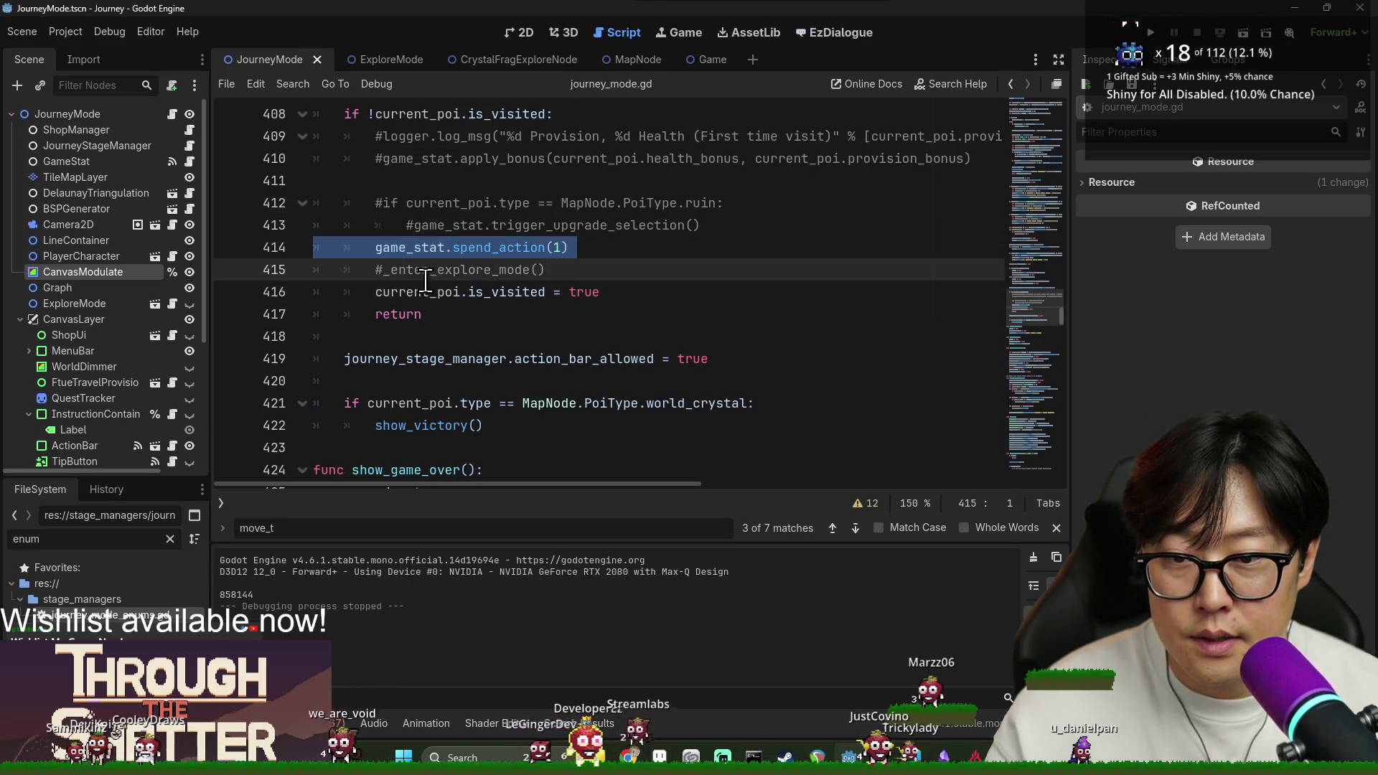
scroll(443, 280, "up", 2)
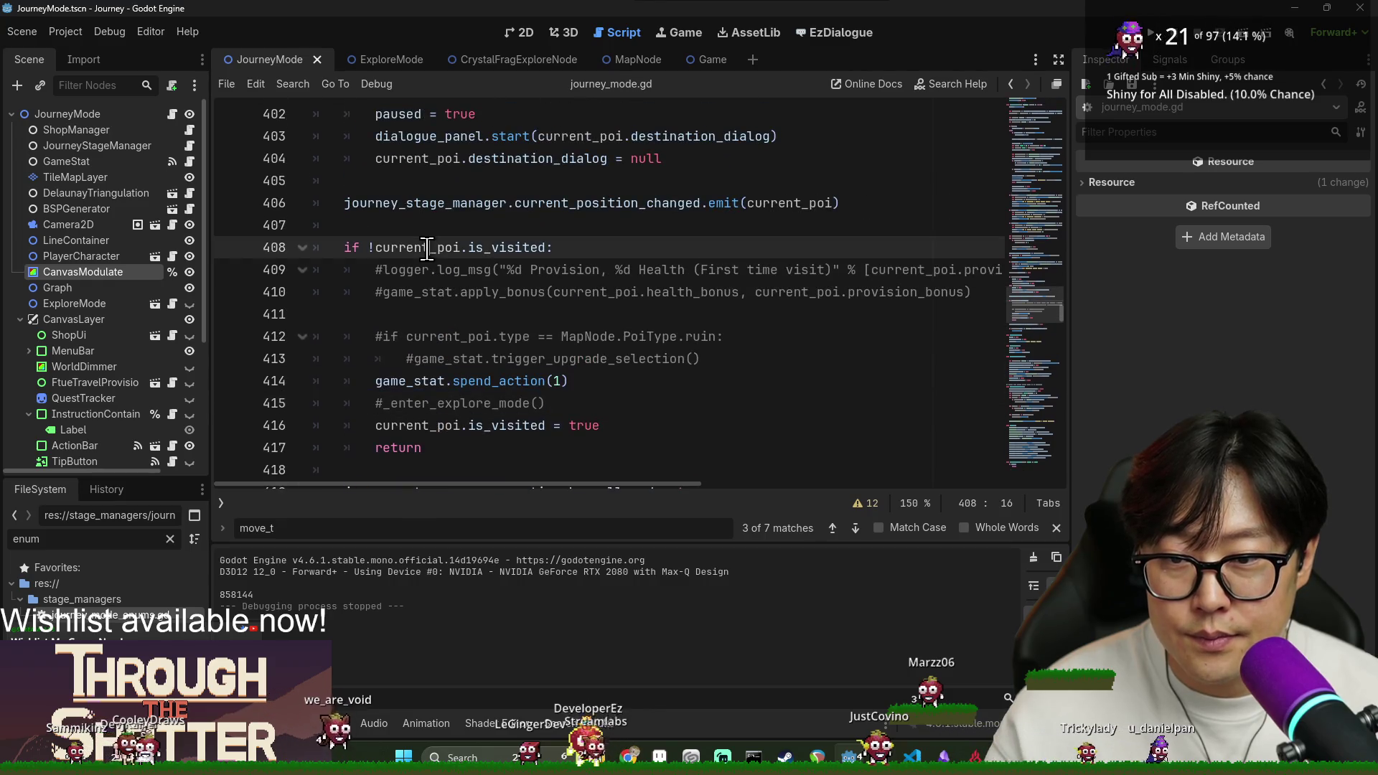
double_click(426, 248)
Comment out game_stat.spend_action(1) with # and save.
left_click(379, 381)
left_click_drag(569, 380, 376, 380)
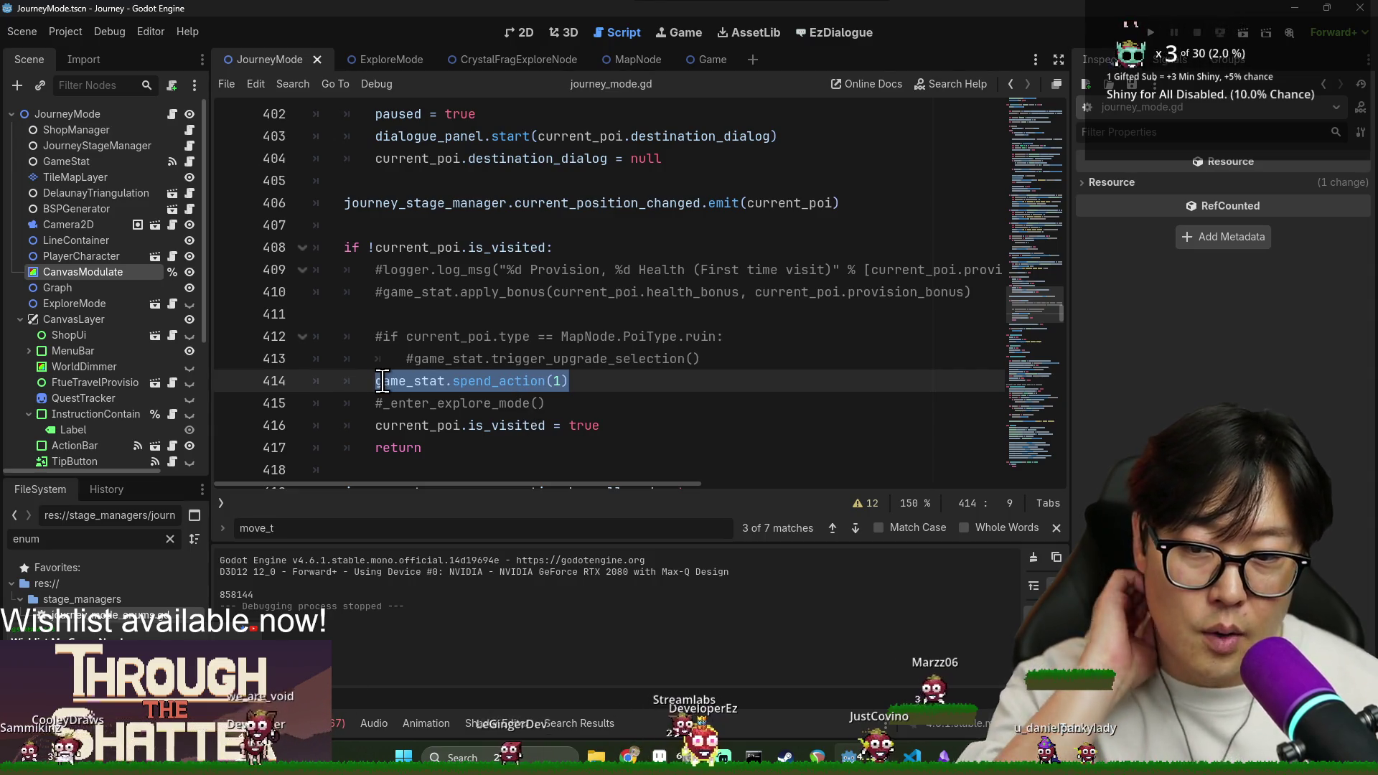
key("Left")
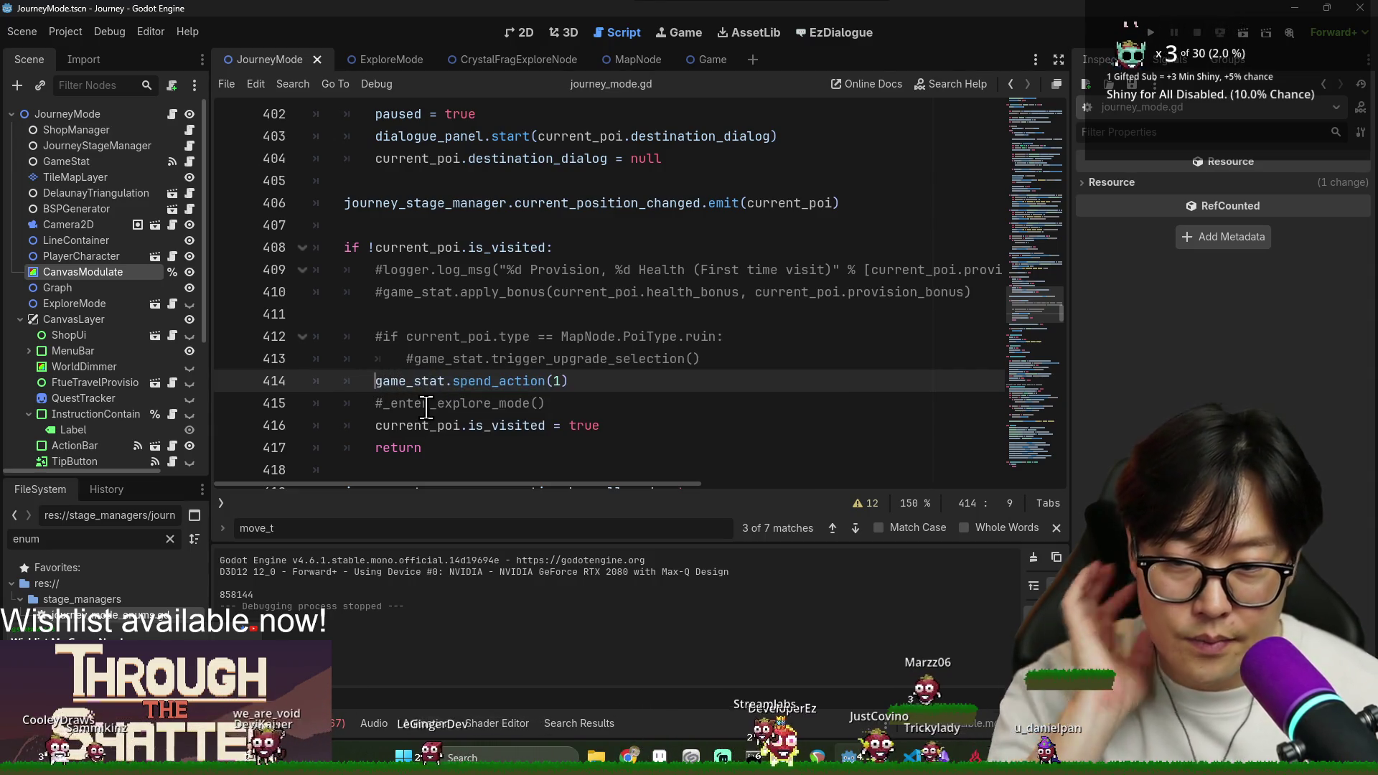
type("#")
left_click(446, 336)
key("ctrl+s")
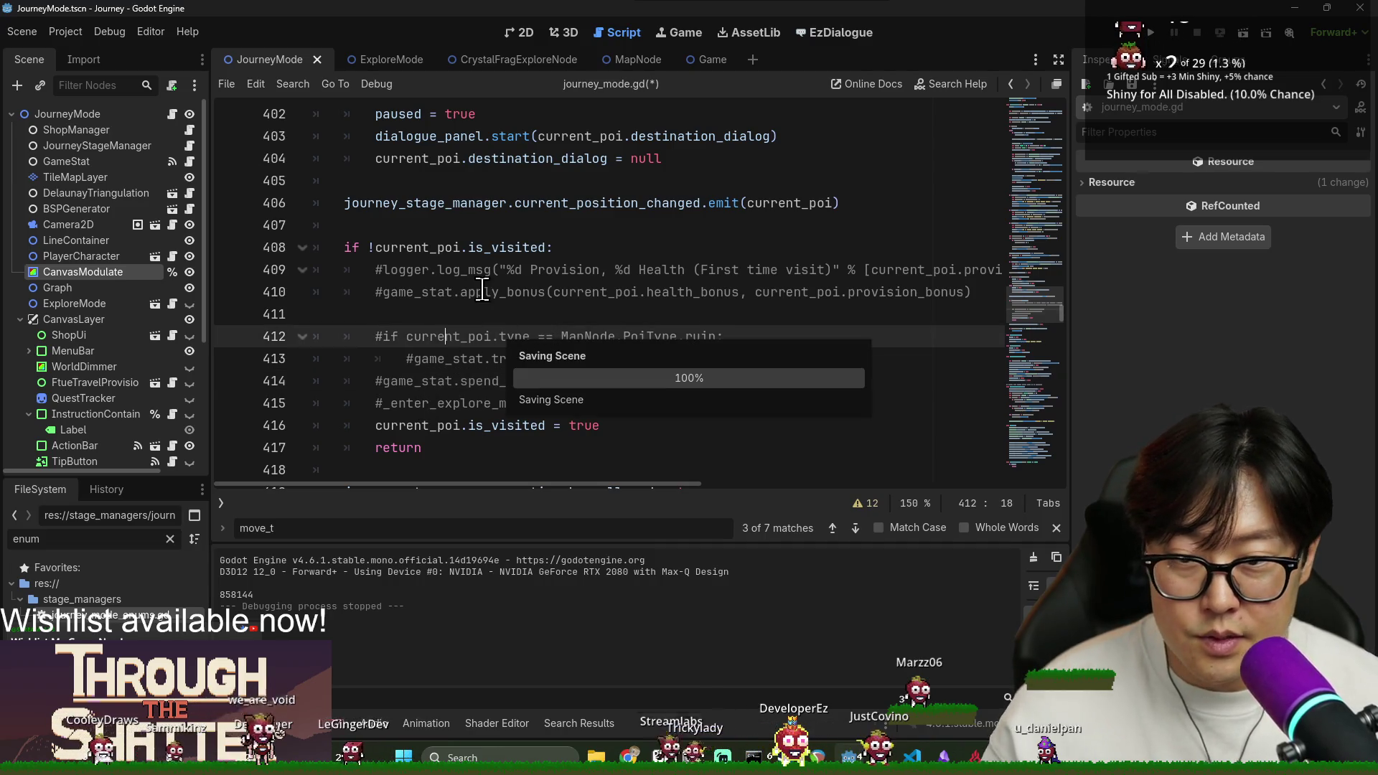
Check the block's closing return and save the script again.
left_click(564, 457)
scroll(546, 402, "down", 3)
key("ctrl+s")
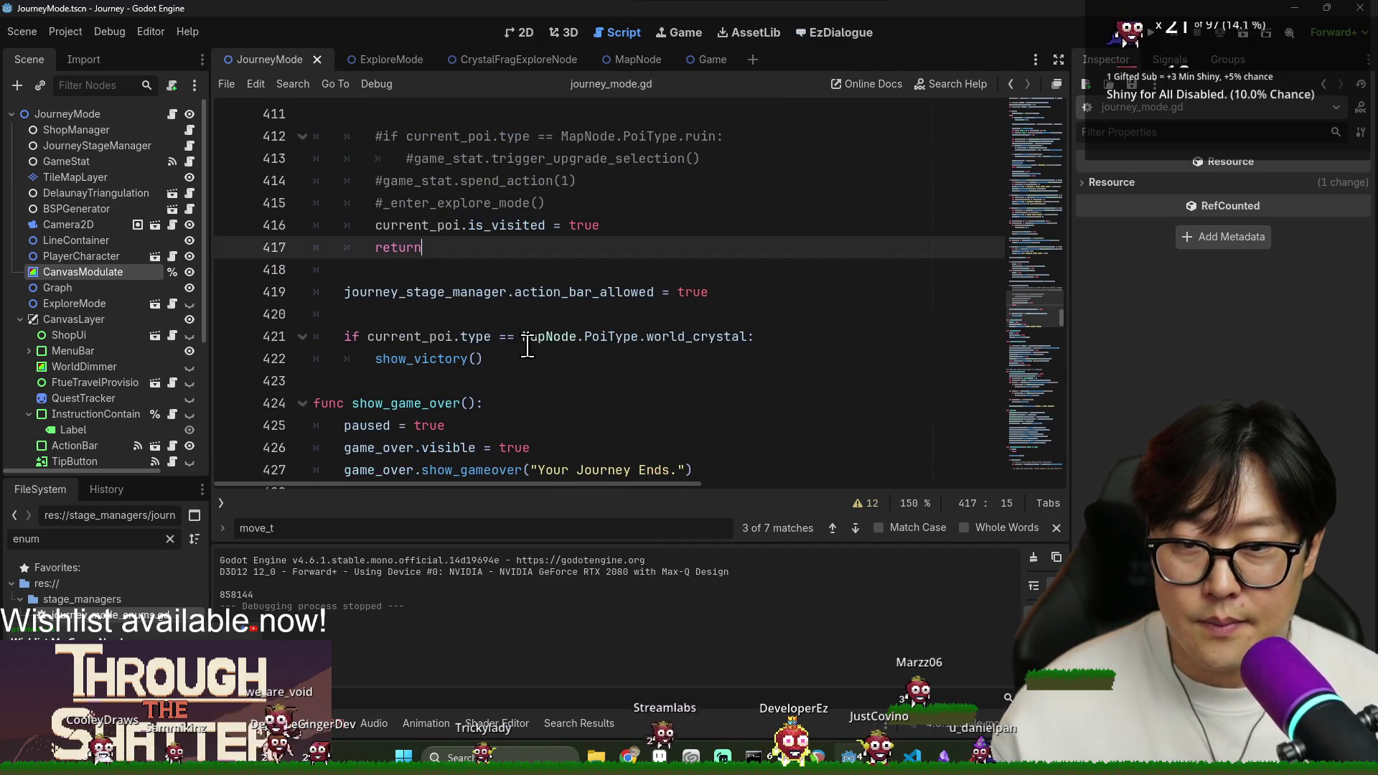
key("ctrl+s")
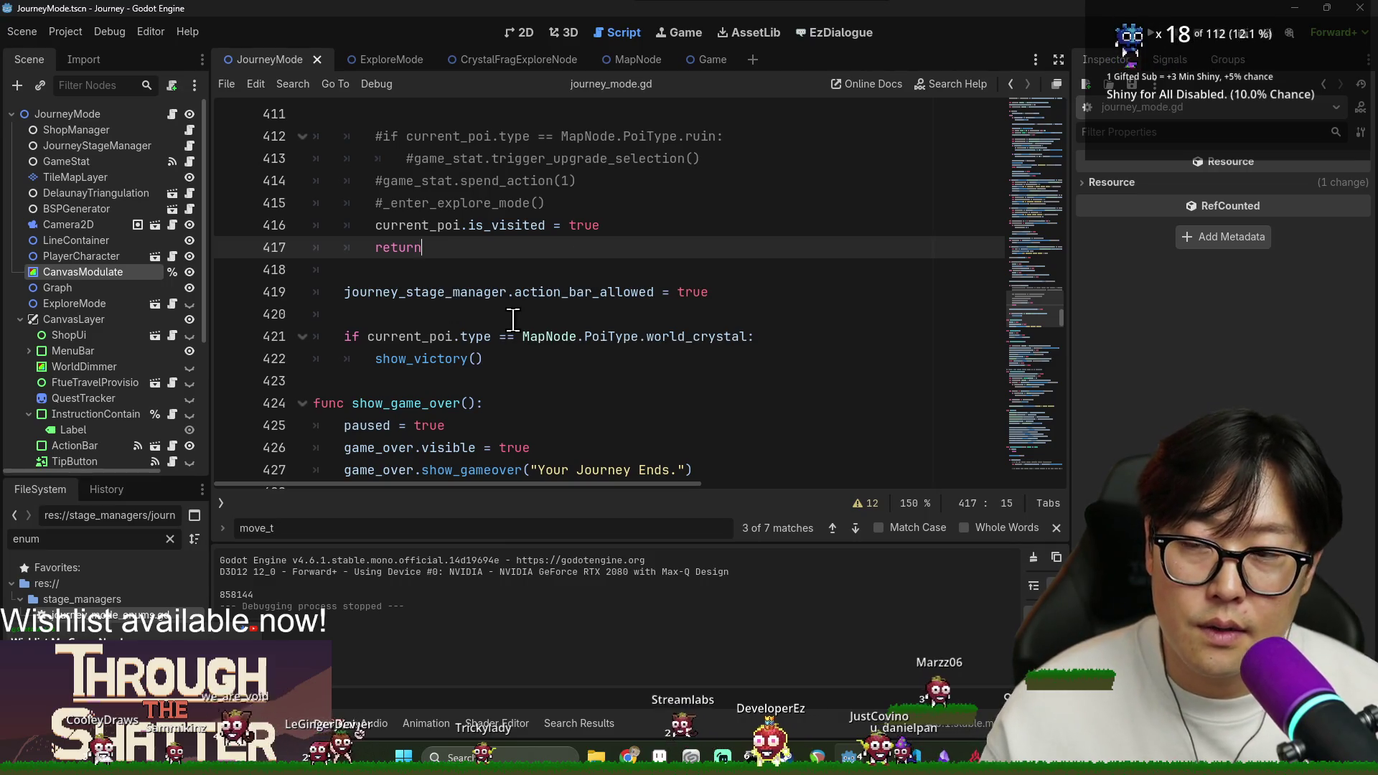
mouse_move(531, 300)
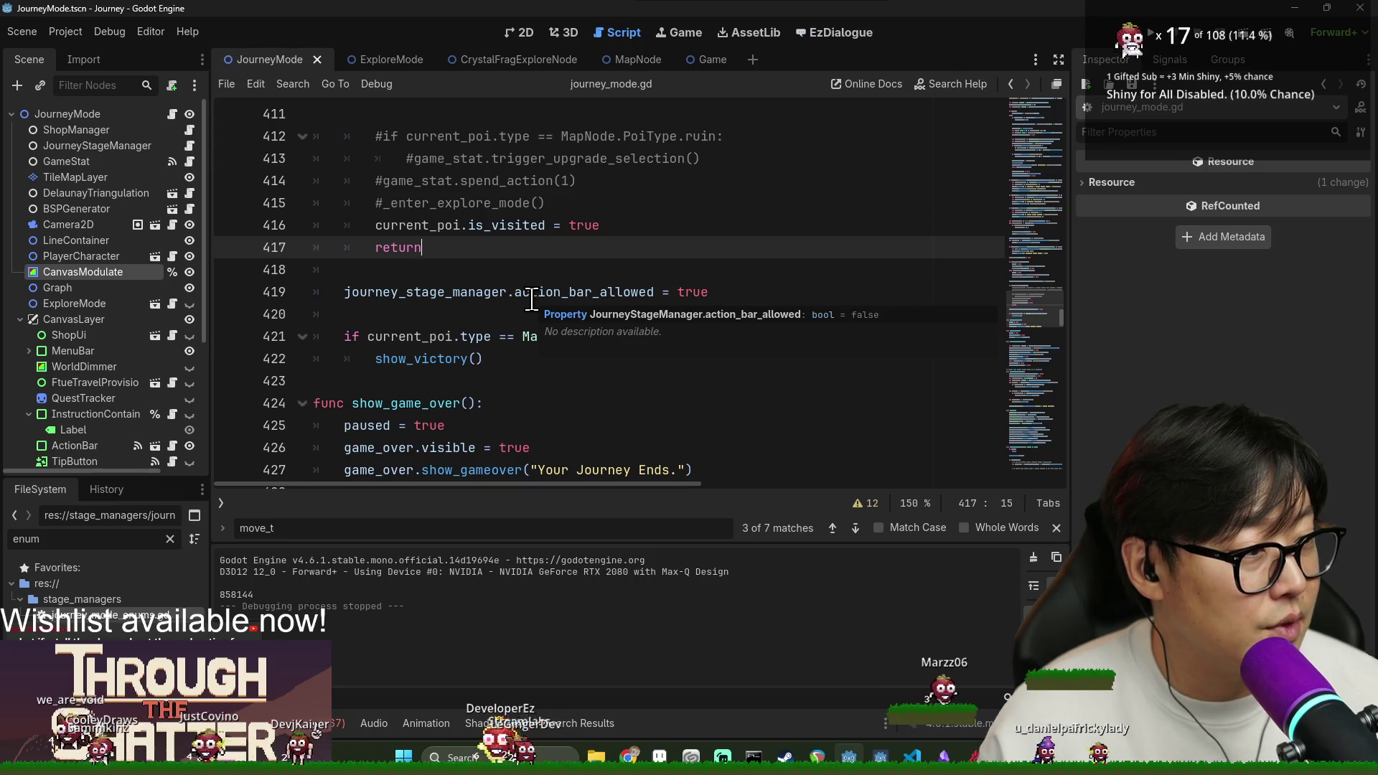
key("ctrl+s")
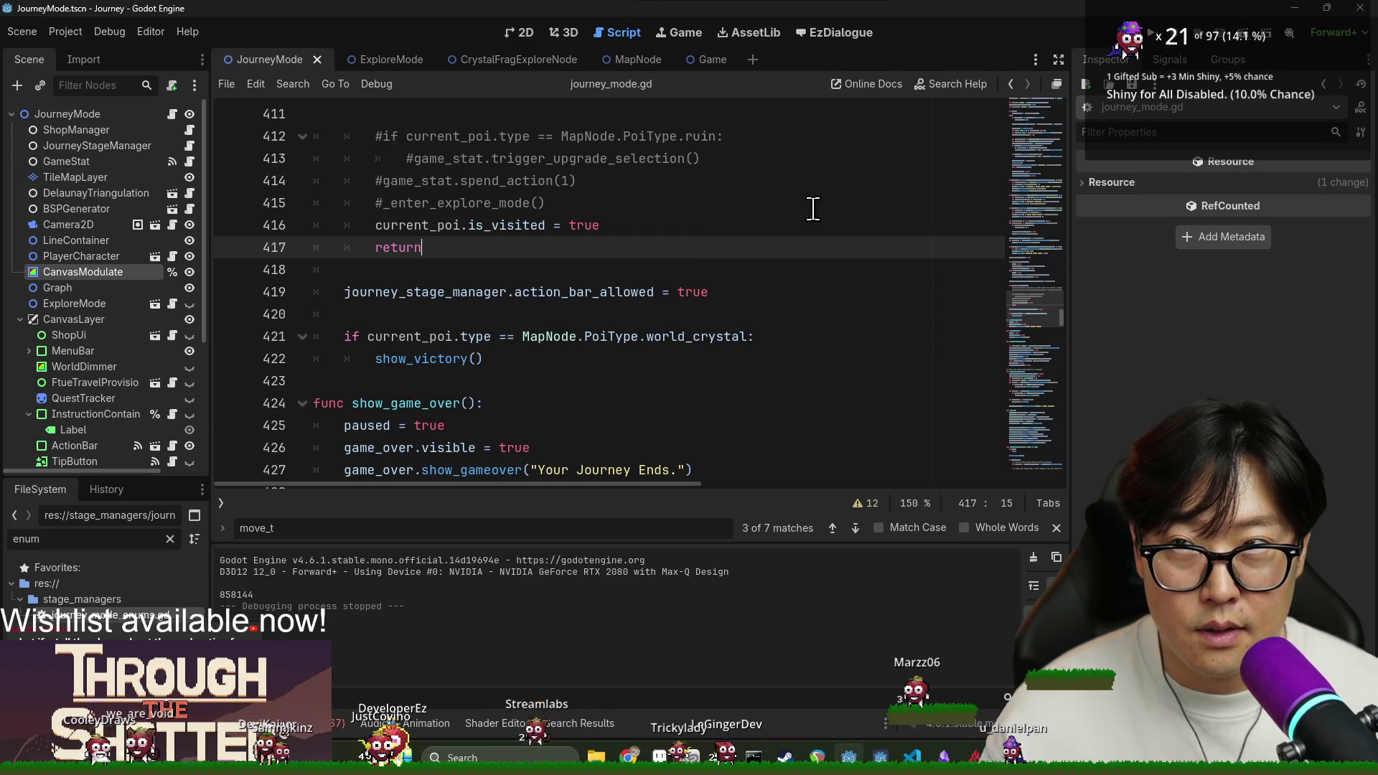
left_click(616, 225)
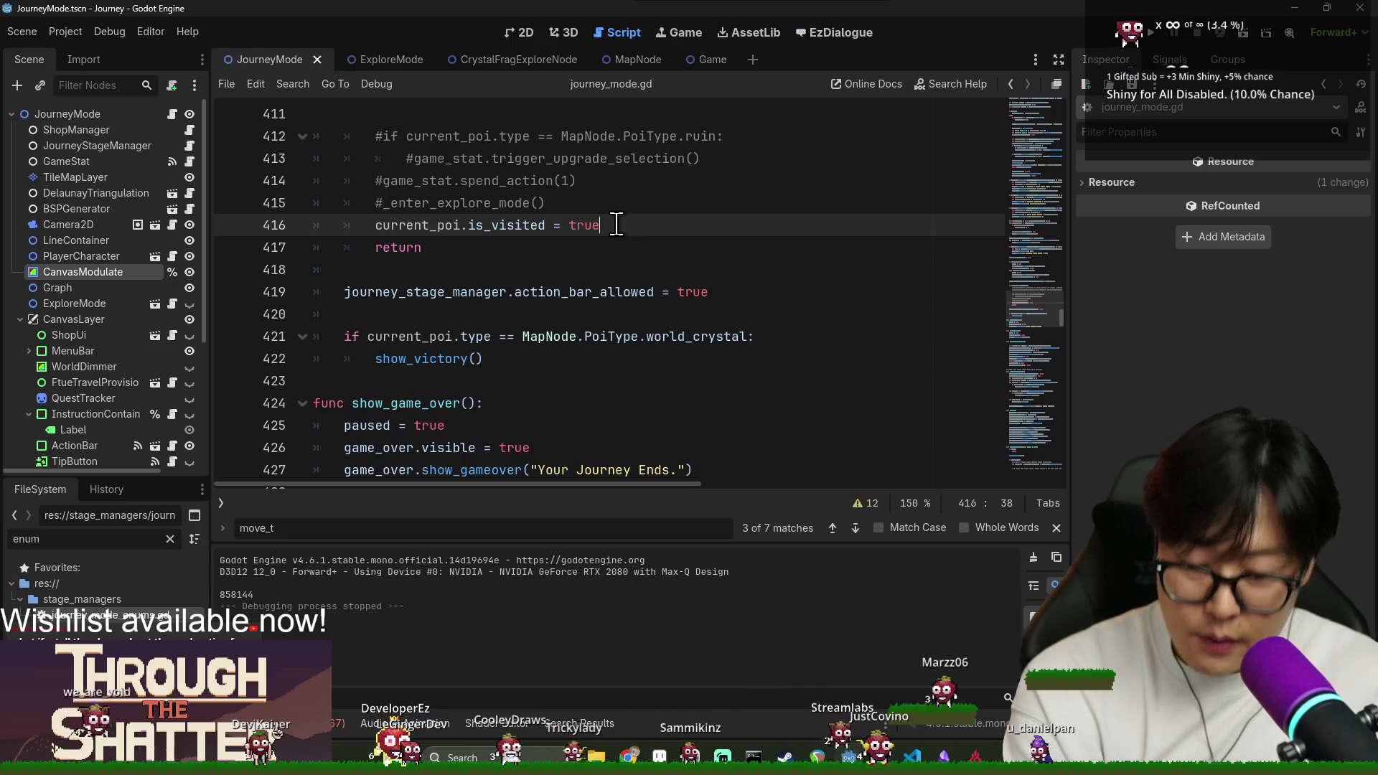
left_click(519, 293)
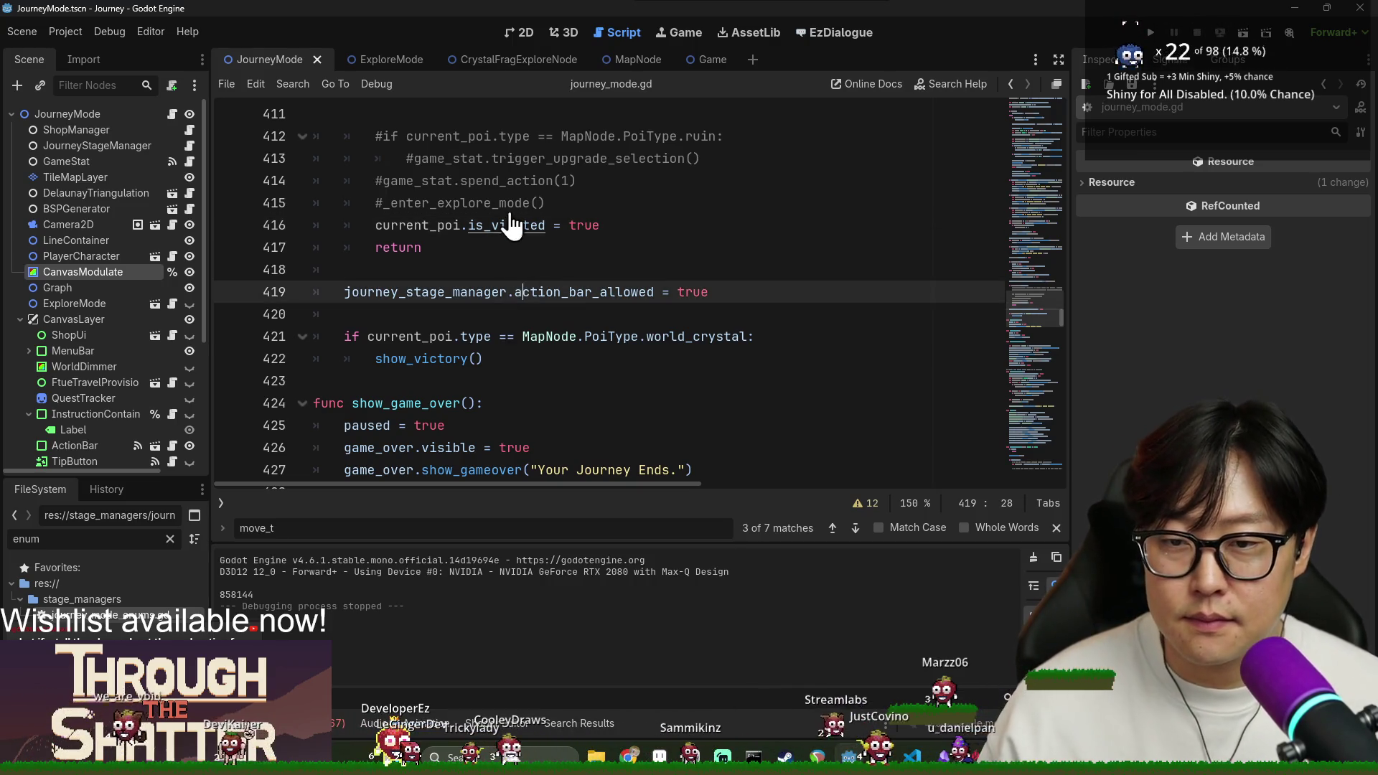
key("ctrl+s")
left_click(479, 203)
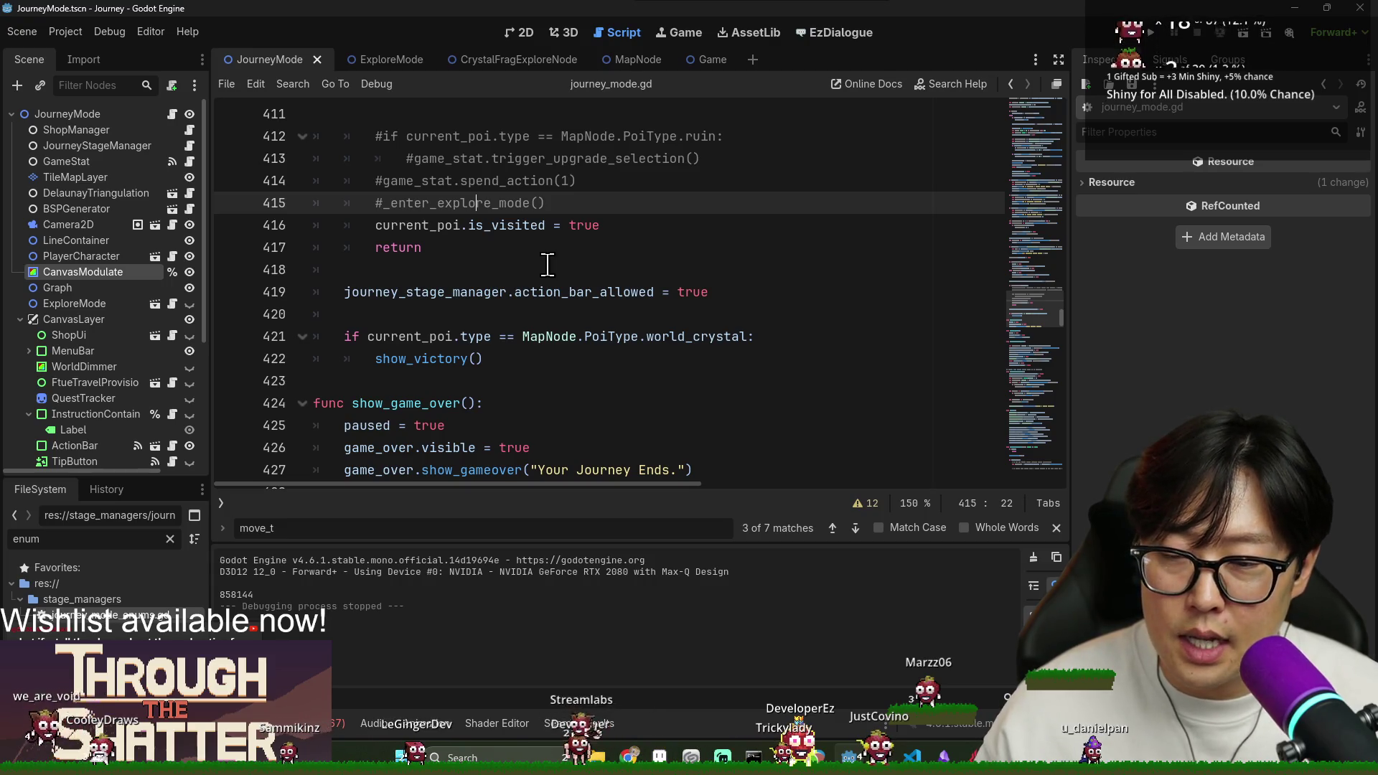
left_click(515, 181)
key("ctrl+s")
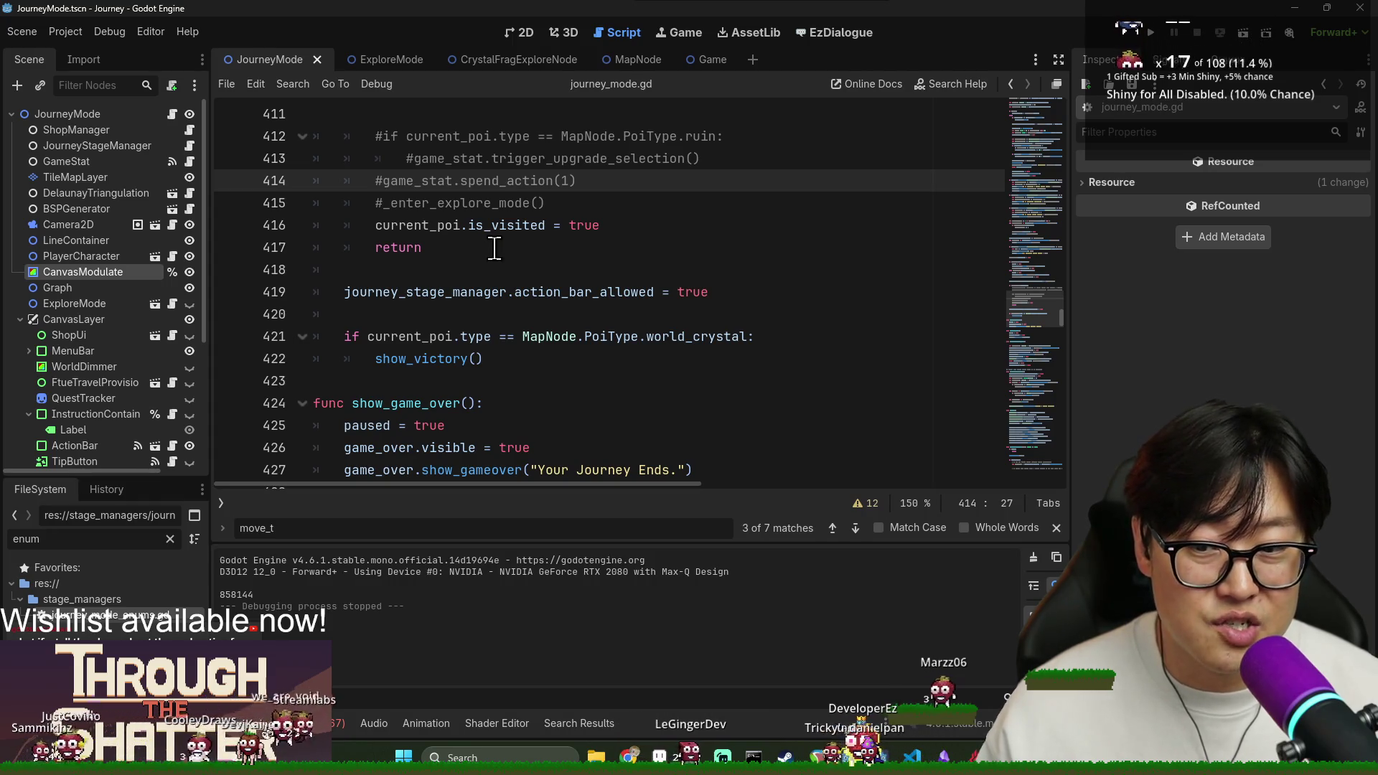
scroll(499, 316, "down", 8)
scroll(499, 317, "down", 6)
left_click(509, 293)
key("ctrl+s")
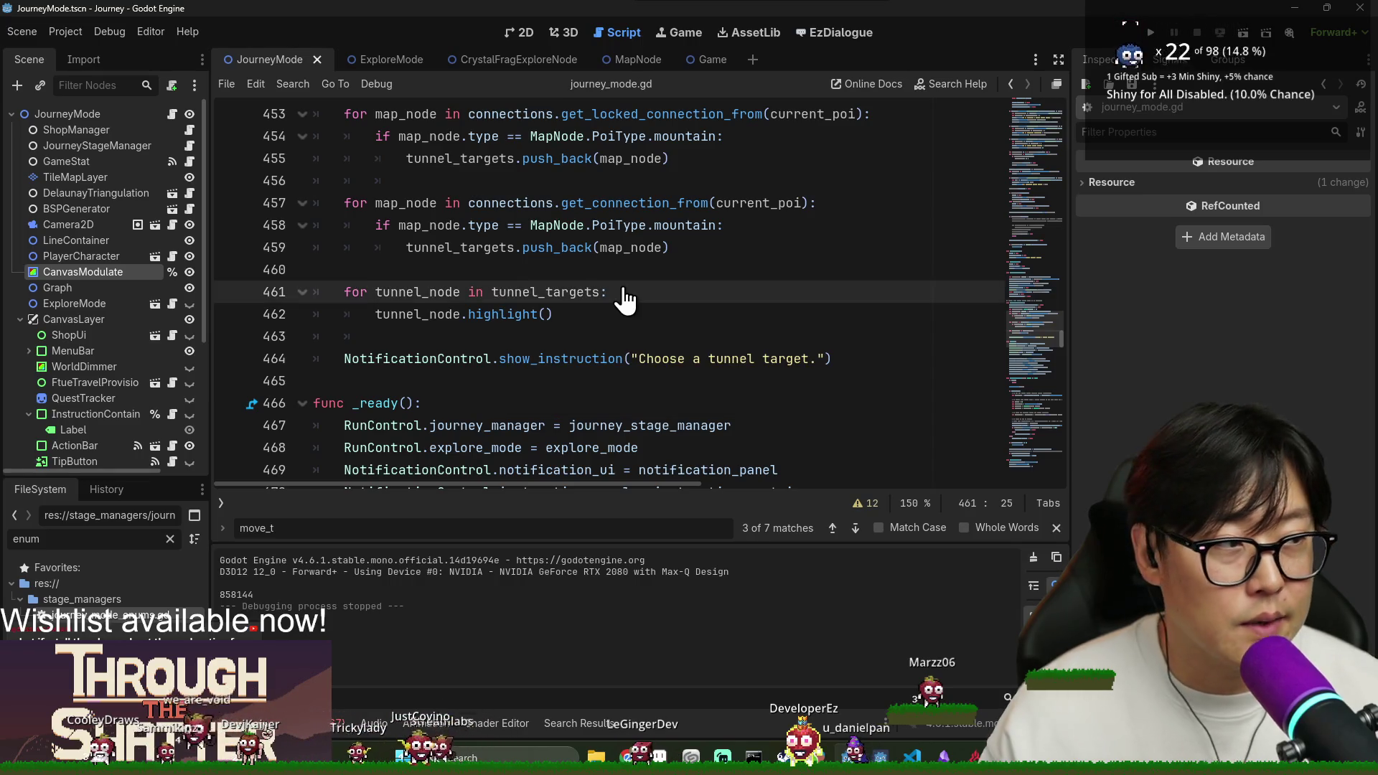